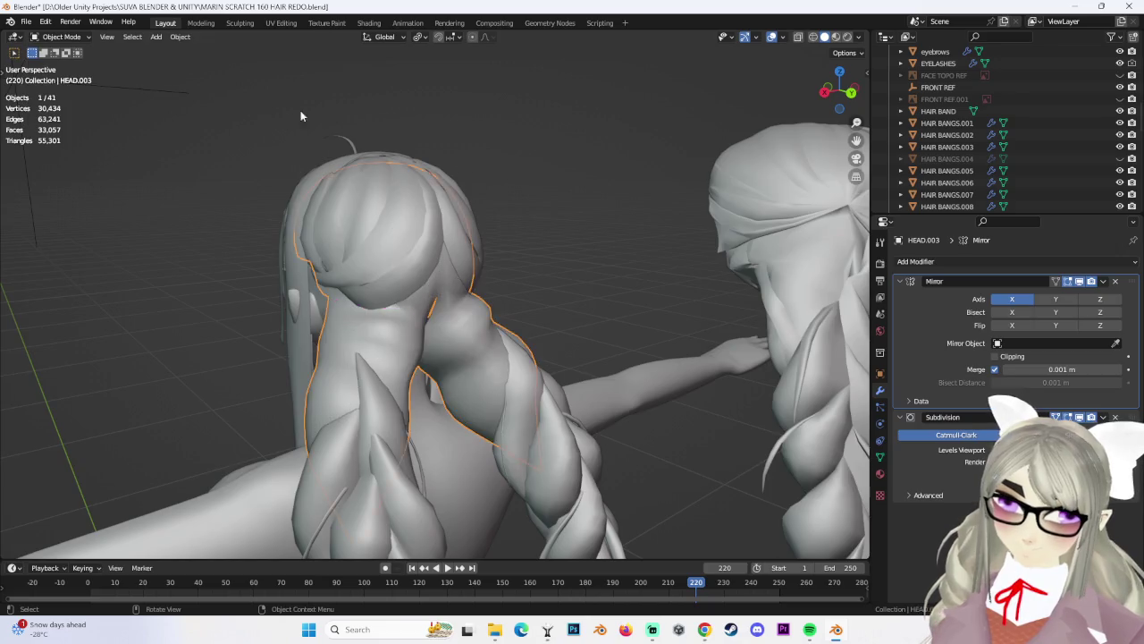
Orbit to the character's back hair and switch HEAD.003 into Edit Mode
{"action": "mouse_move", "coordinate": [549, 243]}
{"action": "middle_mouse_down"}
{"action": "mouse_move", "coordinate": [501, 264]}
{"action": "mouse_move", "coordinate": [577, 311]}
{"action": "mouse_move", "coordinate": [534, 324]}
{"action": "mouse_move", "coordinate": [603, 342]}
{"action": "middle_mouse_up"}
{"action": "mouse_move", "coordinate": [505, 404]}
{"action": "middle_mouse_down"}
{"action": "mouse_move", "coordinate": [523, 422]}
{"action": "mouse_move", "coordinate": [551, 396]}
{"action": "mouse_move", "coordinate": [532, 370]}
{"action": "mouse_move", "coordinate": [562, 377]}
{"action": "mouse_move", "coordinate": [464, 366]}
{"action": "mouse_move", "coordinate": [522, 360]}
{"action": "middle_mouse_up"}
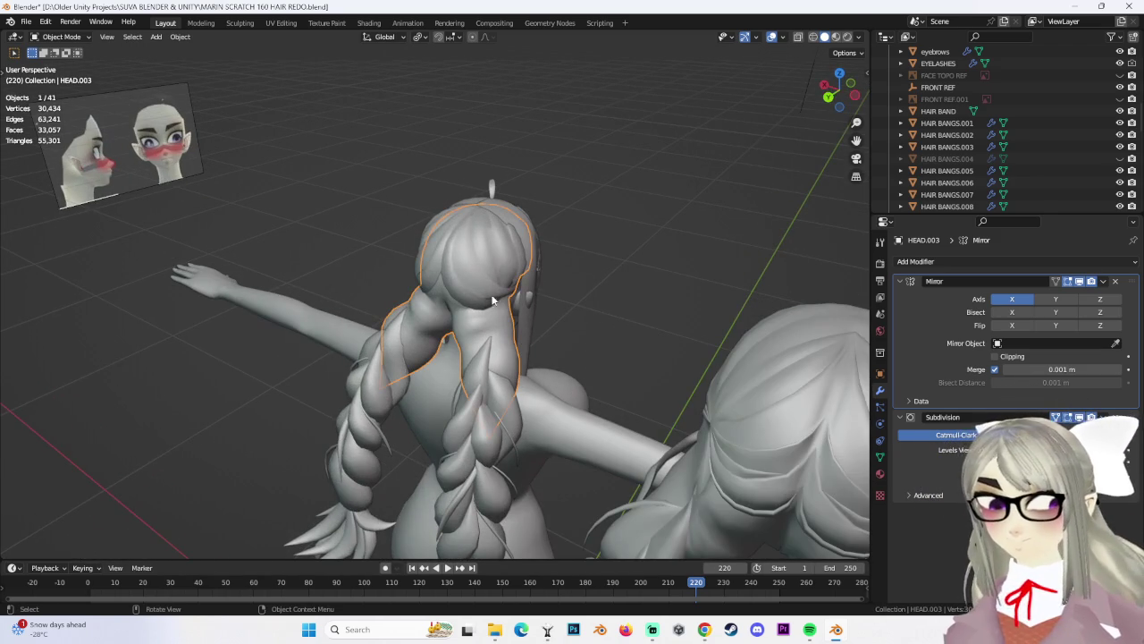
{"action": "left_click", "coordinate": [60, 36]}
{"action": "left_click", "coordinate": [56, 59]}
{"action": "middle_click_drag", "start_coordinate": [295, 85], "coordinate": [387, 87]}
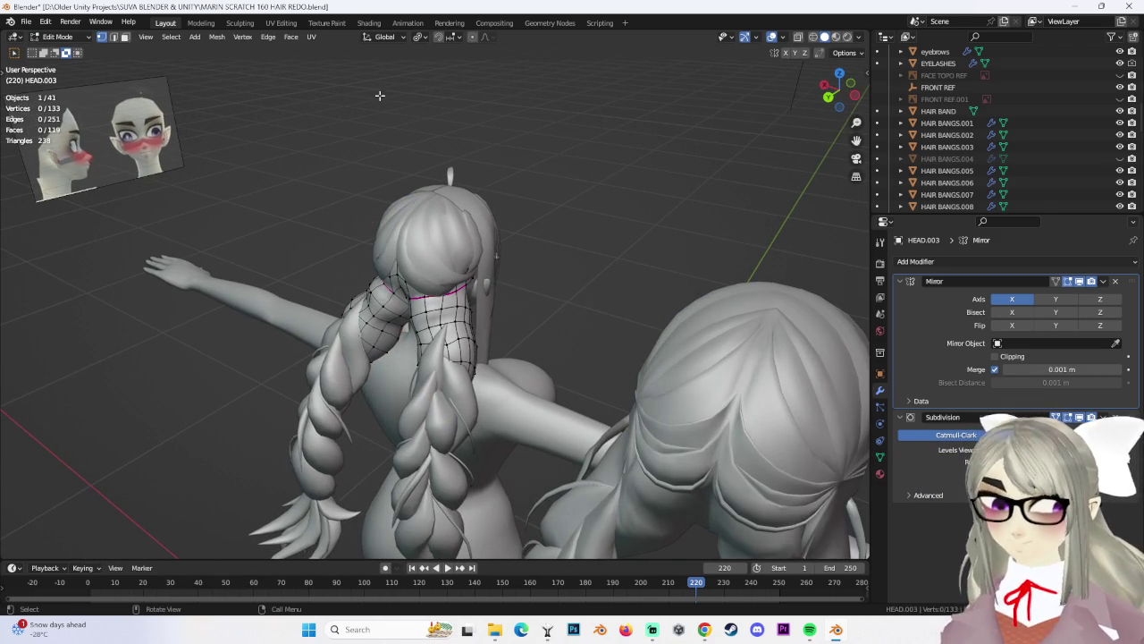
Move the selected braid-top vertex with proportional editing, retrying until it sits right
{"action": "key", "text": "g"}
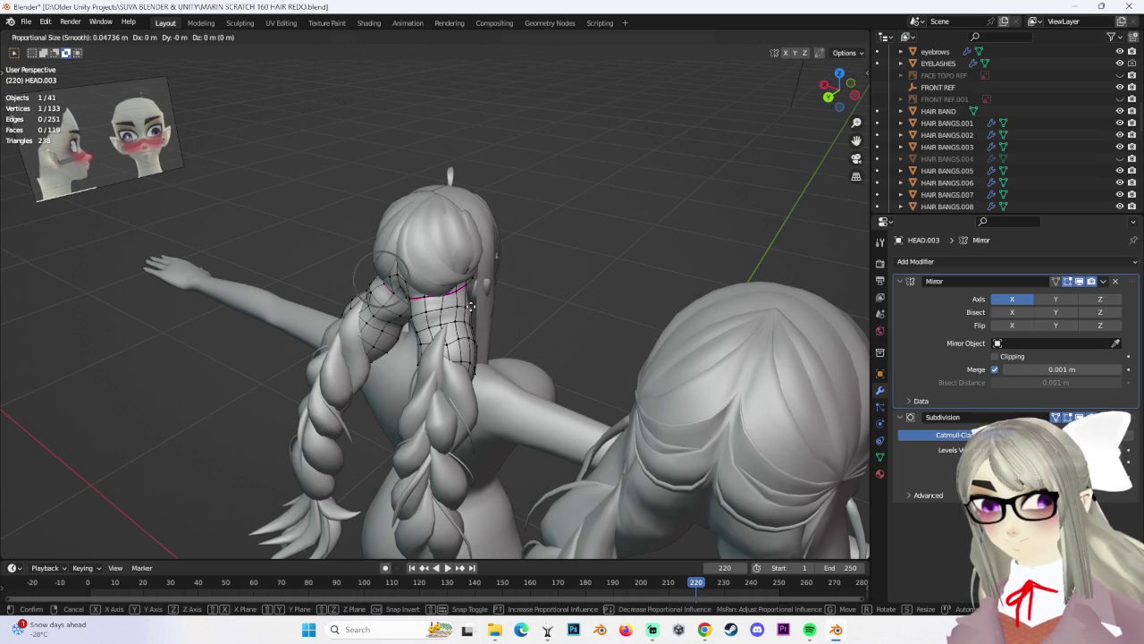
{"action": "scroll", "coordinate": [470, 307], "scroll_direction": "down", "scroll_amount": 1}
{"action": "left_click", "coordinate": [471, 307]}
{"action": "middle_click_drag", "start_coordinate": [470, 306], "coordinate": [552, 301]}
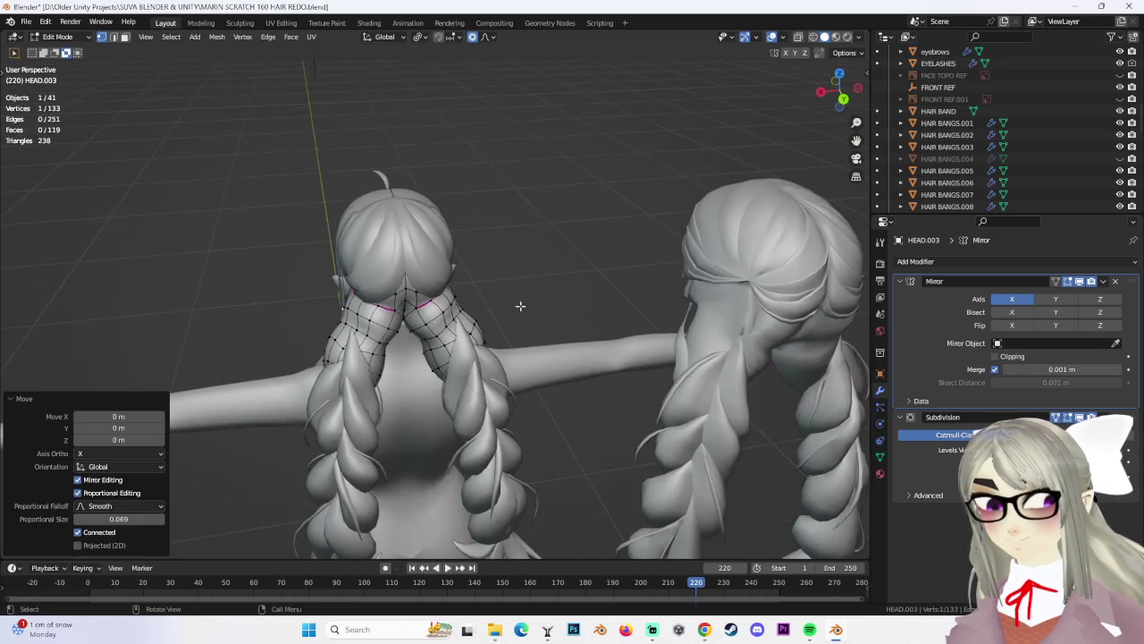
{"action": "key", "text": "g"}
{"action": "key", "text": "Escape"}
{"action": "mouse_move", "coordinate": [421, 329]}
{"action": "middle_mouse_down"}
{"action": "mouse_move", "coordinate": [365, 329]}
{"action": "mouse_move", "coordinate": [461, 307]}
{"action": "mouse_move", "coordinate": [379, 319]}
{"action": "middle_mouse_up"}
{"action": "key", "text": "g"}
{"action": "key", "text": "Escape"}
{"action": "key", "text": "g"}
{"action": "left_click", "coordinate": [383, 323]}
Undo and redo the braid vertex move, nudging the braid tops closer to the head
{"action": "key", "text": "ctrl+z"}
{"action": "key", "text": "g"}
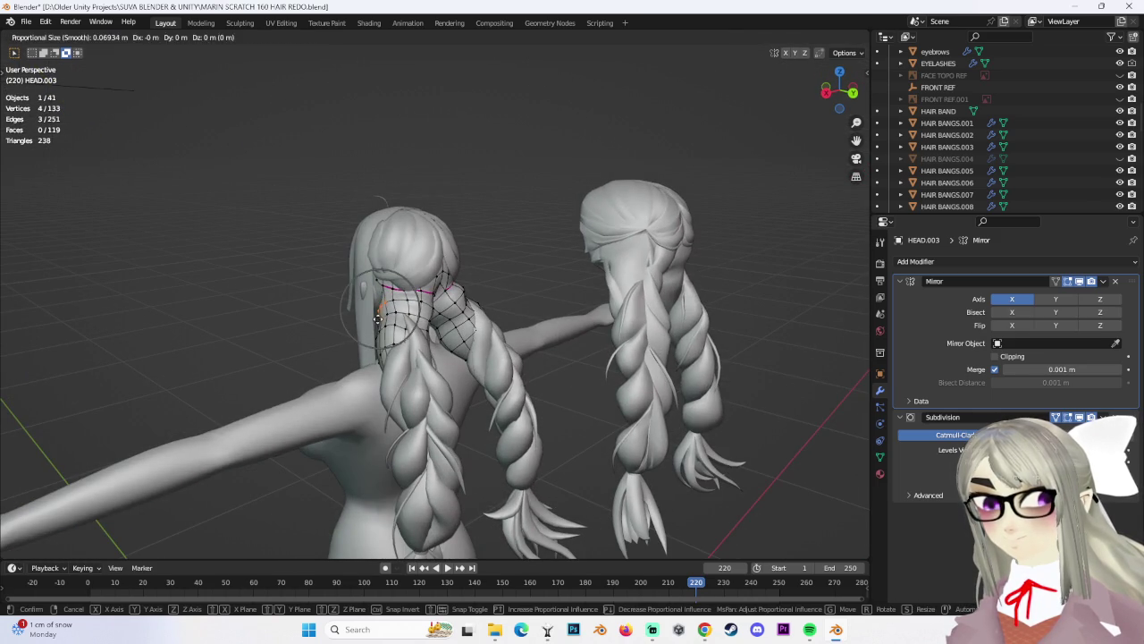
{"action": "left_click", "coordinate": [371, 320]}
{"action": "key", "text": "g"}
{"action": "left_click", "coordinate": [380, 317]}
{"action": "mouse_move", "coordinate": [380, 318]}
{"action": "middle_mouse_down"}
{"action": "mouse_move", "coordinate": [463, 273]}
{"action": "mouse_move", "coordinate": [462, 343]}
{"action": "middle_mouse_up"}
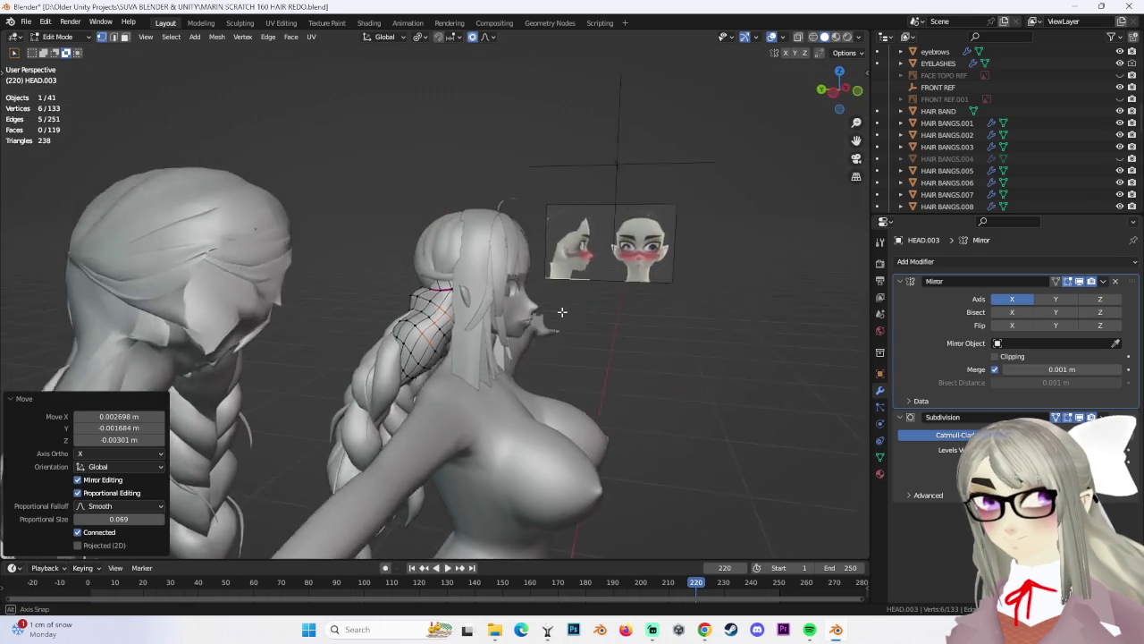
Zoom in on the braid top and move single vertices snugly against the head with soft falloff
{"action": "left_click", "coordinate": [462, 343]}
{"action": "left_click", "coordinate": [429, 322], "text": "shift"}
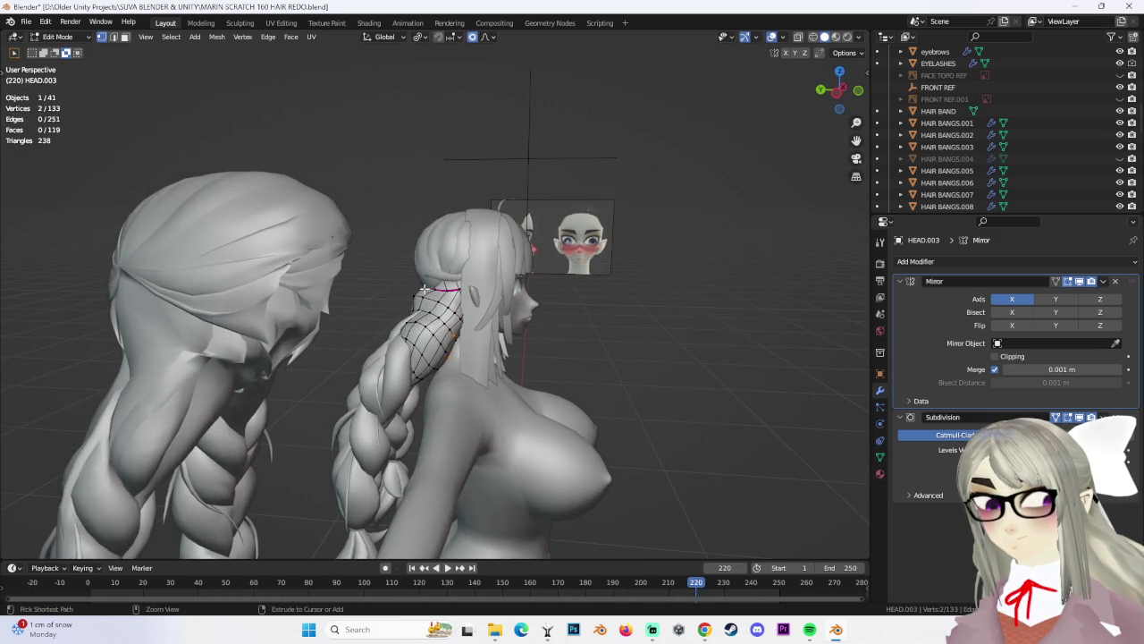
{"action": "middle_click_drag", "start_coordinate": [429, 321], "coordinate": [406, 295]}
{"action": "scroll", "coordinate": [405, 296], "scroll_direction": "up", "scroll_amount": 3}
{"action": "scroll", "coordinate": [406, 296], "scroll_direction": "up", "scroll_amount": 3}
{"action": "scroll", "coordinate": [406, 296], "scroll_direction": "up", "scroll_amount": 2}
{"action": "left_click", "coordinate": [365, 268]}
{"action": "key", "text": "g"}
{"action": "left_click", "coordinate": [402, 282]}
{"action": "key", "text": "g"}
{"action": "left_click", "coordinate": [396, 280]}
In Left Ortho view, shift the vertex path near the neck with proportional editing
{"action": "scroll", "coordinate": [464, 287], "scroll_direction": "down", "scroll_amount": 6}
{"action": "left_click", "coordinate": [845, 105]}
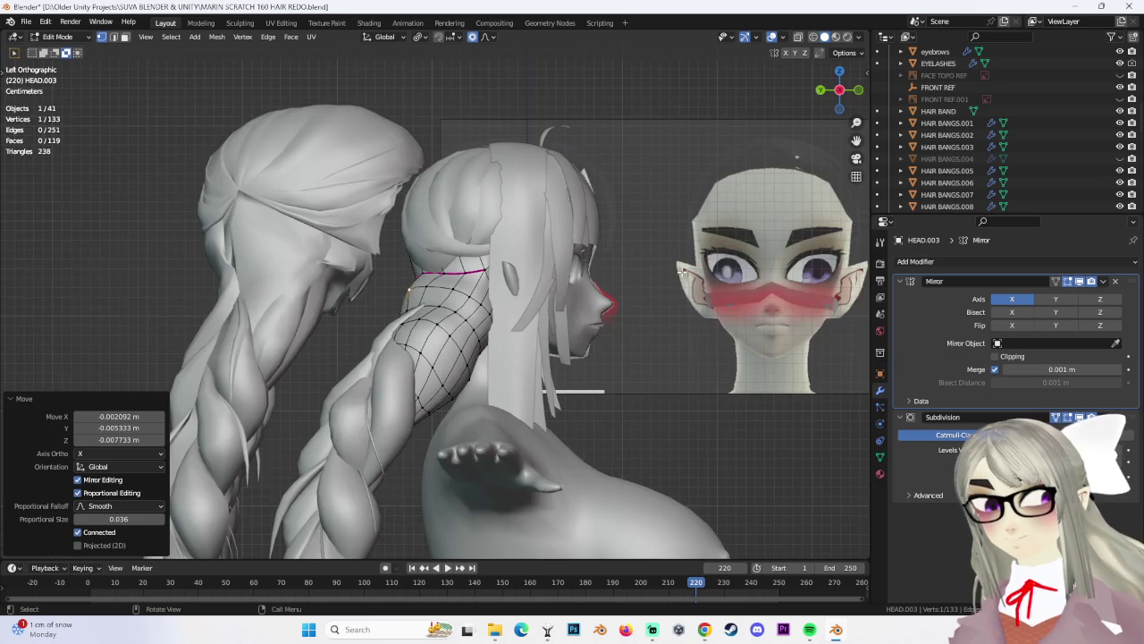
{"action": "scroll", "coordinate": [644, 257], "scroll_direction": "down", "scroll_amount": 2}
{"action": "scroll", "coordinate": [632, 418], "scroll_direction": "up", "scroll_amount": 2}
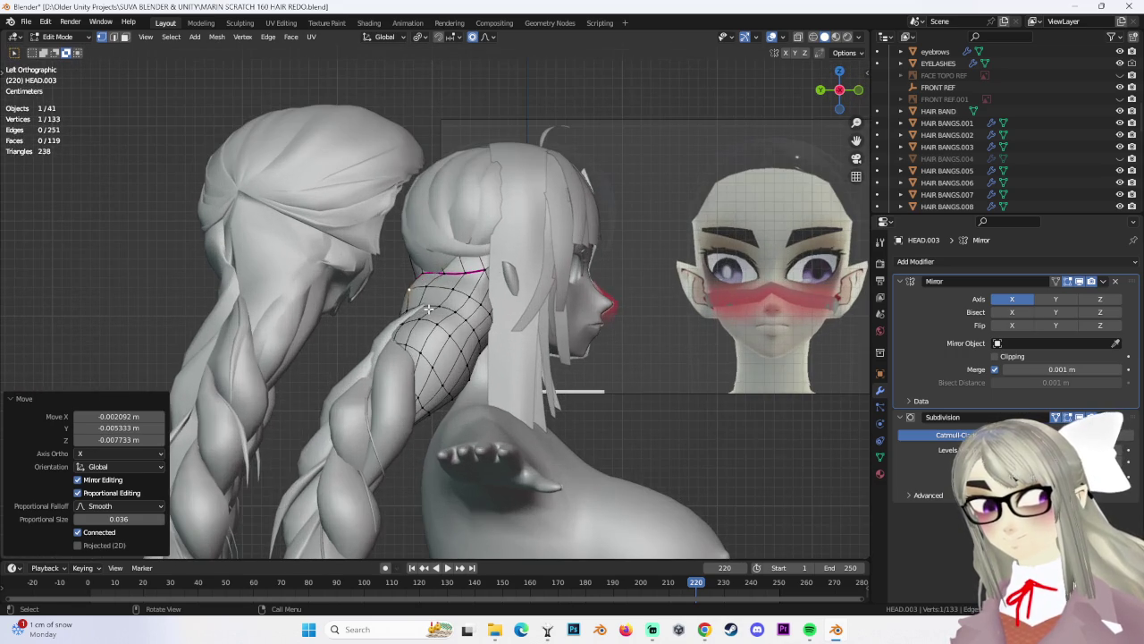
{"action": "left_click", "coordinate": [396, 308], "text": "ctrl"}
{"action": "key", "text": "g"}
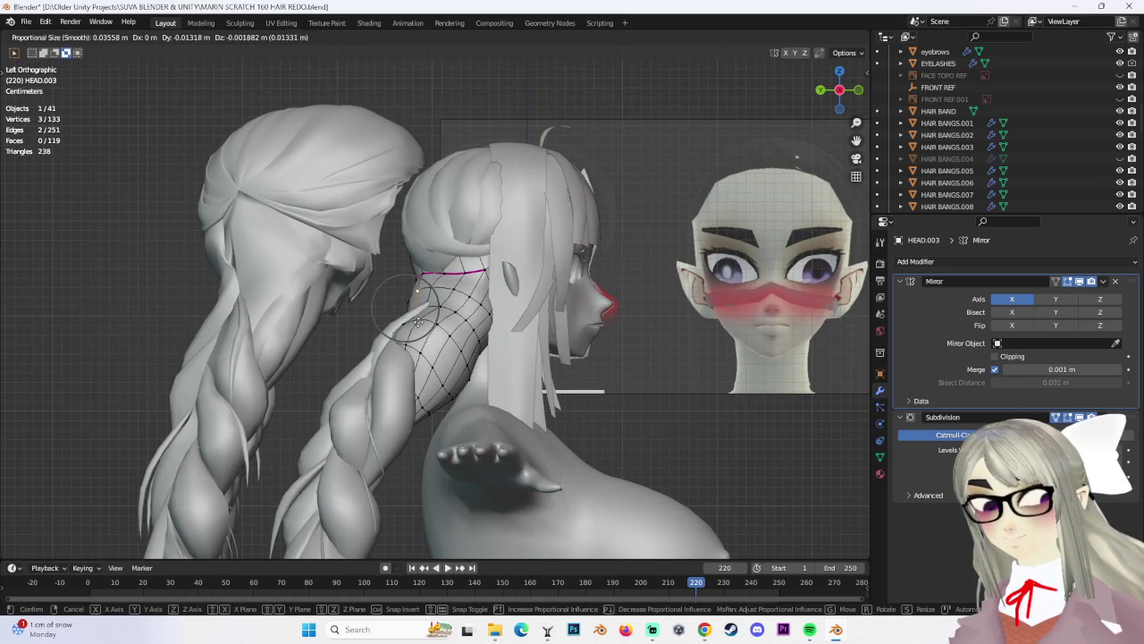
{"action": "left_click", "coordinate": [410, 319]}
{"action": "scroll", "coordinate": [624, 331], "scroll_direction": "down", "scroll_amount": 2}
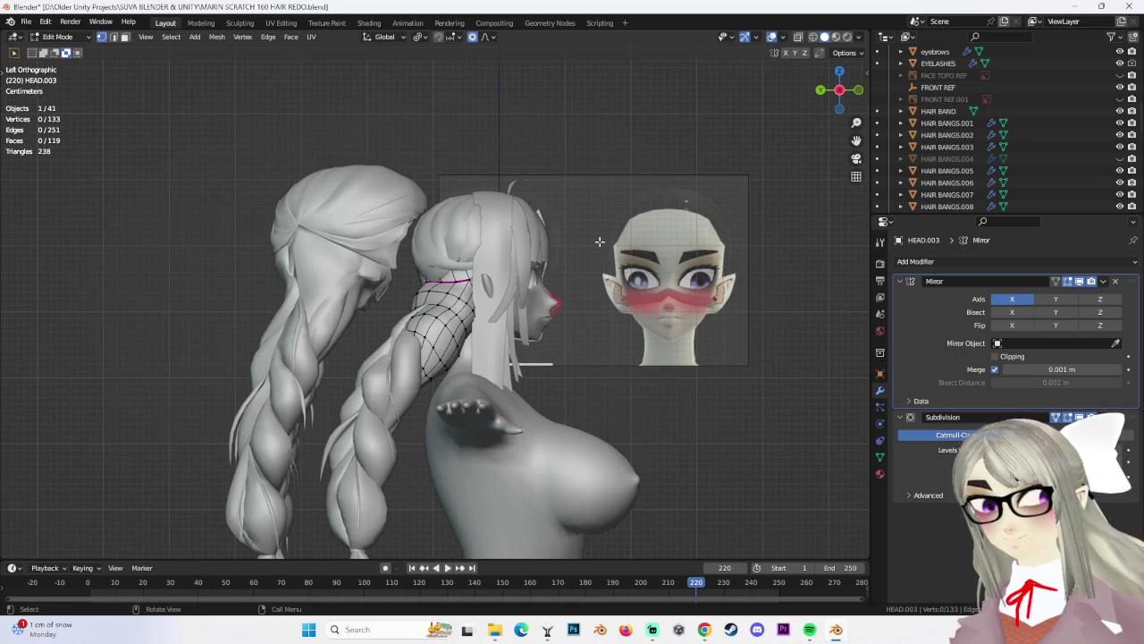
{"action": "left_click", "coordinate": [89, 36]}
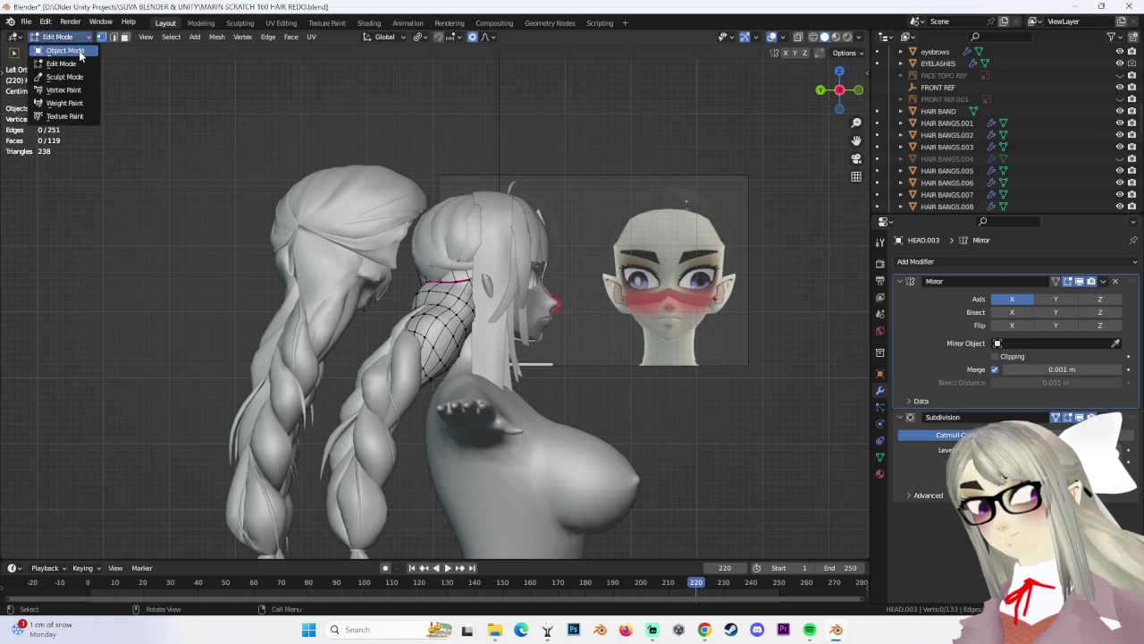
Return to Object Mode and briefly enter and leave Edit Mode on Body.002
{"action": "left_click", "coordinate": [55, 45]}
{"action": "mouse_move", "coordinate": [432, 260]}
{"action": "middle_mouse_down"}
{"action": "mouse_move", "coordinate": [561, 336]}
{"action": "mouse_move", "coordinate": [636, 344]}
{"action": "mouse_move", "coordinate": [423, 329]}
{"action": "mouse_move", "coordinate": [540, 337]}
{"action": "mouse_move", "coordinate": [507, 331]}
{"action": "mouse_move", "coordinate": [471, 293]}
{"action": "mouse_move", "coordinate": [487, 326]}
{"action": "mouse_move", "coordinate": [500, 311]}
{"action": "mouse_move", "coordinate": [556, 301]}
{"action": "mouse_move", "coordinate": [524, 305]}
{"action": "mouse_move", "coordinate": [495, 289]}
{"action": "mouse_move", "coordinate": [443, 232]}
{"action": "middle_mouse_up"}
{"action": "left_click", "coordinate": [470, 293]}
{"action": "left_click", "coordinate": [134, 71]}
{"action": "left_click", "coordinate": [61, 36]}
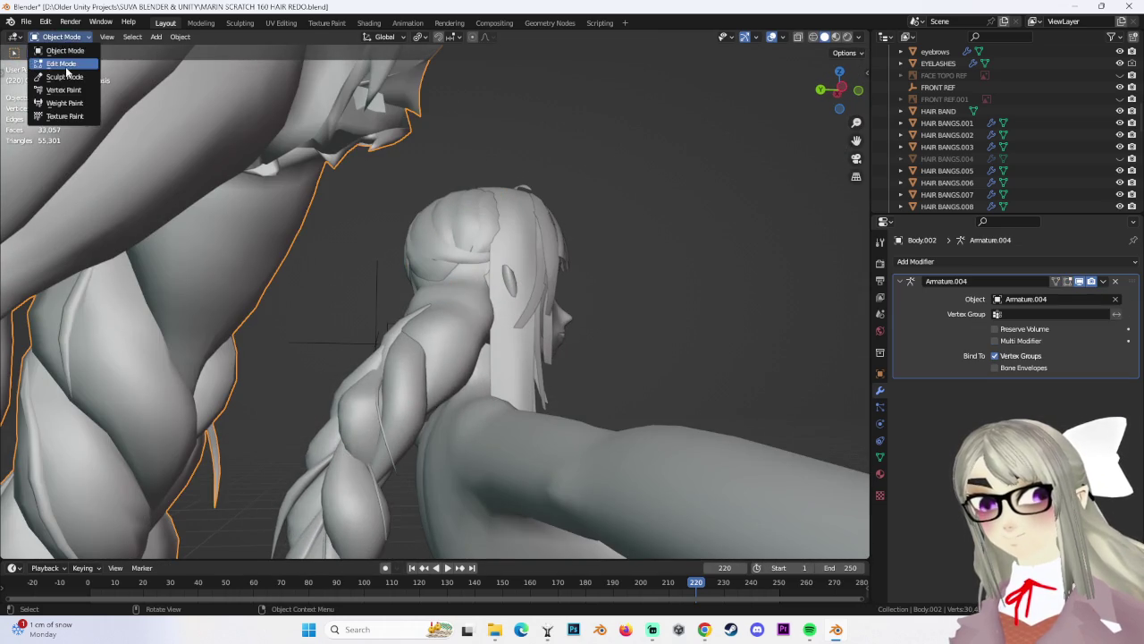
{"action": "left_click", "coordinate": [53, 68]}
{"action": "middle_click_drag", "start_coordinate": [483, 269], "coordinate": [513, 287]}
{"action": "key", "text": "Tab"}
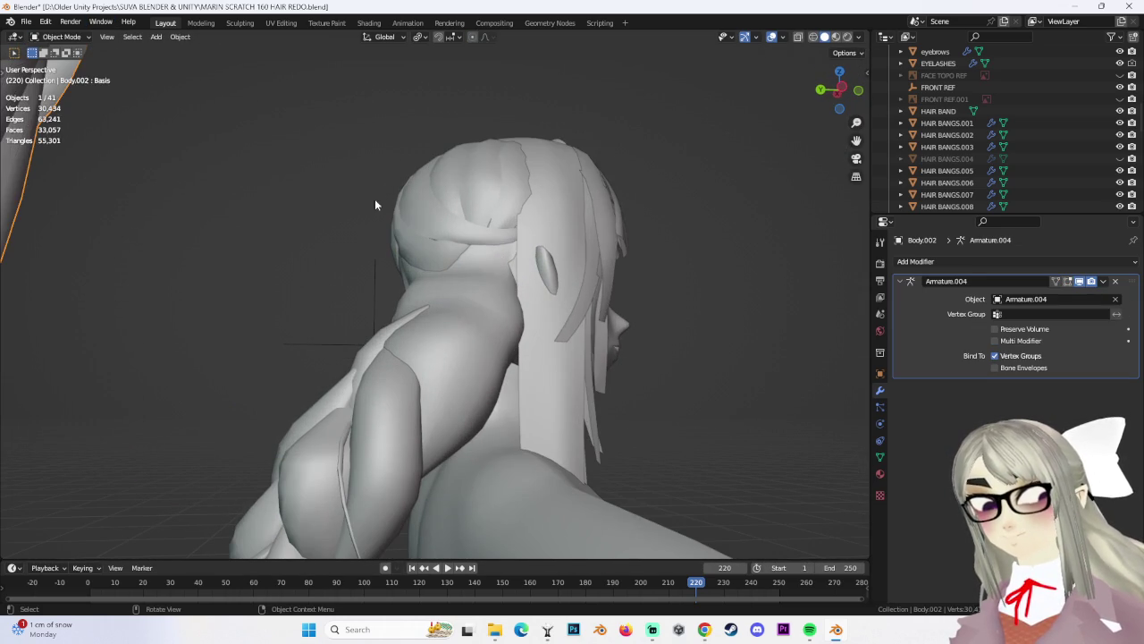
Enter Edit Mode on BACK HAIR.010 and nudge a bun vertex with proportional editing
{"action": "left_click", "coordinate": [452, 256]}
{"action": "left_click", "coordinate": [61, 37]}
{"action": "left_click", "coordinate": [54, 68]}
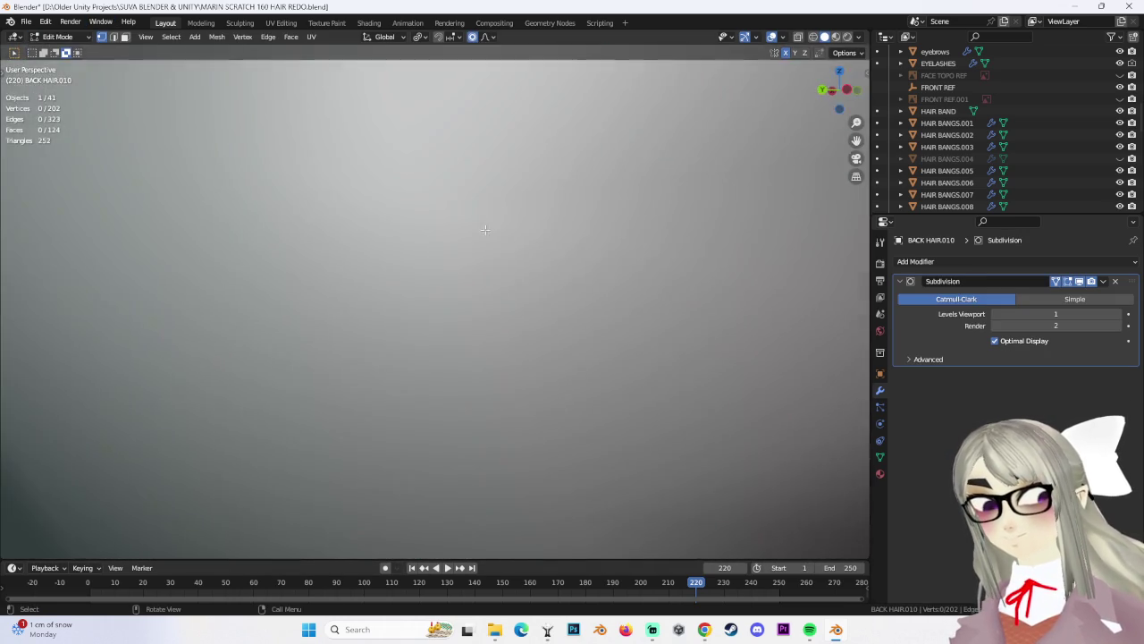
{"action": "mouse_move", "coordinate": [483, 268]}
{"action": "middle_mouse_down"}
{"action": "mouse_move", "coordinate": [518, 289]}
{"action": "mouse_move", "coordinate": [577, 276]}
{"action": "mouse_move", "coordinate": [343, 276]}
{"action": "mouse_move", "coordinate": [466, 259]}
{"action": "middle_mouse_up"}
{"action": "scroll", "coordinate": [518, 289], "scroll_direction": "down", "scroll_amount": 5}
{"action": "left_click", "coordinate": [343, 277]}
{"action": "key", "text": "g"}
{"action": "left_click", "coordinate": [343, 276]}
{"action": "key", "text": "g"}
{"action": "left_click", "coordinate": [366, 268]}
Inspect in wireframe, then return to Object Mode, deselect all, and restore solid shading
{"action": "key", "text": "shift+z"}
{"action": "mouse_move", "coordinate": [835, 80]}
{"action": "middle_mouse_down"}
{"action": "mouse_move", "coordinate": [331, 248]}
{"action": "mouse_move", "coordinate": [579, 230]}
{"action": "middle_mouse_up"}
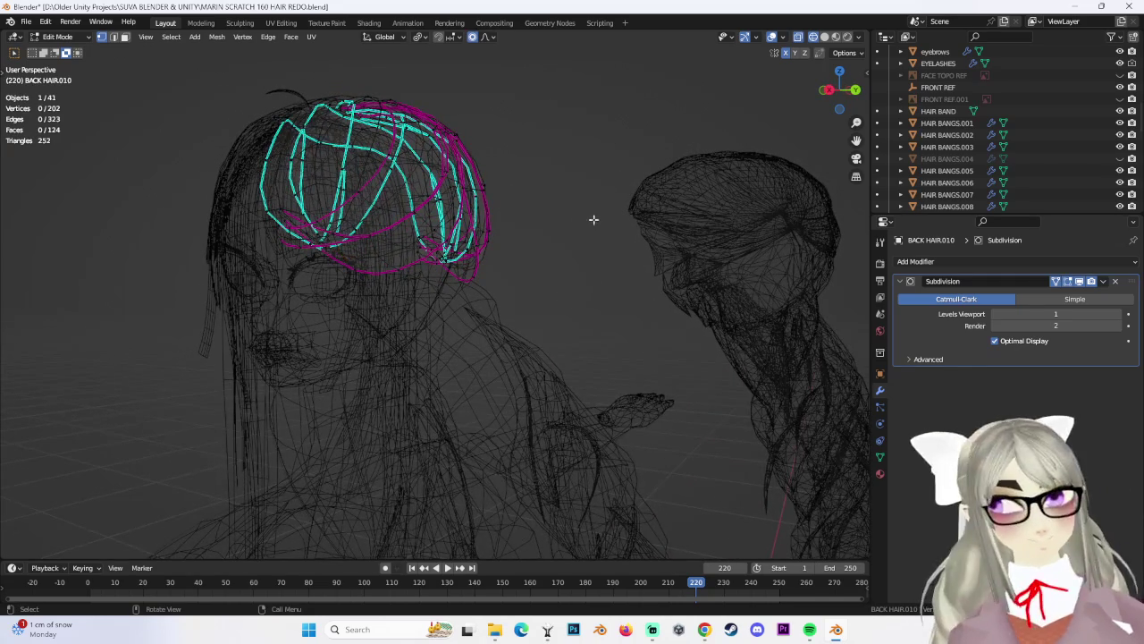
{"action": "left_click", "coordinate": [57, 37]}
{"action": "left_click", "coordinate": [59, 51]}
{"action": "middle_click_drag", "start_coordinate": [551, 281], "coordinate": [523, 175]}
{"action": "left_click", "coordinate": [524, 175]}
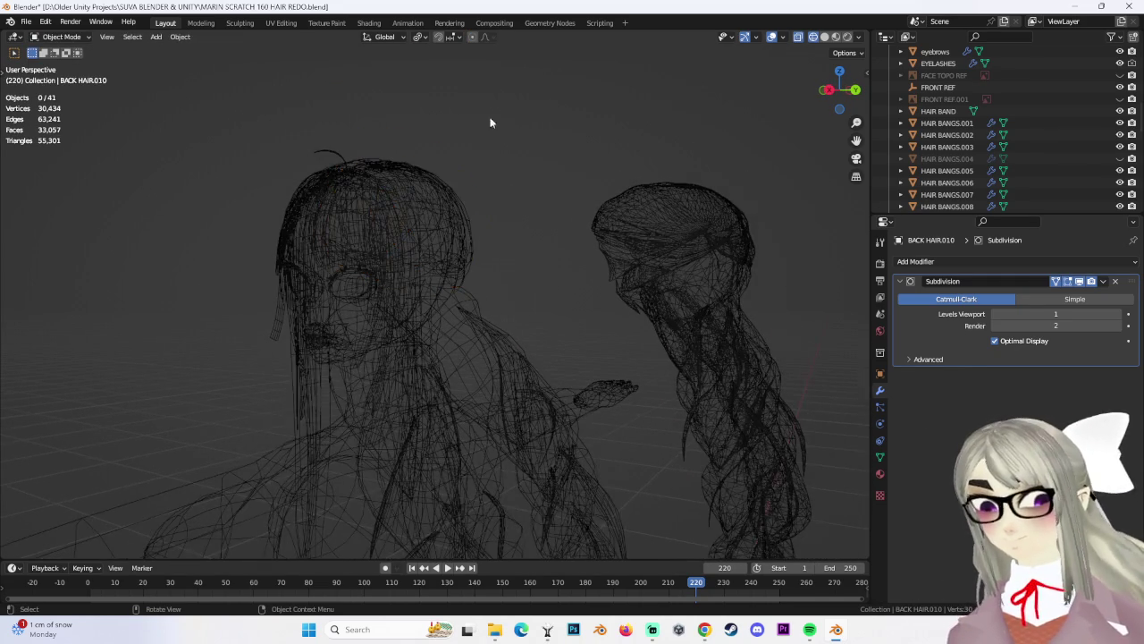
{"action": "left_click", "coordinate": [837, 41]}
Select the BACK HAIR.010 bun and switch to Left Ortho view
{"action": "mouse_move", "coordinate": [407, 302]}
{"action": "middle_mouse_down"}
{"action": "mouse_move", "coordinate": [532, 334]}
{"action": "mouse_move", "coordinate": [407, 343]}
{"action": "mouse_move", "coordinate": [447, 243]}
{"action": "mouse_move", "coordinate": [491, 293]}
{"action": "mouse_move", "coordinate": [830, 84]}
{"action": "middle_mouse_up"}
{"action": "left_click", "coordinate": [487, 290]}
{"action": "left_click", "coordinate": [848, 100]}
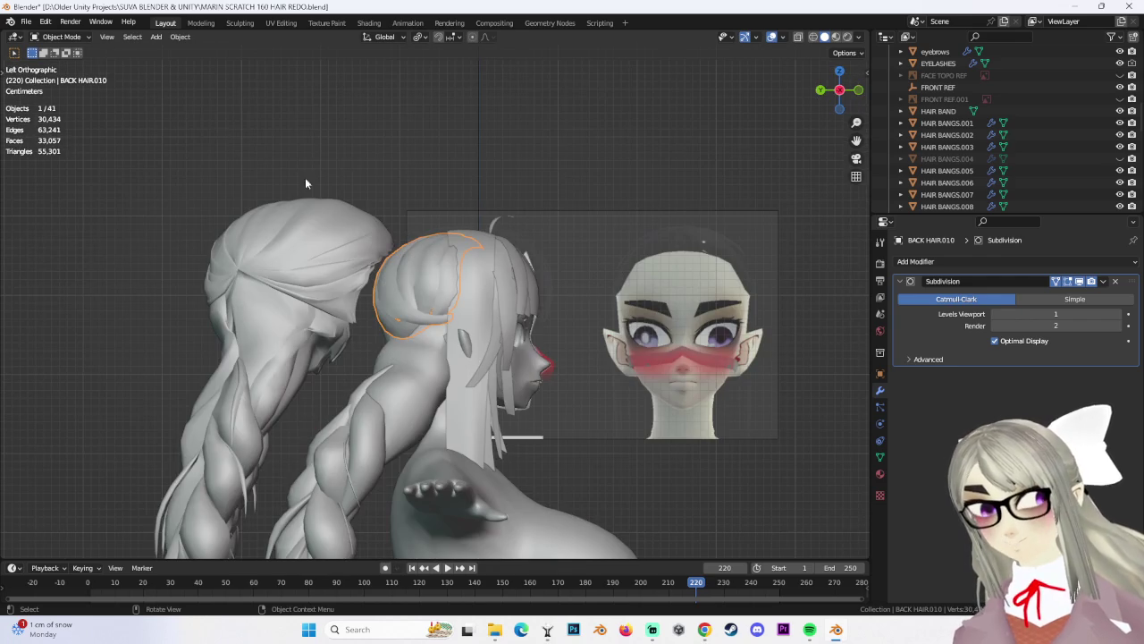
Enter Edit Mode on BACK HAIR.010 and move bun vertices with proportional editing
{"action": "left_click", "coordinate": [71, 37]}
{"action": "left_click", "coordinate": [63, 64]}
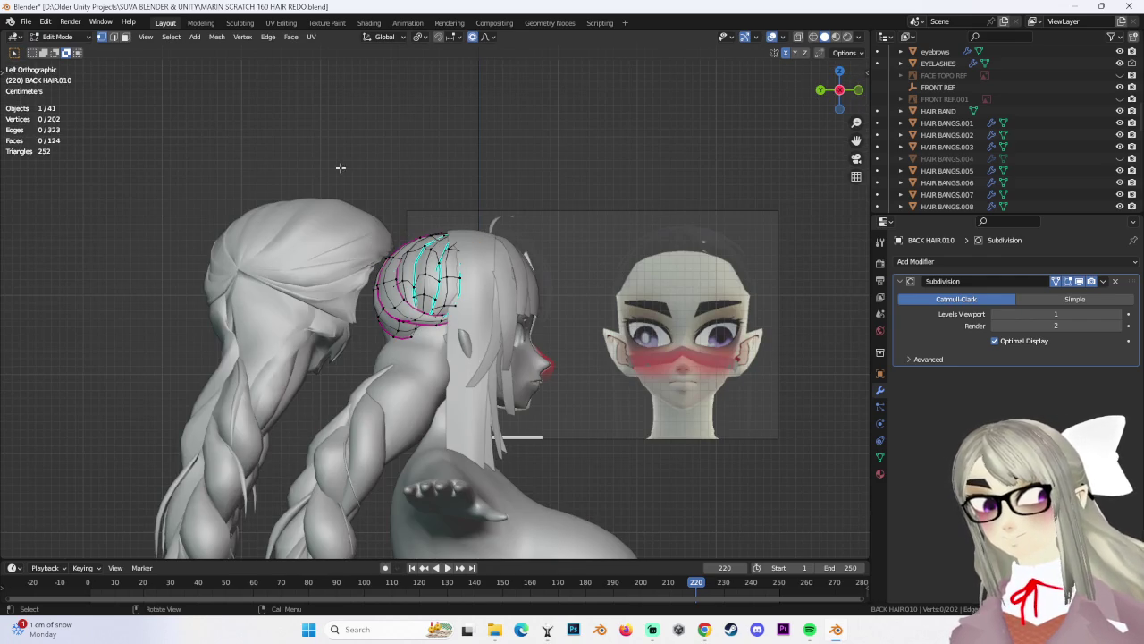
{"action": "key", "text": "g"}
{"action": "left_click", "coordinate": [433, 259]}
{"action": "key", "text": "ctrl+z"}
{"action": "scroll", "coordinate": [429, 250], "scroll_direction": "up", "scroll_amount": 2}
{"action": "key", "text": "g"}
{"action": "left_click", "coordinate": [426, 237]}
{"action": "scroll", "coordinate": [411, 223], "scroll_direction": "down", "scroll_amount": 1}
{"action": "scroll", "coordinate": [404, 219], "scroll_direction": "down", "scroll_amount": 1}
{"action": "mouse_move", "coordinate": [332, 232]}
{"action": "middle_mouse_down"}
{"action": "mouse_move", "coordinate": [600, 301]}
{"action": "mouse_move", "coordinate": [490, 311]}
{"action": "mouse_move", "coordinate": [528, 215]}
{"action": "mouse_move", "coordinate": [653, 138]}
{"action": "middle_mouse_up"}
{"action": "key", "text": "alt+a"}
Select linked bun vertices in X-ray and scale them, retrying with a smaller selection
{"action": "left_click", "coordinate": [852, 91]}
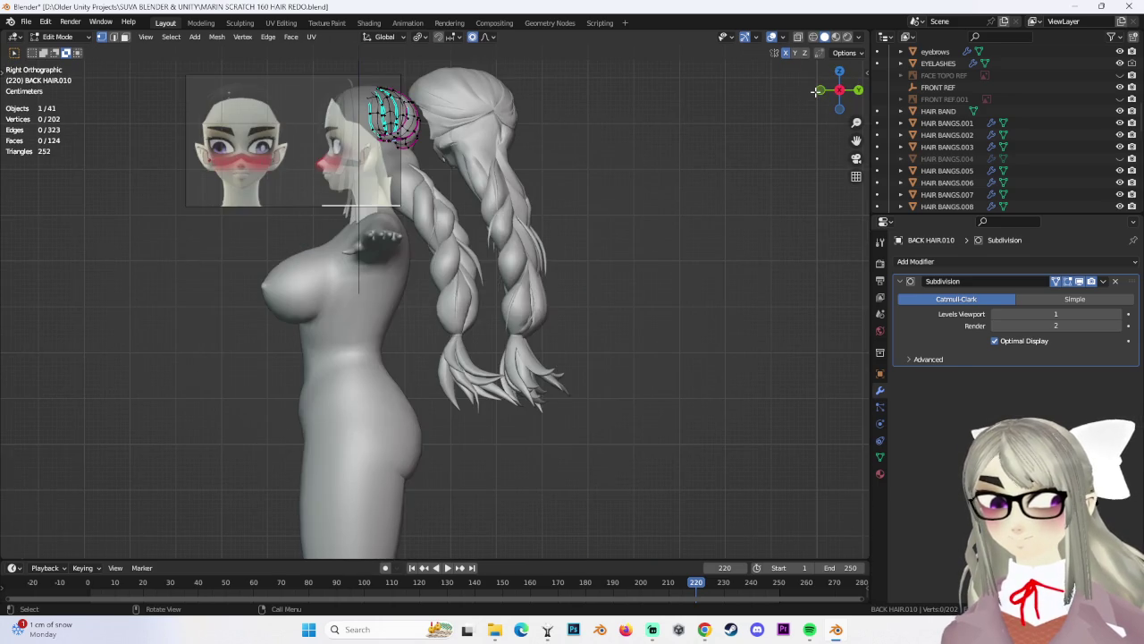
{"action": "scroll", "coordinate": [617, 160], "scroll_direction": "up", "scroll_amount": 1}
{"action": "scroll", "coordinate": [618, 161], "scroll_direction": "up", "scroll_amount": 1}
{"action": "key", "text": "l"}
{"action": "scroll", "coordinate": [618, 161], "scroll_direction": "up", "scroll_amount": 1}
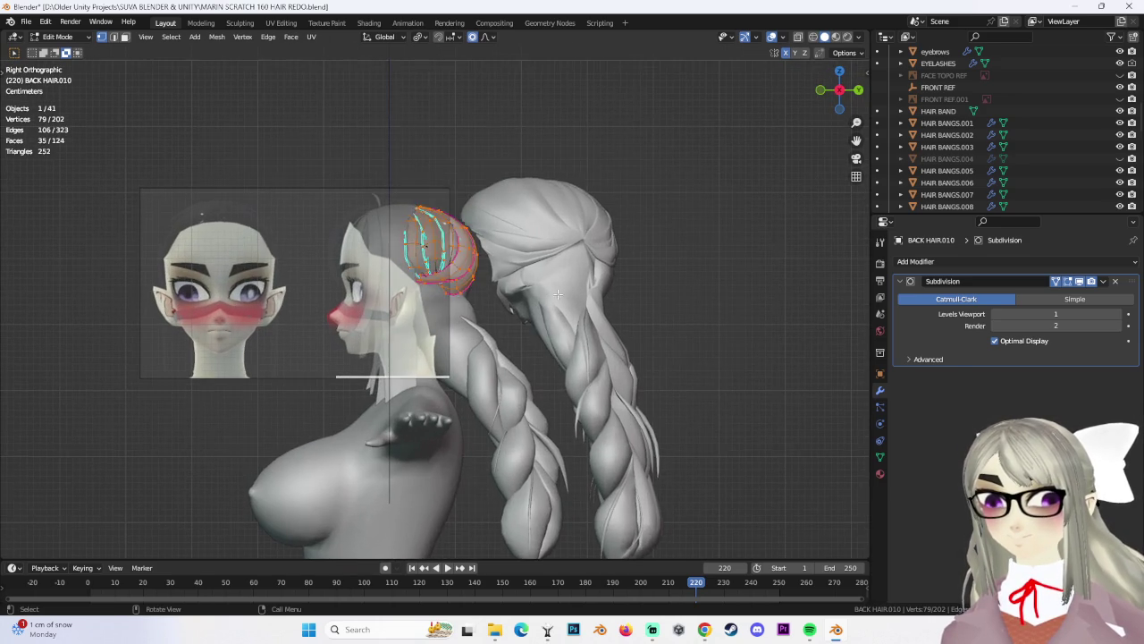
{"action": "scroll", "coordinate": [618, 161], "scroll_direction": "up", "scroll_amount": 1}
{"action": "left_click", "coordinate": [800, 37]}
{"action": "key", "text": "l"}
{"action": "key", "text": "s"}
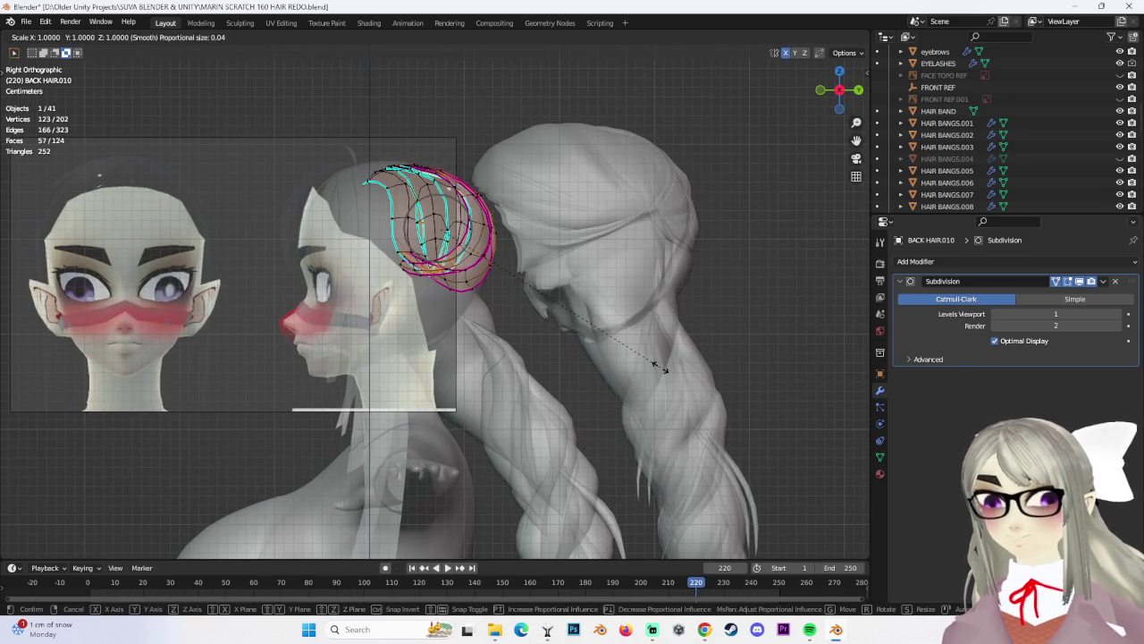
{"action": "left_click", "coordinate": [660, 366]}
{"action": "left_click", "coordinate": [812, 37]}
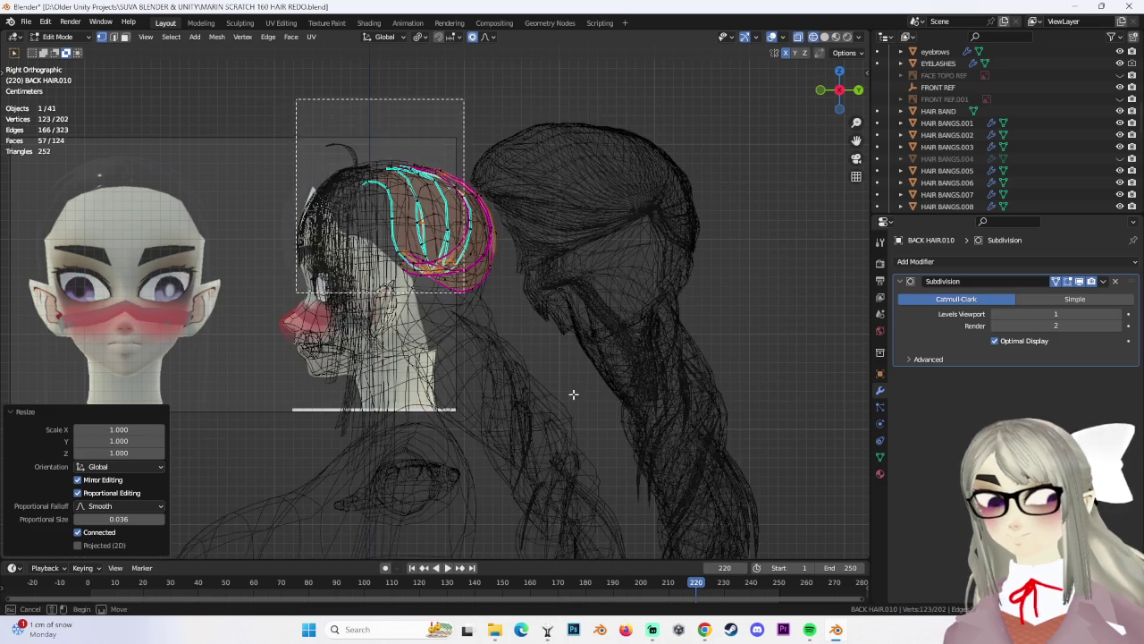
{"action": "key", "text": "ctrl+z"}
{"action": "key", "text": "ctrl+z"}
{"action": "key", "text": "s"}
{"action": "left_click", "coordinate": [608, 358]}
{"action": "middle_click_drag", "start_coordinate": [608, 357], "coordinate": [523, 243]}
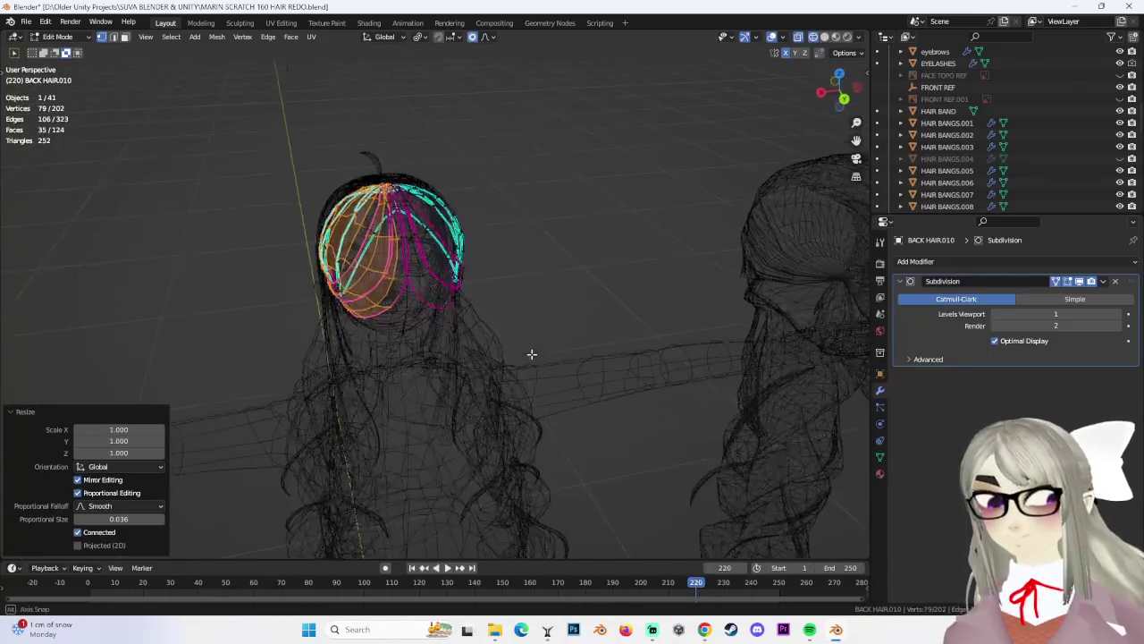
Stretch the whole bun 1.2689 along Y in side ortho view, toggling it with undo and redo
{"action": "key", "text": "a"}
{"action": "mouse_move", "coordinate": [671, 254]}
{"action": "middle_mouse_down"}
{"action": "mouse_move", "coordinate": [590, 263]}
{"action": "mouse_move", "coordinate": [600, 267]}
{"action": "middle_mouse_up"}
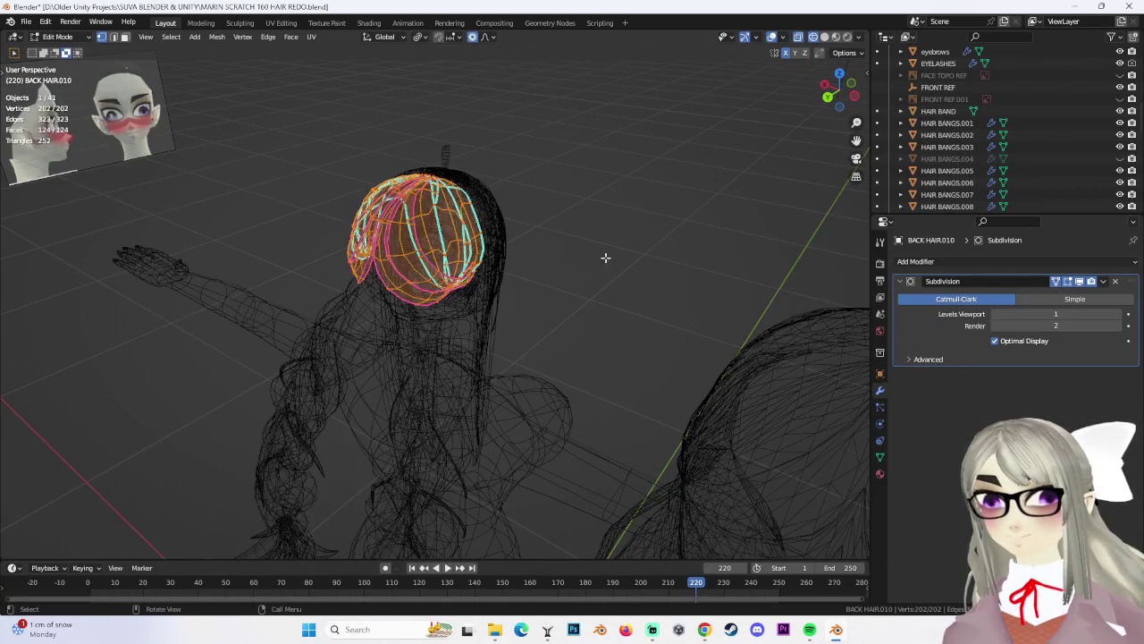
{"action": "left_click", "coordinate": [842, 106]}
{"action": "key", "text": "s"}
{"action": "key", "text": "y"}
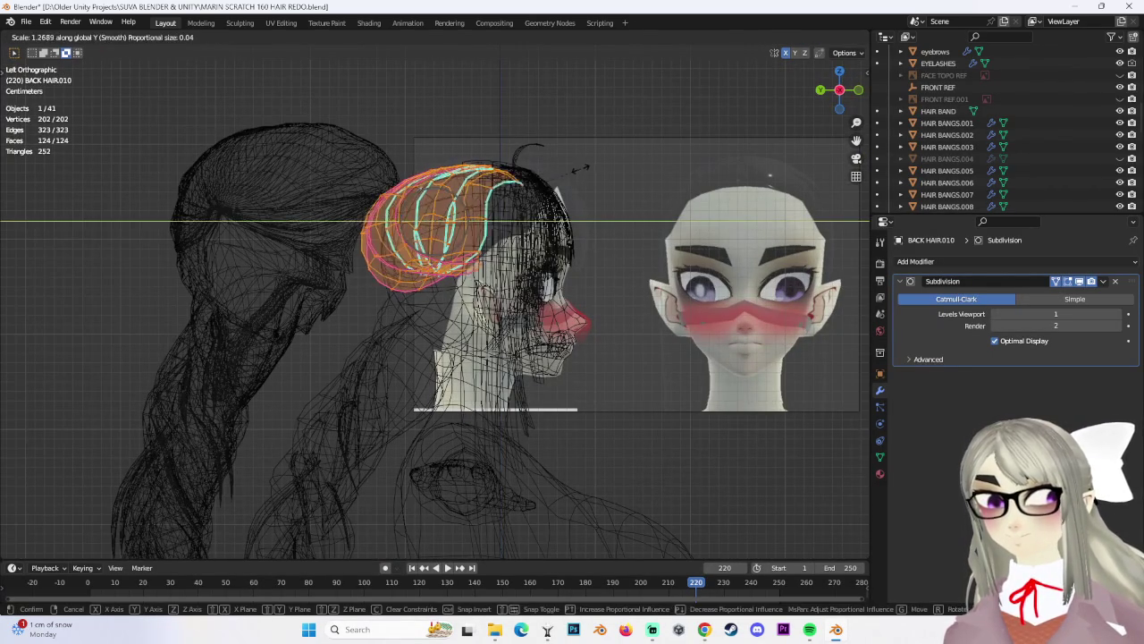
{"action": "left_click", "coordinate": [573, 166]}
{"action": "key", "text": "ctrl+z"}
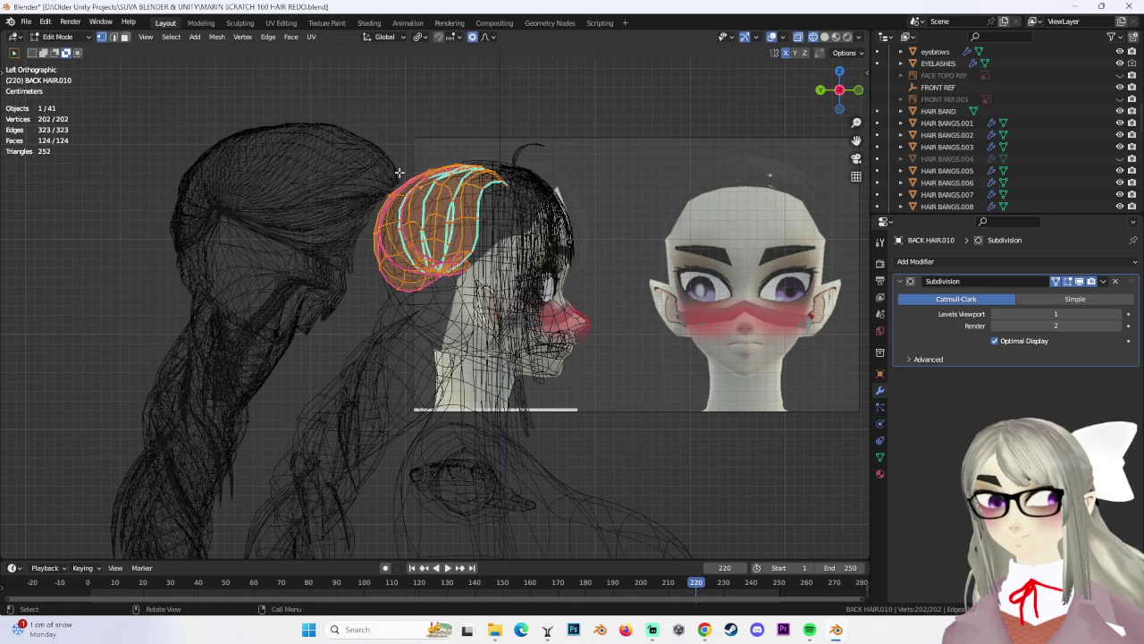
{"action": "key", "text": "ctrl+shift+z"}
{"action": "key", "text": "ctrl+z"}
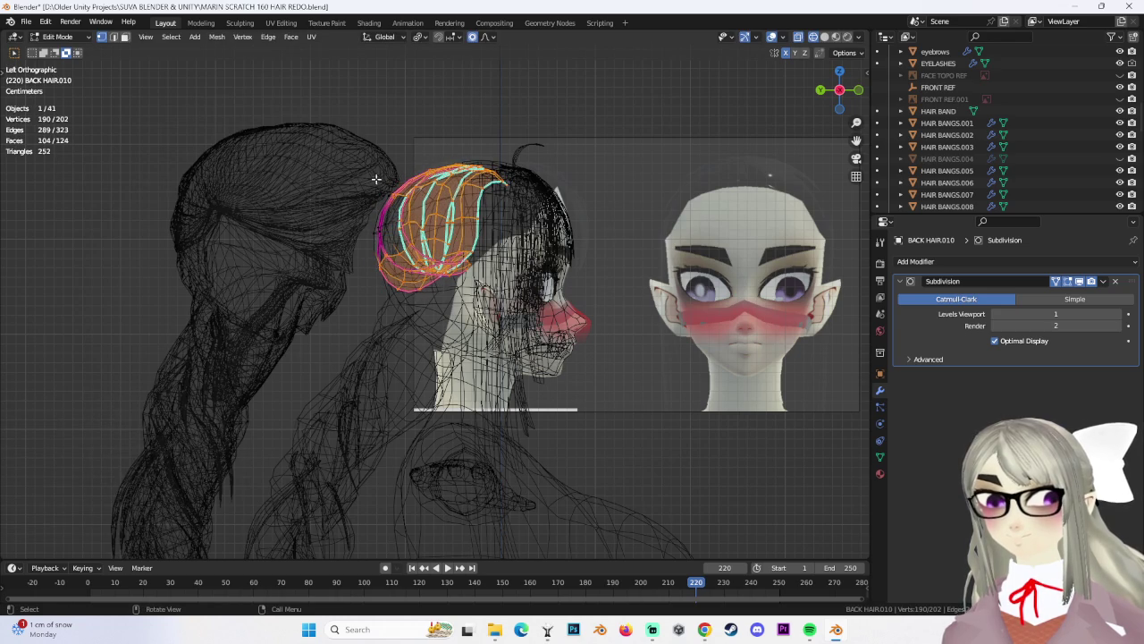
Box-select the upper back-hair vertices, then return to Object Mode with solid shading
{"action": "key", "text": "alt+a"}
{"action": "left_click_drag", "start_coordinate": [322, 150], "coordinate": [414, 242]}
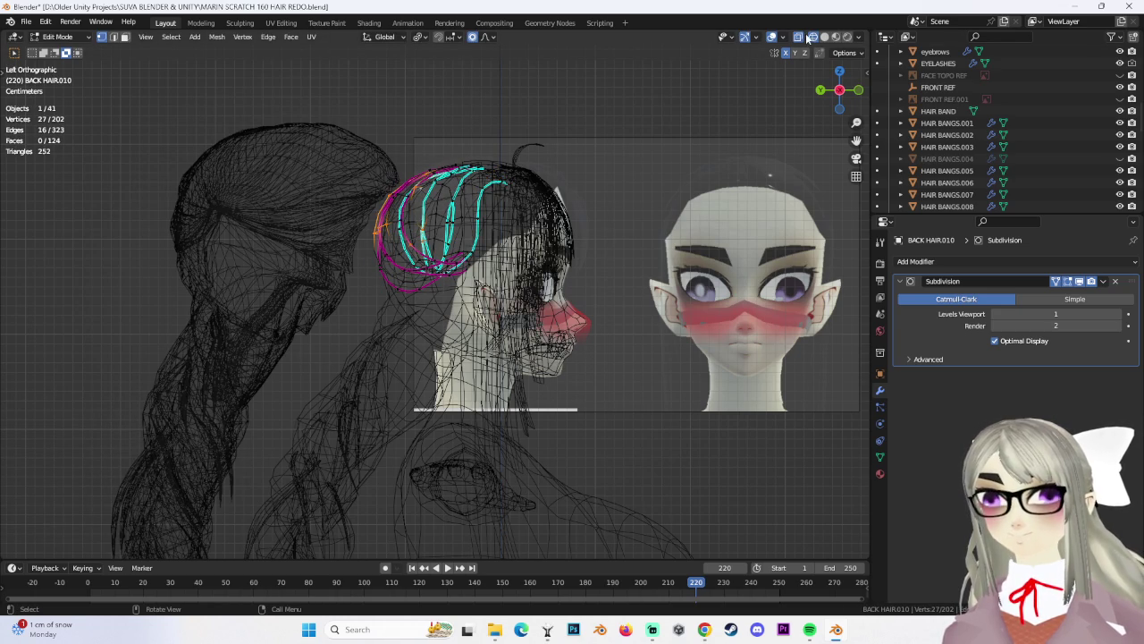
{"action": "left_click_drag", "start_coordinate": [386, 201], "coordinate": [410, 250]}
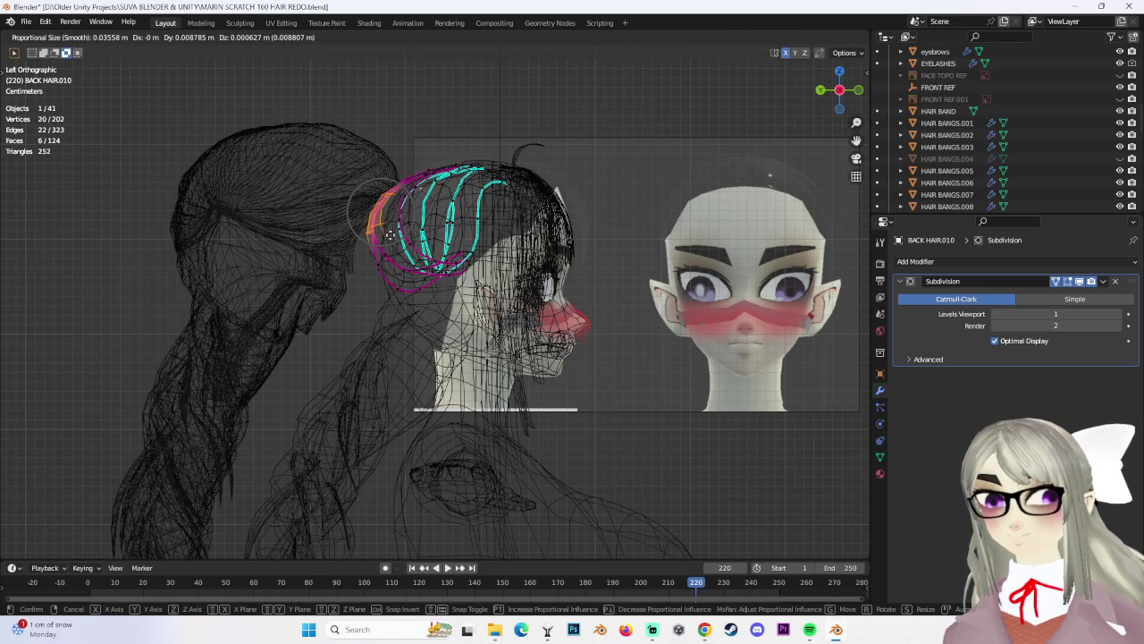
{"action": "scroll", "coordinate": [402, 224], "scroll_direction": "down", "scroll_amount": 1}
{"action": "left_click", "coordinate": [59, 37]}
{"action": "left_click", "coordinate": [49, 47]}
{"action": "mouse_move", "coordinate": [501, 268]}
{"action": "middle_mouse_down"}
{"action": "mouse_move", "coordinate": [571, 246]}
{"action": "mouse_move", "coordinate": [647, 173]}
{"action": "middle_mouse_up"}
{"action": "left_click", "coordinate": [647, 173]}
{"action": "left_click", "coordinate": [825, 36]}
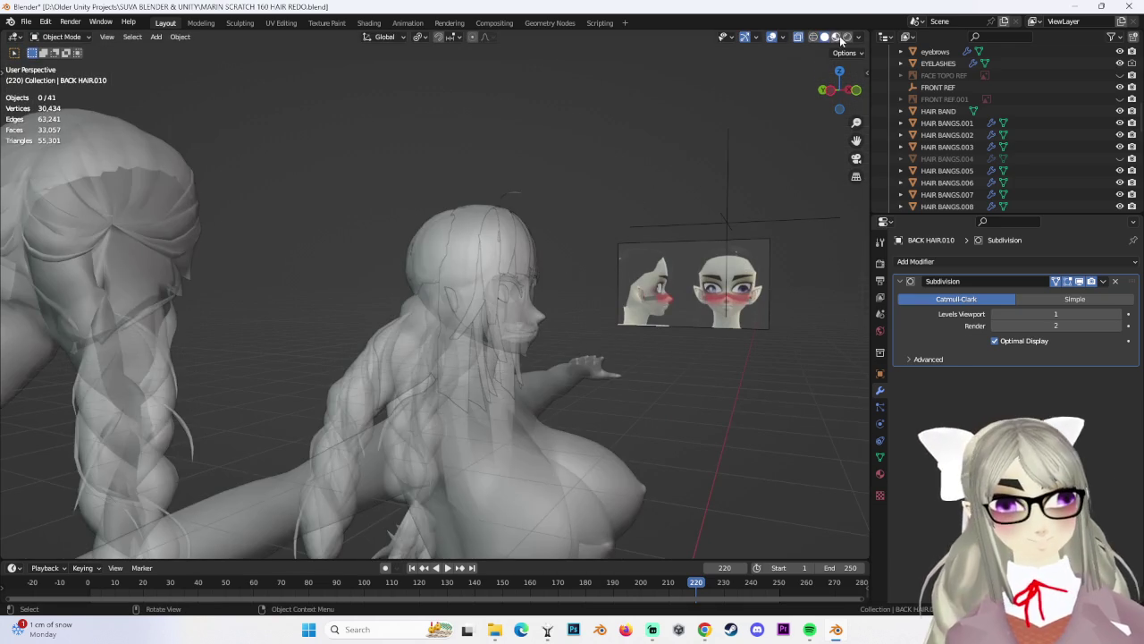
{"action": "middle_click_drag", "start_coordinate": [586, 197], "coordinate": [644, 205]}
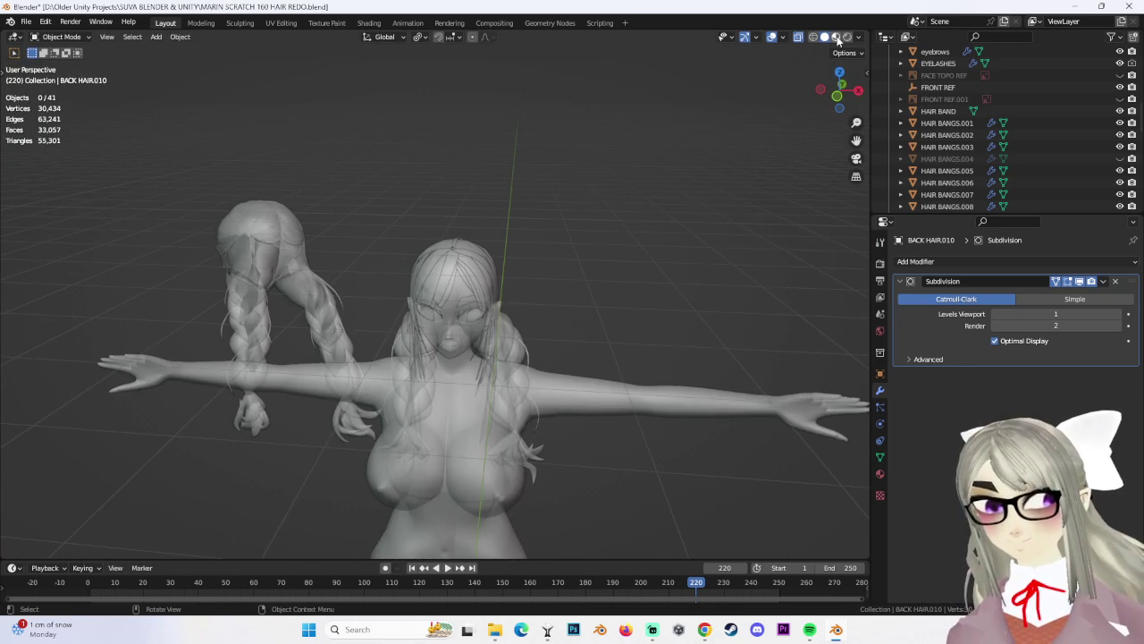
{"action": "left_click", "coordinate": [837, 38]}
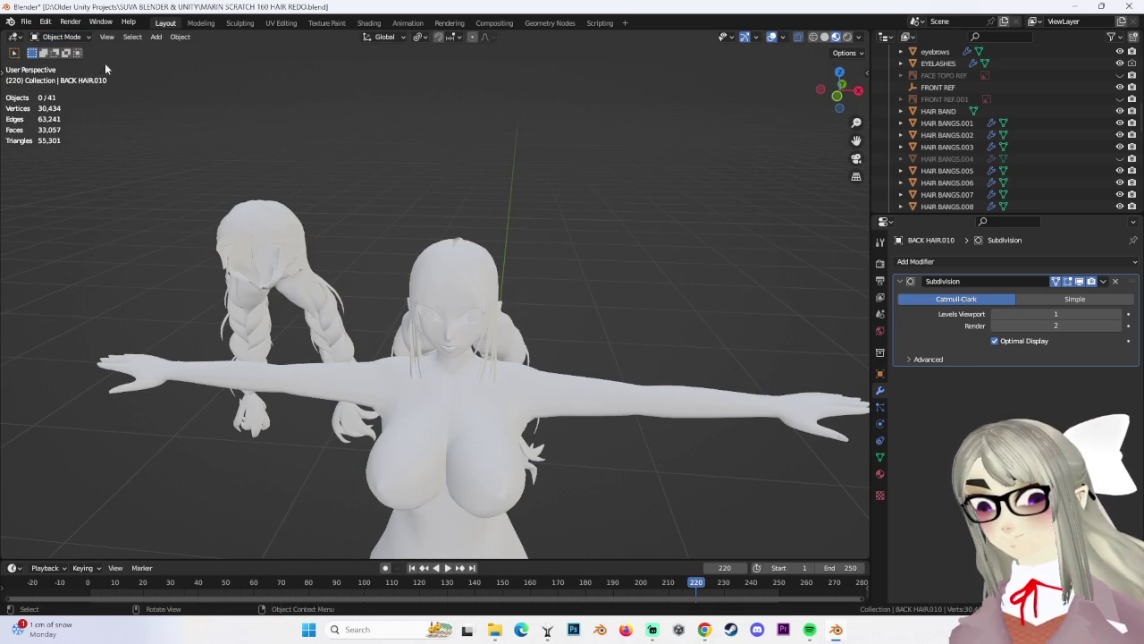
{"action": "scroll", "coordinate": [490, 273], "scroll_direction": "up", "scroll_amount": 2}
{"action": "left_click", "coordinate": [534, 239]}
{"action": "middle_click_drag", "start_coordinate": [535, 240], "coordinate": [621, 211]}
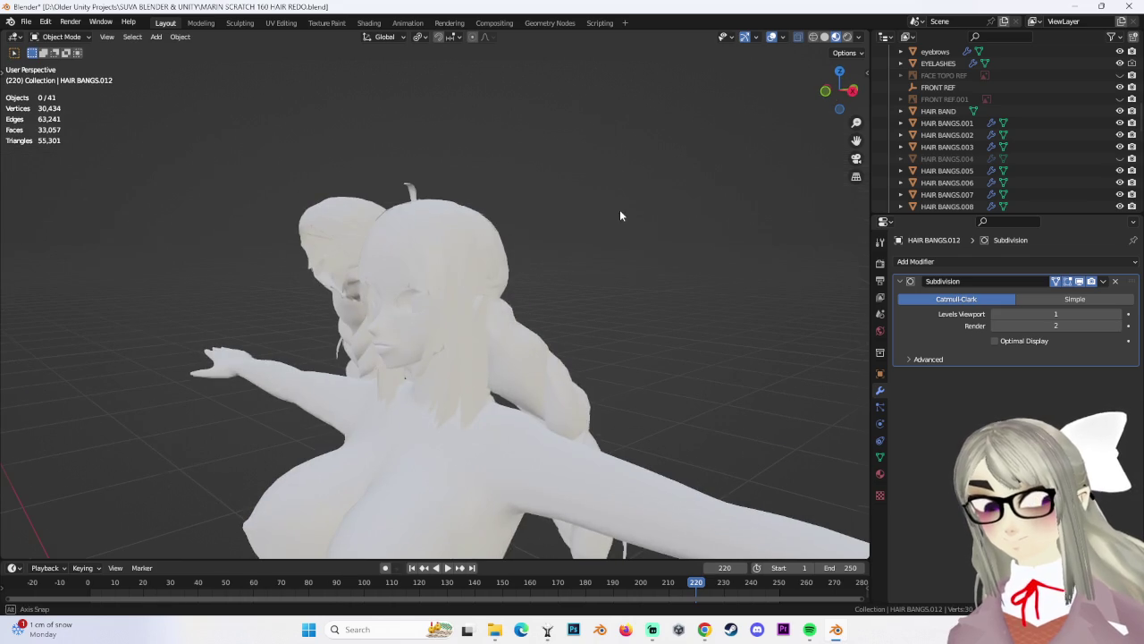
{"action": "left_click", "coordinate": [831, 39]}
{"action": "left_click", "coordinate": [814, 37]}
{"action": "middle_click_drag", "start_coordinate": [554, 242], "coordinate": [753, 109]}
{"action": "left_click", "coordinate": [836, 36]}
{"action": "scroll", "coordinate": [588, 296], "scroll_direction": "up", "scroll_amount": 1}
{"action": "left_click", "coordinate": [413, 279]}
{"action": "mouse_move", "coordinate": [413, 279]}
{"action": "middle_mouse_down"}
{"action": "mouse_move", "coordinate": [610, 341]}
{"action": "mouse_move", "coordinate": [563, 259]}
{"action": "middle_mouse_up"}
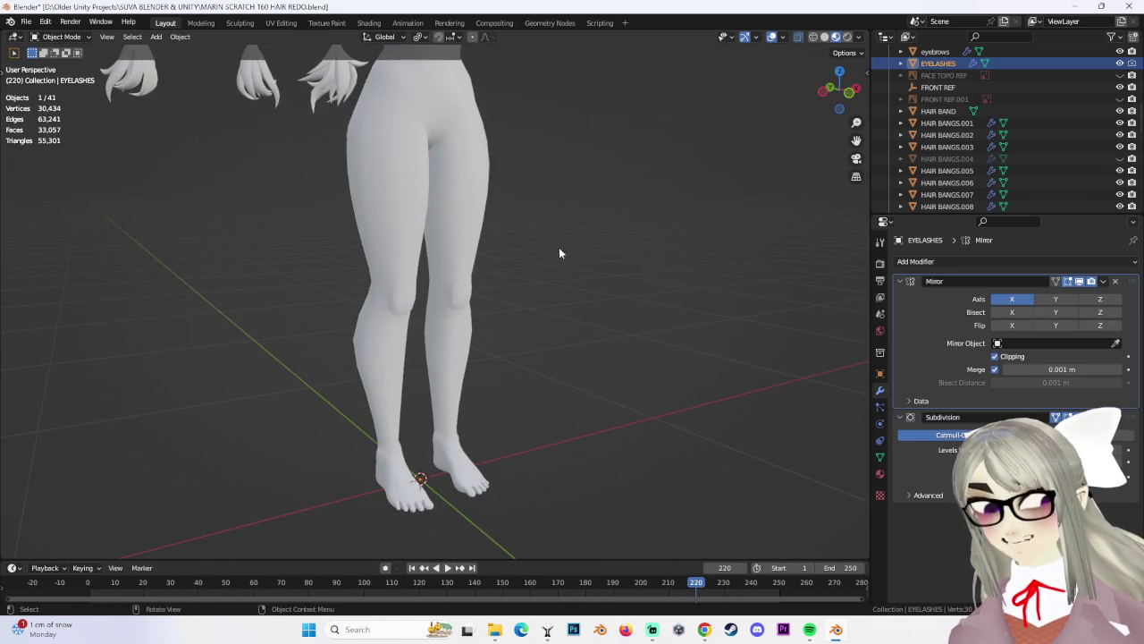
{"action": "middle_click_drag", "start_coordinate": [535, 188], "coordinate": [576, 189]}
{"action": "scroll", "coordinate": [579, 379], "scroll_direction": "down", "scroll_amount": 2}
{"action": "scroll", "coordinate": [415, 180], "scroll_direction": "up", "scroll_amount": 2}
{"action": "mouse_move", "coordinate": [416, 180]}
{"action": "middle_mouse_down"}
{"action": "mouse_move", "coordinate": [498, 208]}
{"action": "mouse_move", "coordinate": [639, 228]}
{"action": "middle_mouse_up"}
{"action": "left_click", "coordinate": [498, 208]}
{"action": "left_click", "coordinate": [638, 228]}
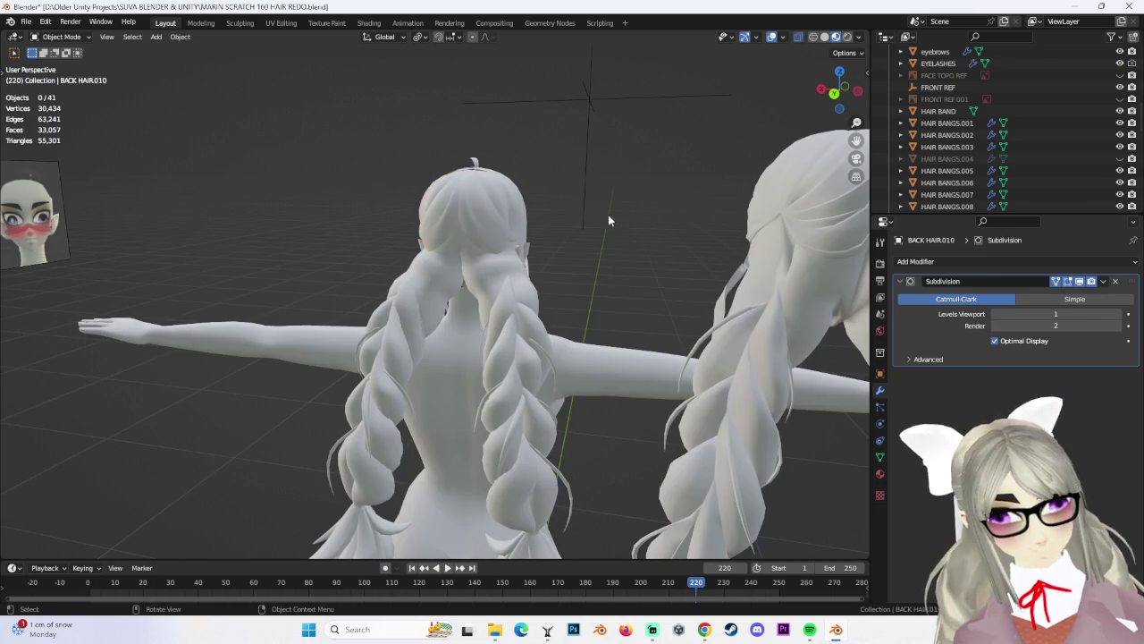
{"action": "left_click", "coordinate": [498, 218]}
{"action": "mouse_move", "coordinate": [498, 217]}
{"action": "middle_mouse_down"}
{"action": "mouse_move", "coordinate": [560, 259]}
{"action": "mouse_move", "coordinate": [598, 261]}
{"action": "mouse_move", "coordinate": [558, 254]}
{"action": "middle_mouse_up"}
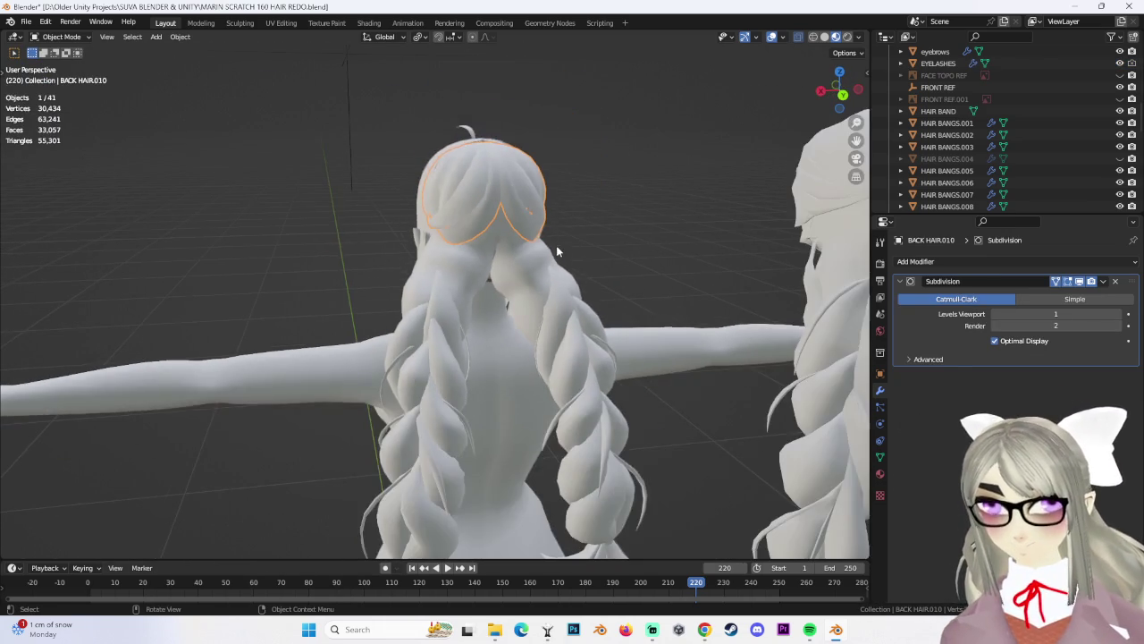
{"action": "mouse_move", "coordinate": [507, 204]}
{"action": "middle_mouse_down"}
{"action": "mouse_move", "coordinate": [564, 178]}
{"action": "mouse_move", "coordinate": [529, 191]}
{"action": "mouse_move", "coordinate": [522, 209]}
{"action": "mouse_move", "coordinate": [583, 214]}
{"action": "mouse_move", "coordinate": [563, 217]}
{"action": "middle_mouse_up"}
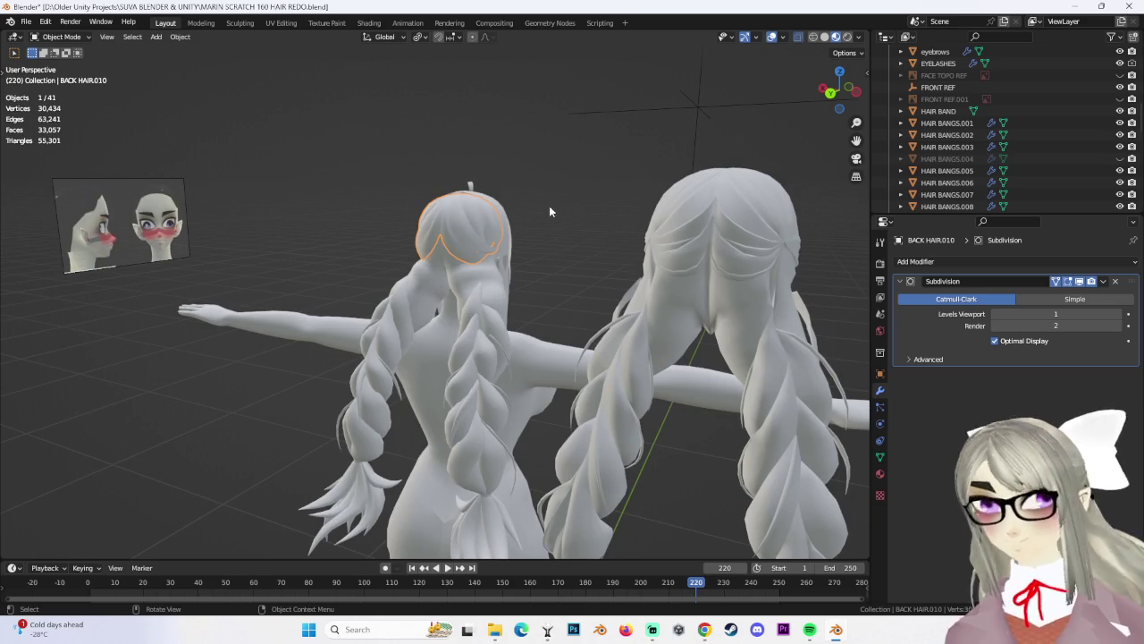
{"action": "mouse_move", "coordinate": [366, 441]}
{"action": "middle_mouse_down"}
{"action": "mouse_move", "coordinate": [409, 448]}
{"action": "mouse_move", "coordinate": [455, 481]}
{"action": "middle_mouse_up"}
{"action": "left_click", "coordinate": [402, 466]}
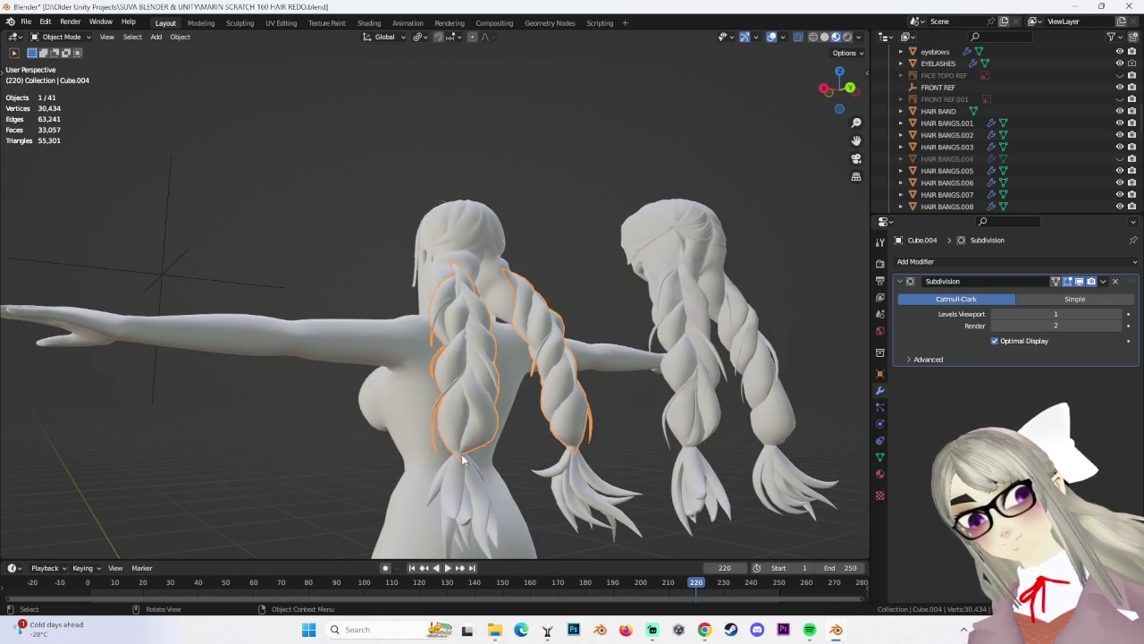
{"action": "left_click", "coordinate": [462, 457]}
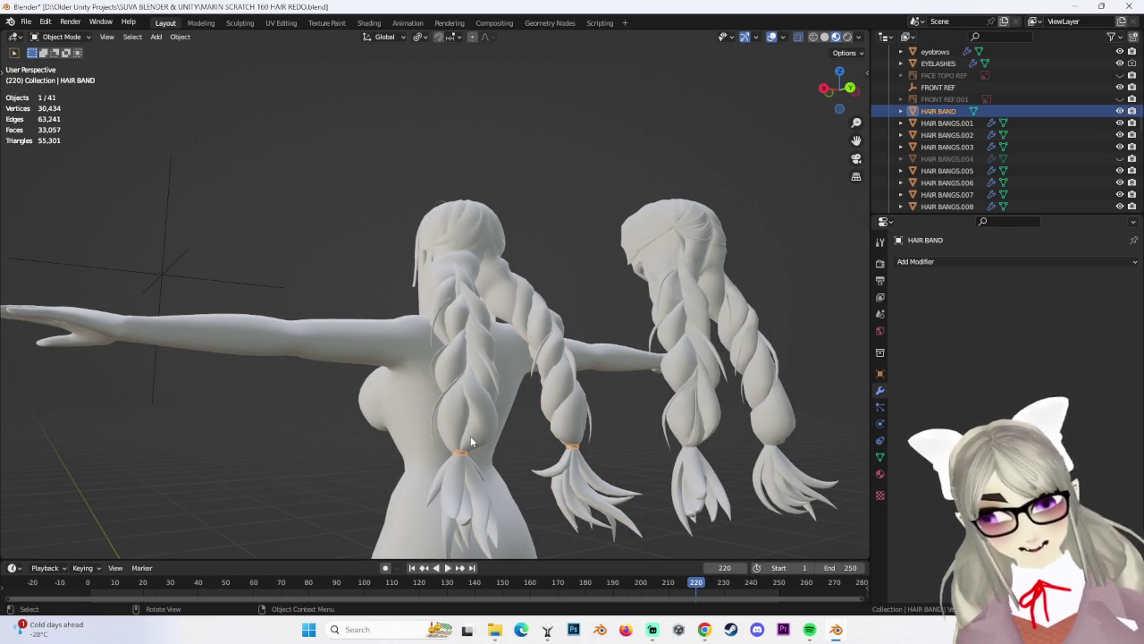
{"action": "mouse_move", "coordinate": [545, 382]}
{"action": "middle_mouse_down"}
{"action": "mouse_move", "coordinate": [515, 340]}
{"action": "mouse_move", "coordinate": [568, 311]}
{"action": "mouse_move", "coordinate": [537, 340]}
{"action": "mouse_move", "coordinate": [548, 346]}
{"action": "middle_mouse_up"}
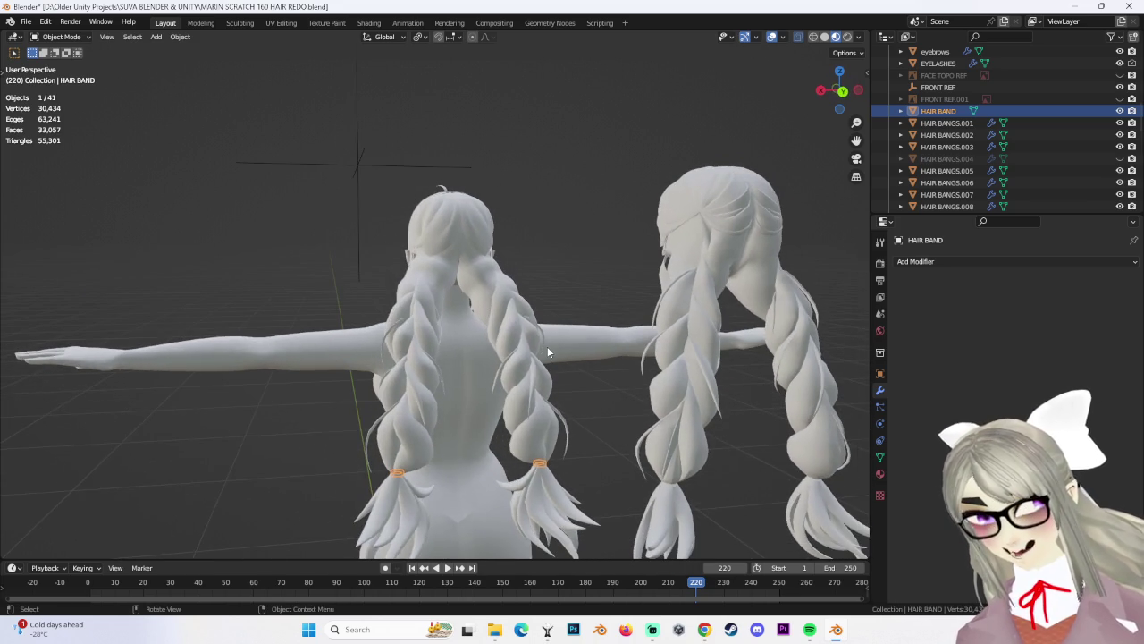
Duplicate HAIR BAND and raise the copy along Z, then view it from the back
{"action": "key", "text": "shift+d"}
{"action": "key", "text": "z"}
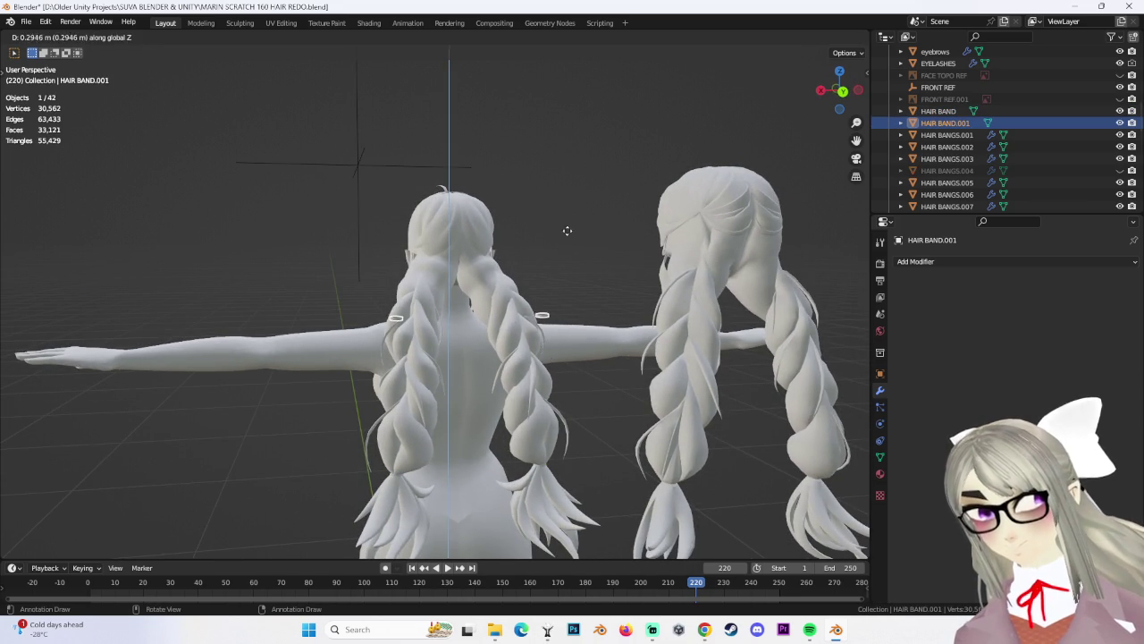
{"action": "left_click", "coordinate": [550, 205]}
{"action": "middle_click_drag", "start_coordinate": [550, 205], "coordinate": [803, 76]}
{"action": "left_click", "coordinate": [830, 94]}
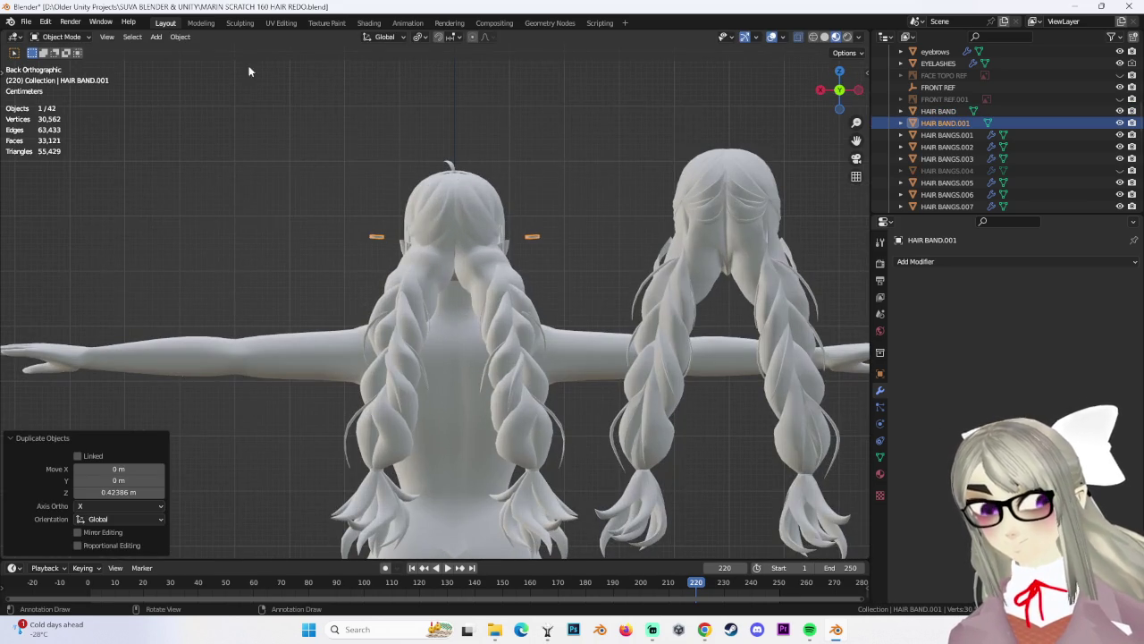
In Edit Mode with wireframe shading, move the band toward the tail base
{"action": "key", "text": "Tab"}
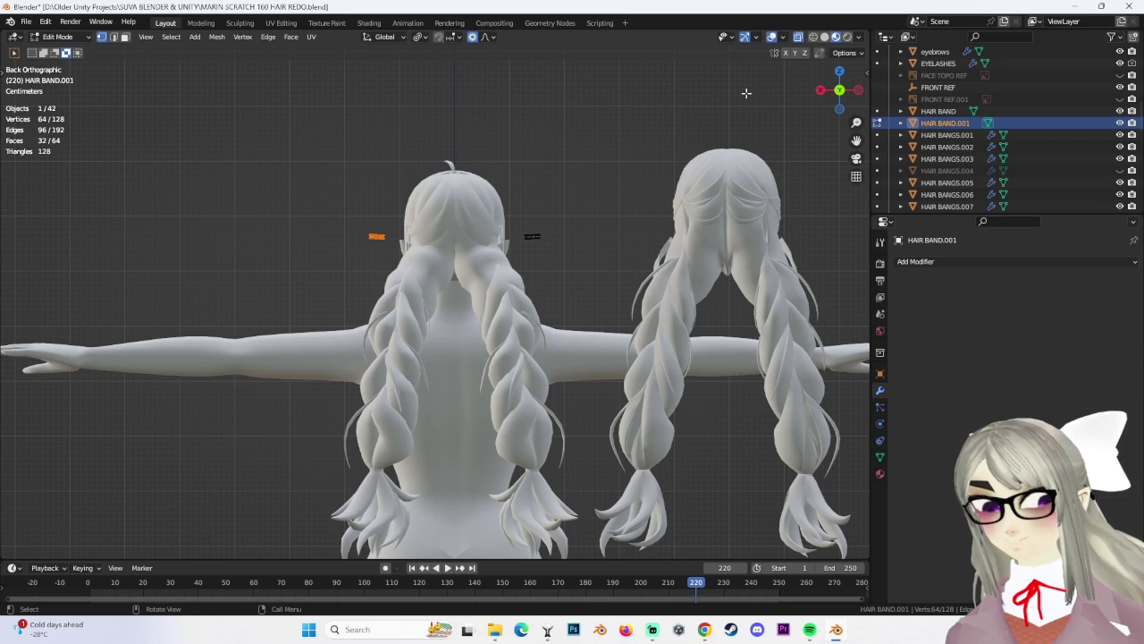
{"action": "left_click", "coordinate": [812, 38]}
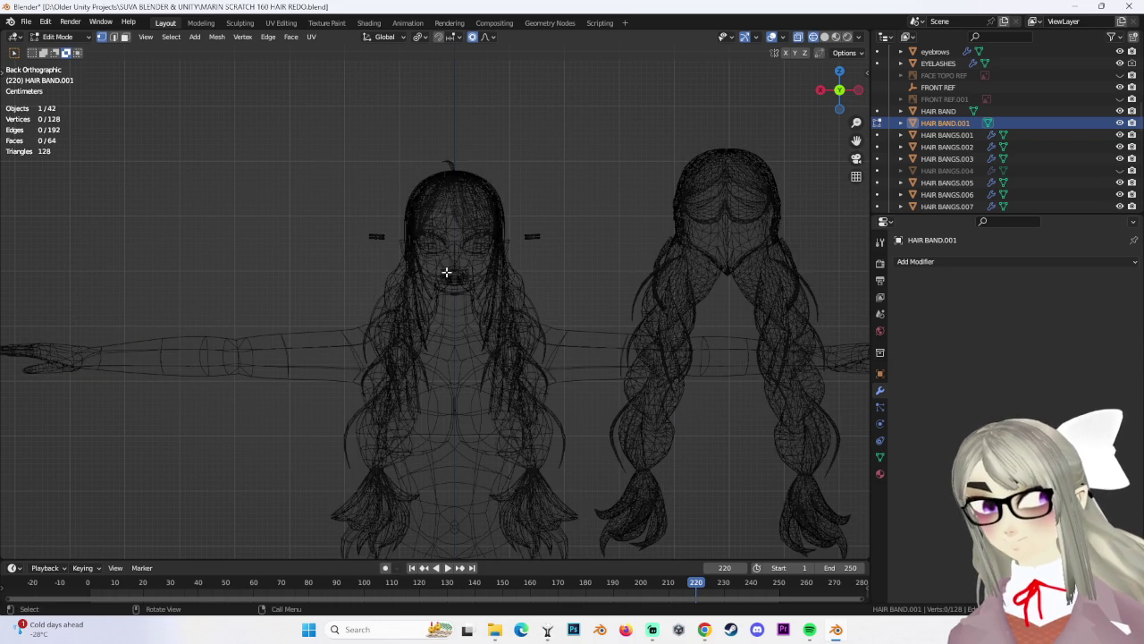
{"action": "key", "text": "g"}
{"action": "left_click", "coordinate": [456, 237]}
{"action": "scroll", "coordinate": [457, 241], "scroll_direction": "up", "scroll_amount": 3}
{"action": "middle_click_drag", "start_coordinate": [457, 248], "coordinate": [473, 291]}
Enlarge the band, then rotate and reposition it in the back orthographic view
{"action": "key", "text": "s"}
{"action": "left_click", "coordinate": [618, 308]}
{"action": "left_click", "coordinate": [839, 99]}
{"action": "key", "text": "r"}
{"action": "left_click", "coordinate": [546, 306]}
{"action": "key", "text": "g"}
{"action": "left_click", "coordinate": [577, 336]}
From the right side view, rotate the band to follow the tail and reposition it
{"action": "middle_click_drag", "start_coordinate": [483, 272], "coordinate": [831, 56]}
{"action": "left_click", "coordinate": [837, 90]}
{"action": "left_click", "coordinate": [821, 90]}
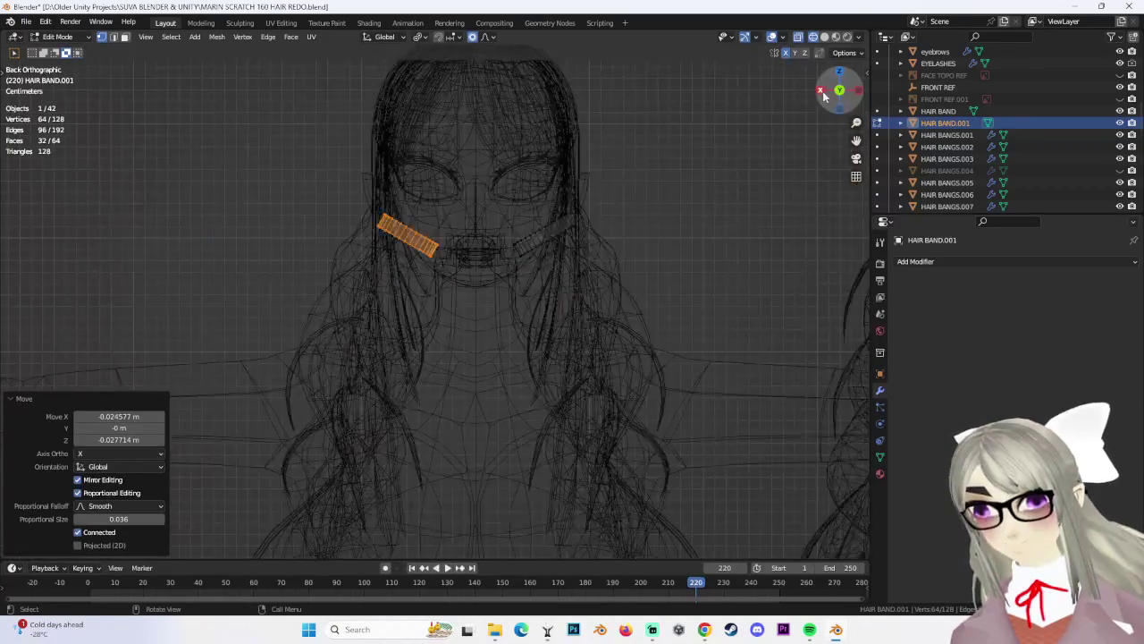
{"action": "left_click", "coordinate": [857, 90]}
{"action": "key", "text": "r"}
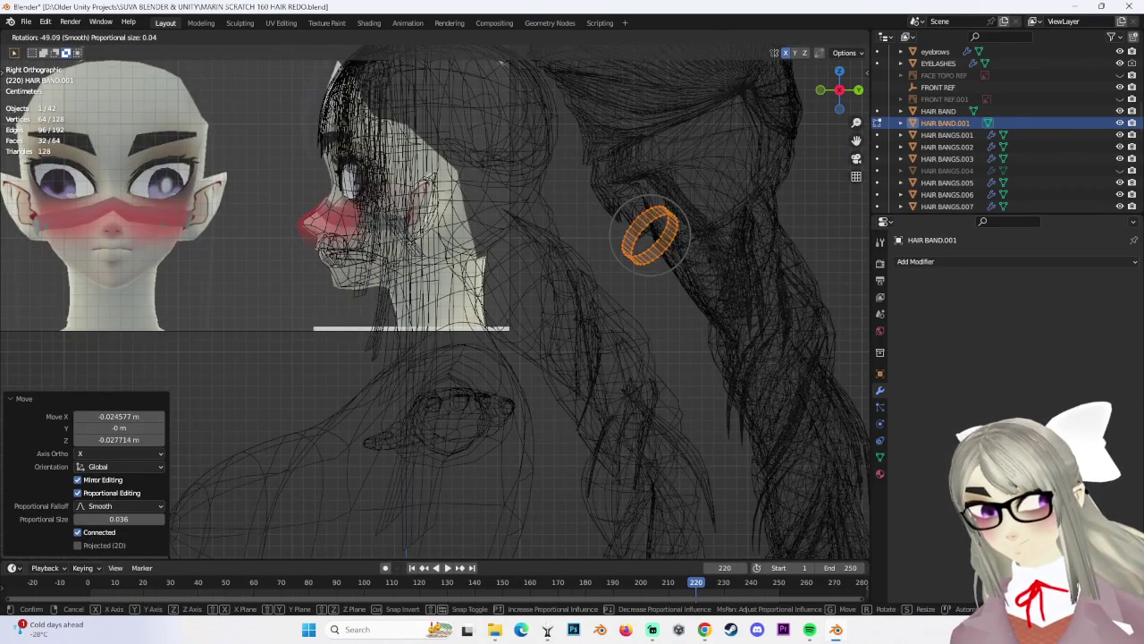
{"action": "left_click", "coordinate": [689, 255]}
{"action": "key", "text": "g"}
{"action": "left_click", "coordinate": [625, 232]}
Rescale the band, then shrink it slightly to 0.944 in solid shading
{"action": "mouse_move", "coordinate": [625, 233]}
{"action": "middle_mouse_down"}
{"action": "mouse_move", "coordinate": [550, 260]}
{"action": "mouse_move", "coordinate": [577, 242]}
{"action": "middle_mouse_up"}
{"action": "key", "text": "s"}
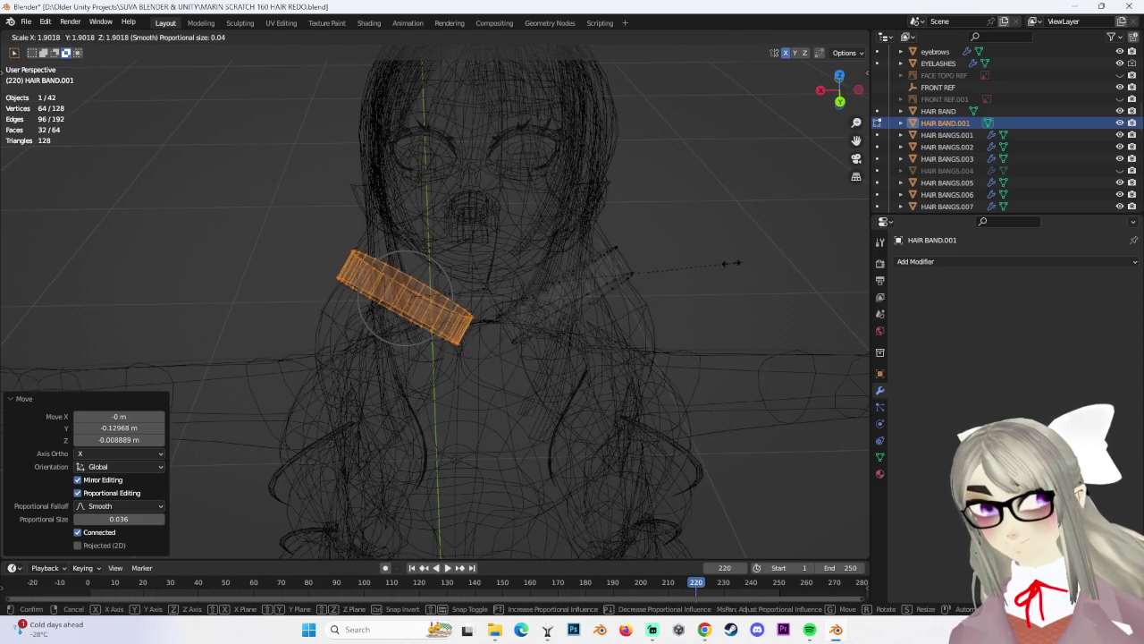
{"action": "left_click", "coordinate": [626, 269]}
{"action": "left_click", "coordinate": [825, 37]}
{"action": "mouse_move", "coordinate": [581, 224]}
{"action": "middle_mouse_down"}
{"action": "mouse_move", "coordinate": [536, 255]}
{"action": "mouse_move", "coordinate": [639, 286]}
{"action": "mouse_move", "coordinate": [469, 279]}
{"action": "middle_mouse_up"}
{"action": "key", "text": "s"}
{"action": "left_click", "coordinate": [643, 287]}
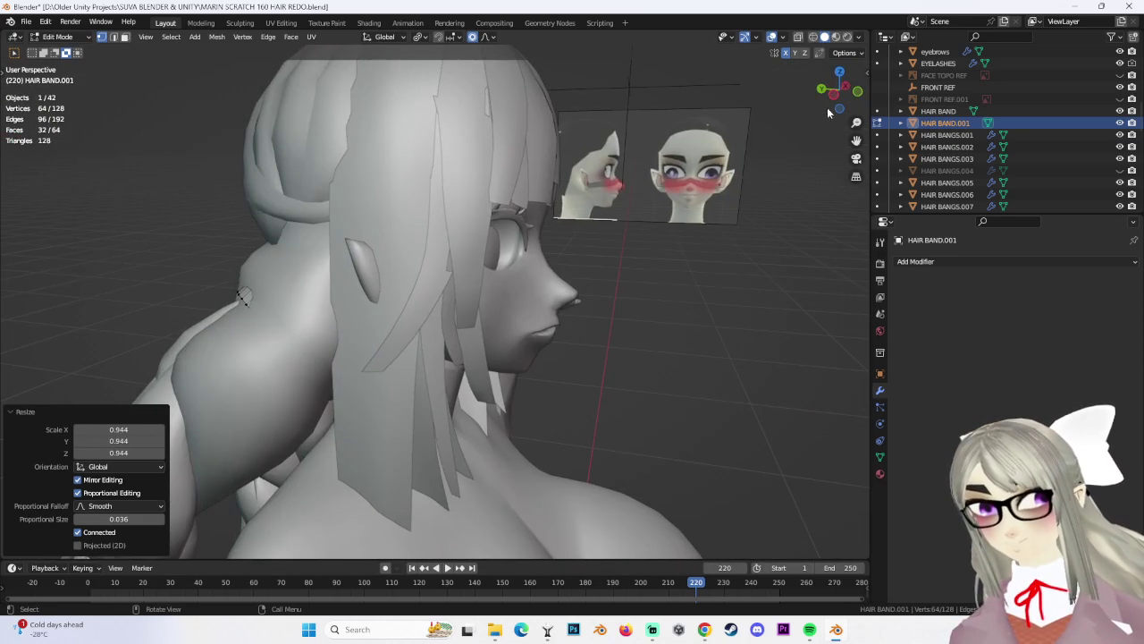
From the left view, rotate the band slightly, cancelling and undoing a stray move
{"action": "left_click", "coordinate": [819, 112]}
{"action": "key", "text": "r"}
{"action": "left_click", "coordinate": [601, 257]}
{"action": "key", "text": "g"}
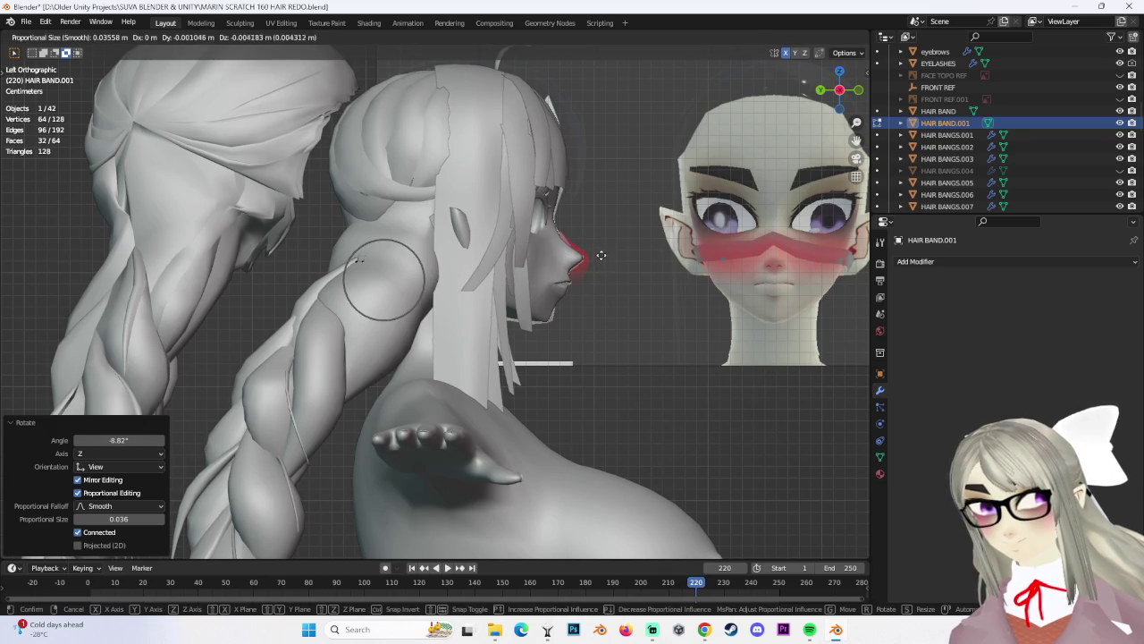
{"action": "right_click", "coordinate": [601, 256]}
{"action": "key", "text": "ctrl+z"}
Scale the band along the vertical Z axis in wireframe view
{"action": "left_click", "coordinate": [815, 38]}
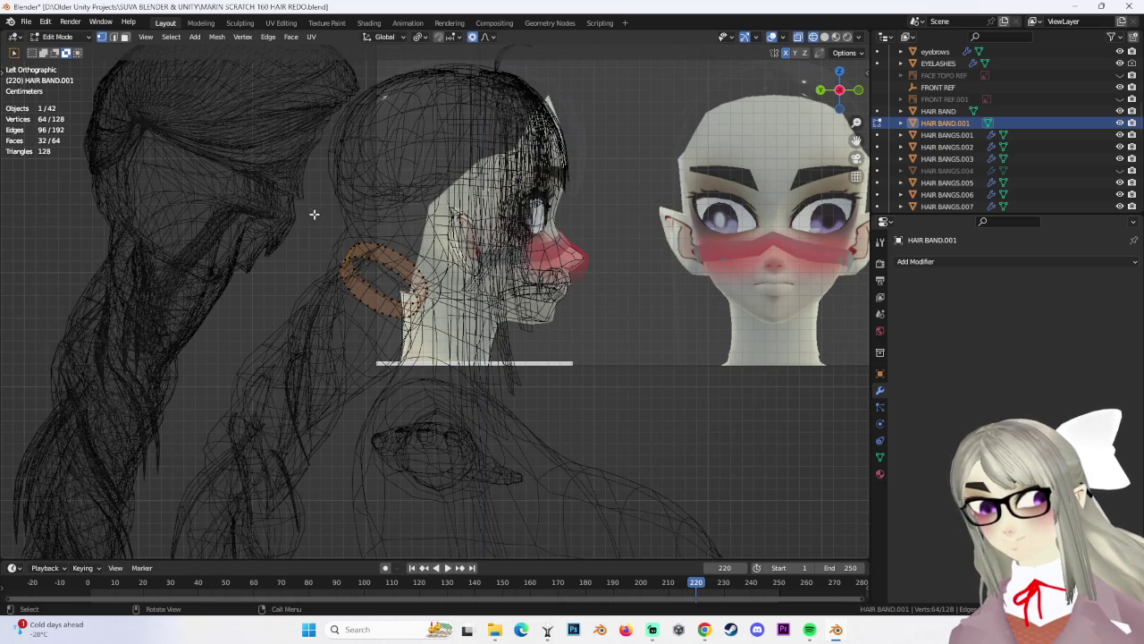
{"action": "middle_click_drag", "start_coordinate": [421, 321], "coordinate": [500, 304]}
{"action": "scroll", "coordinate": [626, 313], "scroll_direction": "up", "scroll_amount": 3}
{"action": "key", "text": "s"}
{"action": "key", "text": "z"}
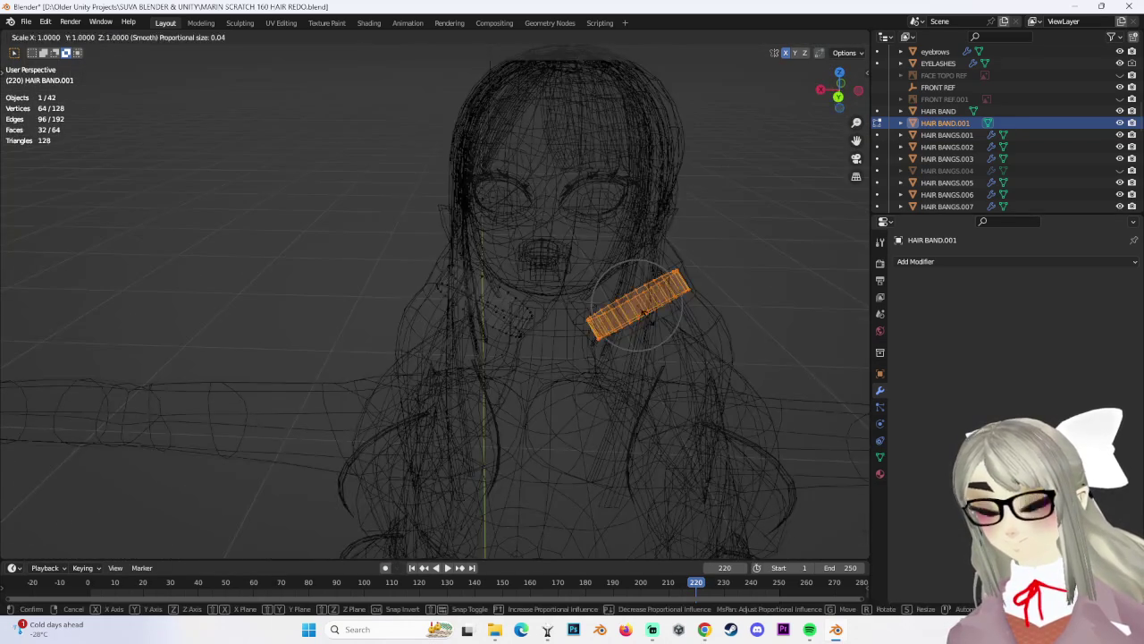
{"action": "left_click", "coordinate": [684, 303]}
Leave Edit Mode on HAIR BAND.001 and select the HEAD.003 hair piece
{"action": "mouse_move", "coordinate": [685, 304]}
{"action": "middle_mouse_down"}
{"action": "mouse_move", "coordinate": [540, 299]}
{"action": "mouse_move", "coordinate": [445, 201]}
{"action": "mouse_move", "coordinate": [285, 113]}
{"action": "middle_mouse_up"}
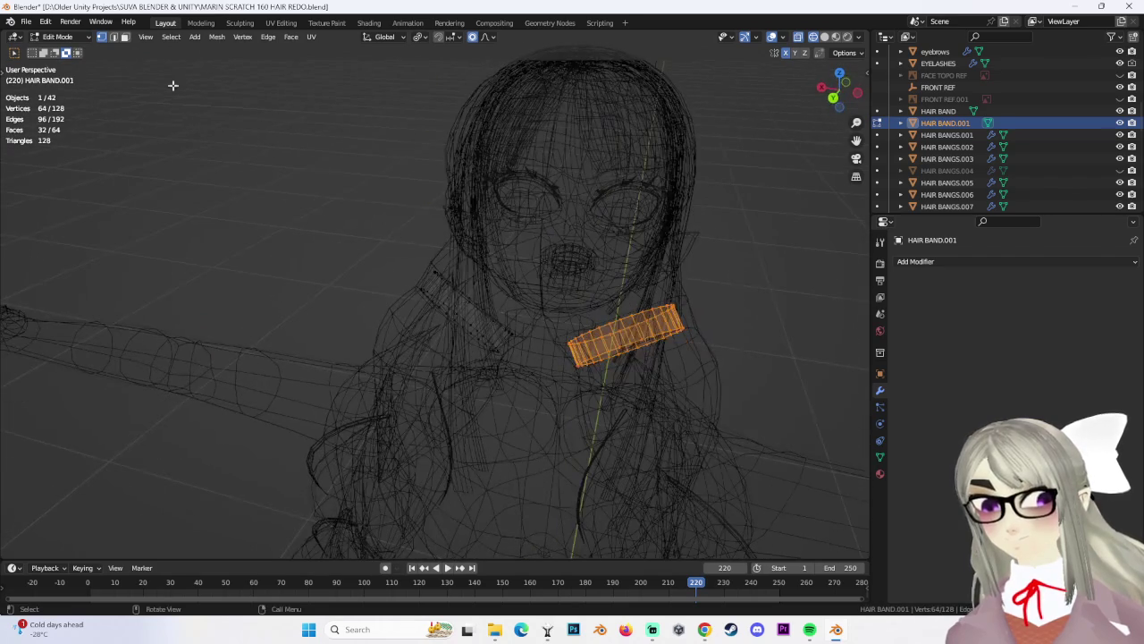
{"action": "key", "text": "Tab"}
{"action": "left_click", "coordinate": [467, 266]}
{"action": "left_click", "coordinate": [446, 250]}
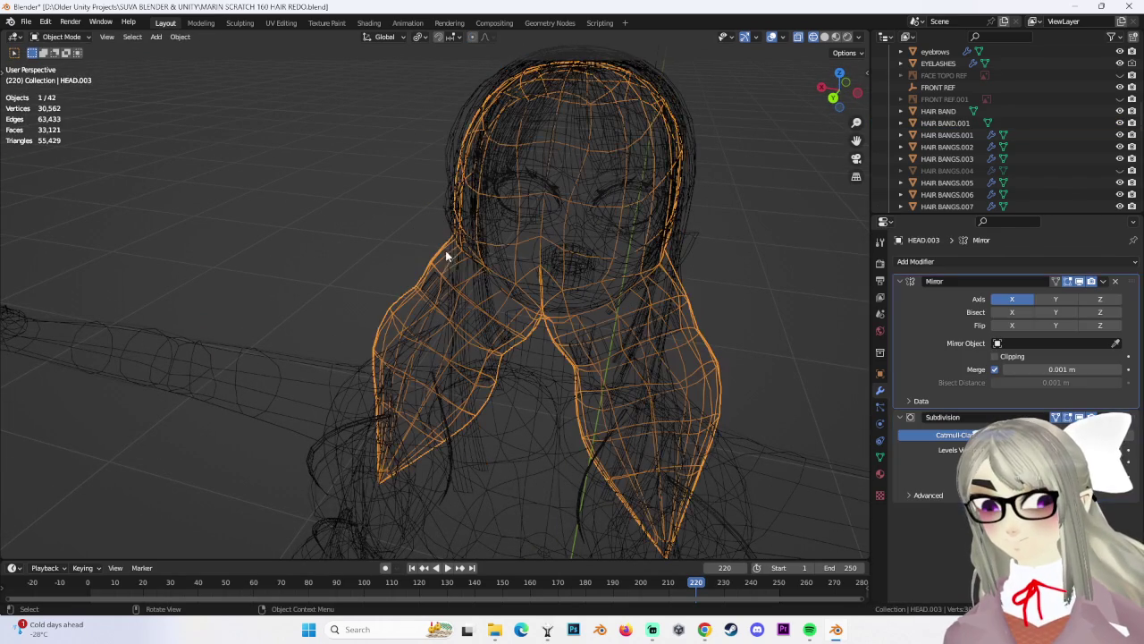
In Edit Mode, shrink HEAD.003's lower edge loops to 0.821 with smooth proportional editing
{"action": "left_click", "coordinate": [61, 36]}
{"action": "left_click", "coordinate": [63, 59]}
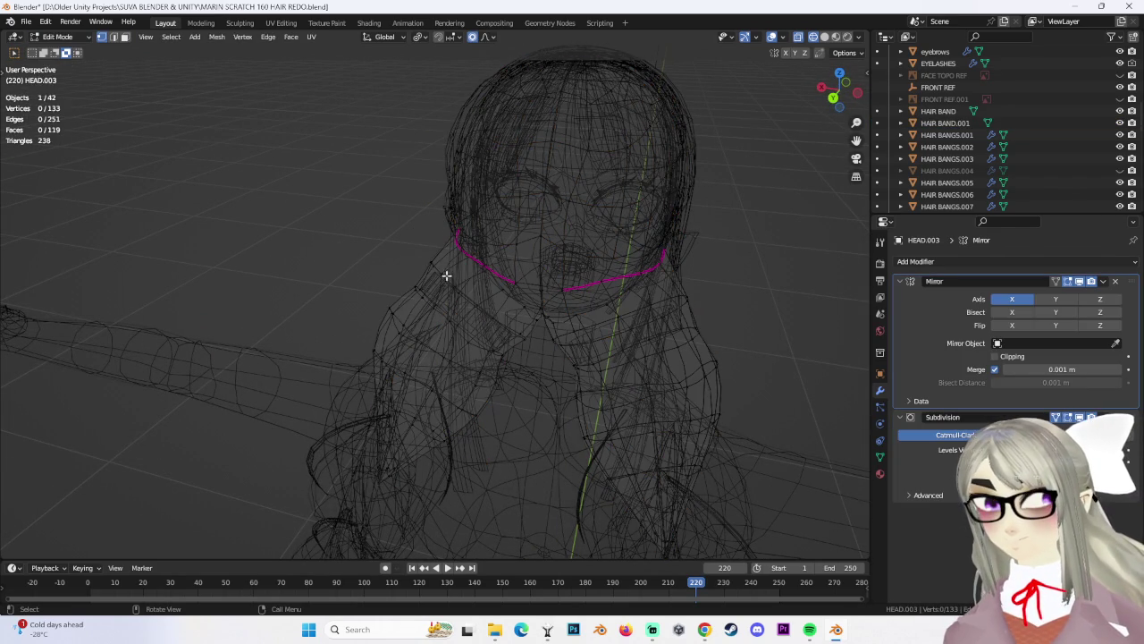
{"action": "key", "text": "s"}
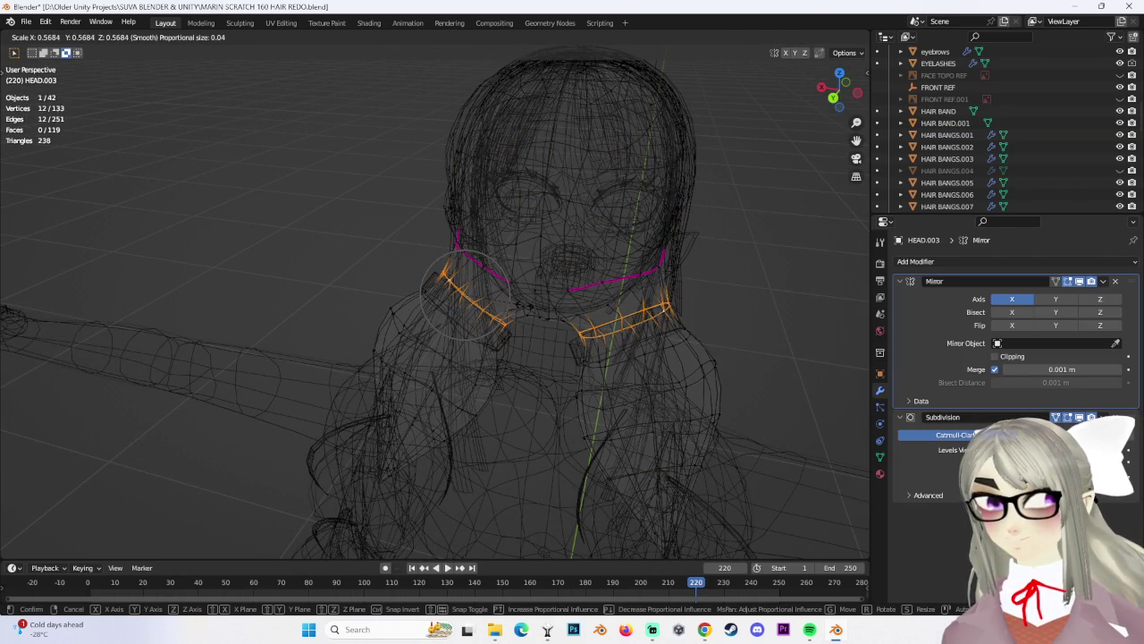
{"action": "left_click", "coordinate": [456, 316]}
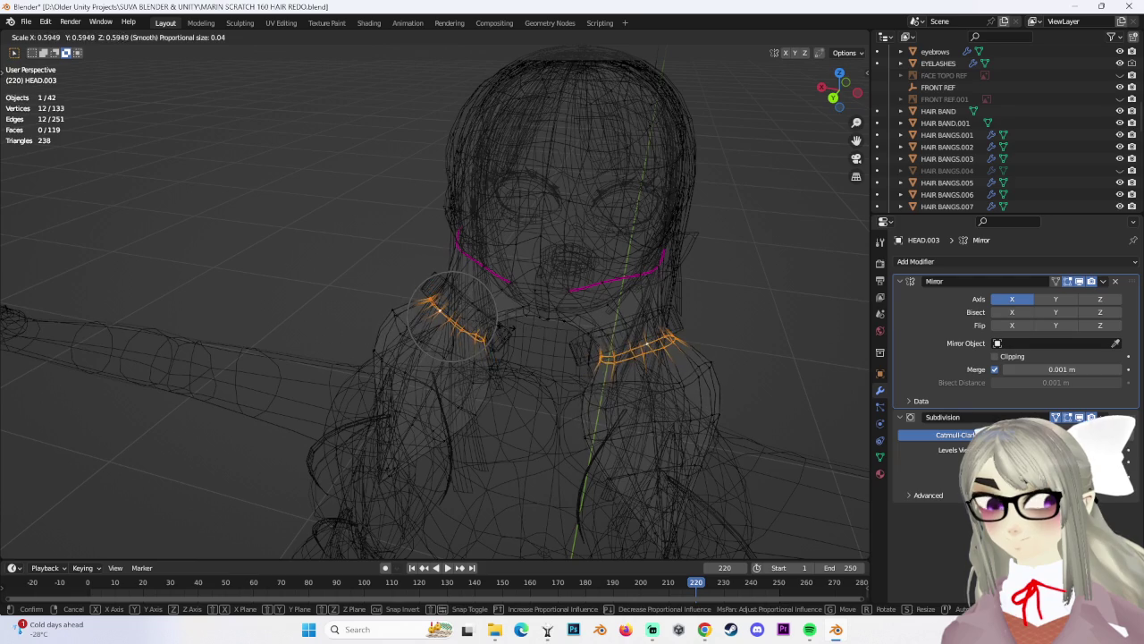
{"action": "left_click", "coordinate": [527, 332]}
{"action": "middle_click_drag", "start_coordinate": [527, 332], "coordinate": [727, 242]}
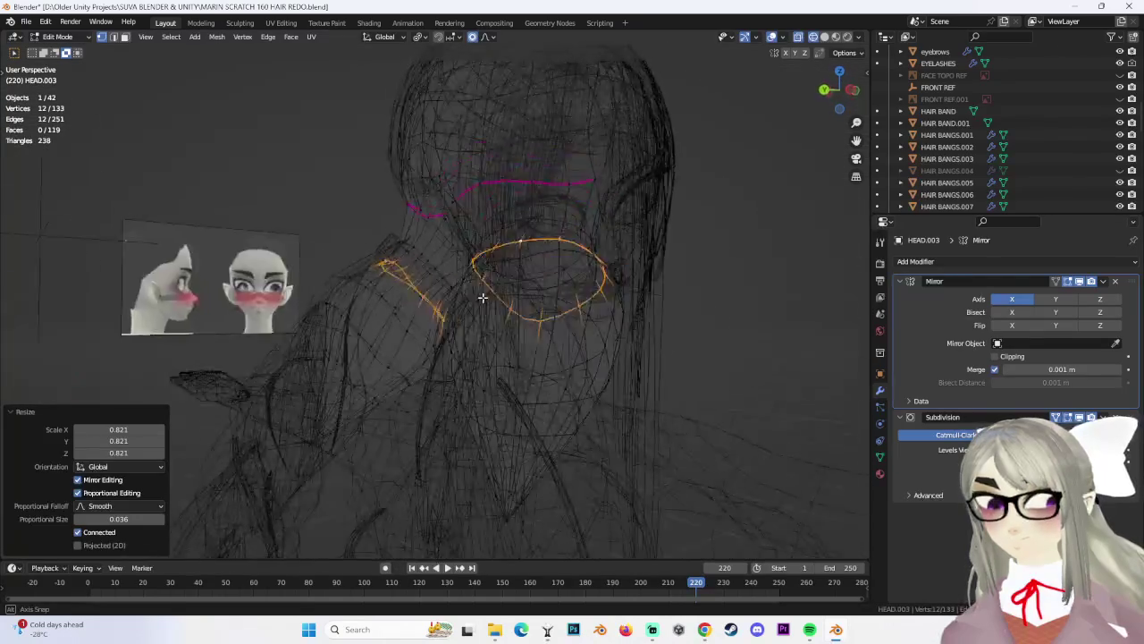
Deselect all, return to Object Mode in solid shading, and view the back of the head
{"action": "key", "text": "alt+a"}
{"action": "left_click", "coordinate": [80, 51]}
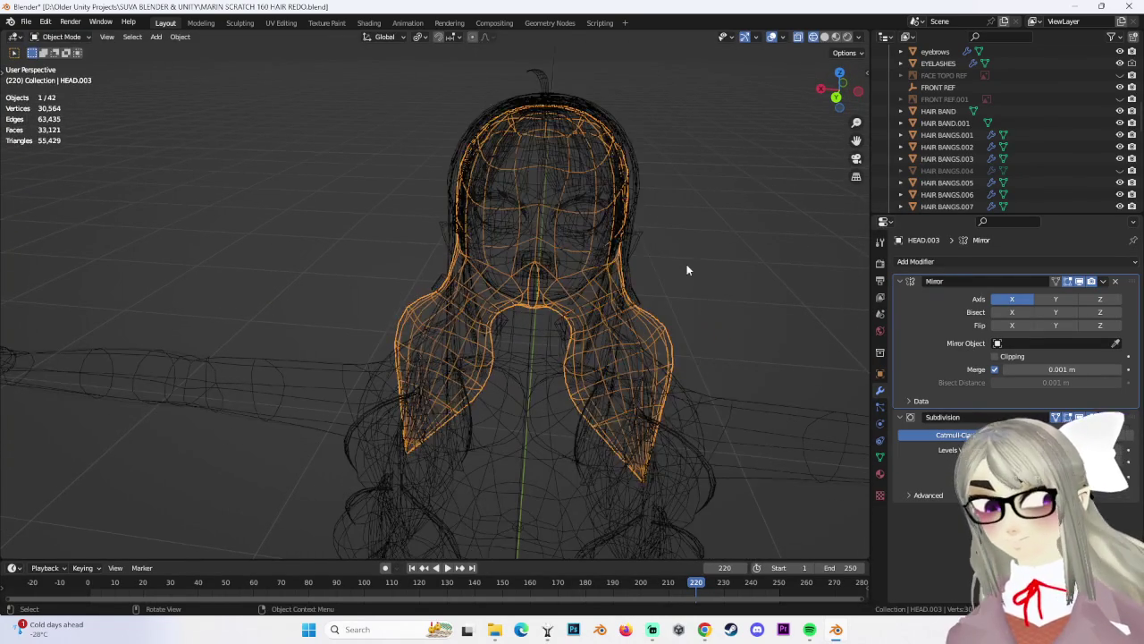
{"action": "left_click", "coordinate": [824, 37]}
{"action": "mouse_move", "coordinate": [626, 247]}
{"action": "middle_mouse_down"}
{"action": "mouse_move", "coordinate": [499, 248]}
{"action": "mouse_move", "coordinate": [531, 295]}
{"action": "mouse_move", "coordinate": [411, 309]}
{"action": "mouse_move", "coordinate": [689, 298]}
{"action": "mouse_move", "coordinate": [664, 285]}
{"action": "mouse_move", "coordinate": [691, 334]}
{"action": "mouse_move", "coordinate": [520, 309]}
{"action": "mouse_move", "coordinate": [491, 284]}
{"action": "middle_mouse_up"}
{"action": "scroll", "coordinate": [491, 284], "scroll_direction": "up", "scroll_amount": 2}
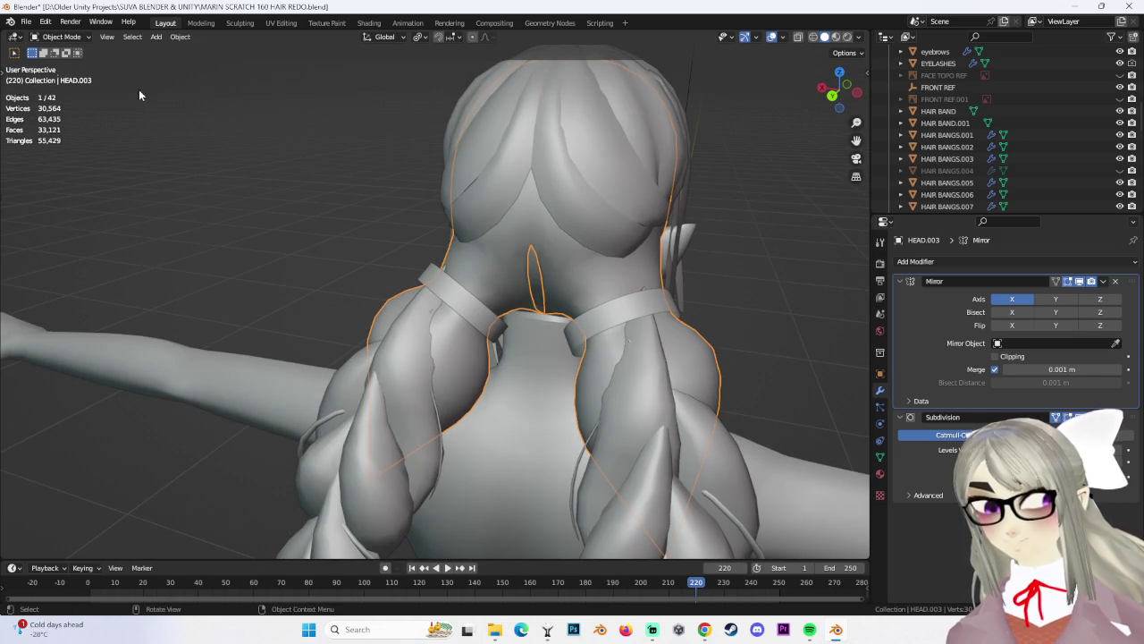
Rescale the neck loop, nudge individual neck vertices, then deselect everything
{"action": "mouse_move", "coordinate": [87, 67]}
{"action": "middle_mouse_down"}
{"action": "mouse_move", "coordinate": [461, 290]}
{"action": "mouse_move", "coordinate": [540, 295]}
{"action": "mouse_move", "coordinate": [671, 275]}
{"action": "mouse_move", "coordinate": [579, 240]}
{"action": "mouse_move", "coordinate": [488, 298]}
{"action": "mouse_move", "coordinate": [552, 304]}
{"action": "middle_mouse_up"}
{"action": "left_click", "coordinate": [554, 289]}
{"action": "left_click", "coordinate": [624, 301]}
{"action": "left_click", "coordinate": [663, 273]}
{"action": "left_click", "coordinate": [575, 251]}
{"action": "scroll", "coordinate": [551, 305], "scroll_direction": "down", "scroll_amount": 3}
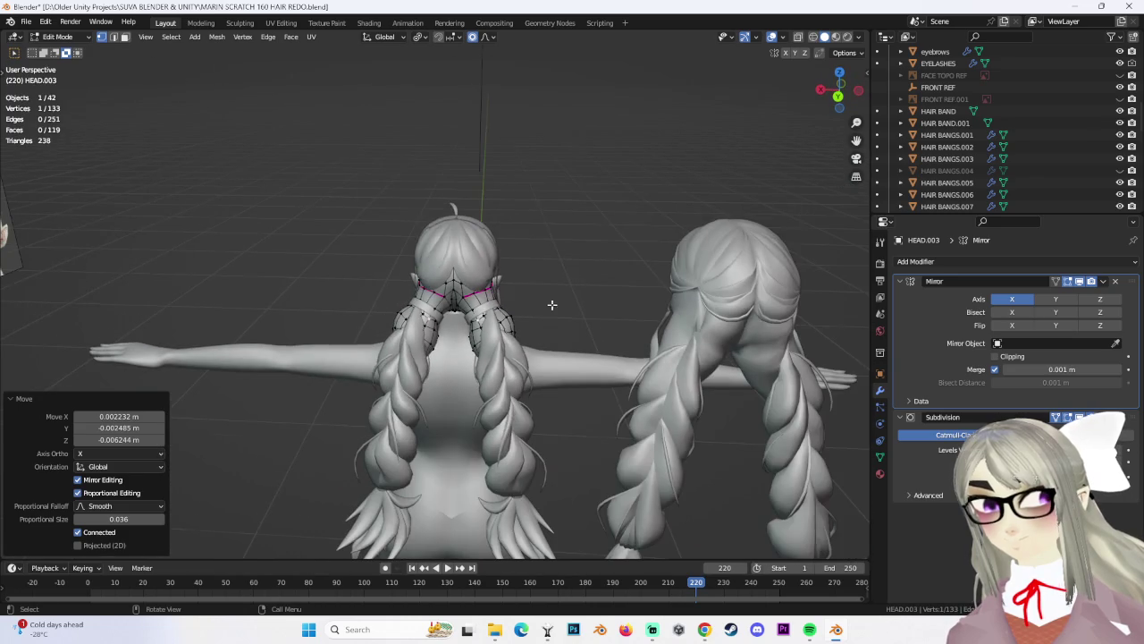
{"action": "left_click", "coordinate": [564, 326]}
Close in on the neck and move neck vertices with proportional falloff
{"action": "scroll", "coordinate": [570, 341], "scroll_direction": "up", "scroll_amount": 3}
{"action": "mouse_move", "coordinate": [590, 322]}
{"action": "middle_mouse_down"}
{"action": "mouse_move", "coordinate": [570, 273]}
{"action": "mouse_move", "coordinate": [589, 292]}
{"action": "mouse_move", "coordinate": [521, 271]}
{"action": "mouse_move", "coordinate": [536, 280]}
{"action": "mouse_move", "coordinate": [433, 288]}
{"action": "mouse_move", "coordinate": [483, 268]}
{"action": "mouse_move", "coordinate": [592, 271]}
{"action": "mouse_move", "coordinate": [541, 281]}
{"action": "mouse_move", "coordinate": [535, 263]}
{"action": "mouse_move", "coordinate": [602, 268]}
{"action": "middle_mouse_up"}
{"action": "scroll", "coordinate": [554, 262], "scroll_direction": "down", "scroll_amount": 2}
{"action": "scroll", "coordinate": [575, 298], "scroll_direction": "down", "scroll_amount": 2}
{"action": "scroll", "coordinate": [535, 264], "scroll_direction": "up", "scroll_amount": 2}
{"action": "scroll", "coordinate": [572, 266], "scroll_direction": "up", "scroll_amount": 3}
{"action": "scroll", "coordinate": [447, 247], "scroll_direction": "up", "scroll_amount": 2}
{"action": "mouse_move", "coordinate": [446, 247]}
{"action": "middle_mouse_down"}
{"action": "mouse_move", "coordinate": [465, 336]}
{"action": "mouse_move", "coordinate": [444, 321]}
{"action": "mouse_move", "coordinate": [452, 333]}
{"action": "mouse_move", "coordinate": [403, 324]}
{"action": "middle_mouse_up"}
{"action": "scroll", "coordinate": [456, 279], "scroll_direction": "up", "scroll_amount": 2}
{"action": "key", "text": "g"}
{"action": "left_click", "coordinate": [461, 321]}
{"action": "key", "text": "Escape"}
{"action": "left_click", "coordinate": [394, 355]}
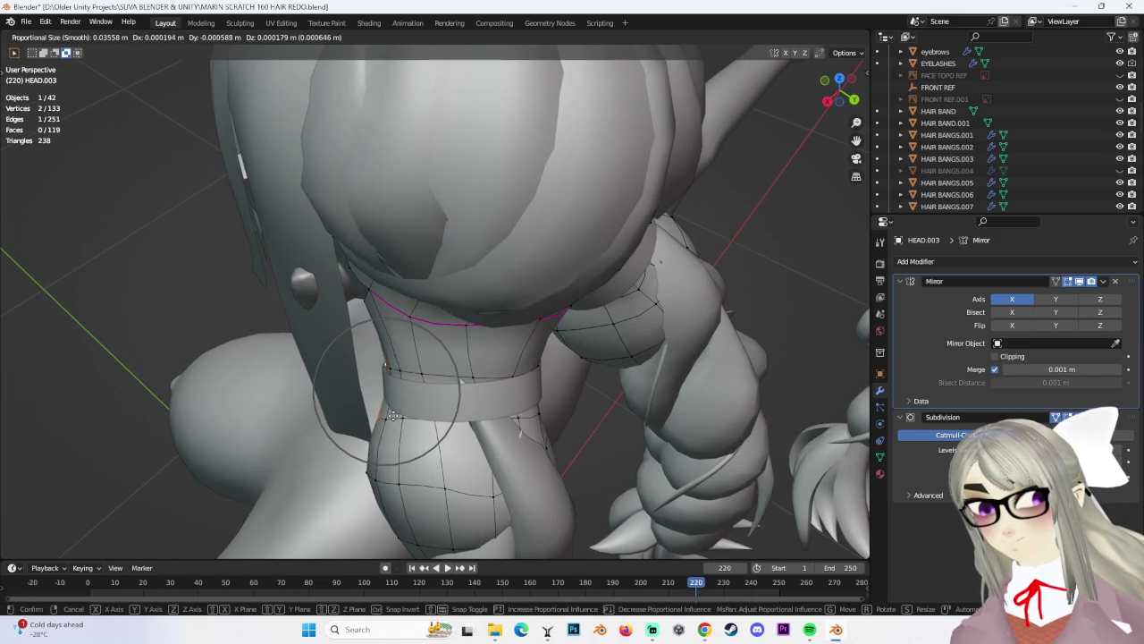
{"action": "left_click", "coordinate": [394, 414]}
Add an edge loop around the neck, slid to factor 0.247 and scaled to 1.026
{"action": "mouse_move", "coordinate": [394, 415]}
{"action": "middle_mouse_down"}
{"action": "mouse_move", "coordinate": [446, 273]}
{"action": "mouse_move", "coordinate": [429, 316]}
{"action": "mouse_move", "coordinate": [536, 314]}
{"action": "mouse_move", "coordinate": [507, 309]}
{"action": "mouse_move", "coordinate": [525, 326]}
{"action": "middle_mouse_up"}
{"action": "left_click", "coordinate": [436, 324]}
{"action": "key", "text": "s"}
{"action": "key", "text": "g"}
{"action": "left_click", "coordinate": [506, 333]}
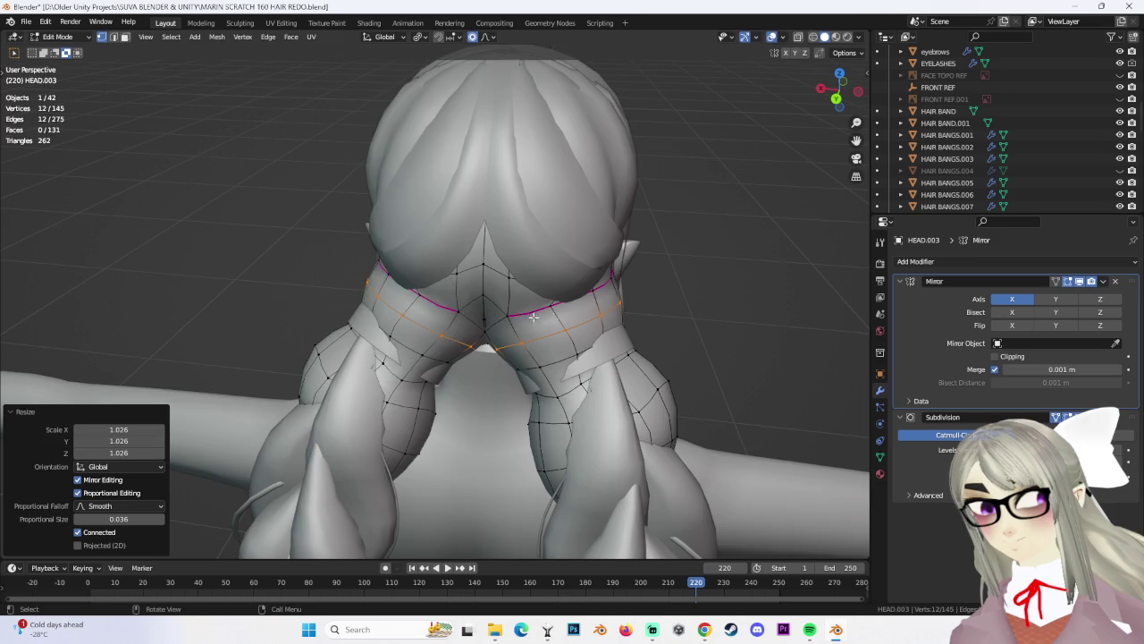
Select the vertical and horizontal edge loops at the back of the neck and scale the neck loop
{"action": "middle_click_drag", "start_coordinate": [527, 316], "coordinate": [433, 378]}
{"action": "left_click", "coordinate": [518, 383], "text": "alt+shift"}
{"action": "mouse_move", "coordinate": [518, 383]}
{"action": "middle_mouse_down"}
{"action": "mouse_move", "coordinate": [478, 361]}
{"action": "mouse_move", "coordinate": [519, 358]}
{"action": "mouse_move", "coordinate": [555, 323]}
{"action": "mouse_move", "coordinate": [522, 314]}
{"action": "middle_mouse_up"}
{"action": "left_click", "coordinate": [472, 379], "text": "alt"}
{"action": "key", "text": "s"}
{"action": "left_click", "coordinate": [529, 367]}
Move a single neck vertex several times with smooth proportional editing
{"action": "left_click", "coordinate": [515, 356]}
{"action": "key", "text": "g"}
{"action": "left_click", "coordinate": [519, 351]}
{"action": "key", "text": "g"}
{"action": "left_click", "coordinate": [528, 316]}
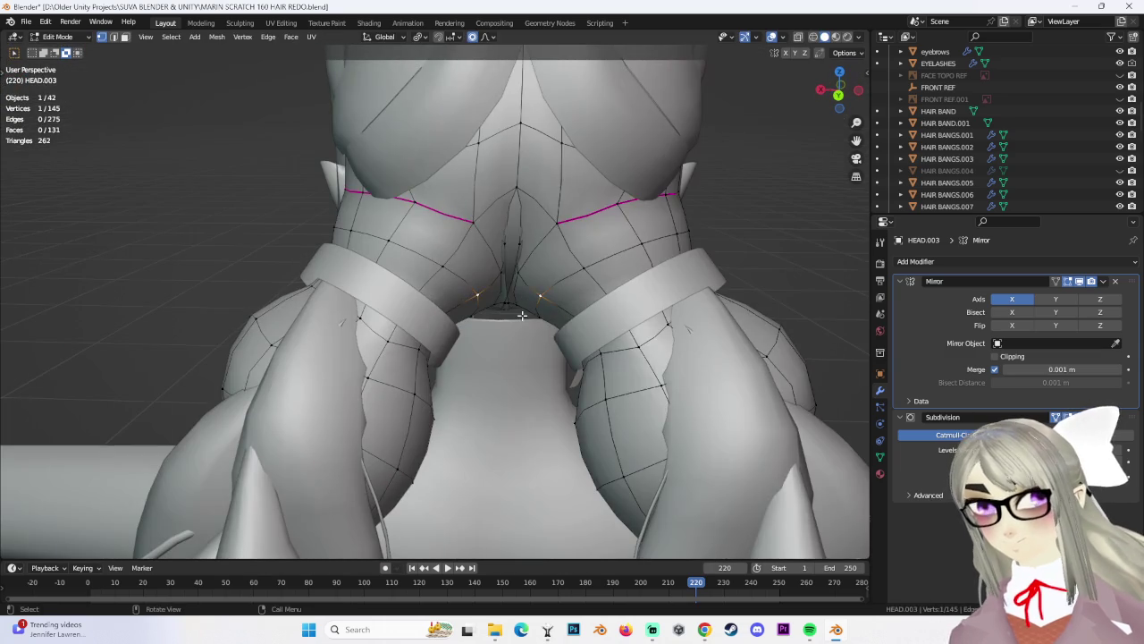
{"action": "left_click", "coordinate": [529, 356]}
{"action": "mouse_move", "coordinate": [528, 356]}
{"action": "middle_mouse_down"}
{"action": "mouse_move", "coordinate": [455, 276]}
{"action": "mouse_move", "coordinate": [455, 209]}
{"action": "mouse_move", "coordinate": [456, 245]}
{"action": "mouse_move", "coordinate": [536, 329]}
{"action": "middle_mouse_up"}
Undo a bad neck deformation, then slide the vertex along its edge and adjust it proportionally
{"action": "key", "text": "g"}
{"action": "left_click", "coordinate": [529, 288]}
{"action": "key", "text": "ctrl+z"}
{"action": "left_click", "coordinate": [483, 283]}
{"action": "mouse_move", "coordinate": [483, 283]}
{"action": "middle_mouse_down"}
{"action": "mouse_move", "coordinate": [581, 284]}
{"action": "mouse_move", "coordinate": [495, 245]}
{"action": "mouse_move", "coordinate": [344, 236]}
{"action": "mouse_move", "coordinate": [337, 253]}
{"action": "mouse_move", "coordinate": [456, 255]}
{"action": "mouse_move", "coordinate": [337, 244]}
{"action": "middle_mouse_up"}
{"action": "left_click", "coordinate": [597, 300]}
{"action": "left_click", "coordinate": [470, 236]}
Add a neighbouring vertex to the selection and move both with proportional falloff
{"action": "scroll", "coordinate": [524, 248], "scroll_direction": "up", "scroll_amount": 2}
{"action": "left_click", "coordinate": [337, 253]}
{"action": "left_click", "coordinate": [307, 246]}
{"action": "key", "text": "g"}
{"action": "left_click", "coordinate": [388, 234]}
{"action": "mouse_move", "coordinate": [333, 293]}
{"action": "middle_mouse_down"}
{"action": "mouse_move", "coordinate": [345, 277]}
{"action": "mouse_move", "coordinate": [320, 278]}
{"action": "middle_mouse_up"}
{"action": "left_click", "coordinate": [367, 283]}
Shift neck vertices left and toward the torso and hair band with proportional moves
{"action": "key", "text": "g"}
{"action": "left_click", "coordinate": [284, 270]}
{"action": "left_click", "coordinate": [272, 268]}
{"action": "mouse_move", "coordinate": [272, 268]}
{"action": "middle_mouse_down"}
{"action": "mouse_move", "coordinate": [559, 372]}
{"action": "mouse_move", "coordinate": [525, 362]}
{"action": "mouse_move", "coordinate": [506, 403]}
{"action": "mouse_move", "coordinate": [441, 407]}
{"action": "mouse_move", "coordinate": [483, 435]}
{"action": "mouse_move", "coordinate": [542, 355]}
{"action": "mouse_move", "coordinate": [397, 320]}
{"action": "mouse_move", "coordinate": [332, 275]}
{"action": "mouse_move", "coordinate": [483, 320]}
{"action": "mouse_move", "coordinate": [528, 313]}
{"action": "mouse_move", "coordinate": [501, 302]}
{"action": "mouse_move", "coordinate": [448, 315]}
{"action": "mouse_move", "coordinate": [567, 296]}
{"action": "mouse_move", "coordinate": [505, 302]}
{"action": "mouse_move", "coordinate": [447, 341]}
{"action": "mouse_move", "coordinate": [417, 327]}
{"action": "mouse_move", "coordinate": [443, 302]}
{"action": "middle_mouse_up"}
{"action": "key", "text": "g"}
{"action": "left_click", "coordinate": [547, 357]}
{"action": "key", "text": "g"}
{"action": "left_click", "coordinate": [505, 403]}
Move a lower neck vertex with falloff, then slide it along its edge
{"action": "left_click", "coordinate": [482, 435]}
{"action": "key", "text": "g"}
{"action": "left_click", "coordinate": [527, 456]}
{"action": "left_click", "coordinate": [529, 348]}
{"action": "key", "text": "g"}
{"action": "key", "text": "g"}
{"action": "left_click", "coordinate": [361, 297]}
{"action": "scroll", "coordinate": [552, 288], "scroll_direction": "up", "scroll_amount": 2}
{"action": "scroll", "coordinate": [447, 315], "scroll_direction": "up", "scroll_amount": 2}
Slide individual neck vertices along their edges, including one with Shift+V vertex slide
{"action": "left_click", "coordinate": [448, 315]}
{"action": "left_click", "coordinate": [490, 288]}
{"action": "left_click", "coordinate": [568, 284]}
{"action": "key", "text": "g"}
{"action": "left_click", "coordinate": [419, 359]}
{"action": "left_click", "coordinate": [362, 320]}
{"action": "key", "text": "shift+v"}
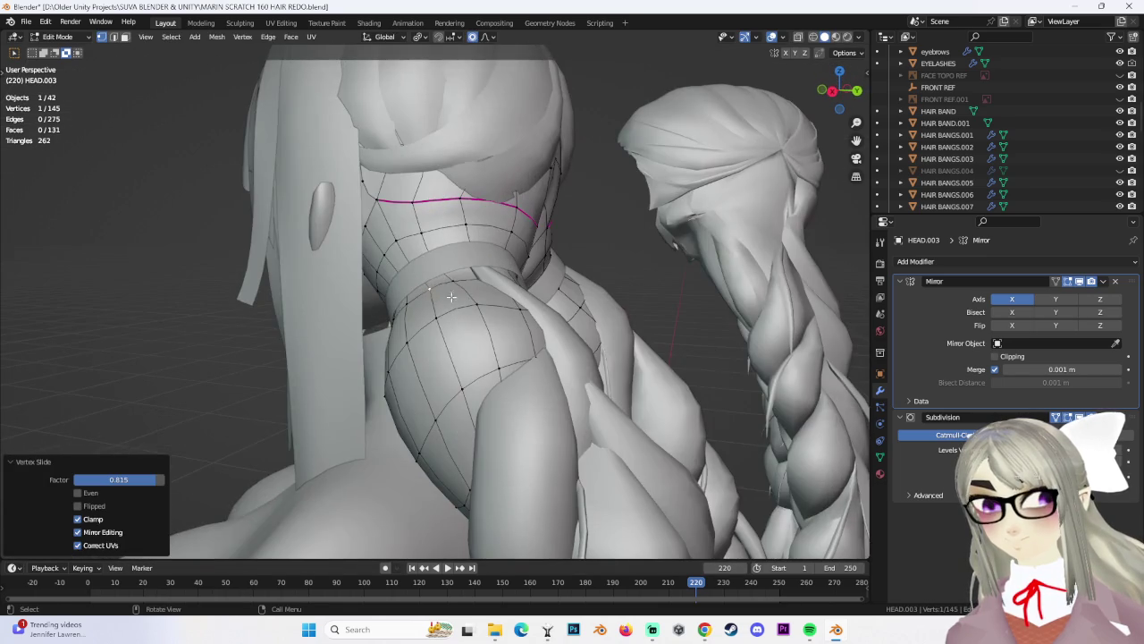
{"action": "left_click", "coordinate": [468, 275]}
Make a second proportional move, an edge slide and a proportional scale on the neck hair
{"action": "key", "text": "g"}
{"action": "left_click", "coordinate": [412, 380]}
{"action": "mouse_move", "coordinate": [411, 380]}
{"action": "middle_mouse_down"}
{"action": "mouse_move", "coordinate": [554, 266]}
{"action": "mouse_move", "coordinate": [598, 261]}
{"action": "mouse_move", "coordinate": [481, 314]}
{"action": "mouse_move", "coordinate": [510, 333]}
{"action": "mouse_move", "coordinate": [385, 301]}
{"action": "middle_mouse_up"}
{"action": "left_click", "coordinate": [506, 309]}
{"action": "key", "text": "s"}
{"action": "left_click", "coordinate": [527, 337]}
Move a front-of-neck vertex, undo the resulting bulge, and redo the move proportionally
{"action": "left_click", "coordinate": [445, 312]}
{"action": "key", "text": "g"}
{"action": "left_click", "coordinate": [339, 264]}
{"action": "mouse_move", "coordinate": [340, 264]}
{"action": "middle_mouse_down"}
{"action": "mouse_move", "coordinate": [484, 310]}
{"action": "mouse_move", "coordinate": [439, 277]}
{"action": "mouse_move", "coordinate": [389, 305]}
{"action": "middle_mouse_up"}
{"action": "left_click", "coordinate": [367, 307]}
{"action": "key", "text": "ctrl+z"}
{"action": "left_click", "coordinate": [391, 273]}
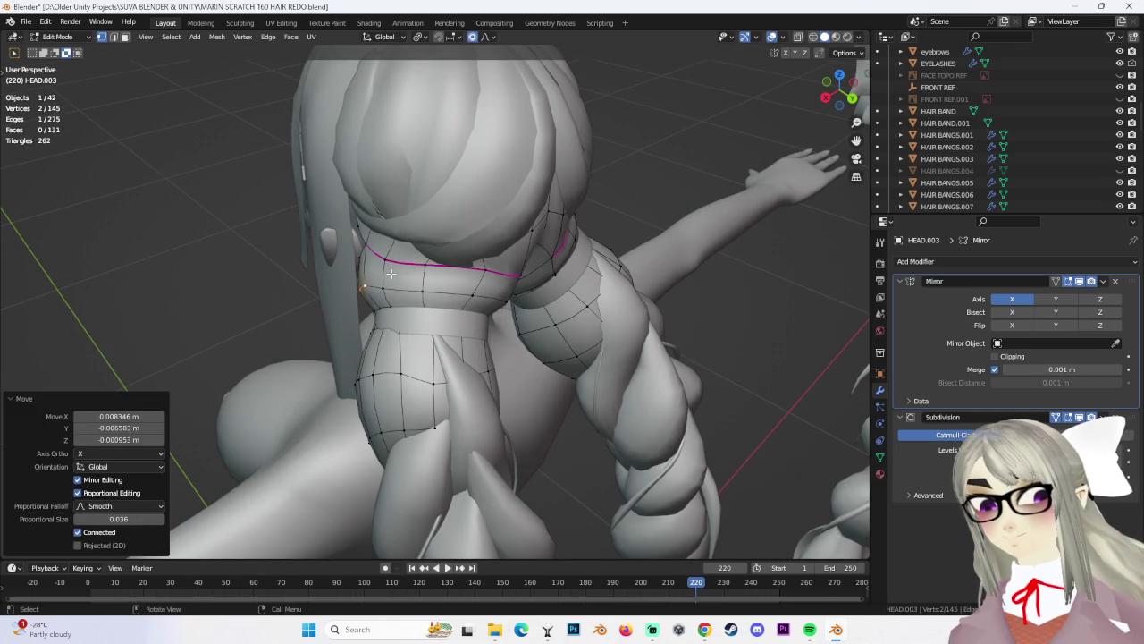
{"action": "key", "text": "g"}
{"action": "left_click", "coordinate": [386, 327]}
Clear the selection and proportionally move a vertex where the braid meets the neck (size 0.036)
{"action": "mouse_move", "coordinate": [386, 327]}
{"action": "middle_mouse_down"}
{"action": "mouse_move", "coordinate": [444, 285]}
{"action": "mouse_move", "coordinate": [636, 268]}
{"action": "middle_mouse_up"}
{"action": "left_click", "coordinate": [636, 268]}
{"action": "scroll", "coordinate": [639, 270], "scroll_direction": "up", "scroll_amount": 4}
{"action": "middle_click_drag", "start_coordinate": [534, 273], "coordinate": [414, 285]}
{"action": "left_click", "coordinate": [414, 284]}
{"action": "scroll", "coordinate": [447, 291], "scroll_direction": "up", "scroll_amount": 3}
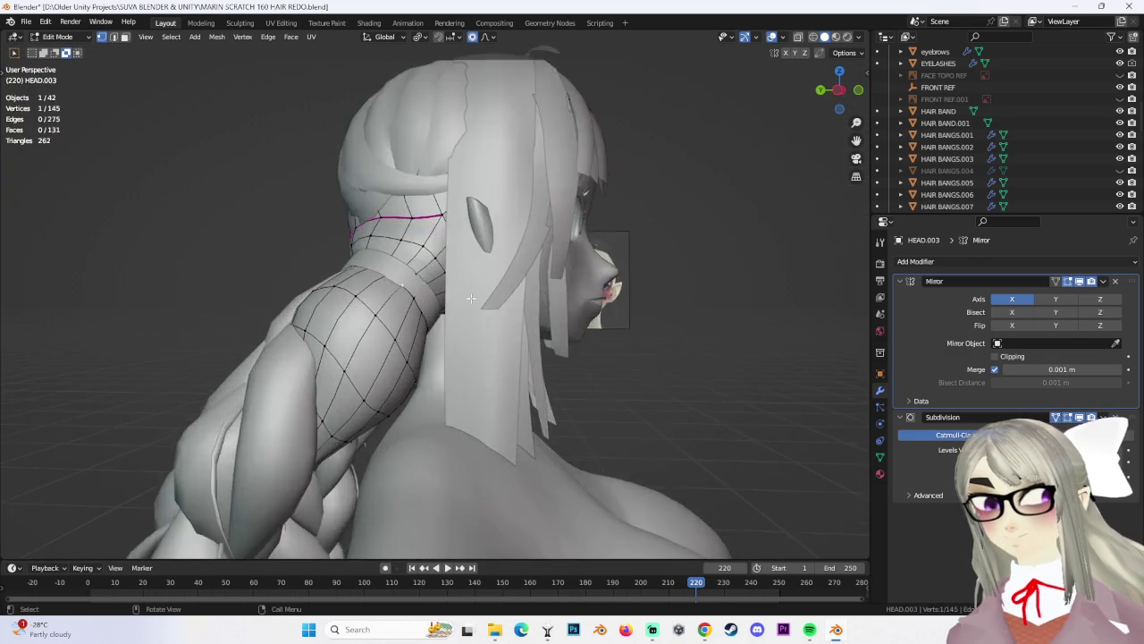
{"action": "scroll", "coordinate": [525, 301], "scroll_direction": "up", "scroll_amount": 2}
{"action": "left_click", "coordinate": [519, 304]}
{"action": "scroll", "coordinate": [515, 306], "scroll_direction": "down", "scroll_amount": 3}
{"action": "mouse_move", "coordinate": [514, 306]}
{"action": "middle_mouse_down"}
{"action": "mouse_move", "coordinate": [505, 309]}
{"action": "mouse_move", "coordinate": [599, 284]}
{"action": "middle_mouse_up"}
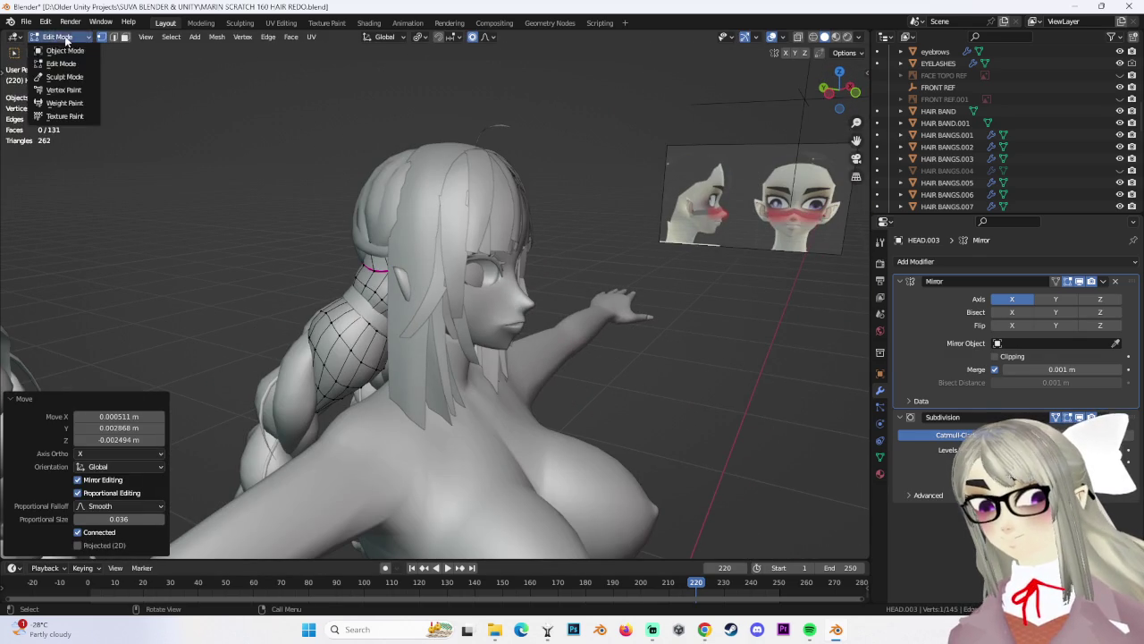
Switch to Object Mode and orbit around the character to inspect the back hair
{"action": "left_click", "coordinate": [64, 50]}
{"action": "middle_click_drag", "start_coordinate": [501, 295], "coordinate": [522, 289]}
{"action": "mouse_move", "coordinate": [681, 344]}
{"action": "middle_mouse_down"}
{"action": "mouse_move", "coordinate": [605, 375]}
{"action": "mouse_move", "coordinate": [640, 372]}
{"action": "mouse_move", "coordinate": [559, 365]}
{"action": "mouse_move", "coordinate": [582, 313]}
{"action": "mouse_move", "coordinate": [572, 350]}
{"action": "mouse_move", "coordinate": [600, 324]}
{"action": "mouse_move", "coordinate": [625, 396]}
{"action": "mouse_move", "coordinate": [542, 288]}
{"action": "mouse_move", "coordinate": [614, 373]}
{"action": "mouse_move", "coordinate": [654, 360]}
{"action": "mouse_move", "coordinate": [584, 354]}
{"action": "mouse_move", "coordinate": [531, 308]}
{"action": "mouse_move", "coordinate": [641, 307]}
{"action": "mouse_move", "coordinate": [602, 306]}
{"action": "middle_mouse_up"}
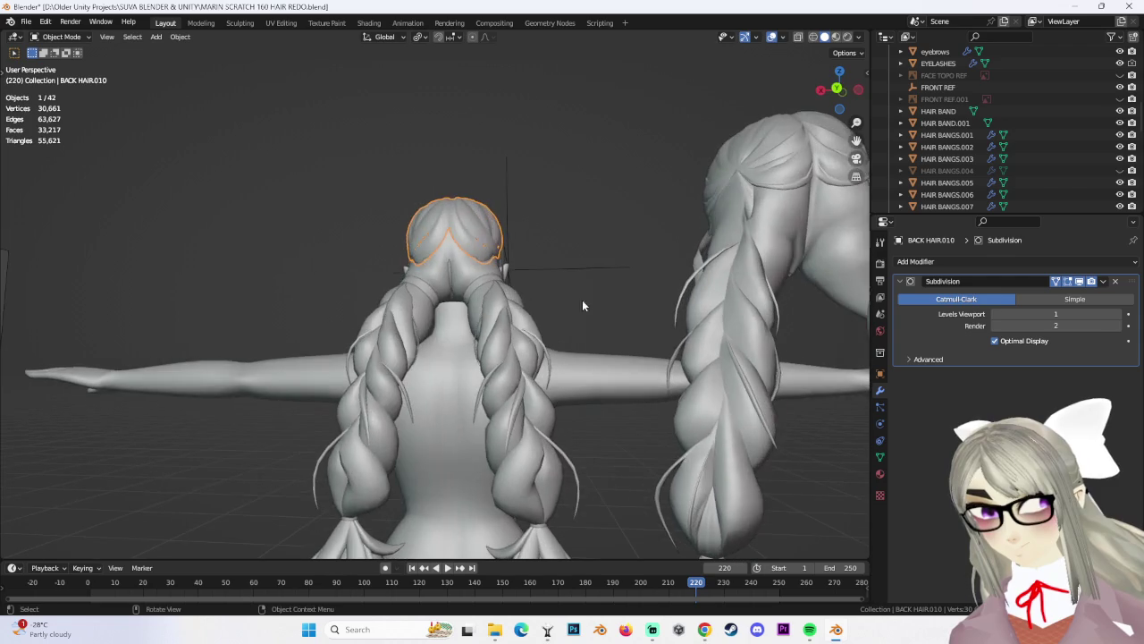
{"action": "middle_click_drag", "start_coordinate": [485, 325], "coordinate": [531, 332]}
{"action": "mouse_move", "coordinate": [702, 377]}
{"action": "middle_mouse_down"}
{"action": "mouse_move", "coordinate": [596, 345]}
{"action": "mouse_move", "coordinate": [626, 349]}
{"action": "middle_mouse_up"}
{"action": "scroll", "coordinate": [626, 349], "scroll_direction": "up", "scroll_amount": 2}
Reselect HEAD.003 and slide a back-of-neck vertex along its edge to factor 0.329
{"action": "left_click", "coordinate": [497, 322]}
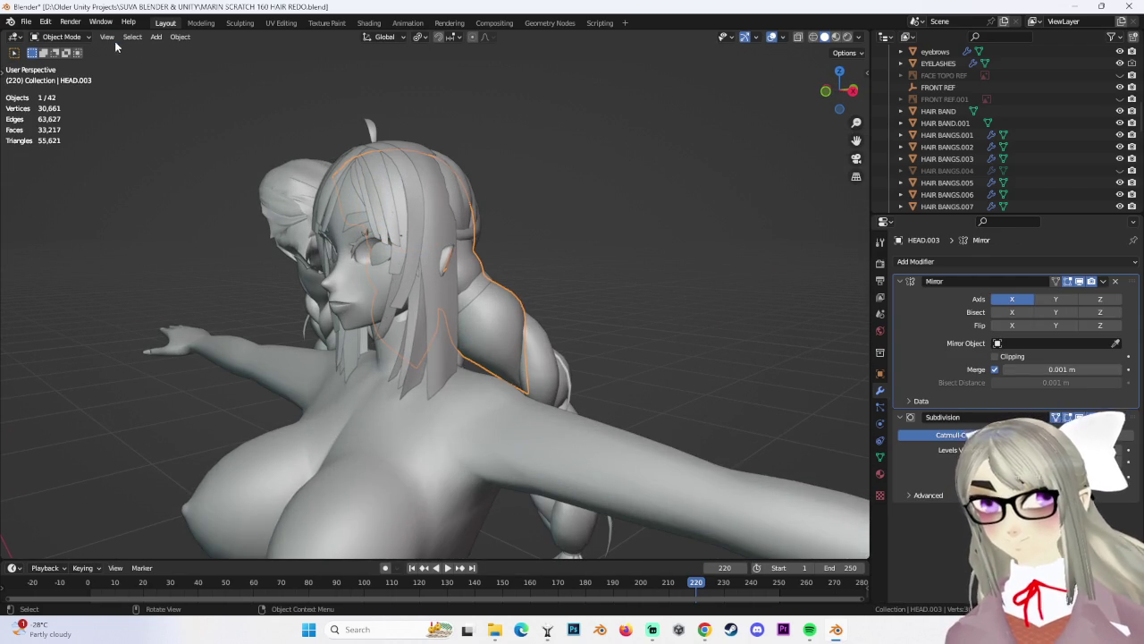
{"action": "mouse_move", "coordinate": [505, 279]}
{"action": "middle_mouse_down"}
{"action": "mouse_move", "coordinate": [480, 322]}
{"action": "mouse_move", "coordinate": [422, 335]}
{"action": "mouse_move", "coordinate": [568, 315]}
{"action": "middle_mouse_up"}
{"action": "left_click", "coordinate": [447, 308]}
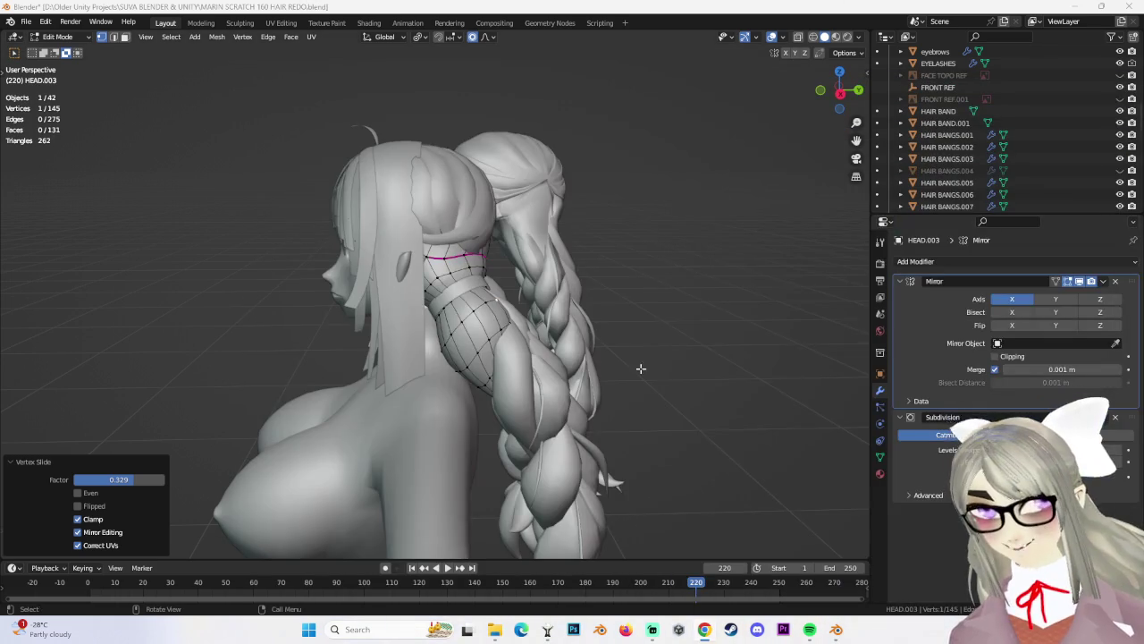
{"action": "mouse_move", "coordinate": [641, 368]}
{"action": "middle_mouse_down"}
{"action": "mouse_move", "coordinate": [465, 313]}
{"action": "mouse_move", "coordinate": [679, 304]}
{"action": "middle_mouse_up"}
In Right Orthographic view, move neck vertices to match the side reference image
{"action": "key", "text": "g"}
{"action": "left_click", "coordinate": [451, 320]}
{"action": "left_click", "coordinate": [836, 91]}
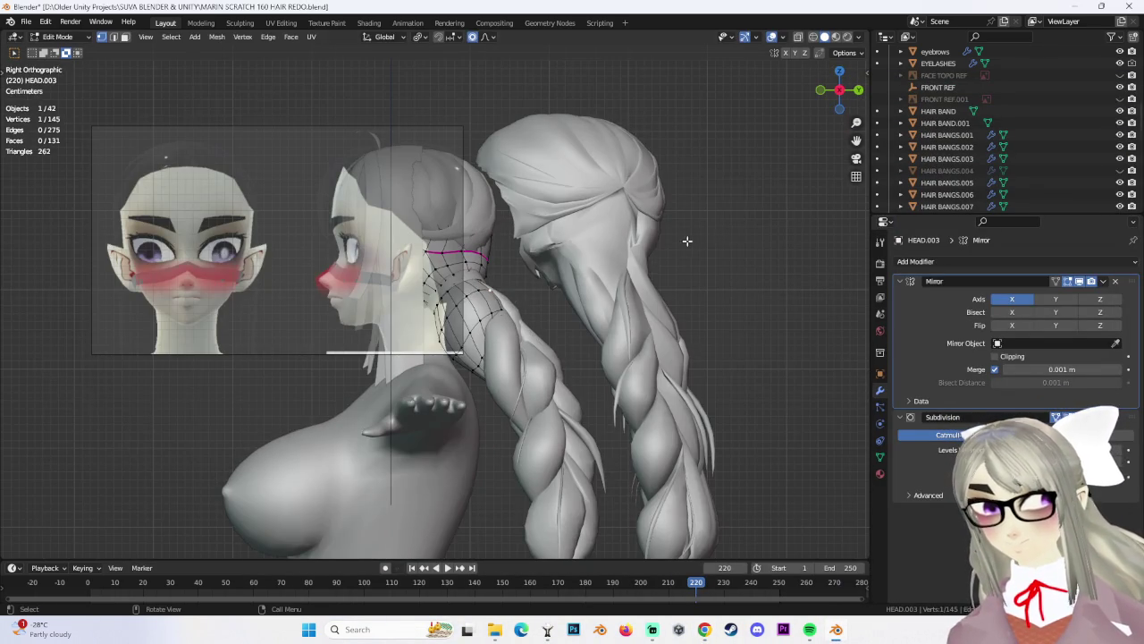
{"action": "left_click", "coordinate": [704, 229]}
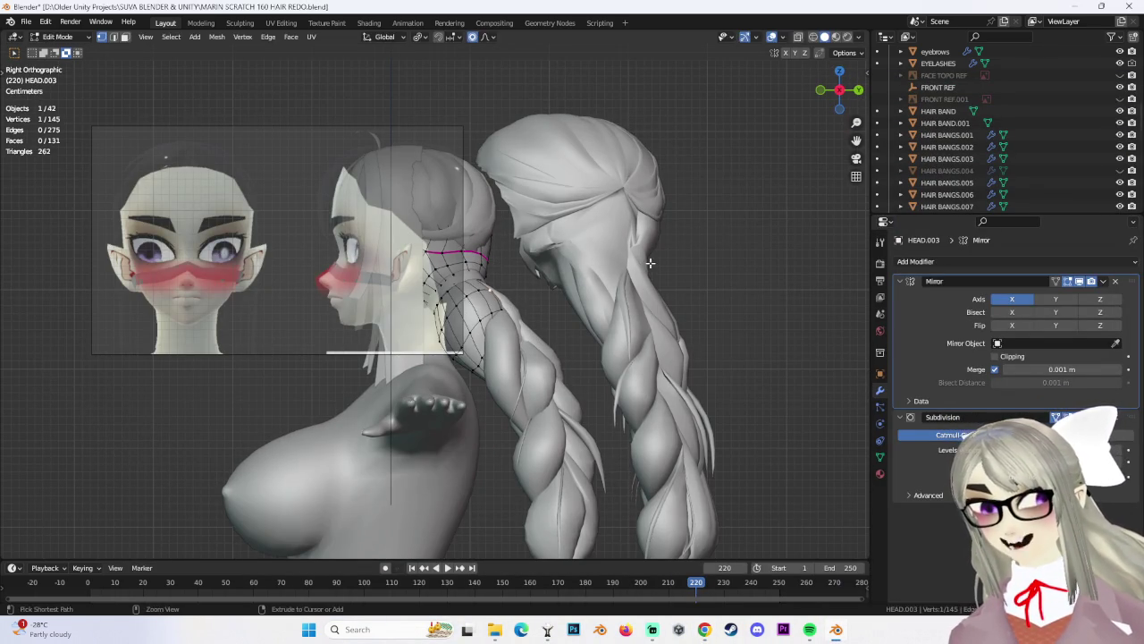
{"action": "left_click", "coordinate": [660, 261]}
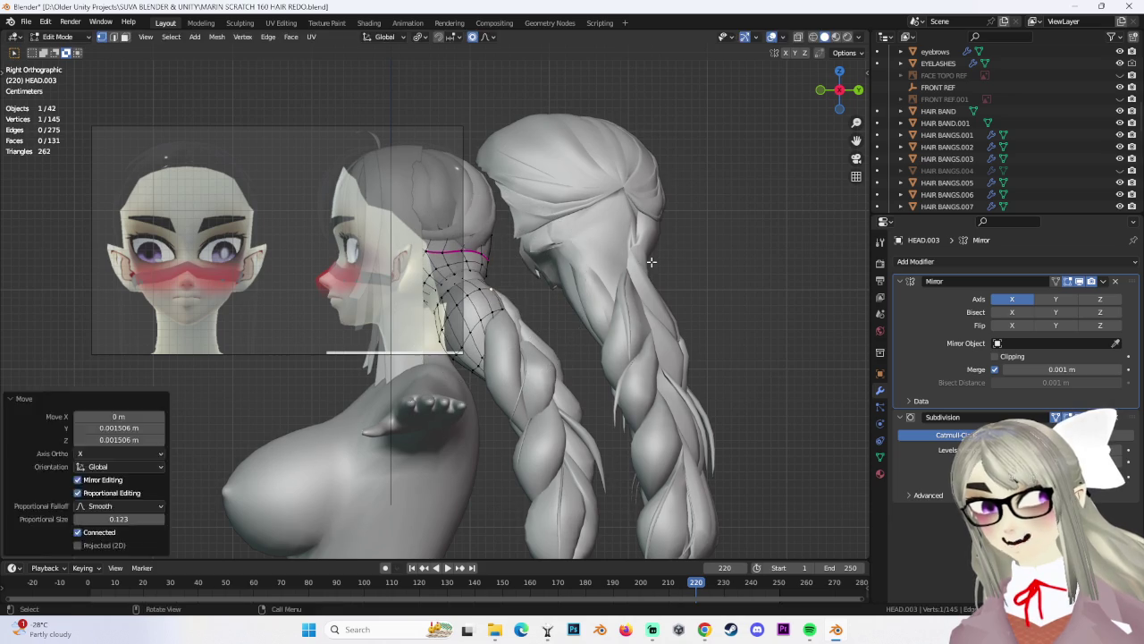
{"action": "left_click", "coordinate": [620, 320]}
{"action": "mouse_move", "coordinate": [620, 321]}
{"action": "middle_mouse_down"}
{"action": "mouse_move", "coordinate": [366, 278]}
{"action": "mouse_move", "coordinate": [673, 162]}
{"action": "middle_mouse_up"}
{"action": "left_click", "coordinate": [366, 282]}
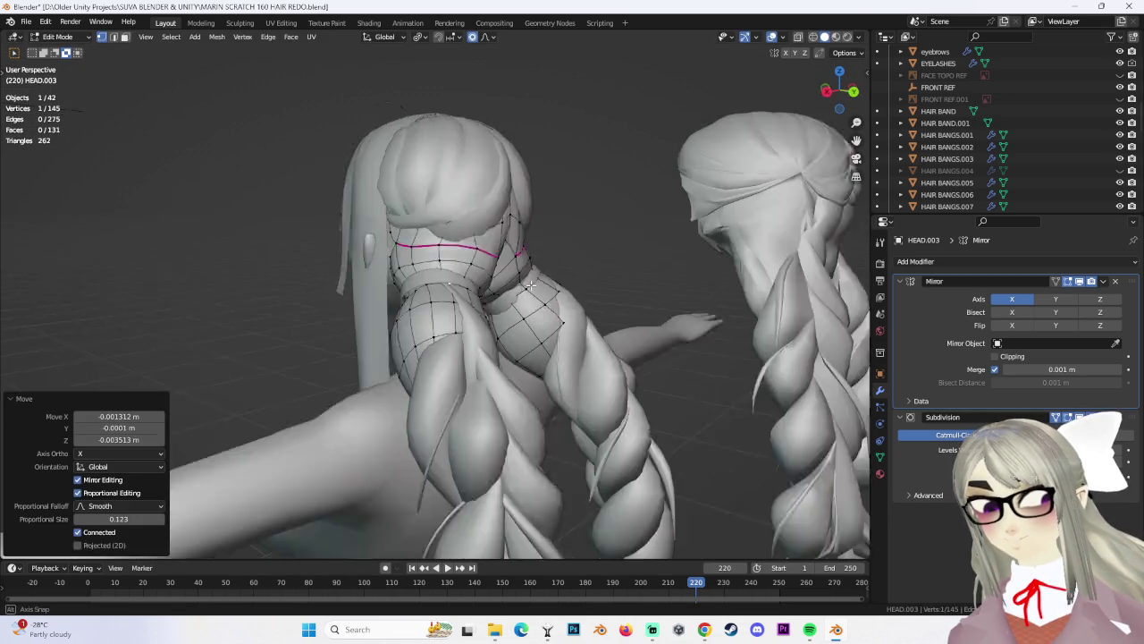
Zoom in on the side view, try a proportional move and undo it
{"action": "left_click", "coordinate": [842, 93]}
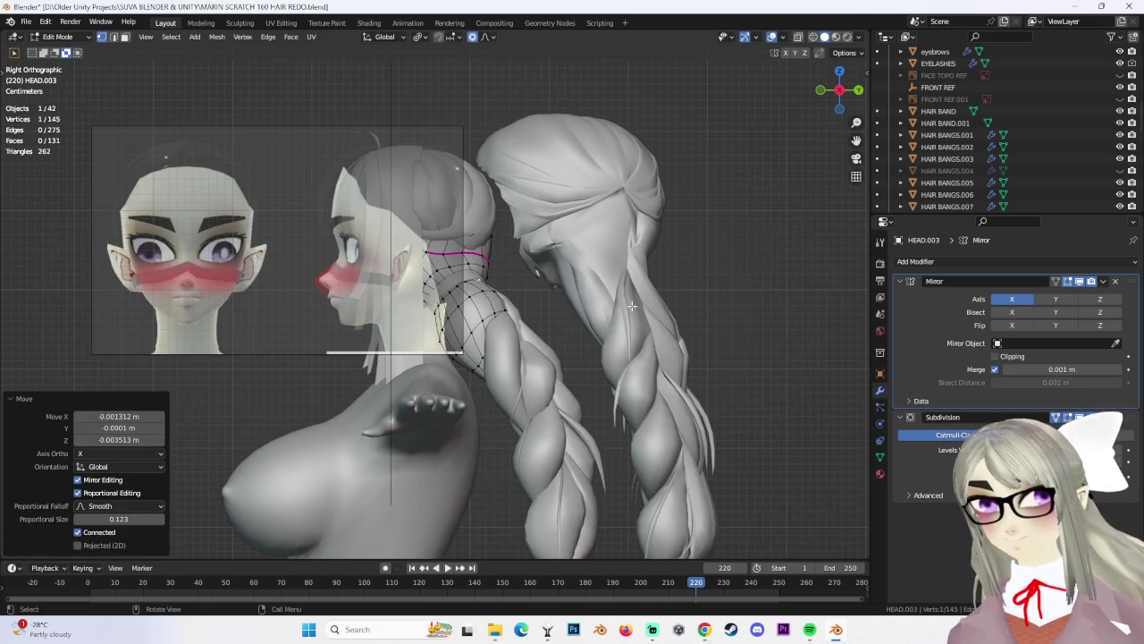
{"action": "scroll", "coordinate": [483, 242], "scroll_direction": "up", "scroll_amount": 1}
{"action": "scroll", "coordinate": [542, 273], "scroll_direction": "up", "scroll_amount": 2}
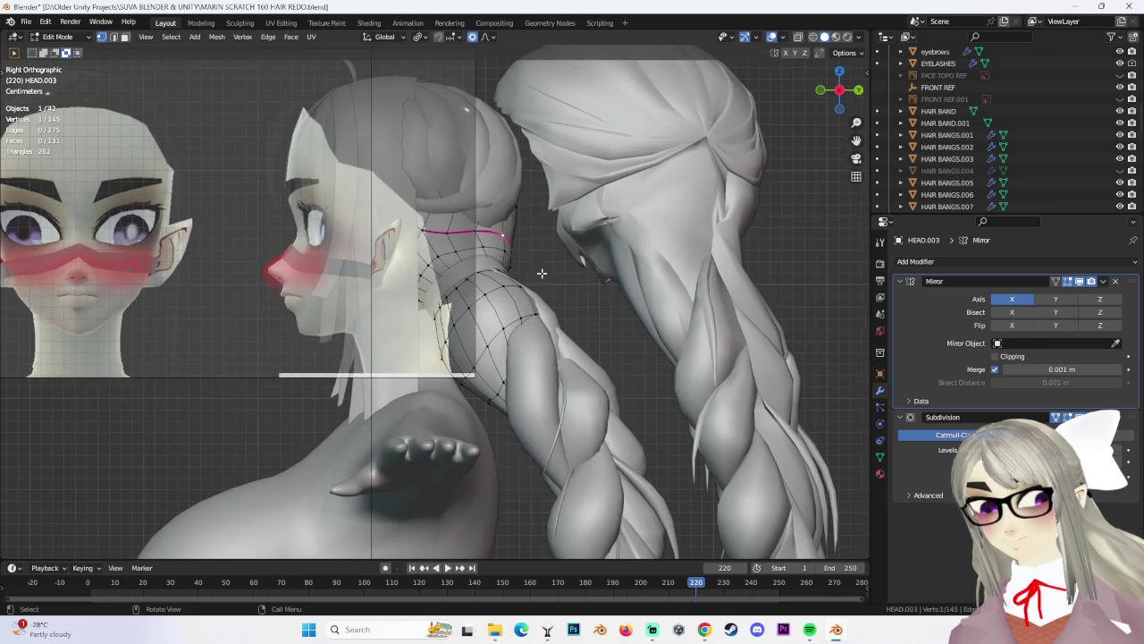
{"action": "scroll", "coordinate": [548, 255], "scroll_direction": "up", "scroll_amount": 2}
{"action": "left_click", "coordinate": [490, 261]}
{"action": "key", "text": "ctrl+z"}
{"action": "scroll", "coordinate": [637, 287], "scroll_direction": "down", "scroll_amount": 3}
{"action": "middle_click_drag", "start_coordinate": [650, 310], "coordinate": [369, 294]}
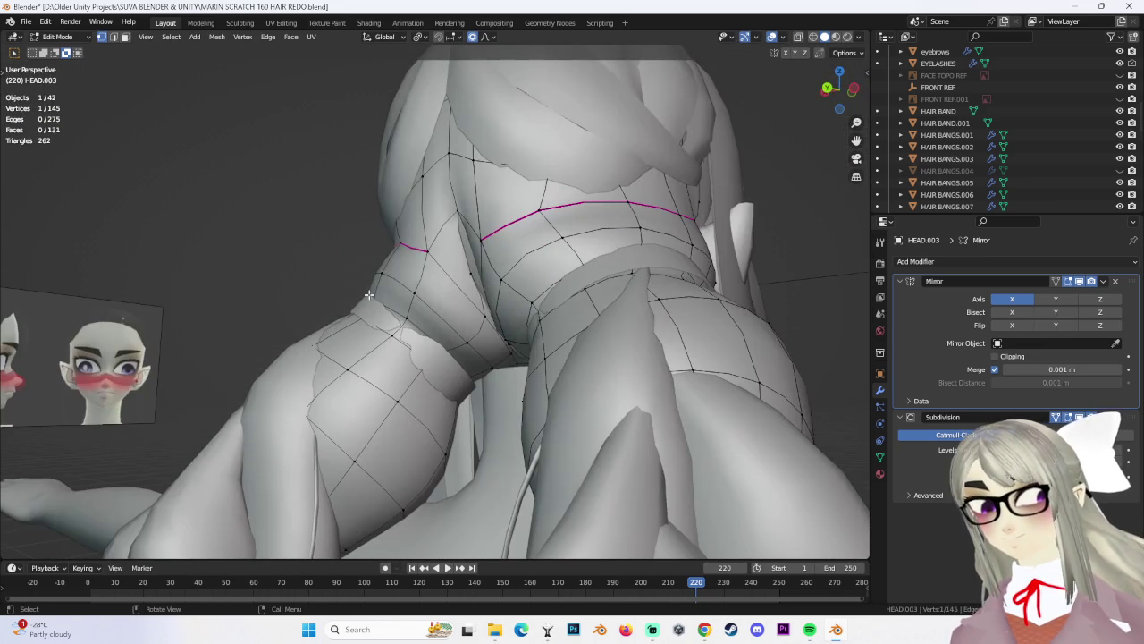
Refine neck vertices in perspective with smooth proportional moves at size 0.039, tucking them against the neck
{"action": "key", "text": "g"}
{"action": "mouse_move", "coordinate": [510, 309]}
{"action": "middle_mouse_down"}
{"action": "mouse_move", "coordinate": [458, 357]}
{"action": "mouse_move", "coordinate": [551, 308]}
{"action": "mouse_move", "coordinate": [435, 265]}
{"action": "mouse_move", "coordinate": [511, 276]}
{"action": "middle_mouse_up"}
{"action": "left_click", "coordinate": [478, 343]}
{"action": "scroll", "coordinate": [500, 286], "scroll_direction": "up", "scroll_amount": 2}
{"action": "left_click", "coordinate": [425, 261]}
{"action": "left_click", "coordinate": [433, 262]}
{"action": "key", "text": "g"}
{"action": "left_click", "coordinate": [597, 346]}
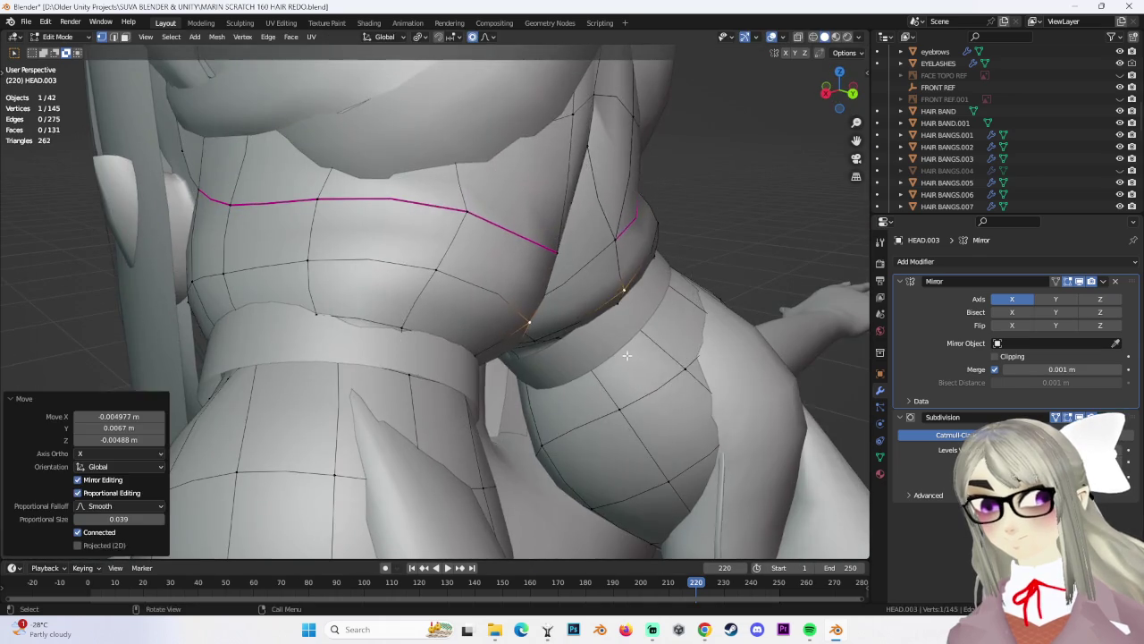
{"action": "middle_click_drag", "start_coordinate": [617, 357], "coordinate": [490, 383]}
Smooth the HEAD.003 neck with proportional vertex moves, checked from a frontal view
{"action": "key", "text": "g"}
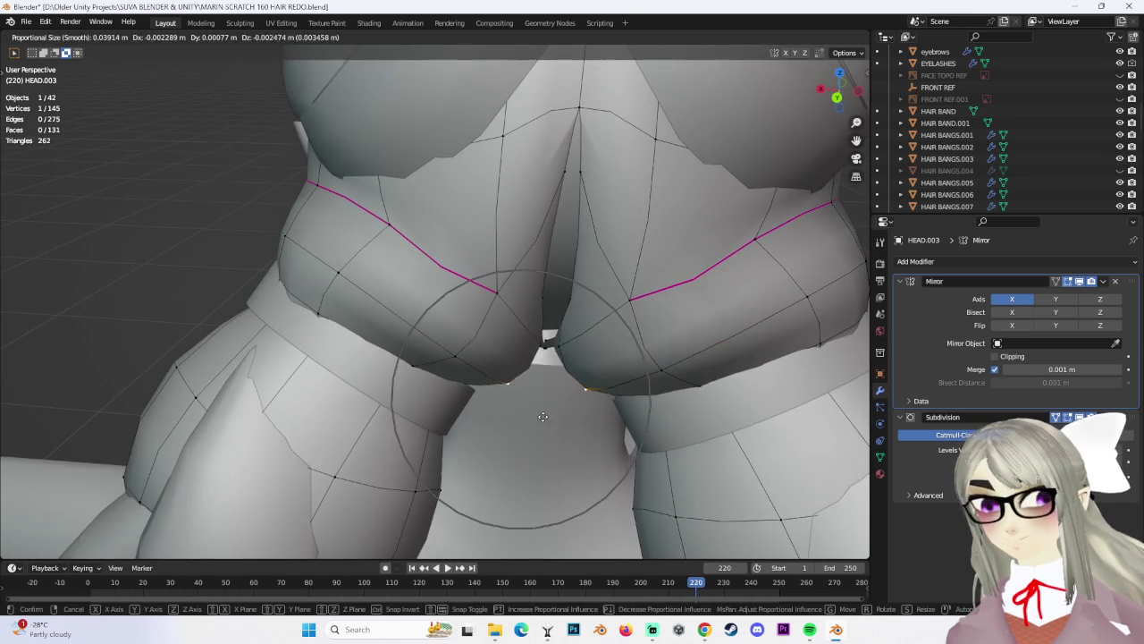
{"action": "left_click", "coordinate": [533, 430]}
{"action": "mouse_move", "coordinate": [533, 430]}
{"action": "middle_mouse_down"}
{"action": "mouse_move", "coordinate": [542, 296]}
{"action": "mouse_move", "coordinate": [531, 268]}
{"action": "mouse_move", "coordinate": [395, 256]}
{"action": "mouse_move", "coordinate": [416, 310]}
{"action": "mouse_move", "coordinate": [445, 291]}
{"action": "mouse_move", "coordinate": [440, 274]}
{"action": "mouse_move", "coordinate": [343, 290]}
{"action": "mouse_move", "coordinate": [362, 311]}
{"action": "mouse_move", "coordinate": [299, 273]}
{"action": "mouse_move", "coordinate": [297, 321]}
{"action": "mouse_move", "coordinate": [288, 289]}
{"action": "mouse_move", "coordinate": [337, 327]}
{"action": "mouse_move", "coordinate": [319, 222]}
{"action": "mouse_move", "coordinate": [332, 252]}
{"action": "mouse_move", "coordinate": [459, 319]}
{"action": "mouse_move", "coordinate": [452, 296]}
{"action": "mouse_move", "coordinate": [289, 301]}
{"action": "middle_mouse_up"}
{"action": "left_click", "coordinate": [452, 310]}
{"action": "key", "text": "g"}
{"action": "key", "text": "Escape"}
{"action": "key", "text": "g"}
{"action": "left_click", "coordinate": [350, 298]}
{"action": "left_click", "coordinate": [275, 302]}
Refine more neck vertices with proportional moves so the braids blend in
{"action": "key", "text": "g"}
{"action": "left_click", "coordinate": [332, 252]}
{"action": "key", "text": "g"}
{"action": "left_click", "coordinate": [368, 300]}
{"action": "key", "text": "g"}
{"action": "left_click", "coordinate": [349, 239]}
From another neck angle, keep reshaping the neck vertices with proportional moves
{"action": "mouse_move", "coordinate": [349, 240]}
{"action": "middle_mouse_down"}
{"action": "mouse_move", "coordinate": [379, 257]}
{"action": "mouse_move", "coordinate": [301, 289]}
{"action": "mouse_move", "coordinate": [418, 373]}
{"action": "mouse_move", "coordinate": [349, 268]}
{"action": "mouse_move", "coordinate": [384, 303]}
{"action": "mouse_move", "coordinate": [358, 324]}
{"action": "mouse_move", "coordinate": [306, 328]}
{"action": "mouse_move", "coordinate": [366, 369]}
{"action": "mouse_move", "coordinate": [463, 393]}
{"action": "mouse_move", "coordinate": [470, 402]}
{"action": "mouse_move", "coordinate": [451, 420]}
{"action": "mouse_move", "coordinate": [441, 402]}
{"action": "mouse_move", "coordinate": [483, 401]}
{"action": "mouse_move", "coordinate": [529, 426]}
{"action": "mouse_move", "coordinate": [358, 259]}
{"action": "mouse_move", "coordinate": [495, 314]}
{"action": "mouse_move", "coordinate": [523, 308]}
{"action": "mouse_move", "coordinate": [377, 336]}
{"action": "mouse_move", "coordinate": [432, 348]}
{"action": "mouse_move", "coordinate": [464, 316]}
{"action": "mouse_move", "coordinate": [407, 289]}
{"action": "mouse_move", "coordinate": [461, 326]}
{"action": "mouse_move", "coordinate": [631, 340]}
{"action": "mouse_move", "coordinate": [582, 358]}
{"action": "mouse_move", "coordinate": [526, 354]}
{"action": "mouse_move", "coordinate": [530, 325]}
{"action": "middle_mouse_up"}
{"action": "key", "text": "g"}
{"action": "left_click", "coordinate": [289, 279]}
{"action": "key", "text": "g"}
{"action": "left_click", "coordinate": [349, 269]}
{"action": "key", "text": "g"}
{"action": "left_click", "coordinate": [489, 408]}
{"action": "scroll", "coordinate": [380, 315], "scroll_direction": "up", "scroll_amount": 2}
{"action": "key", "text": "g"}
{"action": "left_click", "coordinate": [373, 308]}
Adjust neck vertices with a proportional move and GG vertex slides, then deselect
{"action": "key", "text": "g"}
{"action": "left_click", "coordinate": [357, 255]}
{"action": "left_click", "coordinate": [491, 288]}
{"action": "left_click", "coordinate": [420, 297]}
{"action": "left_click", "coordinate": [446, 305]}
{"action": "left_click", "coordinate": [435, 300]}
{"action": "left_click", "coordinate": [527, 354]}
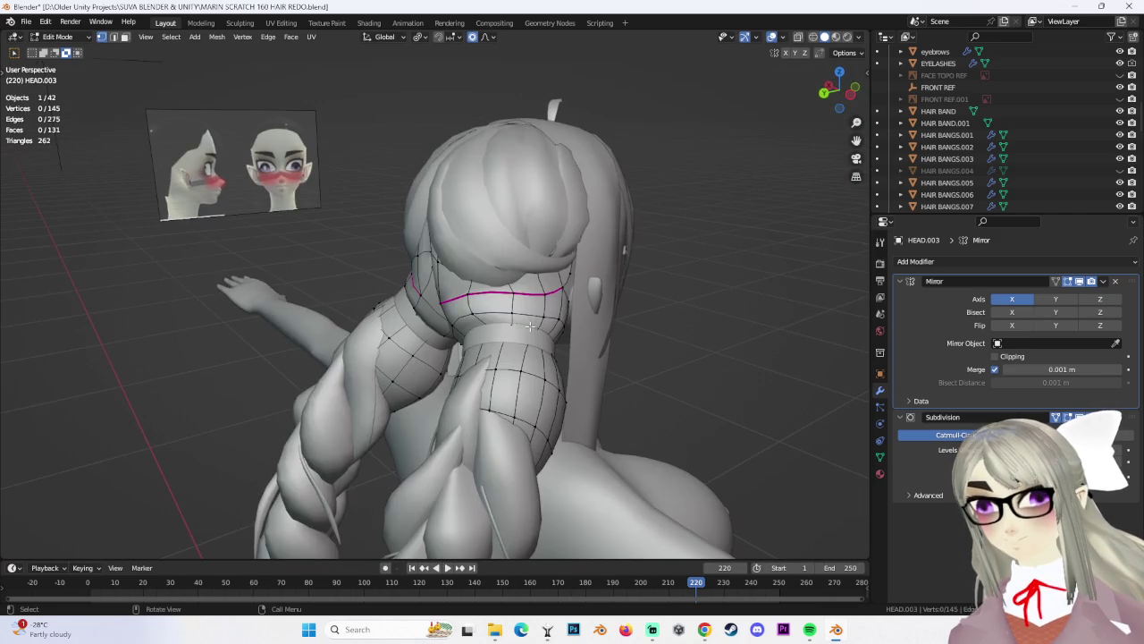
Check Back and Right Orthographic views, move a neck vertex -0.012417 m on Y, and return to Object Mode
{"action": "left_click", "coordinate": [840, 105]}
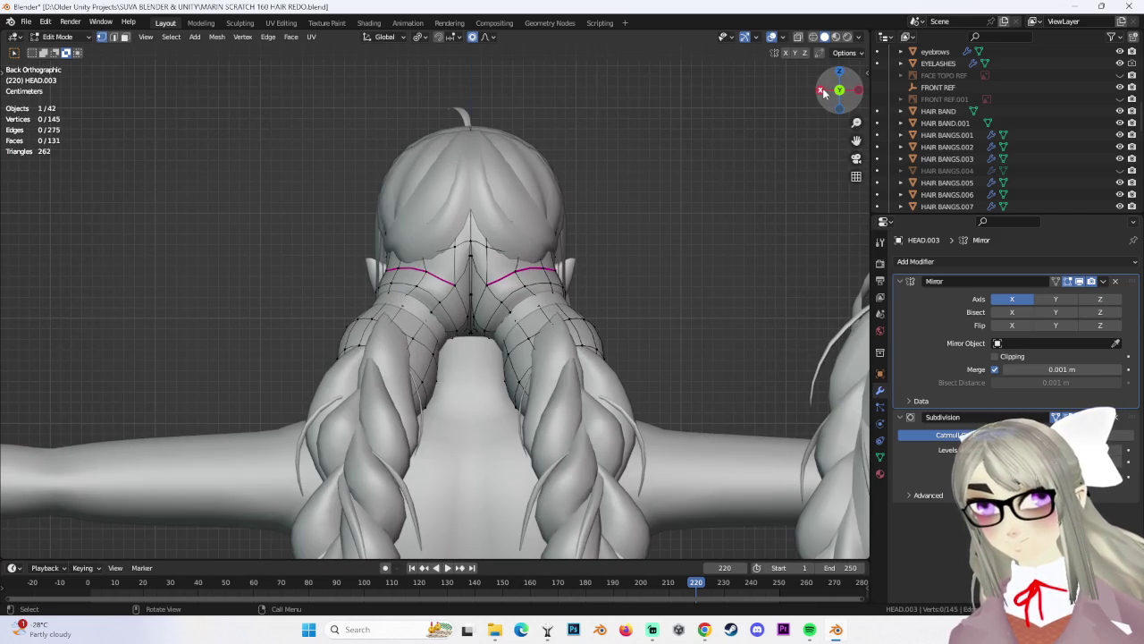
{"action": "left_click", "coordinate": [821, 91]}
{"action": "scroll", "coordinate": [492, 270], "scroll_direction": "up", "scroll_amount": 2}
{"action": "key", "text": "g"}
{"action": "left_click", "coordinate": [523, 268]}
{"action": "key", "text": "g"}
{"action": "mouse_move", "coordinate": [519, 265]}
{"action": "middle_mouse_down"}
{"action": "mouse_move", "coordinate": [382, 306]}
{"action": "mouse_move", "coordinate": [657, 275]}
{"action": "mouse_move", "coordinate": [562, 294]}
{"action": "mouse_move", "coordinate": [524, 342]}
{"action": "mouse_move", "coordinate": [248, 83]}
{"action": "middle_mouse_up"}
{"action": "left_click", "coordinate": [404, 304]}
{"action": "left_click", "coordinate": [56, 36]}
{"action": "left_click", "coordinate": [62, 51]}
Select HAIR BAND.001 and scale one side of its braid ring down to about 0.926
{"action": "mouse_move", "coordinate": [625, 239]}
{"action": "middle_mouse_down"}
{"action": "mouse_move", "coordinate": [595, 220]}
{"action": "mouse_move", "coordinate": [532, 253]}
{"action": "middle_mouse_up"}
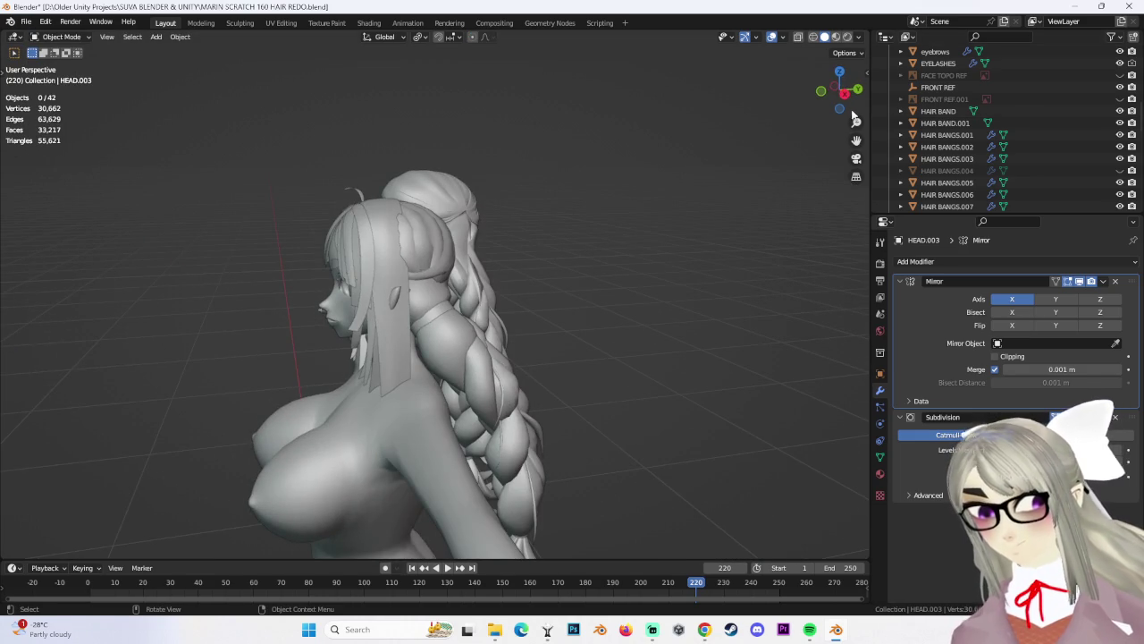
{"action": "left_click", "coordinate": [845, 92]}
{"action": "mouse_move", "coordinate": [530, 315]}
{"action": "middle_mouse_down"}
{"action": "mouse_move", "coordinate": [544, 335]}
{"action": "mouse_move", "coordinate": [606, 342]}
{"action": "middle_mouse_up"}
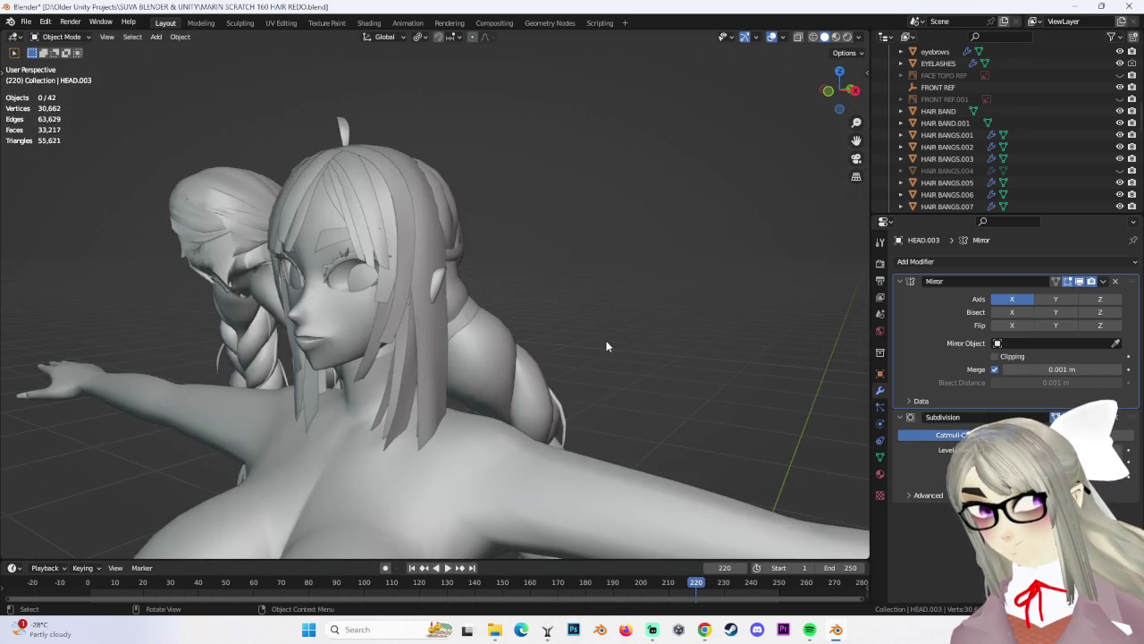
{"action": "left_click", "coordinate": [472, 305]}
{"action": "middle_click_drag", "start_coordinate": [472, 304], "coordinate": [496, 295]}
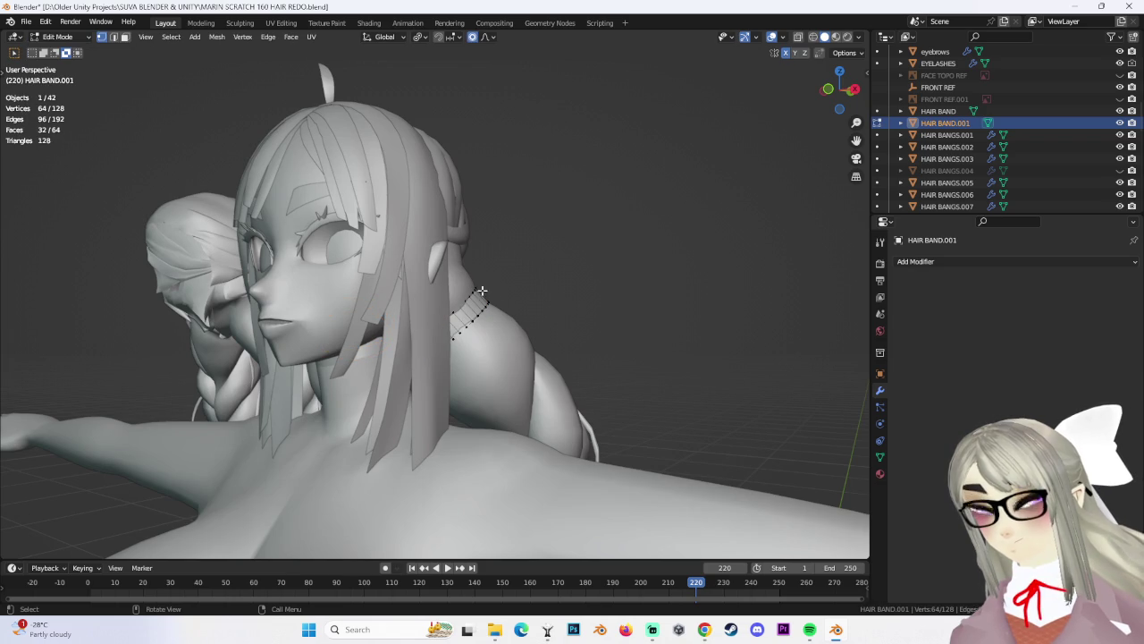
{"action": "mouse_move", "coordinate": [422, 278]}
{"action": "middle_mouse_down"}
{"action": "mouse_move", "coordinate": [483, 295]}
{"action": "mouse_move", "coordinate": [561, 345]}
{"action": "middle_mouse_up"}
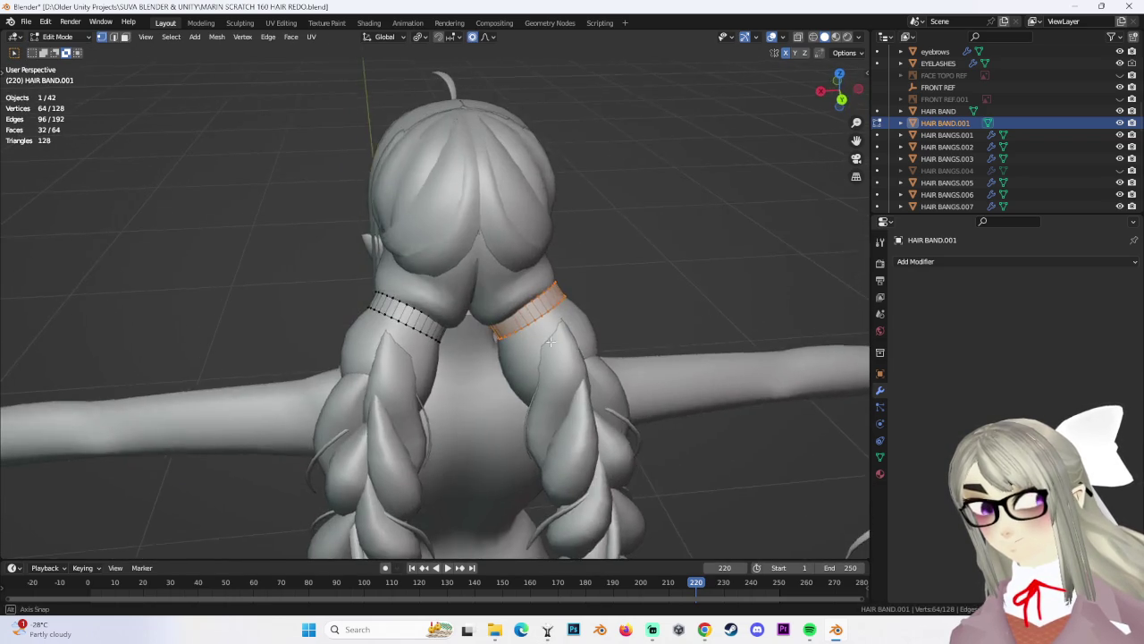
{"action": "scroll", "coordinate": [561, 345], "scroll_direction": "up", "scroll_amount": 2}
{"action": "key", "text": "s"}
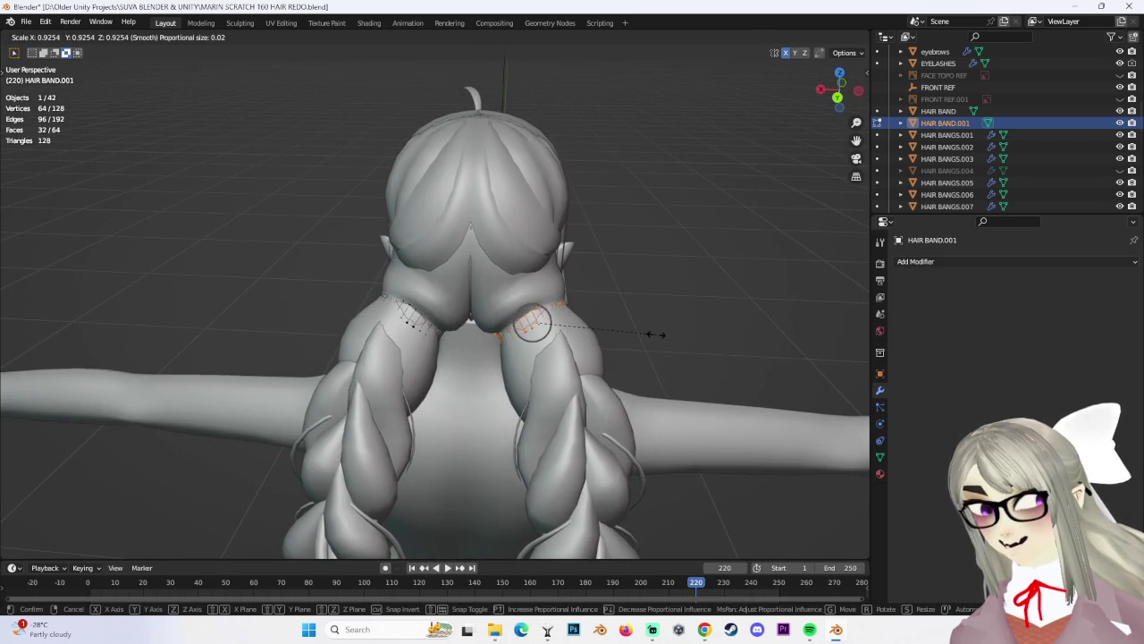
{"action": "left_click", "coordinate": [657, 334]}
{"action": "mouse_move", "coordinate": [657, 334]}
{"action": "middle_mouse_down"}
{"action": "mouse_move", "coordinate": [623, 306]}
{"action": "mouse_move", "coordinate": [499, 319]}
{"action": "mouse_move", "coordinate": [616, 340]}
{"action": "mouse_move", "coordinate": [598, 341]}
{"action": "mouse_move", "coordinate": [623, 332]}
{"action": "middle_mouse_up"}
{"action": "left_click", "coordinate": [27, 21]}
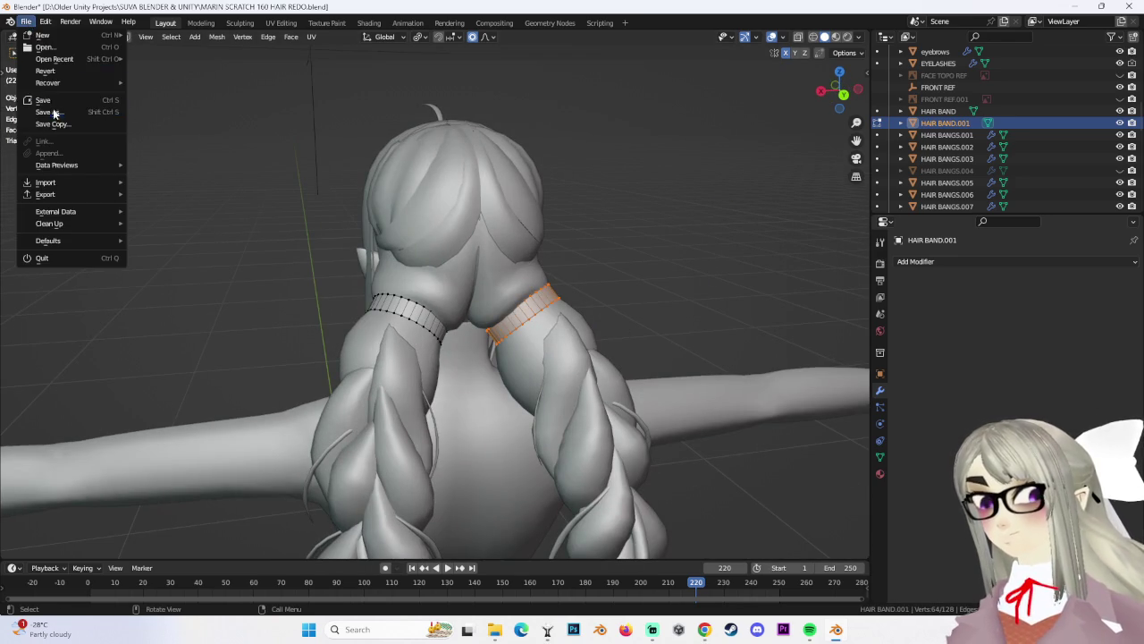
Save the project as 'MARIN SCRATCH 161 DOUBLE HAIR BANDS.blend'
{"action": "left_click", "coordinate": [56, 113]}
{"action": "left_click", "coordinate": [296, 481]}
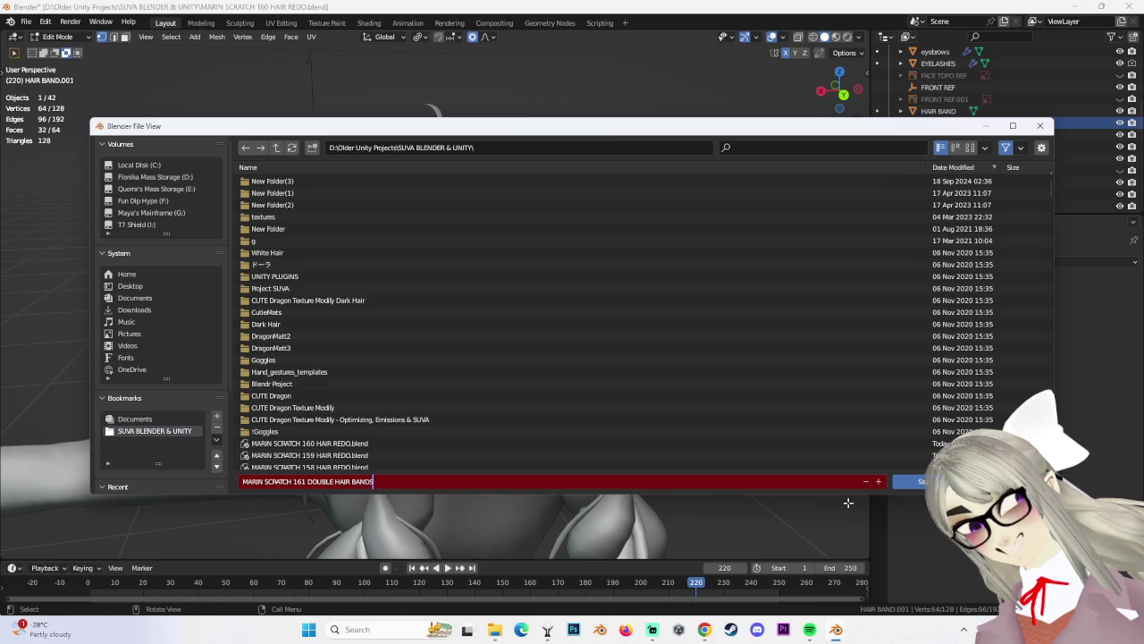
{"action": "key", "text": "Return"}
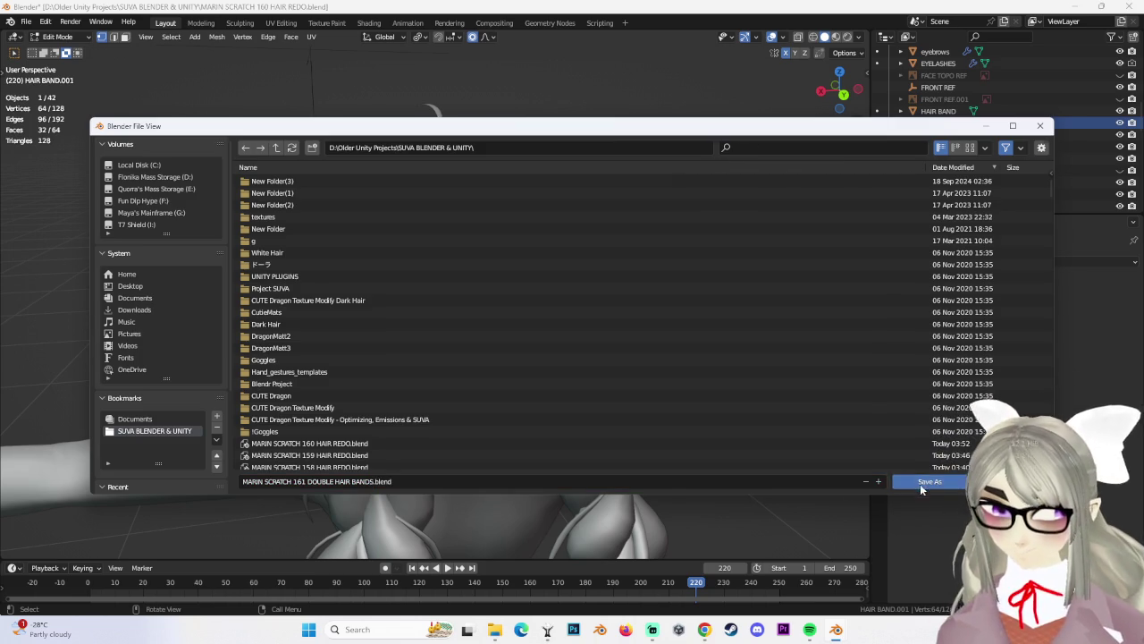
{"action": "left_click", "coordinate": [921, 487]}
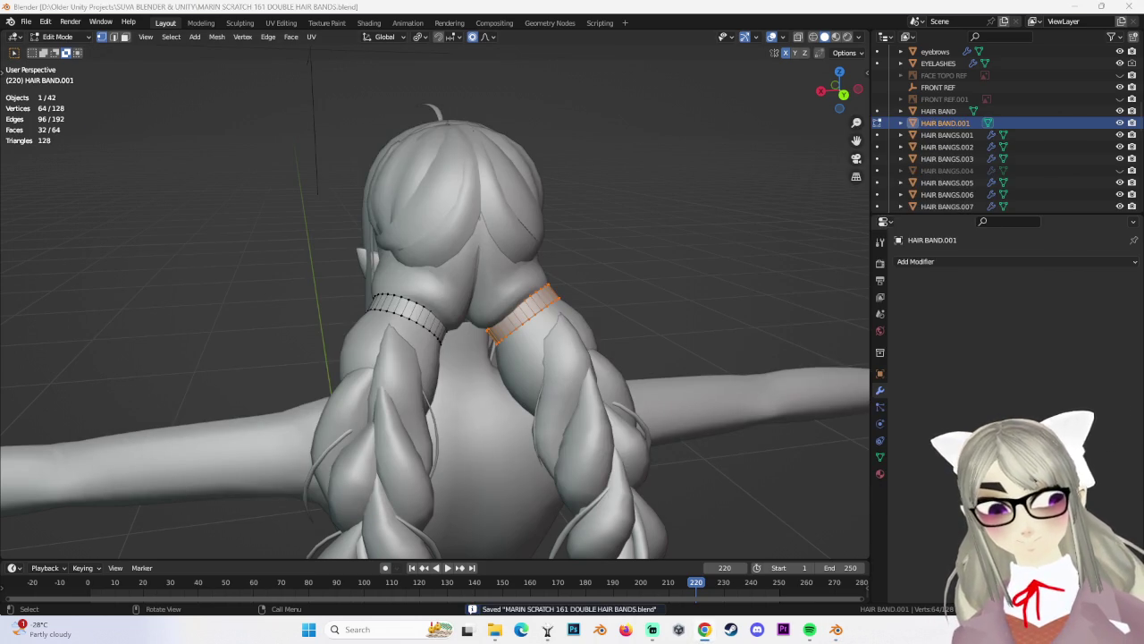
Try shrinking the HAIR BAND.001 ring with smooth falloff, undoing two unwanted scales
{"action": "middle_click_drag", "start_coordinate": [577, 294], "coordinate": [537, 332]}
{"action": "key", "text": "s"}
{"action": "left_click", "coordinate": [536, 332]}
{"action": "key", "text": "ctrl+z"}
{"action": "scroll", "coordinate": [714, 328], "scroll_direction": "up", "scroll_amount": 2}
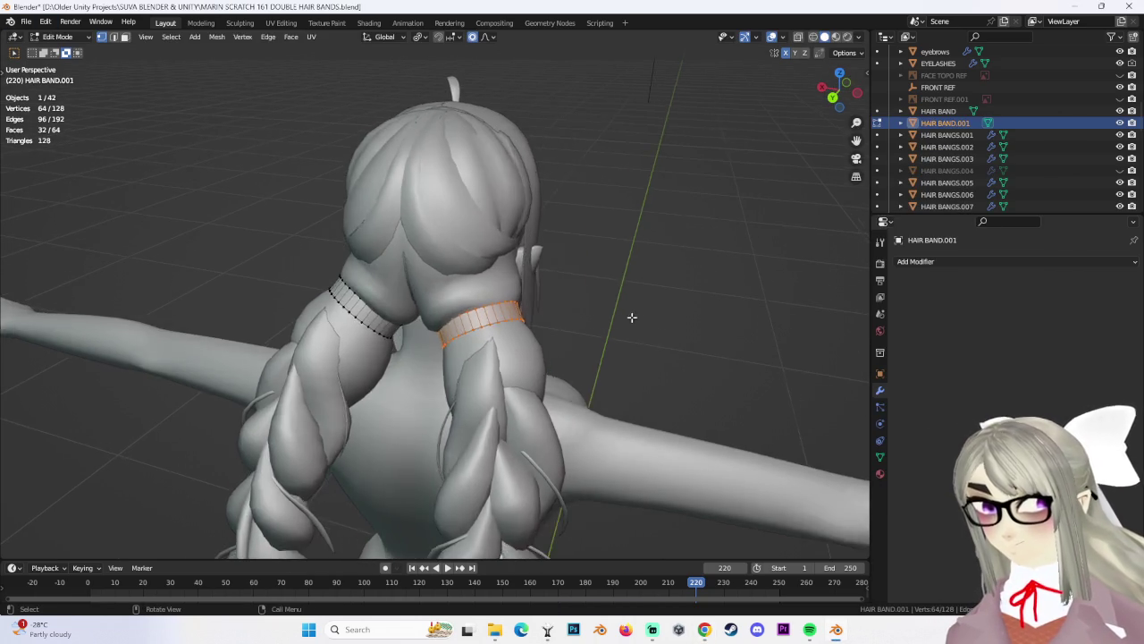
{"action": "scroll", "coordinate": [631, 319], "scroll_direction": "up", "scroll_amount": 4}
{"action": "key", "text": "s"}
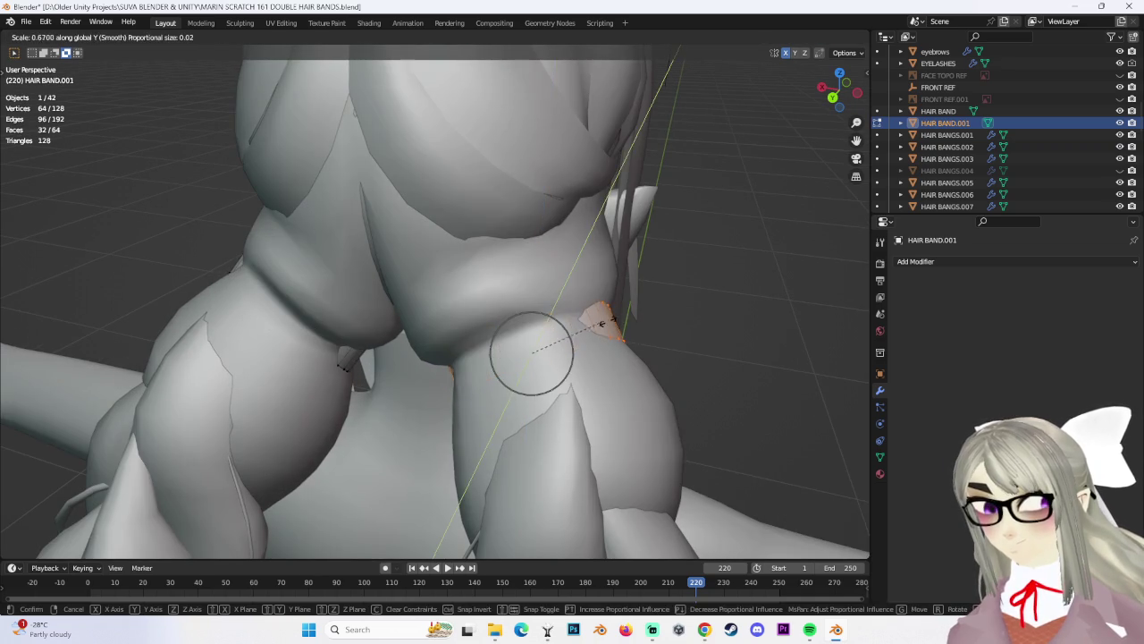
{"action": "left_click", "coordinate": [604, 318]}
{"action": "key", "text": "ctrl+z"}
Shrink the hair band ring to 0.924
{"action": "scroll", "coordinate": [653, 314], "scroll_direction": "up", "scroll_amount": 2}
{"action": "key", "text": "s"}
{"action": "left_click", "coordinate": [633, 314]}
{"action": "scroll", "coordinate": [537, 324], "scroll_direction": "up", "scroll_amount": 3}
{"action": "scroll", "coordinate": [537, 325], "scroll_direction": "down", "scroll_amount": 2}
{"action": "scroll", "coordinate": [549, 318], "scroll_direction": "down", "scroll_amount": 5}
{"action": "scroll", "coordinate": [559, 342], "scroll_direction": "up", "scroll_amount": 3}
Fine-tune the band from behind to a 0.920 scale, leave Edit Mode and select HEAD.003
{"action": "mouse_move", "coordinate": [631, 301]}
{"action": "middle_mouse_down"}
{"action": "mouse_move", "coordinate": [653, 312]}
{"action": "mouse_move", "coordinate": [467, 345]}
{"action": "middle_mouse_up"}
{"action": "scroll", "coordinate": [467, 345], "scroll_direction": "up", "scroll_amount": 5}
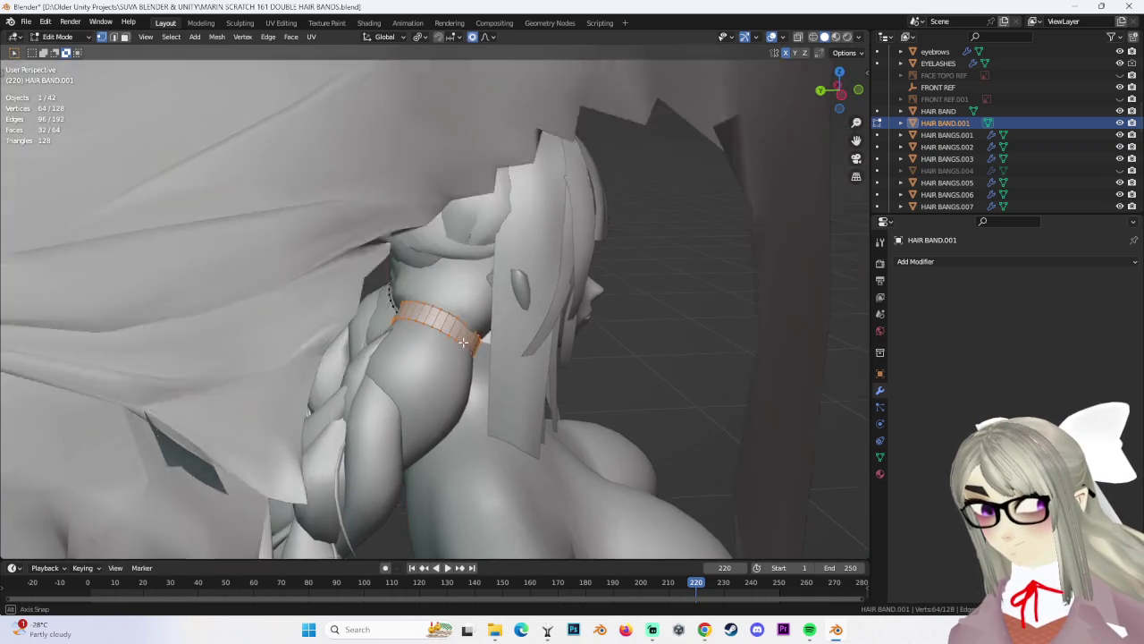
{"action": "scroll", "coordinate": [467, 345], "scroll_direction": "down", "scroll_amount": 5}
{"action": "key", "text": "s"}
{"action": "left_click", "coordinate": [466, 345]}
{"action": "mouse_move", "coordinate": [692, 123]}
{"action": "middle_mouse_down"}
{"action": "mouse_move", "coordinate": [587, 205]}
{"action": "mouse_move", "coordinate": [631, 322]}
{"action": "mouse_move", "coordinate": [42, 89]}
{"action": "middle_mouse_up"}
{"action": "scroll", "coordinate": [665, 322], "scroll_direction": "up", "scroll_amount": 2}
{"action": "key", "text": "s"}
{"action": "left_click", "coordinate": [653, 321]}
{"action": "key", "text": "Tab"}
{"action": "left_click", "coordinate": [511, 401]}
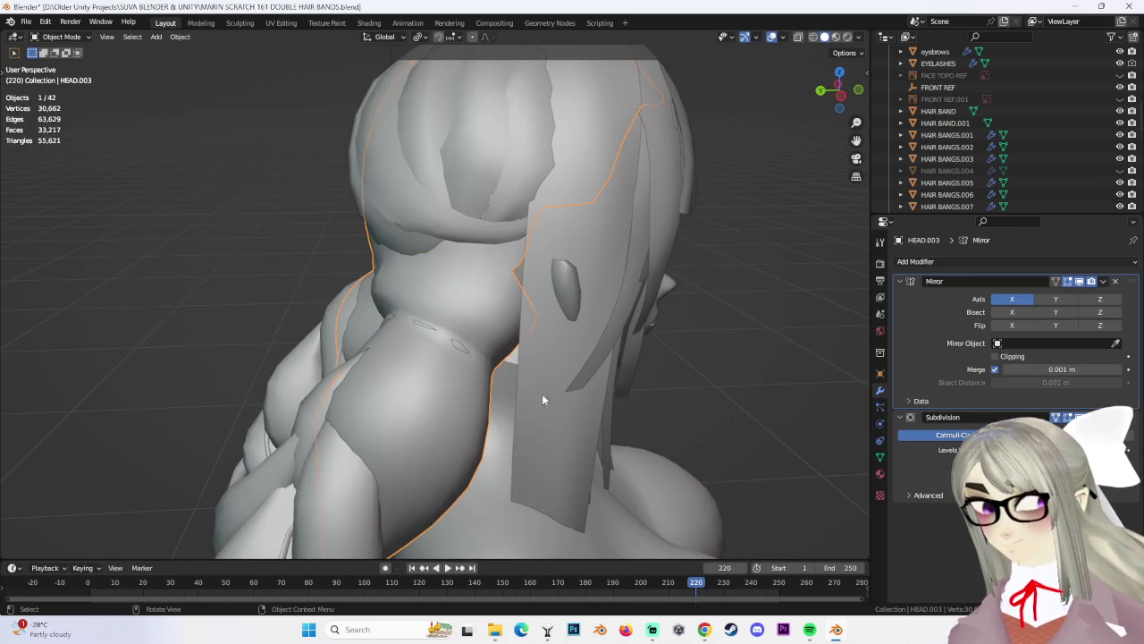
In HEAD.003 Edit Mode, shrink the selected braid edge loop to 0.817
{"action": "left_click", "coordinate": [63, 63]}
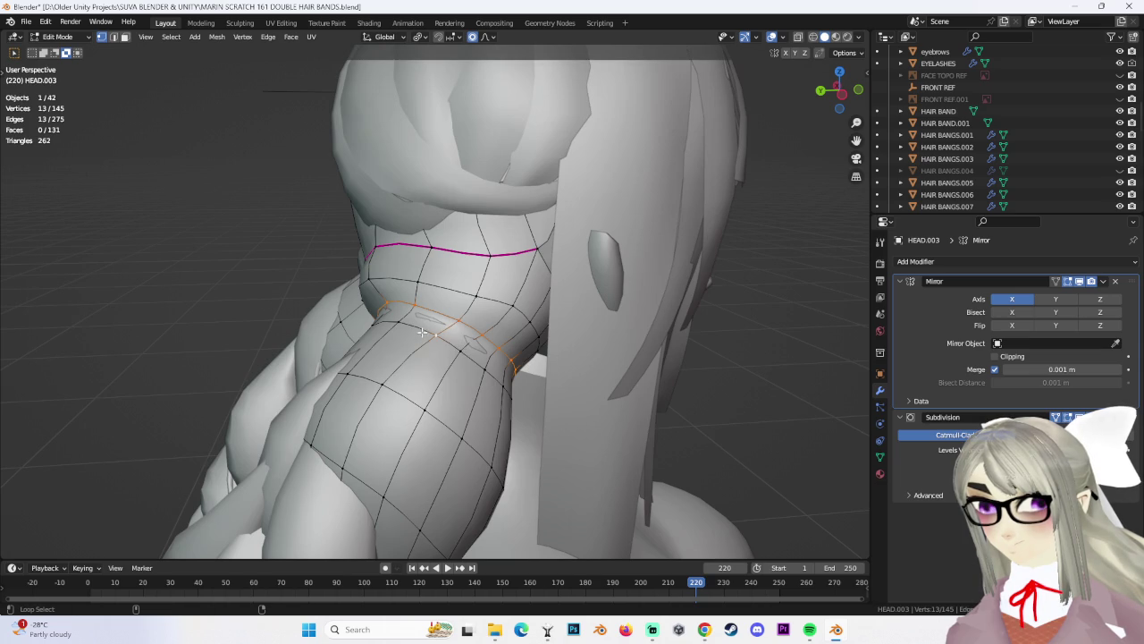
{"action": "key", "text": "s"}
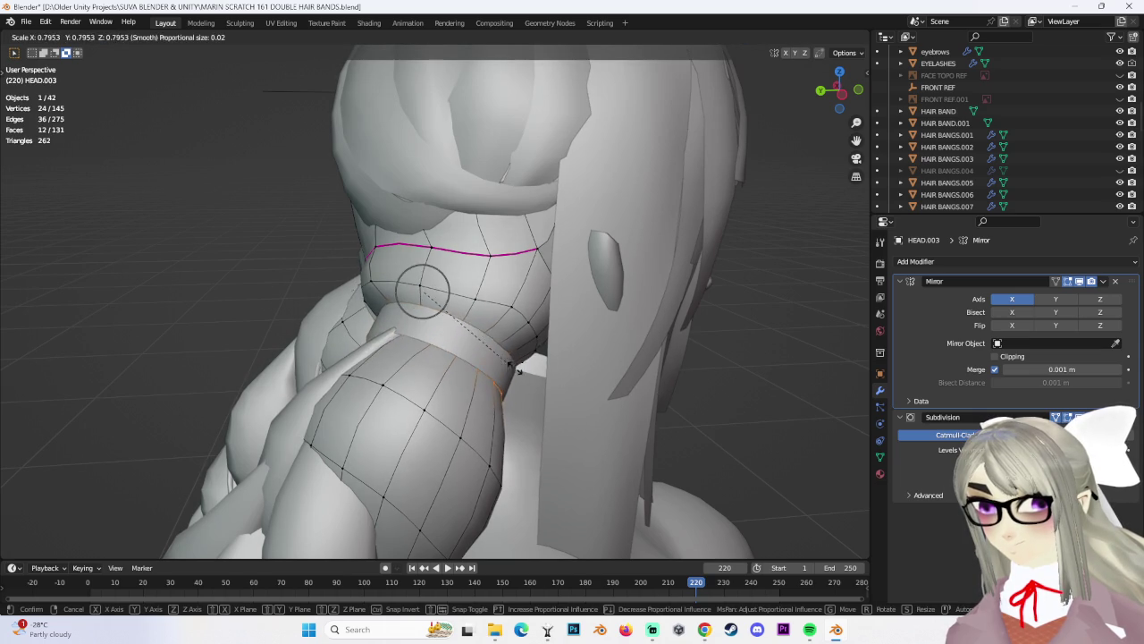
{"action": "left_click", "coordinate": [509, 368]}
{"action": "mouse_move", "coordinate": [509, 368]}
{"action": "middle_mouse_down"}
{"action": "mouse_move", "coordinate": [537, 363]}
{"action": "mouse_move", "coordinate": [467, 339]}
{"action": "mouse_move", "coordinate": [485, 317]}
{"action": "mouse_move", "coordinate": [492, 345]}
{"action": "mouse_move", "coordinate": [679, 325]}
{"action": "mouse_move", "coordinate": [448, 309]}
{"action": "mouse_move", "coordinate": [634, 325]}
{"action": "mouse_move", "coordinate": [535, 328]}
{"action": "middle_mouse_up"}
{"action": "key", "text": "s"}
{"action": "right_click", "coordinate": [494, 341]}
{"action": "left_click", "coordinate": [680, 325]}
Enlarge the braid-top loop to 1.136, slide it to factor -0.370, and rescale it to 1.246
{"action": "left_click", "coordinate": [394, 304], "text": "alt"}
{"action": "left_click", "coordinate": [547, 317]}
{"action": "left_click", "coordinate": [549, 310]}
{"action": "key", "text": "alt+a"}
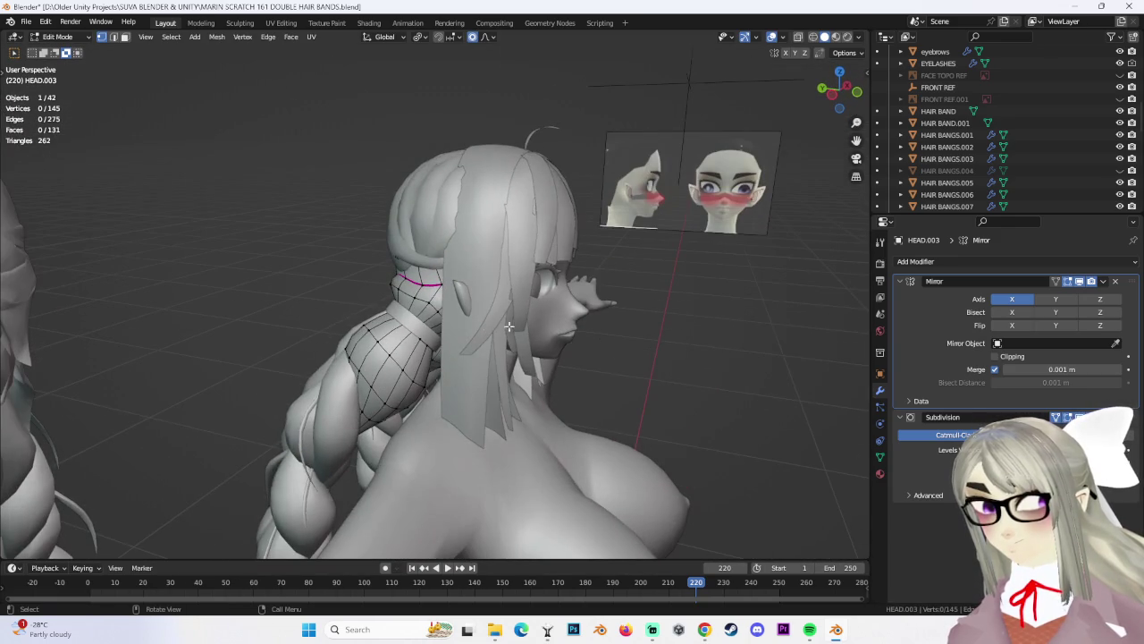
{"action": "middle_click_drag", "start_coordinate": [349, 296], "coordinate": [441, 340]}
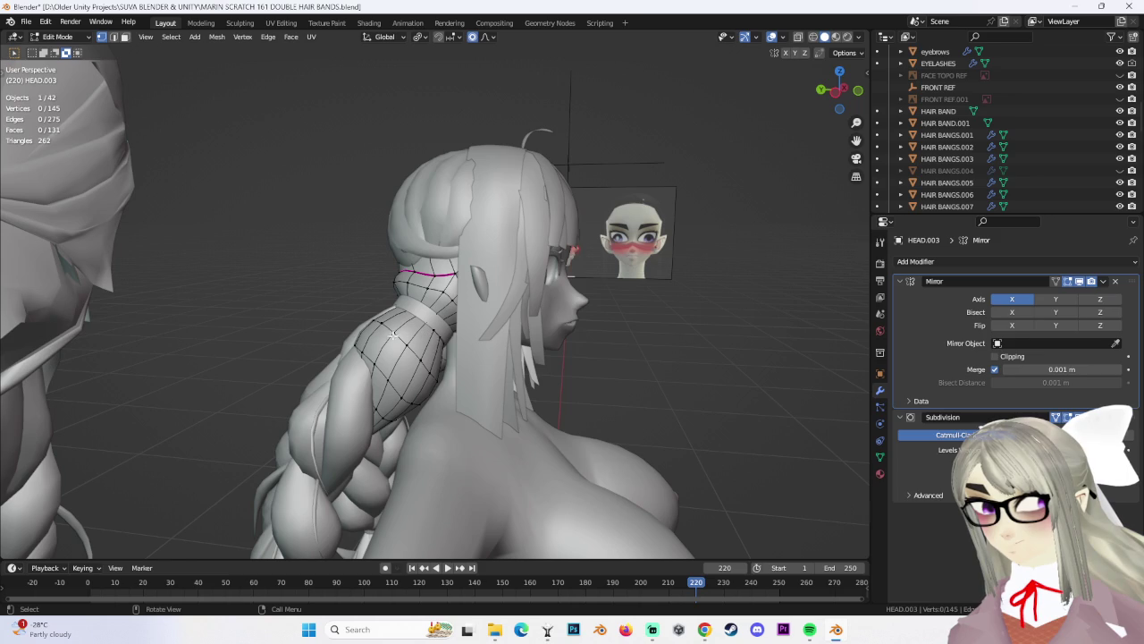
{"action": "left_click", "coordinate": [429, 337]}
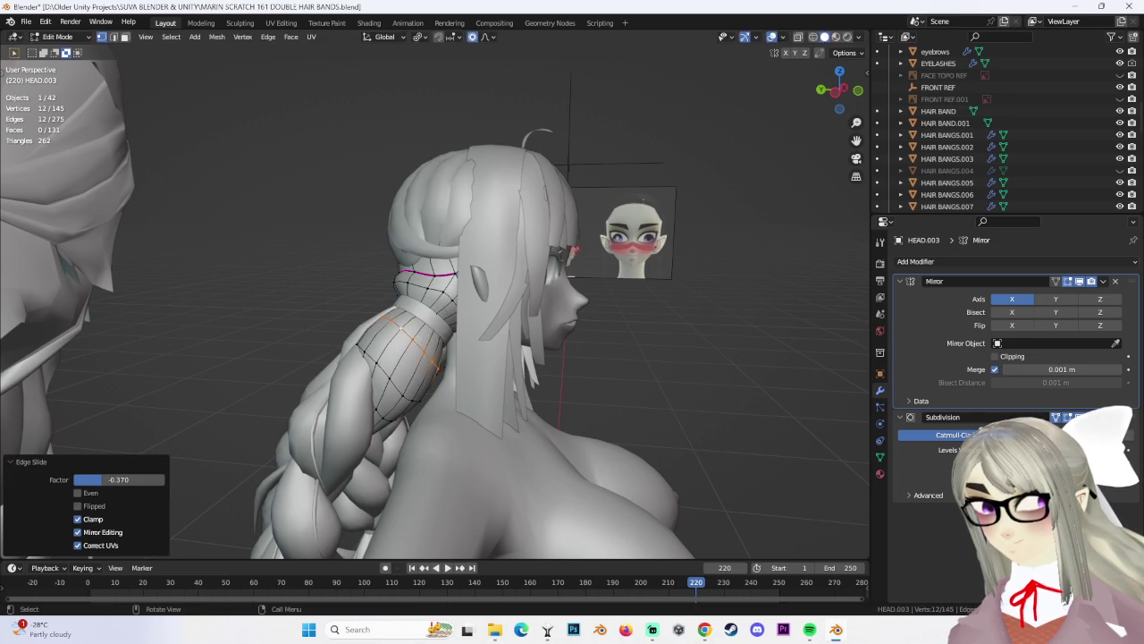
{"action": "left_click", "coordinate": [450, 354]}
{"action": "mouse_move", "coordinate": [450, 353]}
{"action": "middle_mouse_down"}
{"action": "mouse_move", "coordinate": [625, 357]}
{"action": "mouse_move", "coordinate": [537, 340]}
{"action": "mouse_move", "coordinate": [610, 361]}
{"action": "mouse_move", "coordinate": [594, 328]}
{"action": "middle_mouse_up"}
{"action": "key", "text": "alt+a"}
{"action": "scroll", "coordinate": [469, 282], "scroll_direction": "up", "scroll_amount": 10}
{"action": "scroll", "coordinate": [470, 283], "scroll_direction": "down", "scroll_amount": 10}
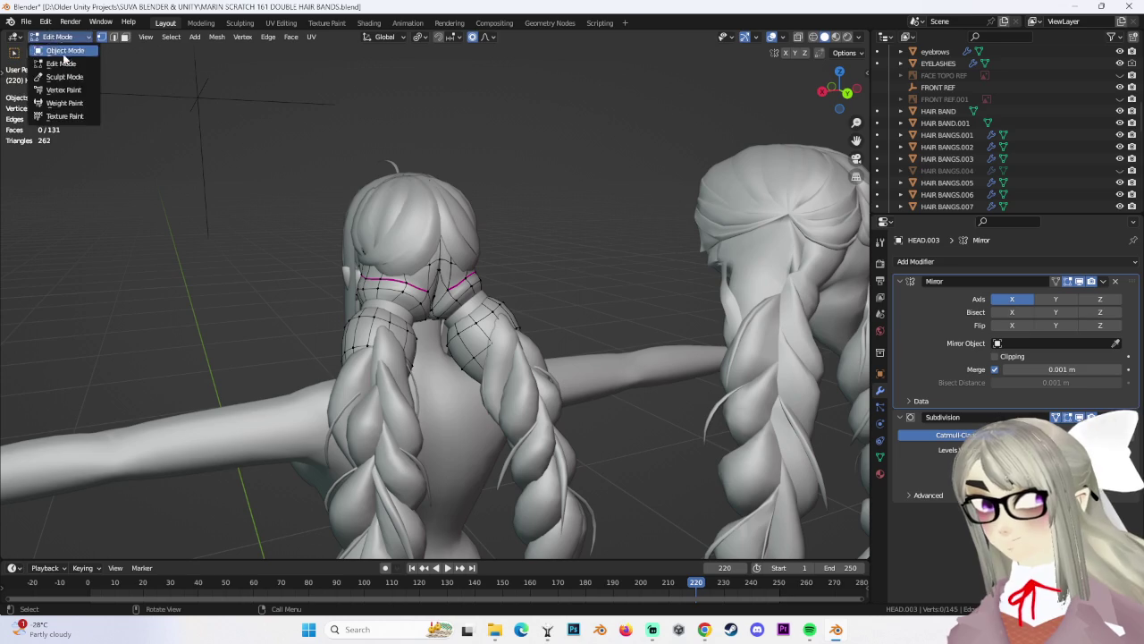
{"action": "left_click", "coordinate": [64, 50]}
{"action": "mouse_move", "coordinate": [571, 187]}
{"action": "middle_mouse_down"}
{"action": "mouse_move", "coordinate": [631, 259]}
{"action": "mouse_move", "coordinate": [535, 250]}
{"action": "mouse_move", "coordinate": [562, 266]}
{"action": "mouse_move", "coordinate": [516, 298]}
{"action": "mouse_move", "coordinate": [528, 187]}
{"action": "mouse_move", "coordinate": [526, 224]}
{"action": "mouse_move", "coordinate": [572, 277]}
{"action": "mouse_move", "coordinate": [634, 281]}
{"action": "mouse_move", "coordinate": [483, 303]}
{"action": "middle_mouse_up"}
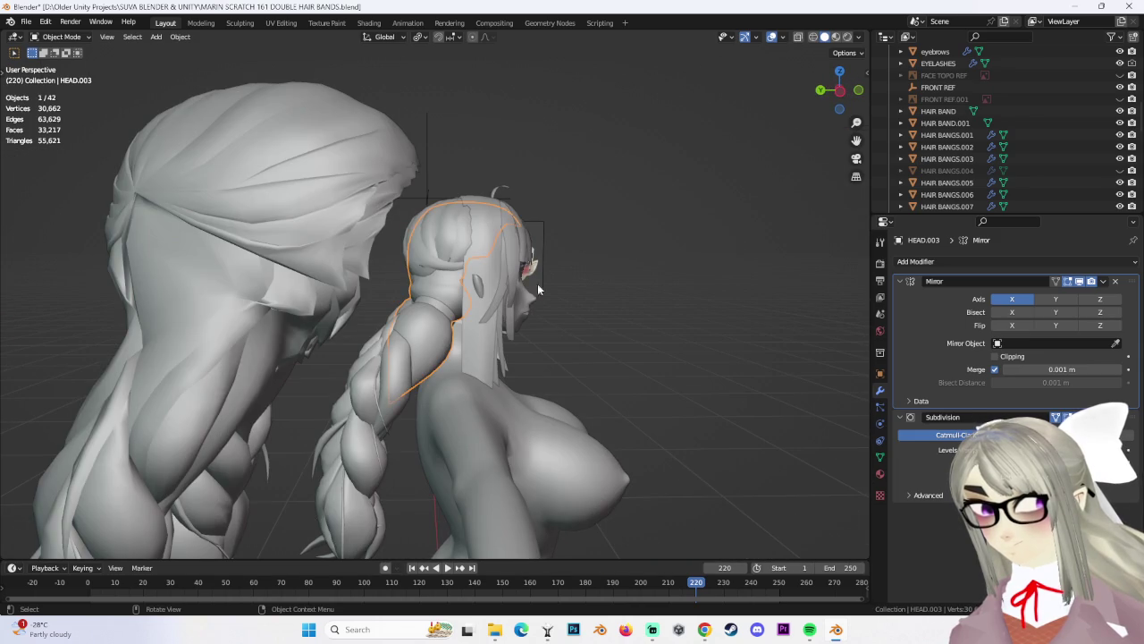
{"action": "mouse_move", "coordinate": [839, 102]}
{"action": "left_mouse_down"}
{"action": "mouse_move", "coordinate": [836, 90]}
{"action": "mouse_move", "coordinate": [531, 340]}
{"action": "mouse_move", "coordinate": [645, 302]}
{"action": "mouse_move", "coordinate": [516, 342]}
{"action": "mouse_move", "coordinate": [534, 335]}
{"action": "left_mouse_up"}
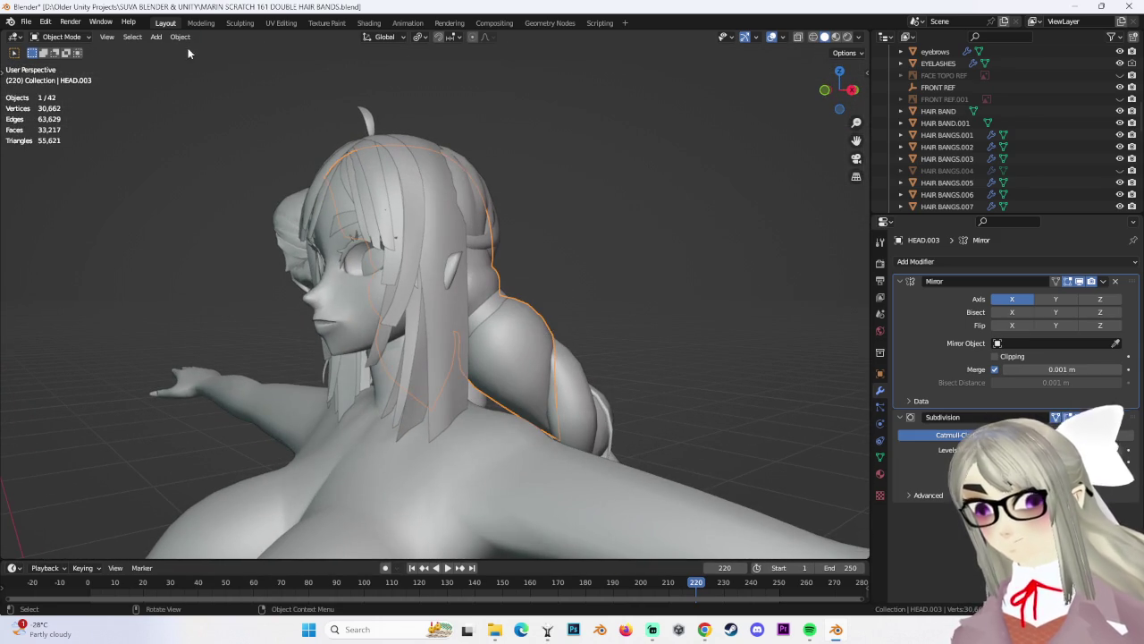
{"action": "left_click", "coordinate": [63, 37]}
{"action": "left_click", "coordinate": [62, 72]}
{"action": "mouse_move", "coordinate": [256, 125]}
{"action": "middle_mouse_down"}
{"action": "mouse_move", "coordinate": [548, 280]}
{"action": "mouse_move", "coordinate": [557, 222]}
{"action": "mouse_move", "coordinate": [498, 322]}
{"action": "mouse_move", "coordinate": [393, 338]}
{"action": "middle_mouse_up"}
{"action": "left_click", "coordinate": [557, 304], "text": "ctrl"}
{"action": "key", "text": "ctrl+z"}
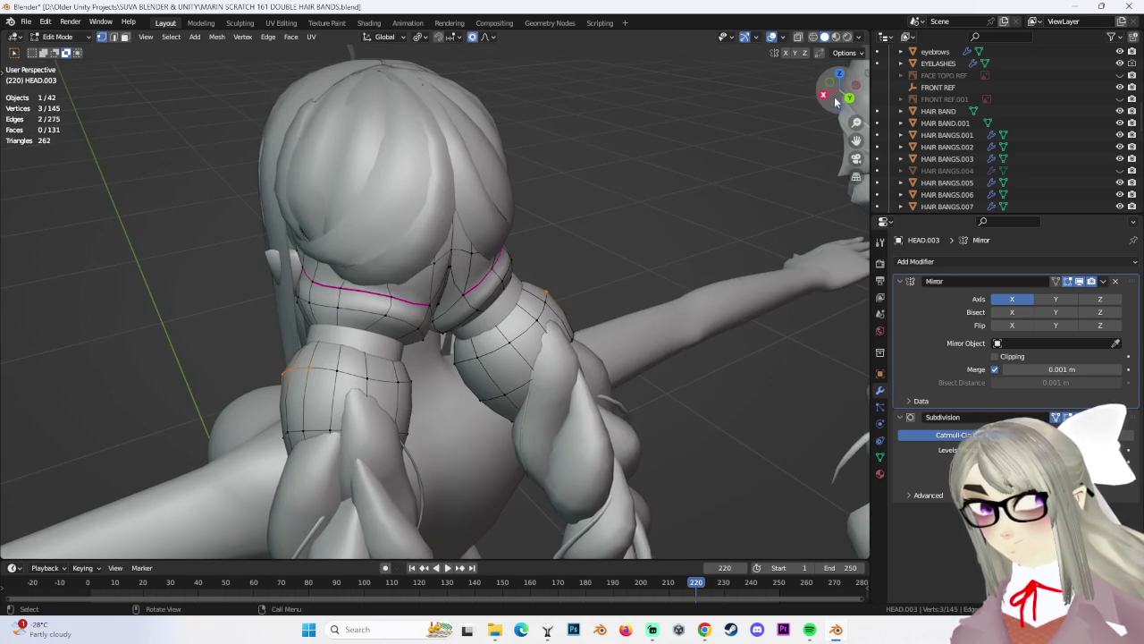
From Back Orthographic, shift HEAD.003's braid-root vertices with proportional moves, undoing one
{"action": "left_click", "coordinate": [834, 101]}
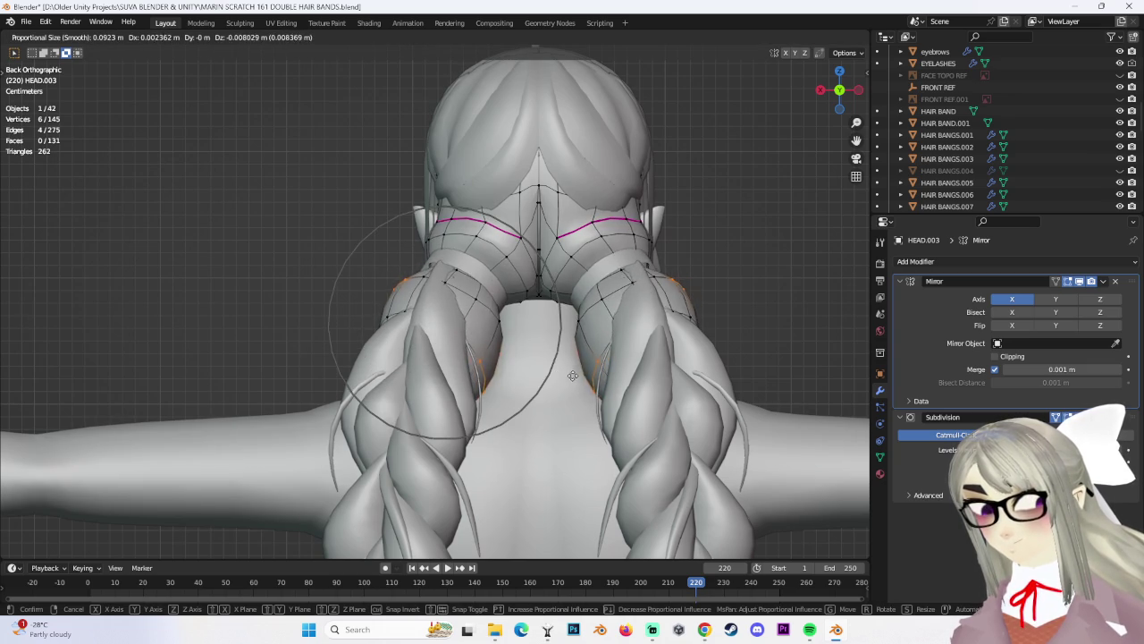
{"action": "left_click", "coordinate": [573, 376]}
{"action": "left_click", "coordinate": [545, 358]}
{"action": "scroll", "coordinate": [548, 356], "scroll_direction": "up", "scroll_amount": 2}
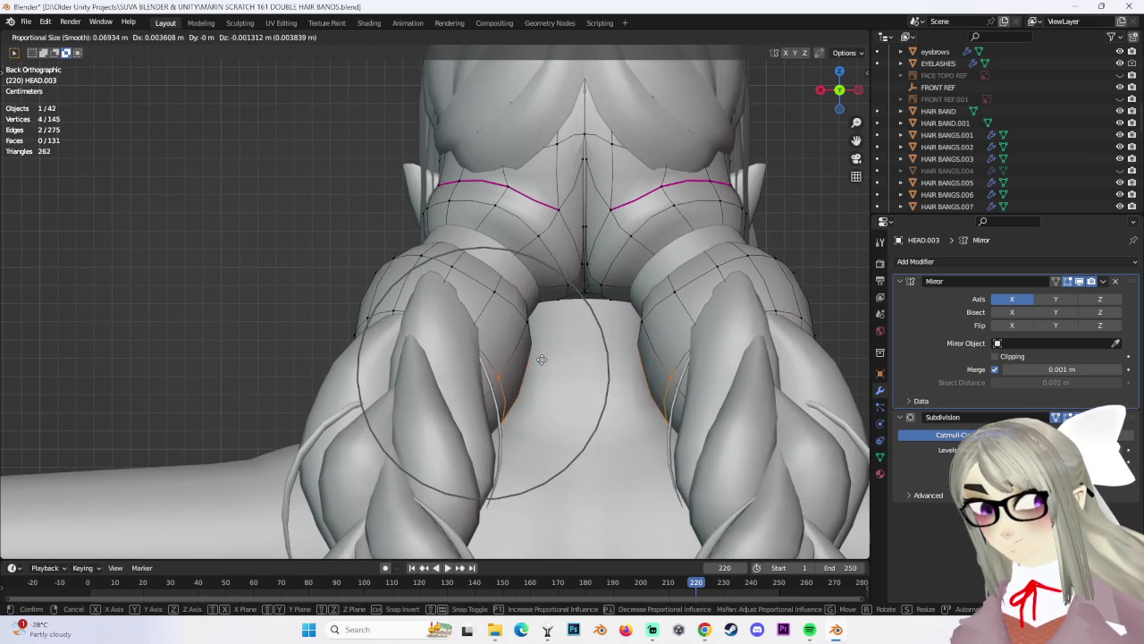
{"action": "left_click", "coordinate": [543, 359]}
{"action": "key", "text": "g"}
{"action": "left_click", "coordinate": [545, 358]}
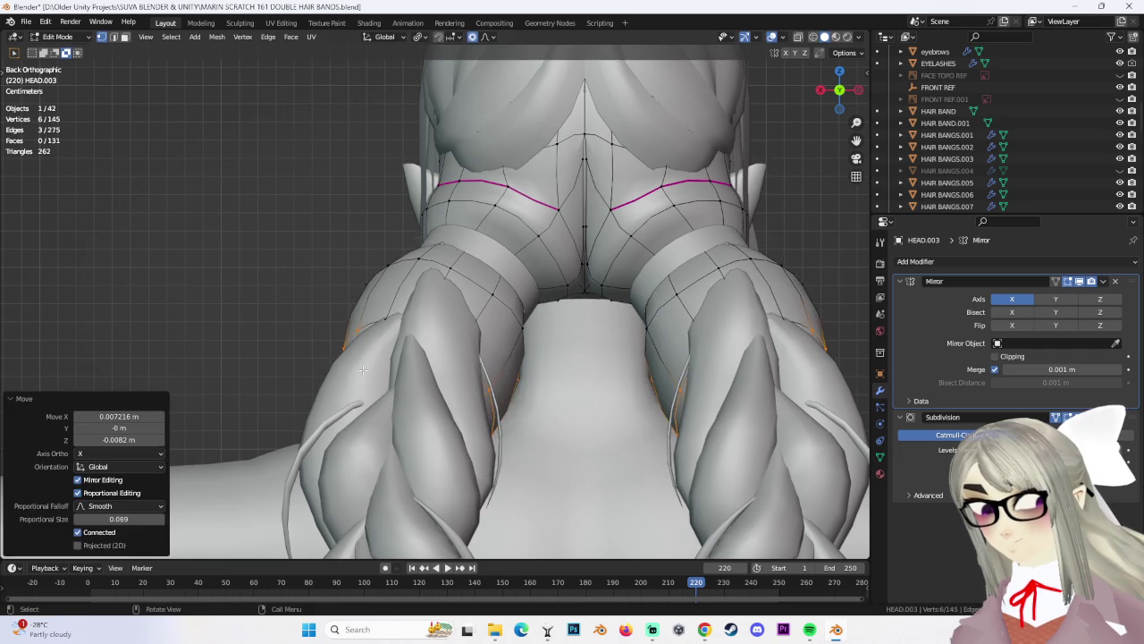
{"action": "middle_click_drag", "start_coordinate": [545, 357], "coordinate": [549, 349]}
{"action": "left_click", "coordinate": [362, 368]}
{"action": "key", "text": "ctrl+z"}
{"action": "left_click", "coordinate": [342, 393]}
{"action": "mouse_move", "coordinate": [342, 393]}
{"action": "middle_mouse_down"}
{"action": "mouse_move", "coordinate": [463, 348]}
{"action": "mouse_move", "coordinate": [396, 364]}
{"action": "middle_mouse_up"}
Nudge single braid vertices with further proportional moves from new angles, then deselect
{"action": "left_click", "coordinate": [463, 349]}
{"action": "scroll", "coordinate": [463, 348], "scroll_direction": "up", "scroll_amount": 3}
{"action": "left_click", "coordinate": [411, 369]}
{"action": "mouse_move", "coordinate": [411, 369]}
{"action": "middle_mouse_down"}
{"action": "mouse_move", "coordinate": [555, 229]}
{"action": "mouse_move", "coordinate": [420, 273]}
{"action": "mouse_move", "coordinate": [431, 253]}
{"action": "middle_mouse_up"}
{"action": "left_click", "coordinate": [556, 224]}
{"action": "key", "text": "g"}
{"action": "left_click", "coordinate": [416, 273]}
{"action": "key", "text": "g"}
{"action": "left_click", "coordinate": [431, 253]}
{"action": "mouse_move", "coordinate": [431, 253]}
{"action": "middle_mouse_down"}
{"action": "mouse_move", "coordinate": [565, 277]}
{"action": "mouse_move", "coordinate": [503, 274]}
{"action": "mouse_move", "coordinate": [691, 273]}
{"action": "middle_mouse_up"}
{"action": "left_click", "coordinate": [691, 273]}
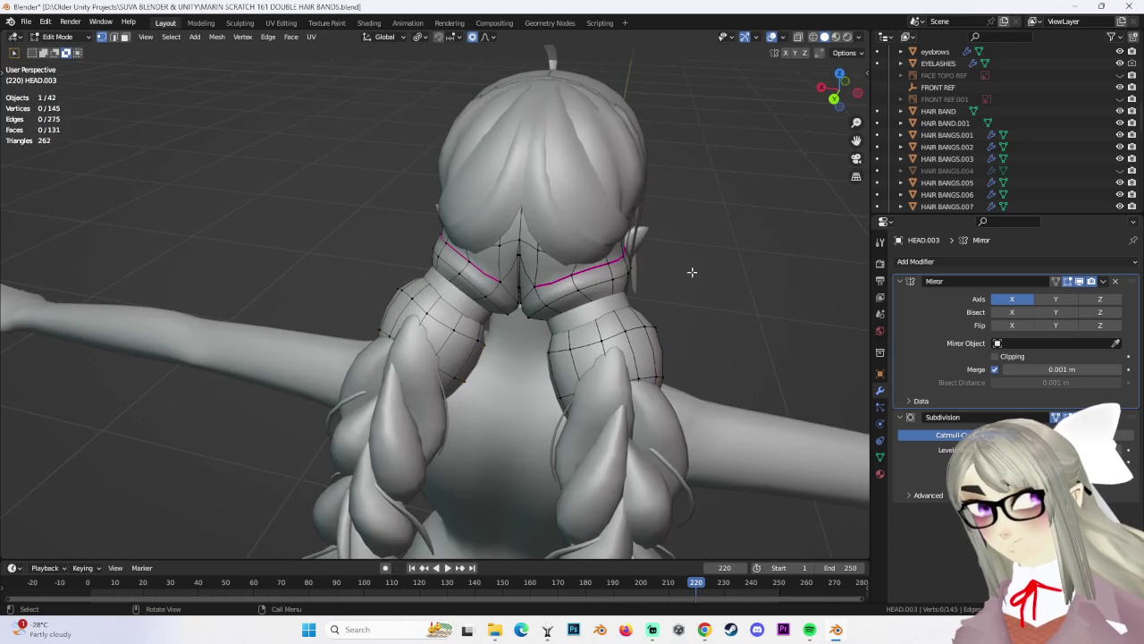
Return to the back view and smoothly shift the braid-root vertices again
{"action": "left_click", "coordinate": [834, 98]}
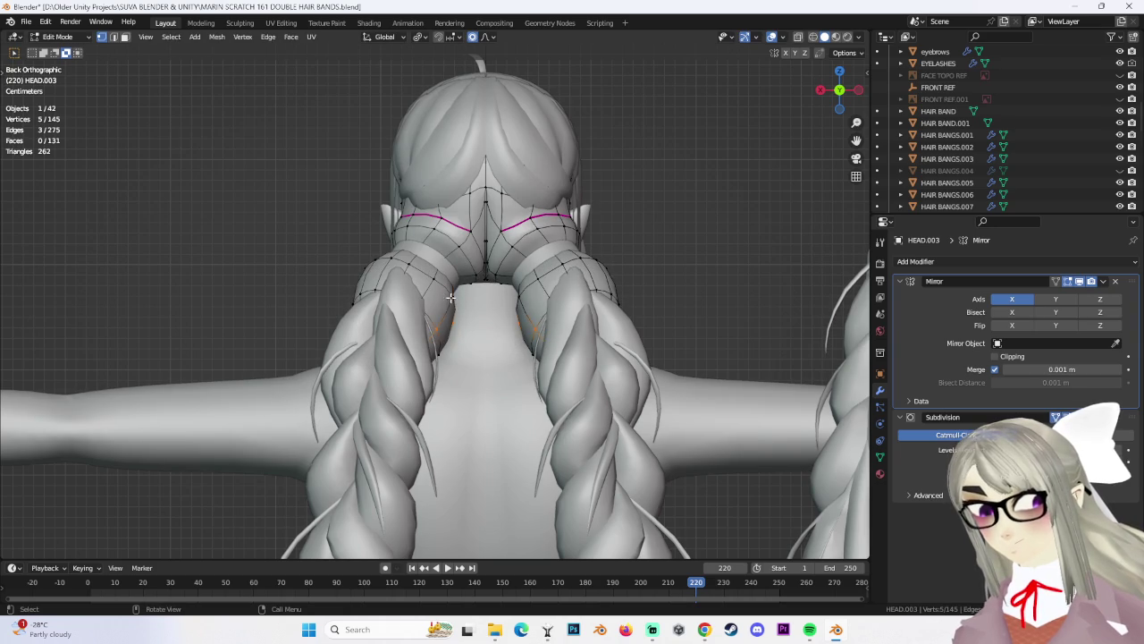
{"action": "left_click", "coordinate": [460, 326]}
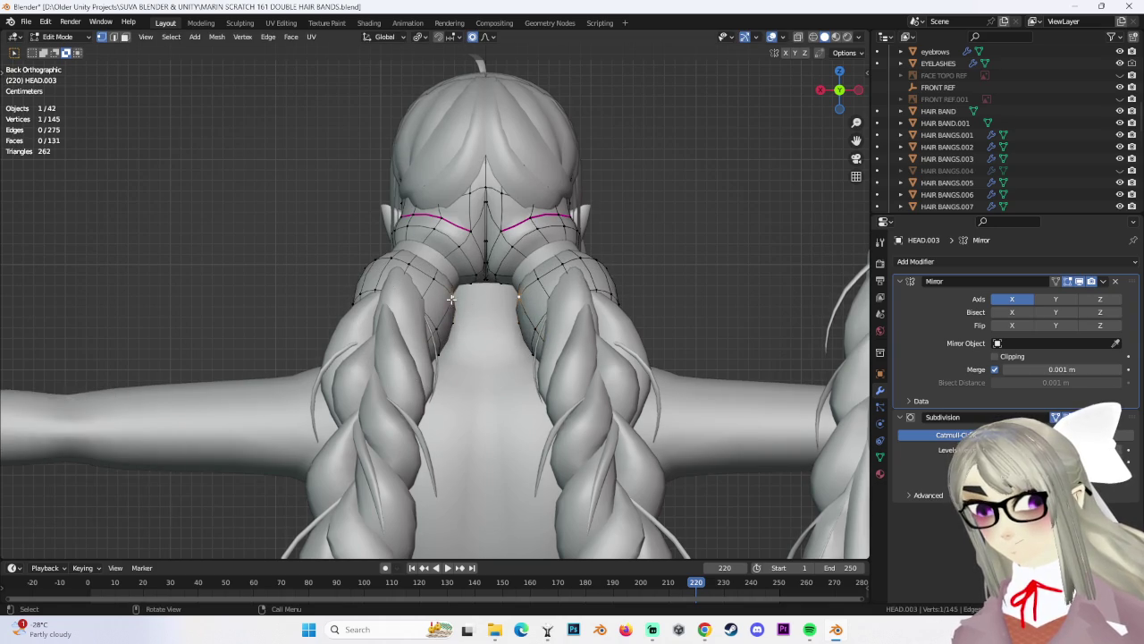
{"action": "scroll", "coordinate": [452, 309], "scroll_direction": "up", "scroll_amount": 1}
{"action": "key", "text": "g"}
{"action": "left_click", "coordinate": [438, 308]}
{"action": "mouse_move", "coordinate": [442, 304]}
{"action": "middle_mouse_down"}
{"action": "mouse_move", "coordinate": [509, 251]}
{"action": "mouse_move", "coordinate": [391, 238]}
{"action": "mouse_move", "coordinate": [560, 329]}
{"action": "mouse_move", "coordinate": [537, 319]}
{"action": "mouse_move", "coordinate": [545, 349]}
{"action": "middle_mouse_up"}
{"action": "left_click", "coordinate": [488, 301]}
{"action": "key", "text": "g"}
Finish with more proportional moves at size 0.069, the last raising vertices 0.0026 m in Z
{"action": "left_click", "coordinate": [505, 256]}
{"action": "key", "text": "g"}
{"action": "left_click", "coordinate": [540, 409]}
{"action": "key", "text": "g"}
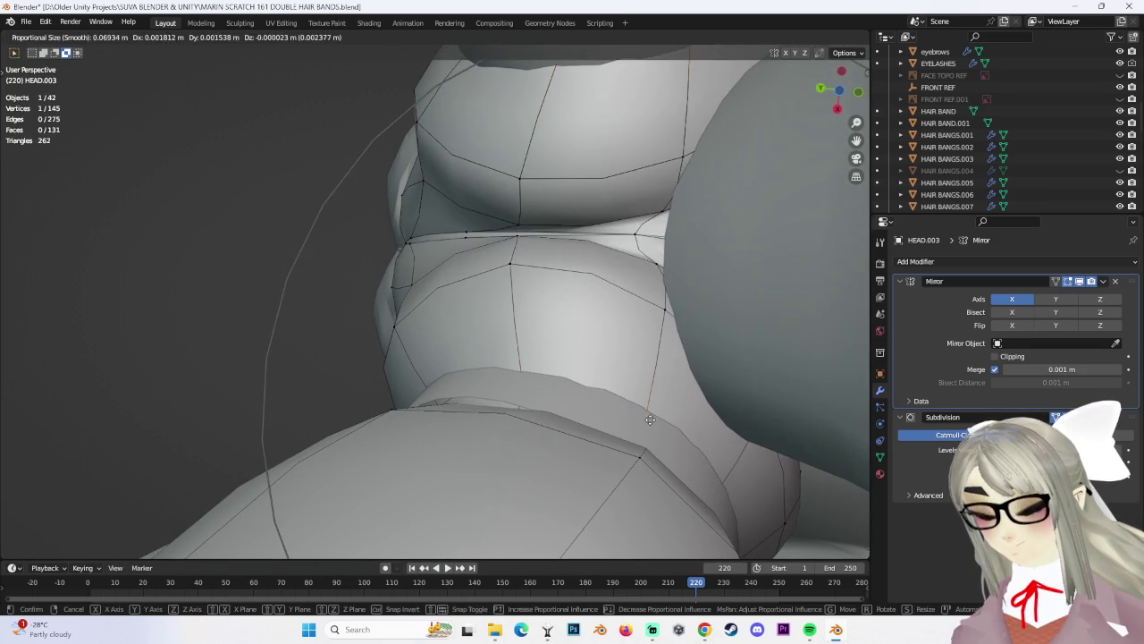
{"action": "left_click", "coordinate": [702, 401]}
{"action": "mouse_move", "coordinate": [703, 401]}
{"action": "middle_mouse_down"}
{"action": "mouse_move", "coordinate": [703, 439]}
{"action": "mouse_move", "coordinate": [429, 304]}
{"action": "mouse_move", "coordinate": [378, 291]}
{"action": "mouse_move", "coordinate": [590, 286]}
{"action": "mouse_move", "coordinate": [423, 265]}
{"action": "mouse_move", "coordinate": [525, 250]}
{"action": "middle_mouse_up"}
{"action": "key", "text": "g"}
{"action": "left_click", "coordinate": [420, 300]}
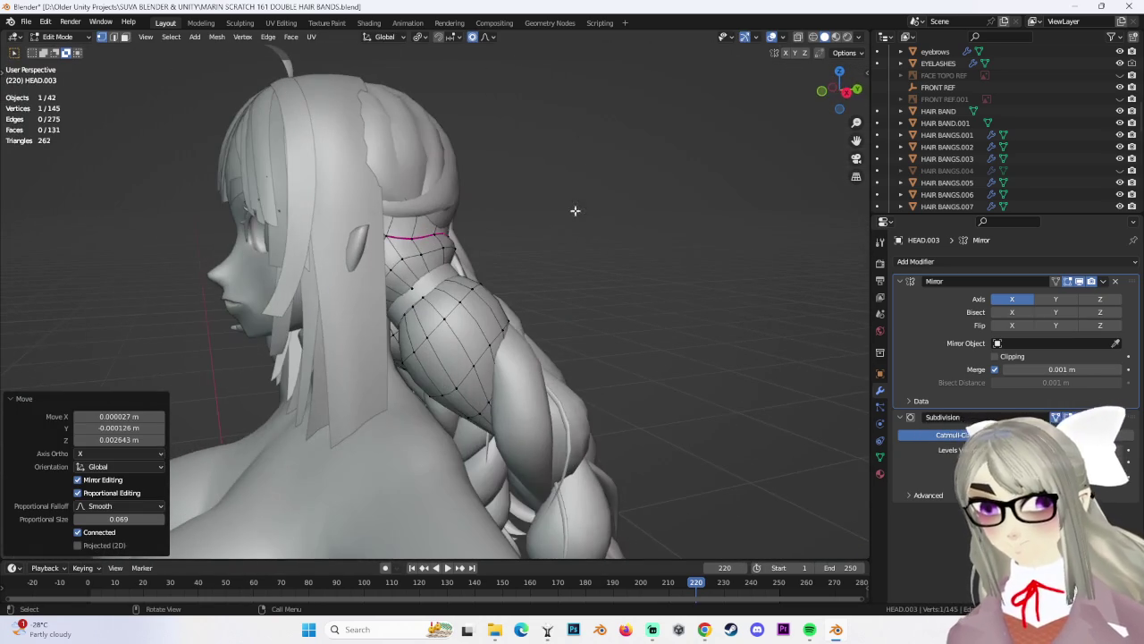
Return to Object Mode from a side view and check HAIR BAND.001
{"action": "left_click", "coordinate": [845, 93]}
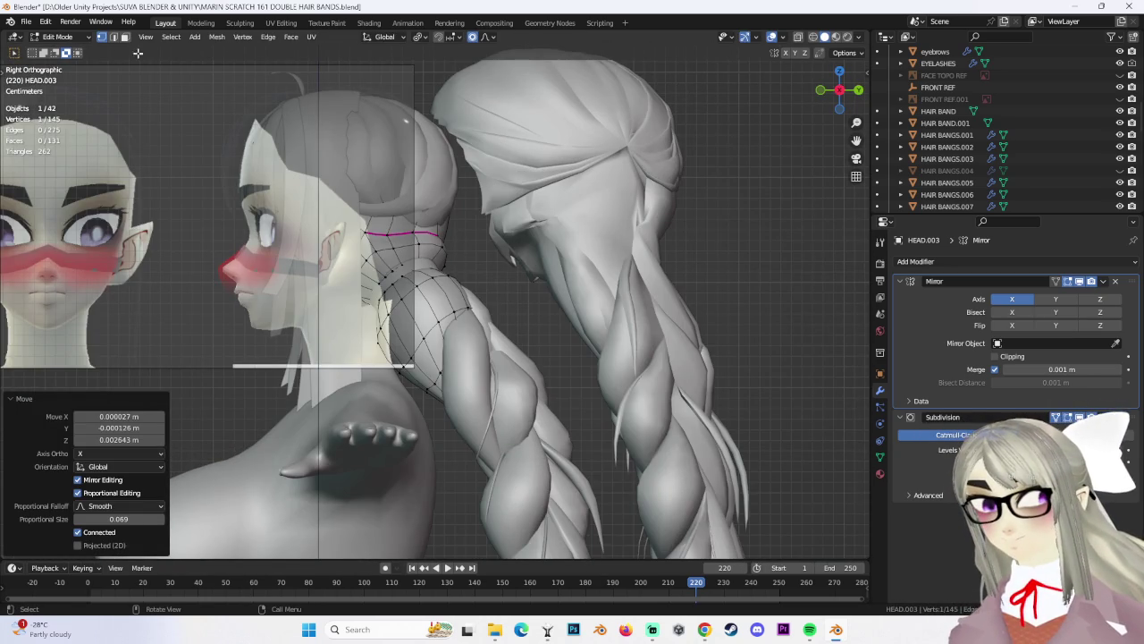
{"action": "key", "text": "Tab"}
{"action": "mouse_move", "coordinate": [561, 265]}
{"action": "middle_mouse_down"}
{"action": "mouse_move", "coordinate": [644, 323]}
{"action": "mouse_move", "coordinate": [619, 299]}
{"action": "mouse_move", "coordinate": [543, 286]}
{"action": "mouse_move", "coordinate": [389, 291]}
{"action": "mouse_move", "coordinate": [489, 298]}
{"action": "mouse_move", "coordinate": [816, 119]}
{"action": "mouse_move", "coordinate": [646, 268]}
{"action": "mouse_move", "coordinate": [462, 288]}
{"action": "mouse_move", "coordinate": [558, 271]}
{"action": "mouse_move", "coordinate": [503, 306]}
{"action": "mouse_move", "coordinate": [390, 304]}
{"action": "mouse_move", "coordinate": [500, 329]}
{"action": "middle_mouse_up"}
{"action": "scroll", "coordinate": [489, 298], "scroll_direction": "up", "scroll_amount": 2}
{"action": "left_click", "coordinate": [530, 272]}
{"action": "scroll", "coordinate": [471, 277], "scroll_direction": "down", "scroll_amount": 3}
{"action": "left_click", "coordinate": [558, 271]}
Inspect the body, HEAD.003 and braid objects from three-quarter views, then deselect everything
{"action": "mouse_move", "coordinate": [548, 292]}
{"action": "middle_mouse_down"}
{"action": "mouse_move", "coordinate": [521, 287]}
{"action": "mouse_move", "coordinate": [641, 302]}
{"action": "mouse_move", "coordinate": [623, 308]}
{"action": "mouse_move", "coordinate": [654, 301]}
{"action": "mouse_move", "coordinate": [613, 316]}
{"action": "mouse_move", "coordinate": [691, 319]}
{"action": "mouse_move", "coordinate": [663, 306]}
{"action": "mouse_move", "coordinate": [534, 317]}
{"action": "mouse_move", "coordinate": [626, 296]}
{"action": "middle_mouse_up"}
{"action": "scroll", "coordinate": [625, 296], "scroll_direction": "up", "scroll_amount": 2}
{"action": "scroll", "coordinate": [608, 296], "scroll_direction": "up", "scroll_amount": 3}
{"action": "scroll", "coordinate": [564, 304], "scroll_direction": "up", "scroll_amount": 4}
{"action": "left_click", "coordinate": [507, 296]}
{"action": "mouse_move", "coordinate": [506, 296]}
{"action": "middle_mouse_down"}
{"action": "mouse_move", "coordinate": [668, 353]}
{"action": "mouse_move", "coordinate": [524, 359]}
{"action": "mouse_move", "coordinate": [383, 383]}
{"action": "mouse_move", "coordinate": [419, 385]}
{"action": "mouse_move", "coordinate": [474, 346]}
{"action": "middle_mouse_up"}
{"action": "left_click", "coordinate": [524, 358]}
{"action": "left_click", "coordinate": [475, 346]}
{"action": "left_click", "coordinate": [470, 293]}
{"action": "mouse_move", "coordinate": [470, 293]}
{"action": "middle_mouse_down"}
{"action": "mouse_move", "coordinate": [551, 304]}
{"action": "mouse_move", "coordinate": [483, 270]}
{"action": "mouse_move", "coordinate": [466, 275]}
{"action": "mouse_move", "coordinate": [608, 281]}
{"action": "mouse_move", "coordinate": [608, 270]}
{"action": "mouse_move", "coordinate": [624, 293]}
{"action": "middle_mouse_up"}
{"action": "left_click", "coordinate": [552, 304]}
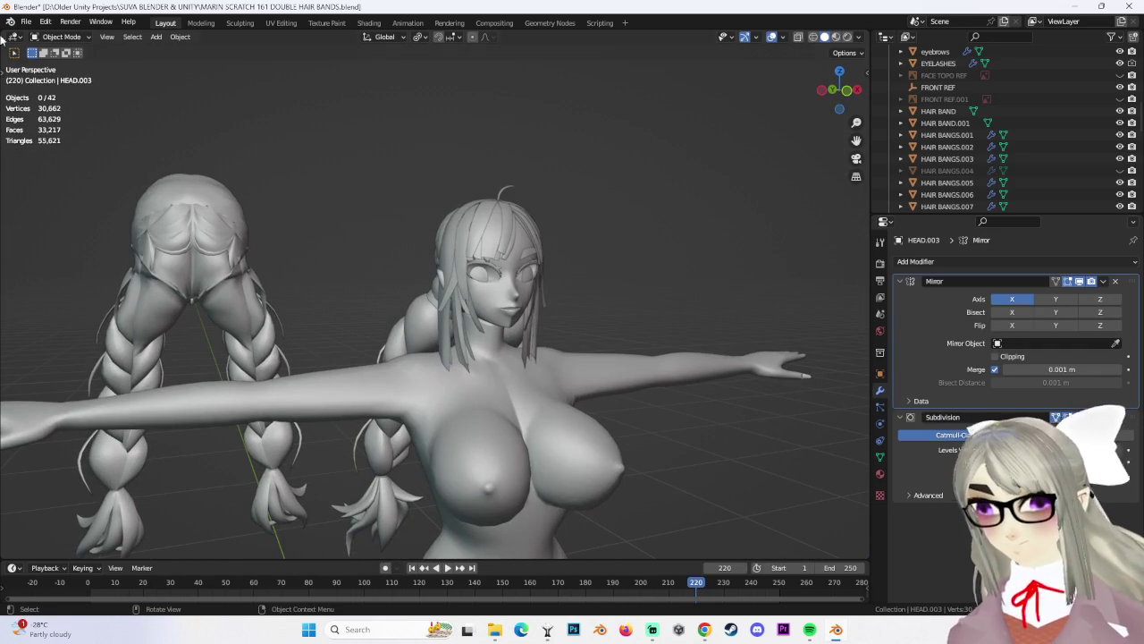
Save the project as MARIN SCRATCH 162 DOUBLE HAIR BANDS.blend
{"action": "left_click", "coordinate": [27, 22]}
{"action": "left_click", "coordinate": [44, 108]}
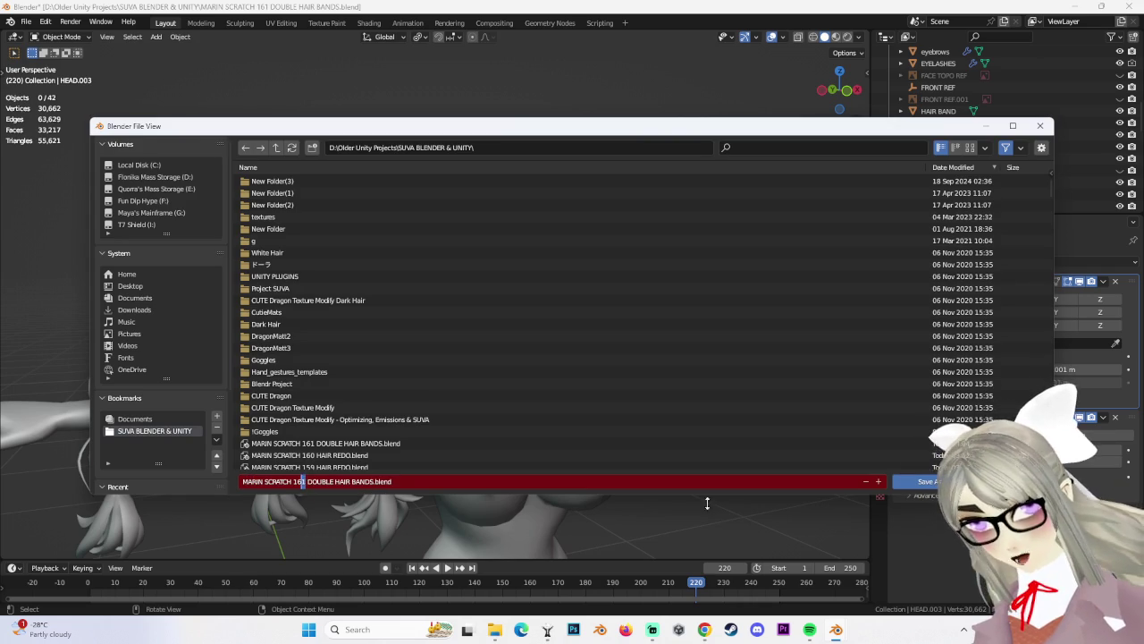
{"action": "left_click", "coordinate": [929, 481]}
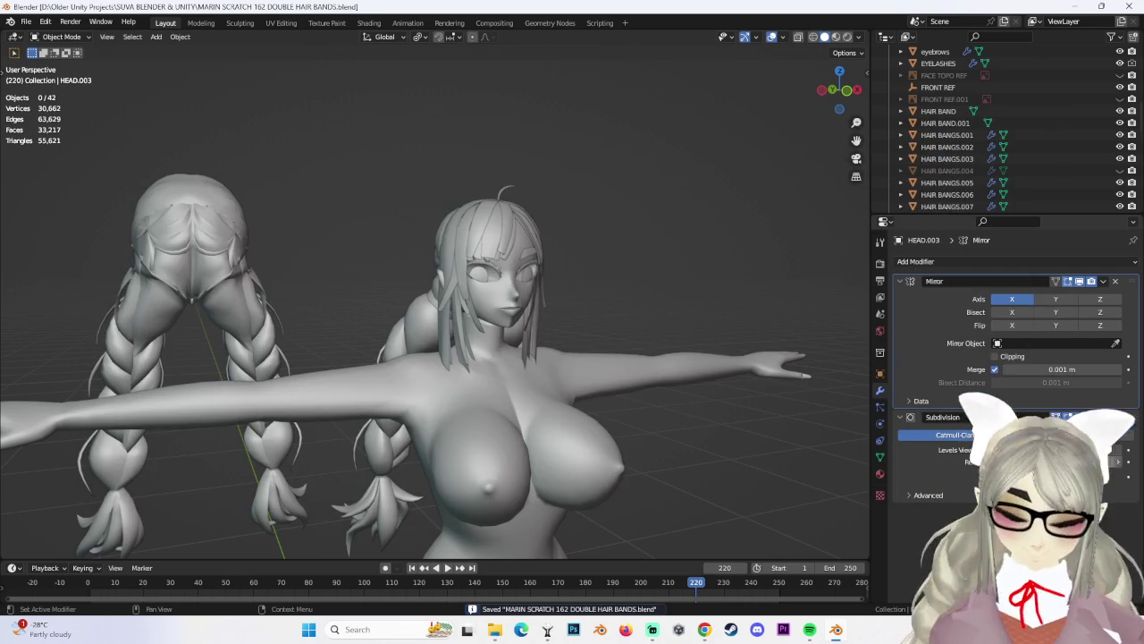
{"action": "mouse_move", "coordinate": [701, 472]}
{"action": "middle_mouse_down"}
{"action": "mouse_move", "coordinate": [588, 319]}
{"action": "mouse_move", "coordinate": [528, 329]}
{"action": "mouse_move", "coordinate": [570, 308]}
{"action": "middle_mouse_up"}
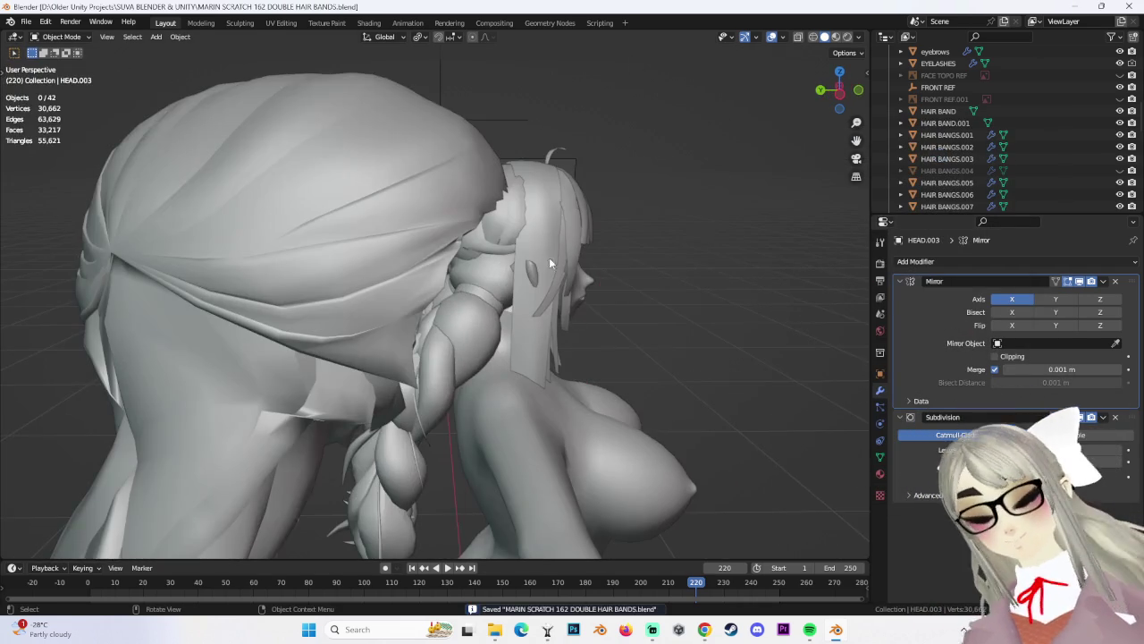
Select a bang strand beside the face and view the head in side profile
{"action": "left_click", "coordinate": [590, 234]}
{"action": "mouse_move", "coordinate": [592, 229]}
{"action": "middle_mouse_down"}
{"action": "mouse_move", "coordinate": [582, 311]}
{"action": "mouse_move", "coordinate": [566, 331]}
{"action": "mouse_move", "coordinate": [538, 312]}
{"action": "mouse_move", "coordinate": [515, 253]}
{"action": "middle_mouse_up"}
{"action": "left_click", "coordinate": [515, 254]}
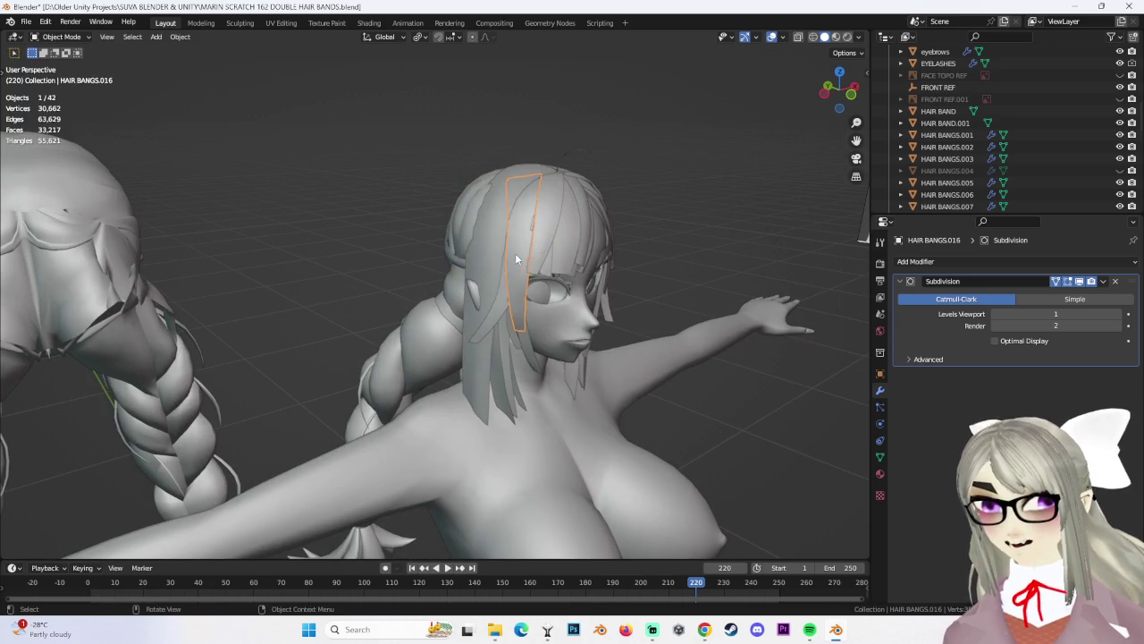
{"action": "mouse_move", "coordinate": [497, 305]}
{"action": "middle_mouse_down"}
{"action": "mouse_move", "coordinate": [588, 282]}
{"action": "mouse_move", "coordinate": [576, 309]}
{"action": "middle_mouse_up"}
Duplicate the bang as HAIR BANGS.022 and move the copy to the side of the head
{"action": "key", "text": "shift+d"}
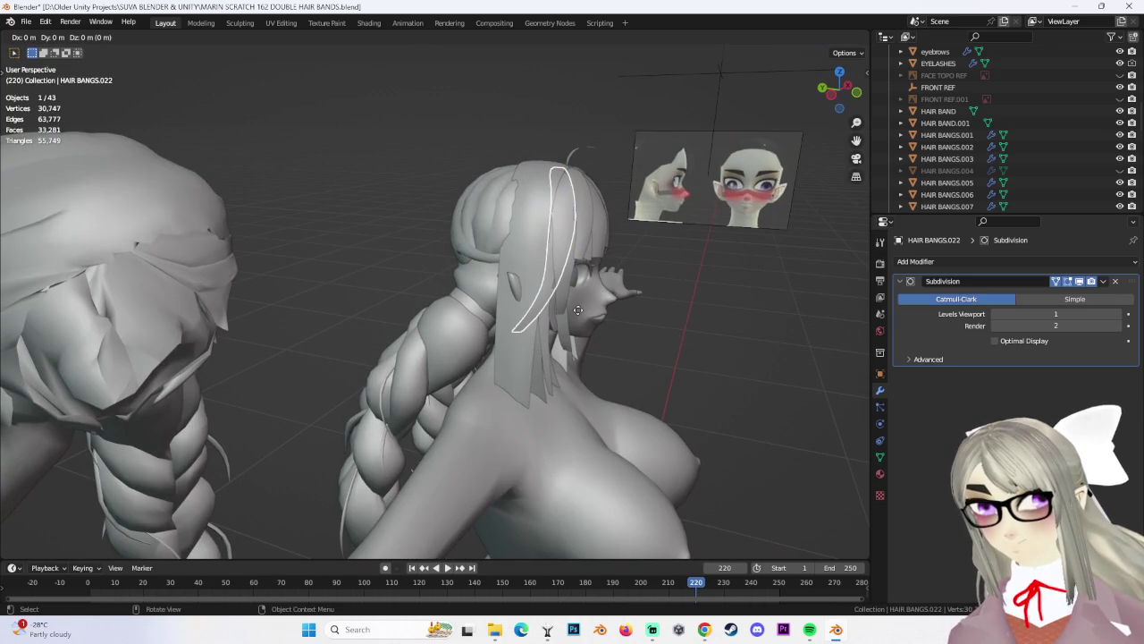
{"action": "left_click", "coordinate": [550, 307]}
{"action": "mouse_move", "coordinate": [547, 305]}
{"action": "middle_mouse_down"}
{"action": "mouse_move", "coordinate": [480, 268]}
{"action": "mouse_move", "coordinate": [449, 279]}
{"action": "mouse_move", "coordinate": [534, 319]}
{"action": "mouse_move", "coordinate": [586, 316]}
{"action": "mouse_move", "coordinate": [512, 294]}
{"action": "mouse_move", "coordinate": [516, 318]}
{"action": "mouse_move", "coordinate": [479, 316]}
{"action": "mouse_move", "coordinate": [480, 327]}
{"action": "mouse_move", "coordinate": [440, 253]}
{"action": "middle_mouse_up"}
{"action": "key", "text": "g"}
{"action": "left_click", "coordinate": [490, 273]}
{"action": "left_click", "coordinate": [511, 317]}
{"action": "left_click", "coordinate": [414, 242]}
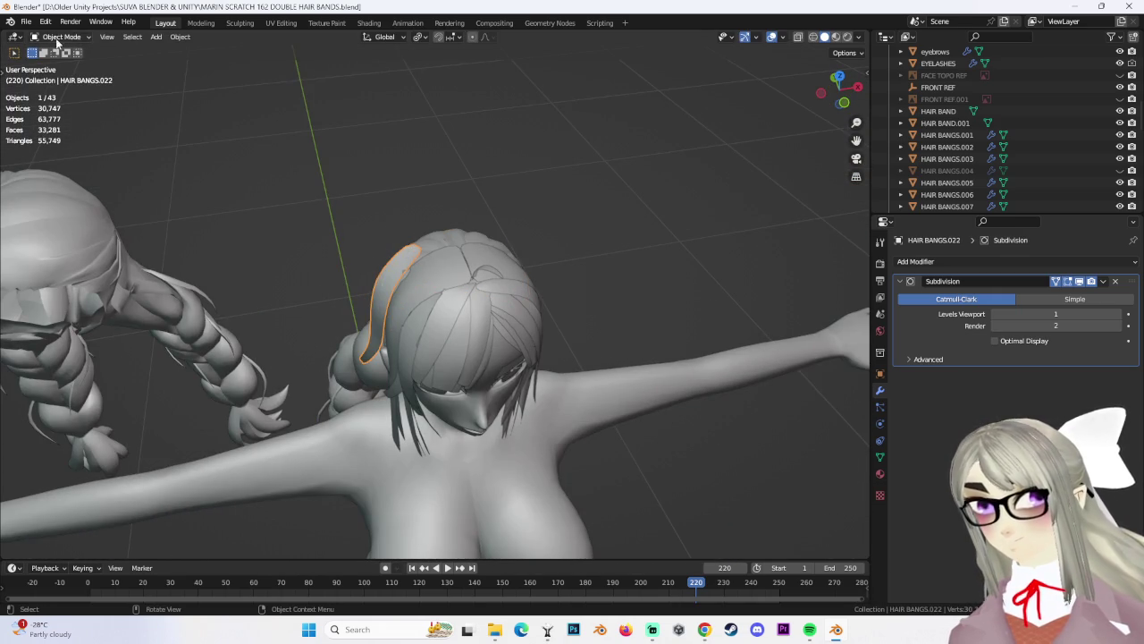
Shift HAIR BANGS.022's strand vertices and edge loop along the Y and X axes
{"action": "left_click", "coordinate": [74, 72]}
{"action": "mouse_move", "coordinate": [464, 295]}
{"action": "middle_mouse_down"}
{"action": "mouse_move", "coordinate": [531, 280]}
{"action": "mouse_move", "coordinate": [571, 236]}
{"action": "mouse_move", "coordinate": [426, 306]}
{"action": "mouse_move", "coordinate": [452, 295]}
{"action": "mouse_move", "coordinate": [365, 252]}
{"action": "mouse_move", "coordinate": [544, 267]}
{"action": "mouse_move", "coordinate": [582, 226]}
{"action": "middle_mouse_up"}
{"action": "key", "text": "g"}
{"action": "left_click", "coordinate": [527, 281]}
{"action": "left_click", "coordinate": [571, 233]}
{"action": "left_click", "coordinate": [522, 246], "text": "alt"}
{"action": "left_click", "coordinate": [573, 225]}
{"action": "key", "text": "g"}
{"action": "left_click", "coordinate": [561, 227]}
{"action": "key", "text": "g"}
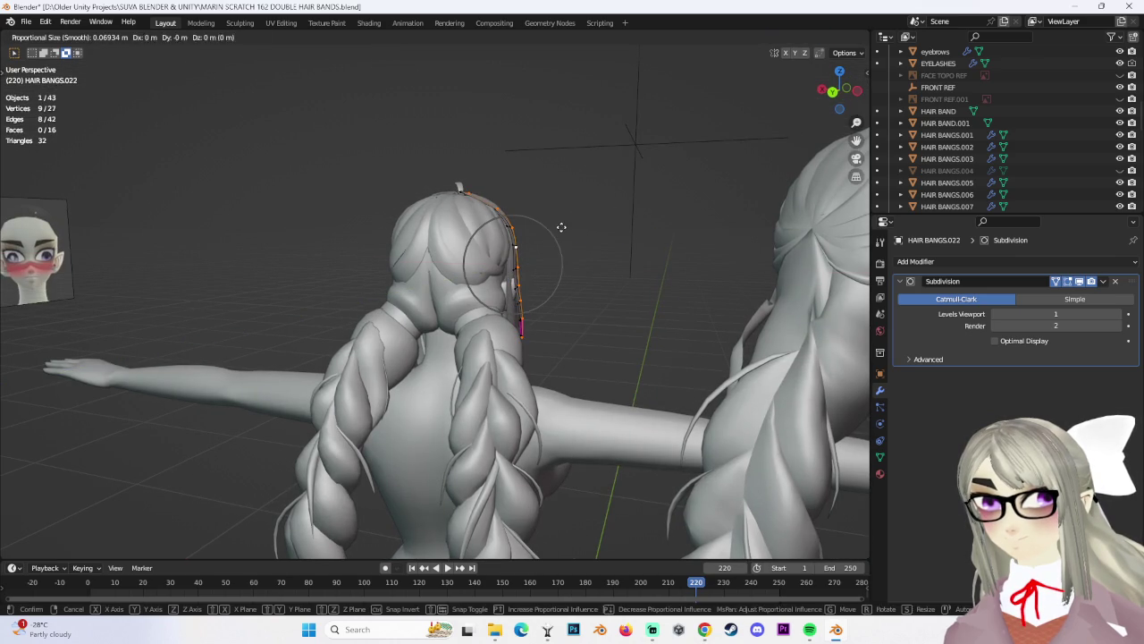
{"action": "left_click", "coordinate": [553, 226]}
{"action": "mouse_move", "coordinate": [553, 227]}
{"action": "middle_mouse_down"}
{"action": "mouse_move", "coordinate": [447, 263]}
{"action": "mouse_move", "coordinate": [409, 337]}
{"action": "mouse_move", "coordinate": [349, 335]}
{"action": "mouse_move", "coordinate": [603, 317]}
{"action": "mouse_move", "coordinate": [391, 284]}
{"action": "mouse_move", "coordinate": [557, 312]}
{"action": "mouse_move", "coordinate": [510, 304]}
{"action": "mouse_move", "coordinate": [590, 340]}
{"action": "mouse_move", "coordinate": [590, 416]}
{"action": "mouse_move", "coordinate": [603, 353]}
{"action": "mouse_move", "coordinate": [575, 346]}
{"action": "mouse_move", "coordinate": [636, 350]}
{"action": "mouse_move", "coordinate": [500, 357]}
{"action": "mouse_move", "coordinate": [481, 295]}
{"action": "mouse_move", "coordinate": [539, 289]}
{"action": "mouse_move", "coordinate": [534, 317]}
{"action": "mouse_move", "coordinate": [508, 260]}
{"action": "middle_mouse_up"}
Move and rotate strand loops about 3 degrees to bend it over the head
{"action": "key", "text": "alt+a"}
{"action": "left_click", "coordinate": [613, 356]}
{"action": "key", "text": "g"}
{"action": "left_click", "coordinate": [487, 376]}
{"action": "left_click", "coordinate": [472, 292]}
{"action": "left_click", "coordinate": [523, 324]}
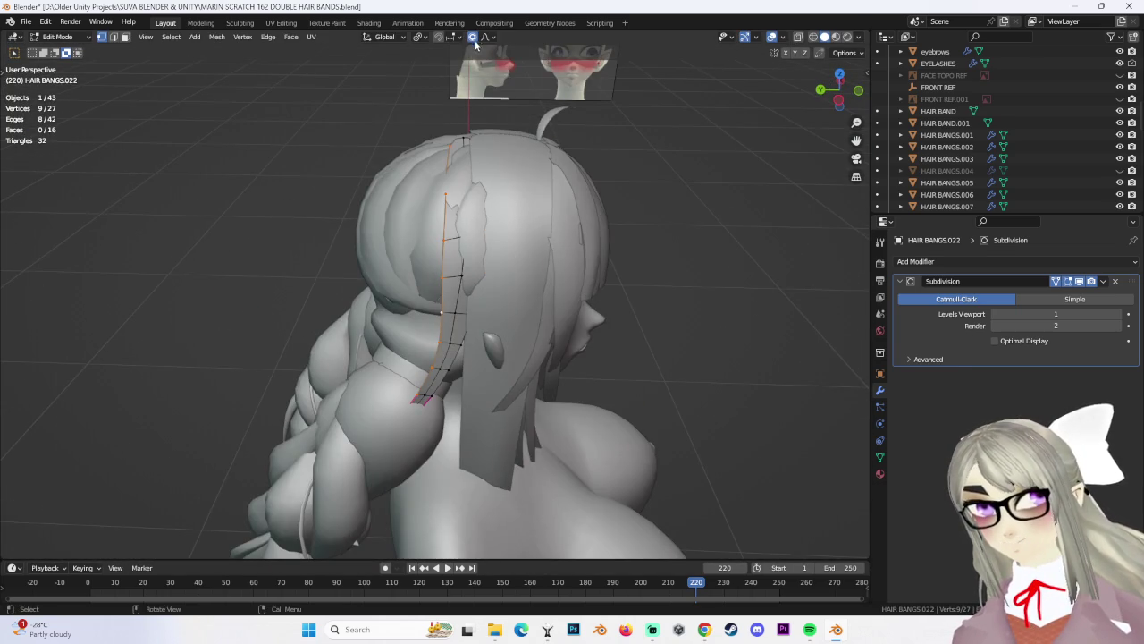
{"action": "middle_click_drag", "start_coordinate": [523, 309], "coordinate": [525, 283]}
{"action": "left_click", "coordinate": [468, 241], "text": "alt"}
{"action": "mouse_move", "coordinate": [468, 240]}
{"action": "middle_mouse_down"}
{"action": "mouse_move", "coordinate": [590, 327]}
{"action": "mouse_move", "coordinate": [640, 328]}
{"action": "middle_mouse_up"}
{"action": "left_click", "coordinate": [582, 260]}
{"action": "mouse_move", "coordinate": [582, 261]}
{"action": "middle_mouse_down"}
{"action": "mouse_move", "coordinate": [568, 282]}
{"action": "mouse_move", "coordinate": [626, 301]}
{"action": "middle_mouse_up"}
{"action": "key", "text": "r"}
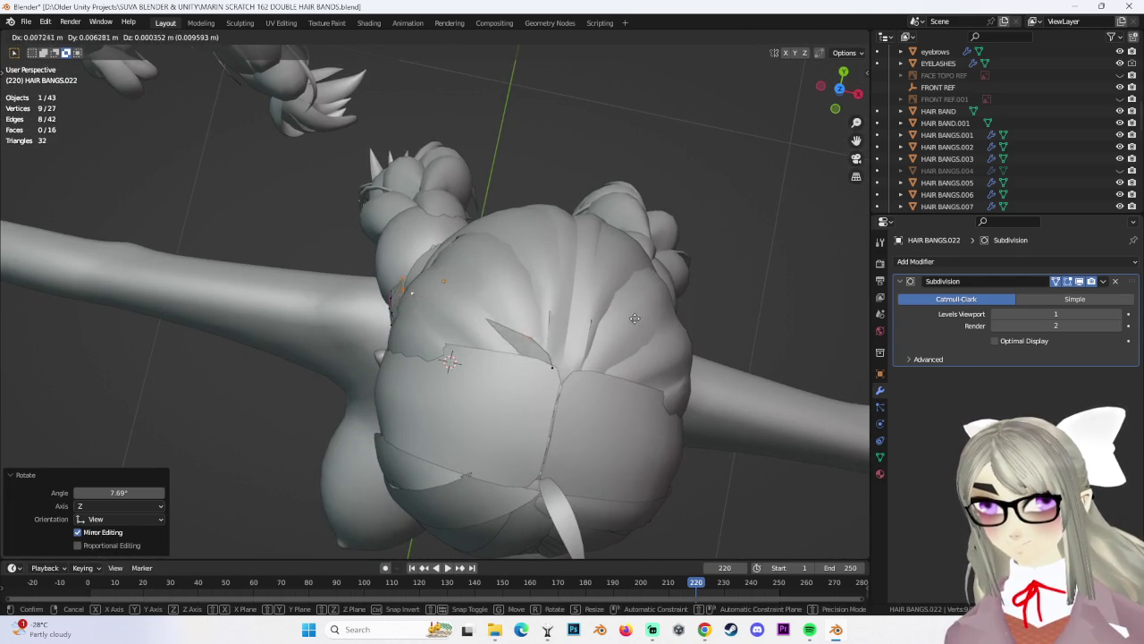
{"action": "left_click", "coordinate": [633, 315]}
Move individual strand vertices along X so the strand hugs the side of the head
{"action": "mouse_move", "coordinate": [633, 314]}
{"action": "middle_mouse_down"}
{"action": "mouse_move", "coordinate": [526, 315]}
{"action": "mouse_move", "coordinate": [465, 295]}
{"action": "middle_mouse_up"}
{"action": "left_click", "coordinate": [384, 389]}
{"action": "mouse_move", "coordinate": [385, 389]}
{"action": "middle_mouse_down"}
{"action": "mouse_move", "coordinate": [459, 228]}
{"action": "mouse_move", "coordinate": [578, 183]}
{"action": "mouse_move", "coordinate": [562, 230]}
{"action": "mouse_move", "coordinate": [401, 253]}
{"action": "mouse_move", "coordinate": [426, 298]}
{"action": "mouse_move", "coordinate": [412, 239]}
{"action": "mouse_move", "coordinate": [486, 391]}
{"action": "mouse_move", "coordinate": [582, 375]}
{"action": "mouse_move", "coordinate": [590, 360]}
{"action": "mouse_move", "coordinate": [460, 264]}
{"action": "mouse_move", "coordinate": [514, 277]}
{"action": "mouse_move", "coordinate": [591, 271]}
{"action": "mouse_move", "coordinate": [432, 257]}
{"action": "middle_mouse_up"}
{"action": "key", "text": "g"}
{"action": "left_click", "coordinate": [458, 228]}
{"action": "left_click", "coordinate": [563, 186]}
{"action": "left_click", "coordinate": [403, 306]}
{"action": "left_click", "coordinate": [401, 241]}
{"action": "left_click", "coordinate": [501, 299]}
{"action": "left_click", "coordinate": [607, 259]}
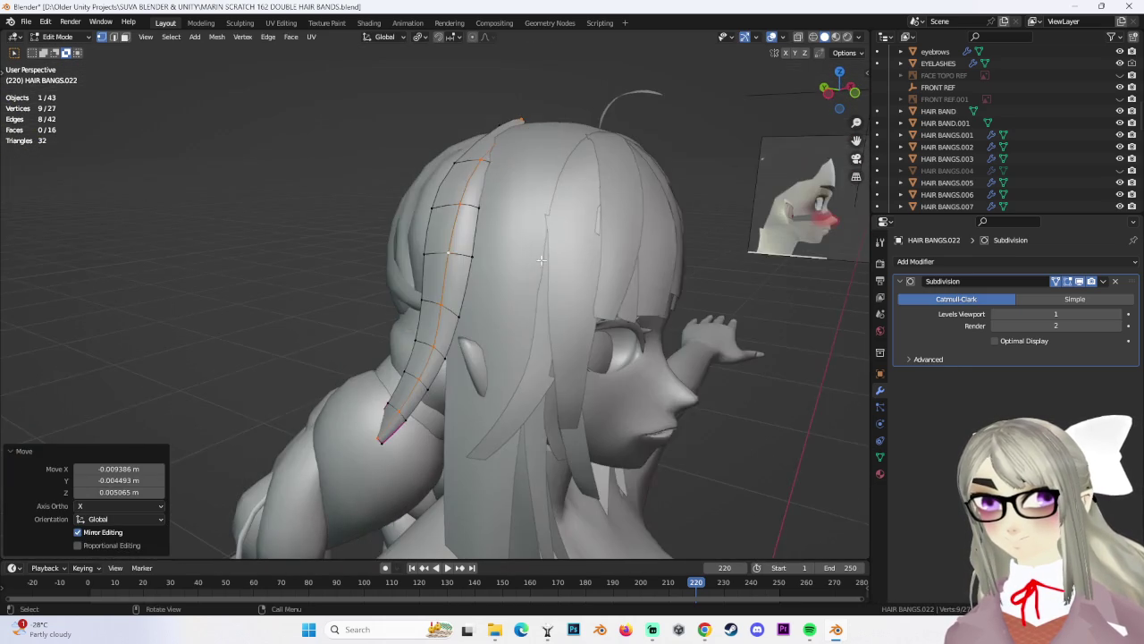
Shift a lengthwise edge loop so the strand falls down behind the ear
{"action": "left_click", "coordinate": [433, 259], "text": "alt"}
{"action": "mouse_move", "coordinate": [549, 242]}
{"action": "middle_mouse_down"}
{"action": "mouse_move", "coordinate": [446, 225]}
{"action": "mouse_move", "coordinate": [516, 219]}
{"action": "mouse_move", "coordinate": [731, 292]}
{"action": "middle_mouse_up"}
{"action": "left_click", "coordinate": [431, 241], "text": "alt"}
{"action": "key", "text": "g"}
{"action": "left_click", "coordinate": [521, 215]}
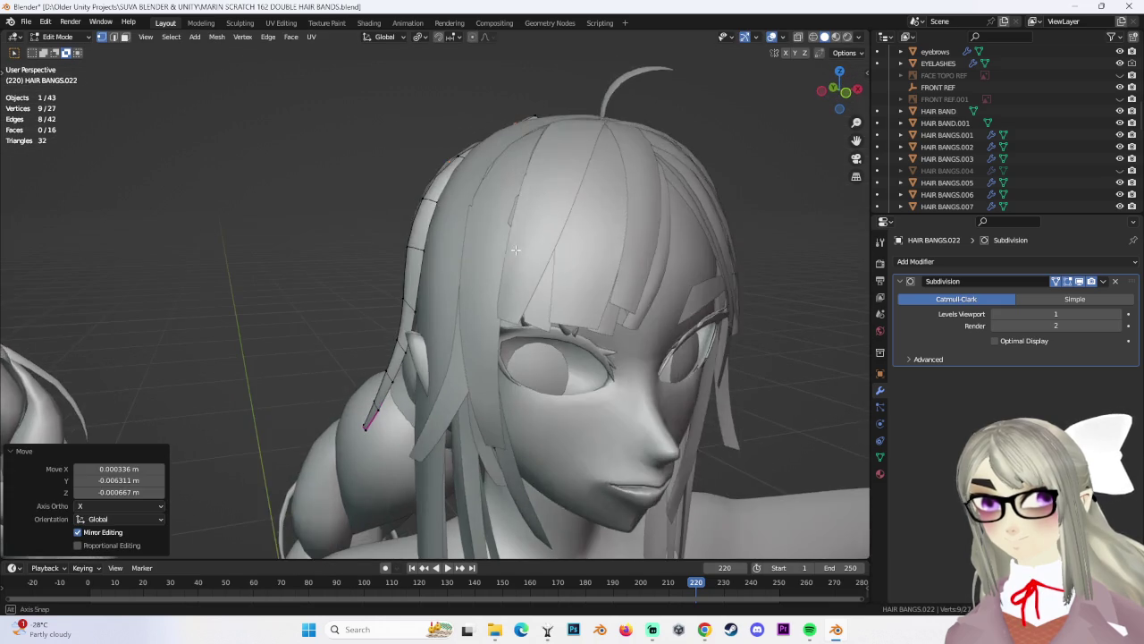
{"action": "scroll", "coordinate": [611, 225], "scroll_direction": "down", "scroll_amount": 2}
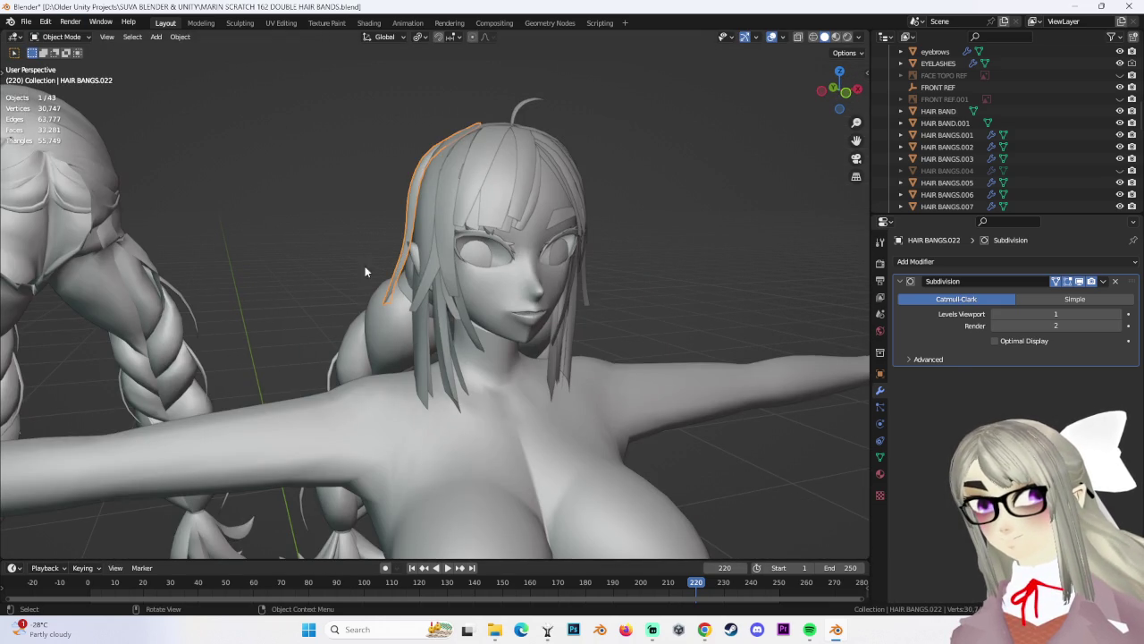
Soft-move the HAIR BANGS.022 strand vertices with proportional editing to pull it toward the head
{"action": "middle_click_drag", "start_coordinate": [152, 94], "coordinate": [444, 303]}
{"action": "mouse_move", "coordinate": [434, 353]}
{"action": "middle_mouse_down"}
{"action": "mouse_move", "coordinate": [268, 223]}
{"action": "mouse_move", "coordinate": [426, 49]}
{"action": "middle_mouse_up"}
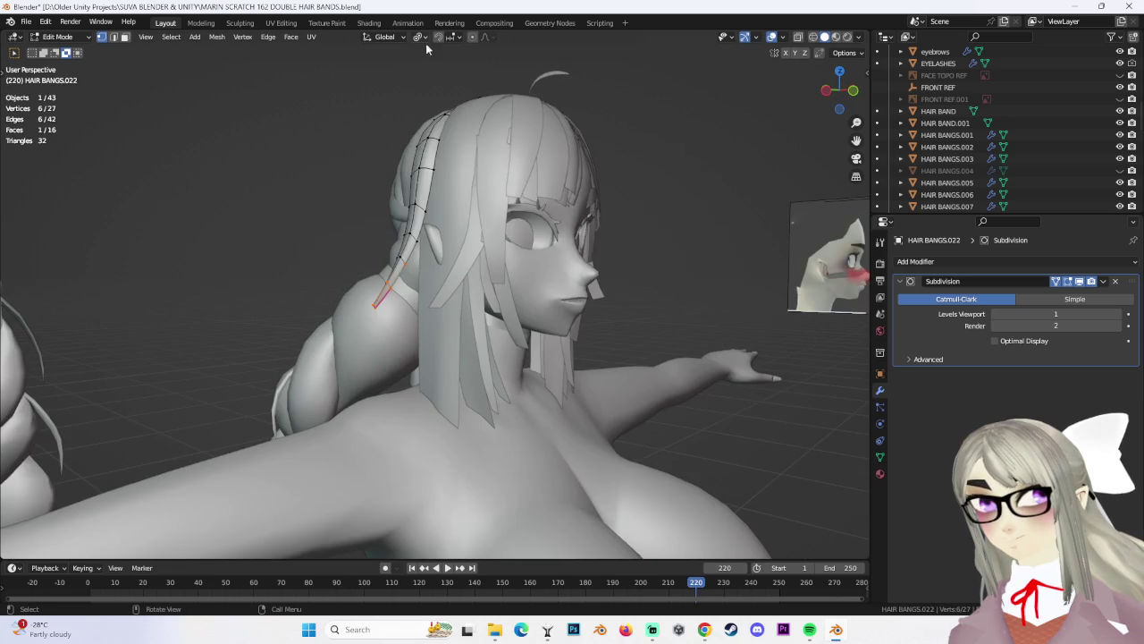
{"action": "left_click", "coordinate": [456, 351]}
{"action": "mouse_move", "coordinate": [456, 350]}
{"action": "middle_mouse_down"}
{"action": "mouse_move", "coordinate": [507, 336]}
{"action": "mouse_move", "coordinate": [502, 218]}
{"action": "mouse_move", "coordinate": [467, 229]}
{"action": "middle_mouse_up"}
{"action": "key", "text": "g"}
{"action": "left_click", "coordinate": [523, 356]}
{"action": "left_click", "coordinate": [407, 330]}
{"action": "left_click", "coordinate": [496, 218]}
{"action": "key", "text": "g"}
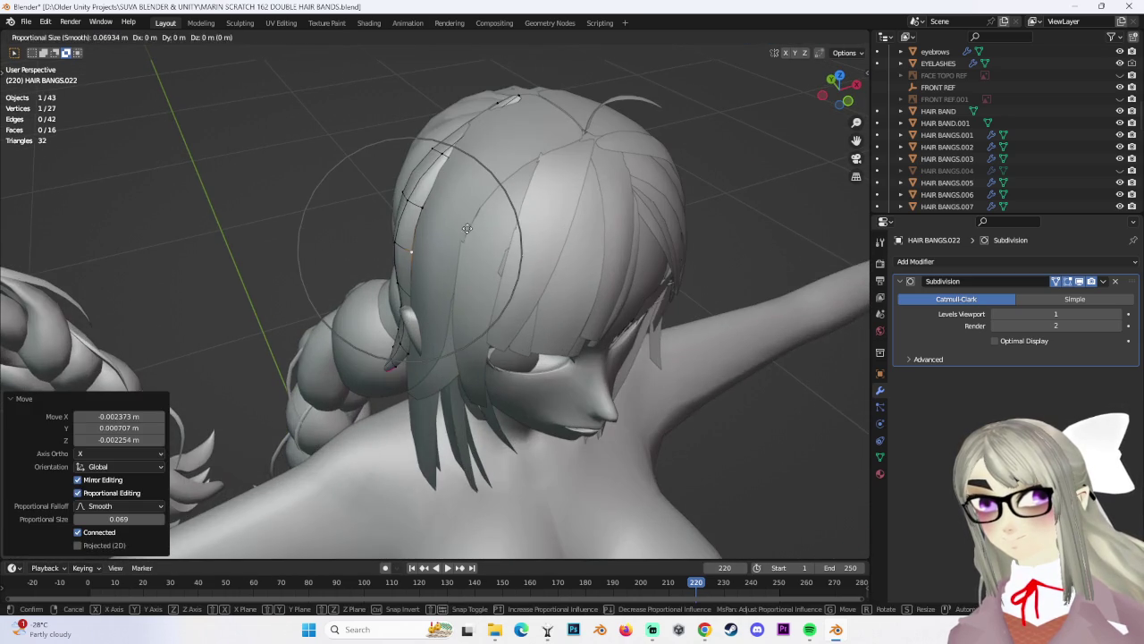
{"action": "key", "text": "g"}
{"action": "left_click", "coordinate": [431, 212]}
{"action": "left_click", "coordinate": [523, 90]}
In see-through wireframe front view, soft-move three strand vertices closer to the crown, then return to solid shading
{"action": "middle_click_drag", "start_coordinate": [523, 90], "coordinate": [403, 308]}
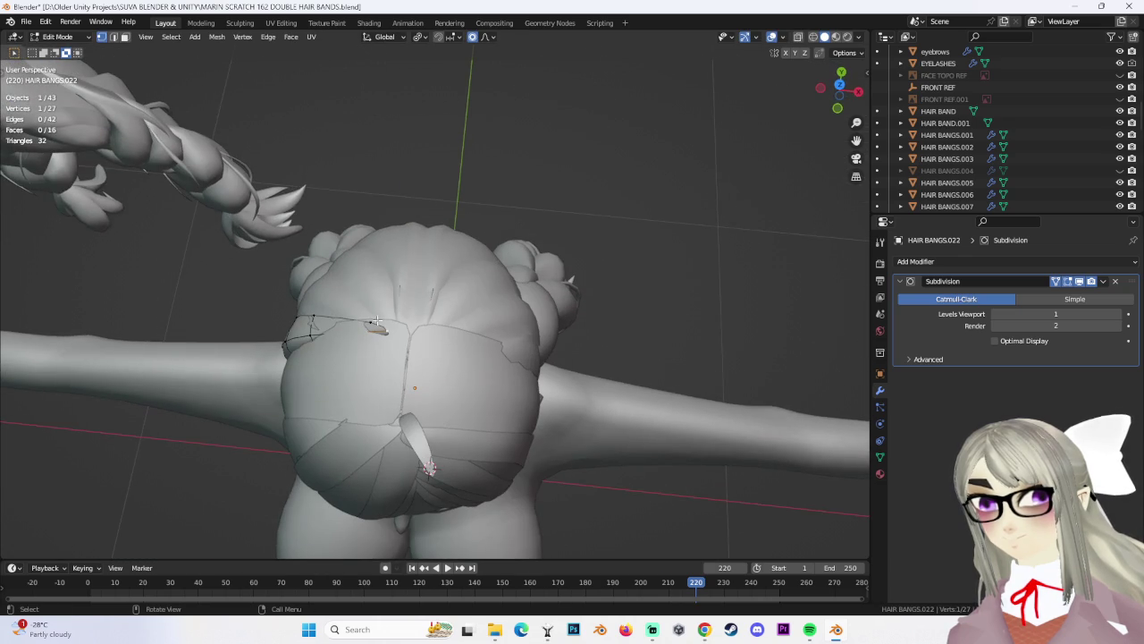
{"action": "middle_click_drag", "start_coordinate": [453, 355], "coordinate": [785, 62]}
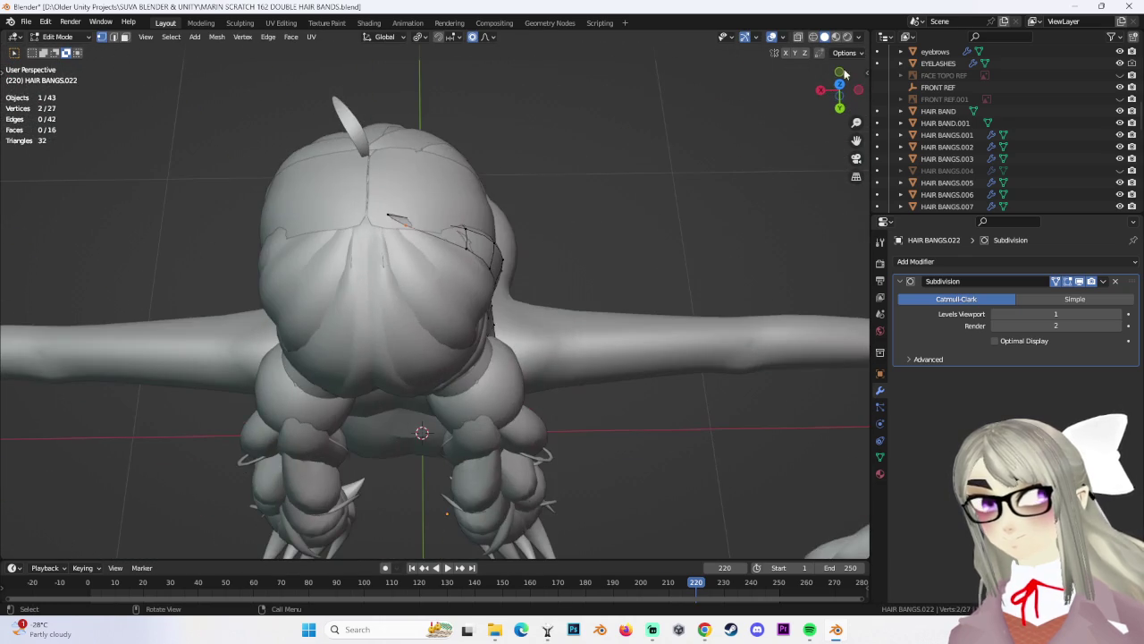
{"action": "key", "text": "shift+z"}
{"action": "middle_click_drag", "start_coordinate": [428, 271], "coordinate": [423, 174]}
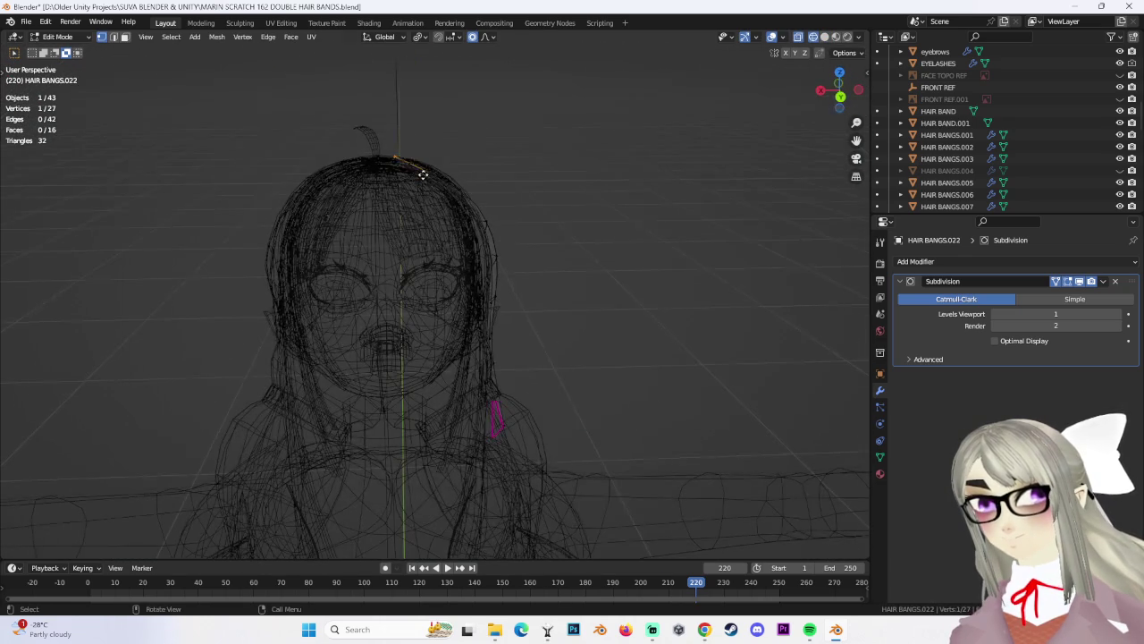
{"action": "left_click", "coordinate": [423, 188]}
{"action": "left_click", "coordinate": [411, 158], "text": "shift"}
{"action": "key", "text": "g"}
{"action": "left_click", "coordinate": [456, 223]}
{"action": "mouse_move", "coordinate": [457, 224]}
{"action": "middle_mouse_down"}
{"action": "mouse_move", "coordinate": [401, 200]}
{"action": "mouse_move", "coordinate": [501, 212]}
{"action": "middle_mouse_up"}
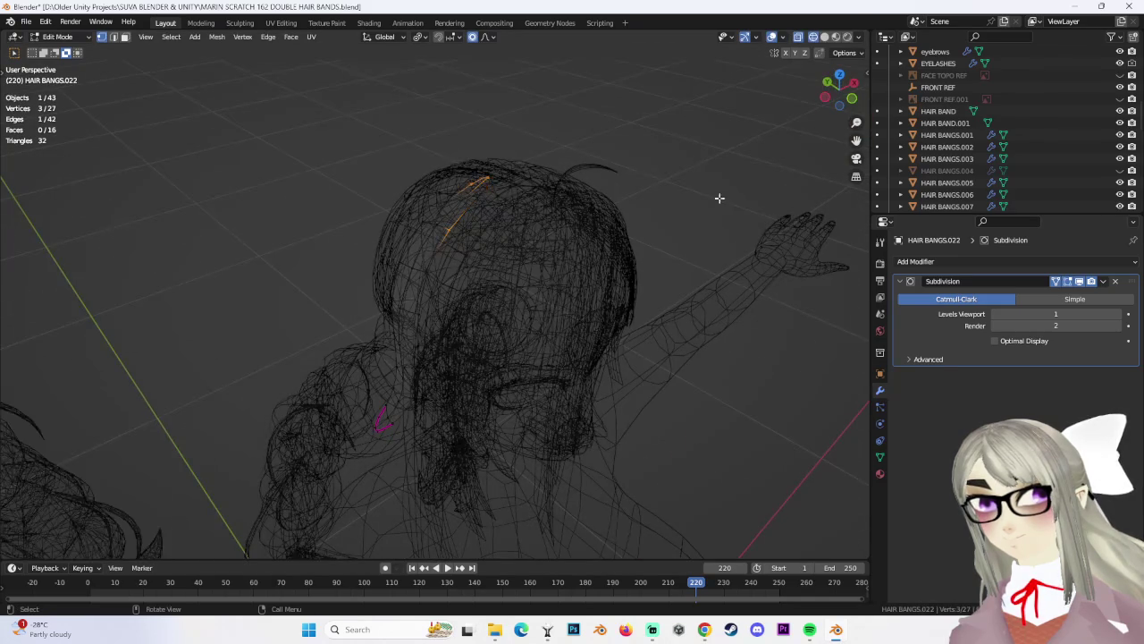
{"action": "left_click", "coordinate": [824, 36]}
{"action": "middle_click_drag", "start_coordinate": [537, 268], "coordinate": [452, 198]}
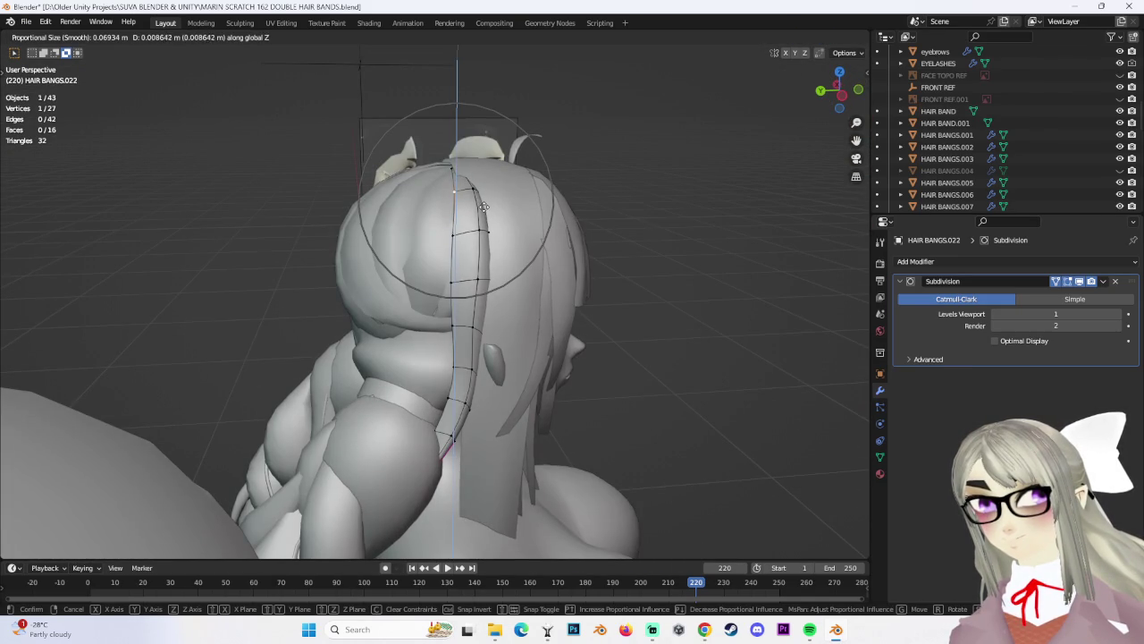
{"action": "left_click", "coordinate": [483, 206]}
In front orthographic view, brush-select the strand's top vertices and move them down onto the crown
{"action": "middle_click_drag", "start_coordinate": [483, 206], "coordinate": [588, 237]}
{"action": "middle_click_drag", "start_coordinate": [602, 269], "coordinate": [421, 213]}
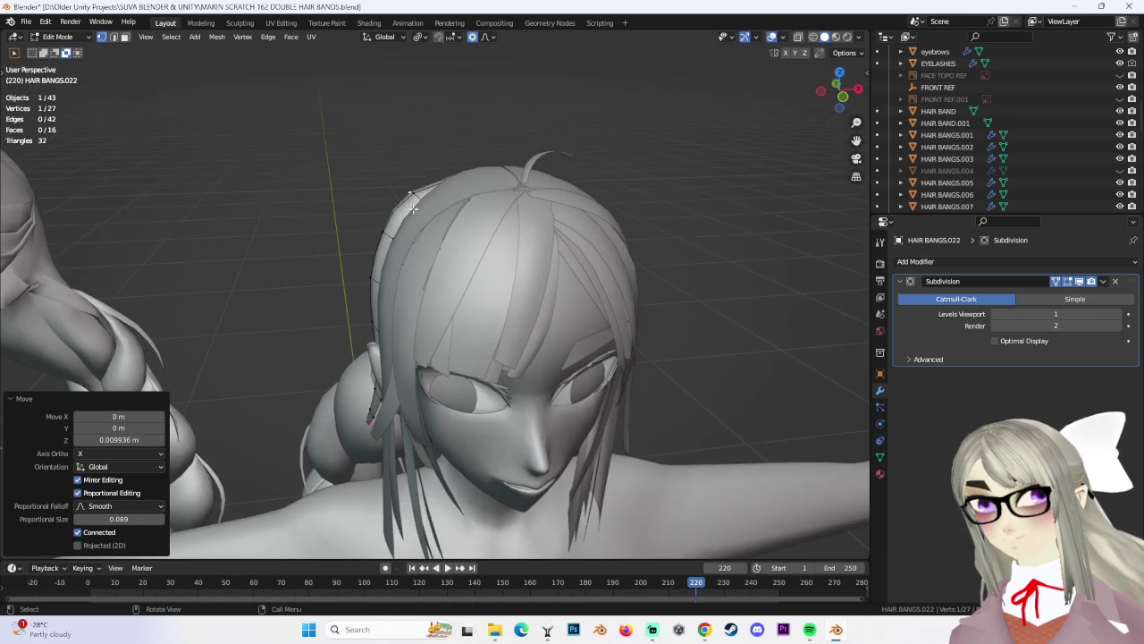
{"action": "key", "text": "KP_1"}
{"action": "middle_click_drag", "start_coordinate": [754, 169], "coordinate": [468, 243]}
{"action": "key", "text": "c"}
{"action": "left_click_drag", "start_coordinate": [480, 313], "coordinate": [488, 268]}
{"action": "key", "text": "Escape"}
{"action": "key", "text": "KP_1"}
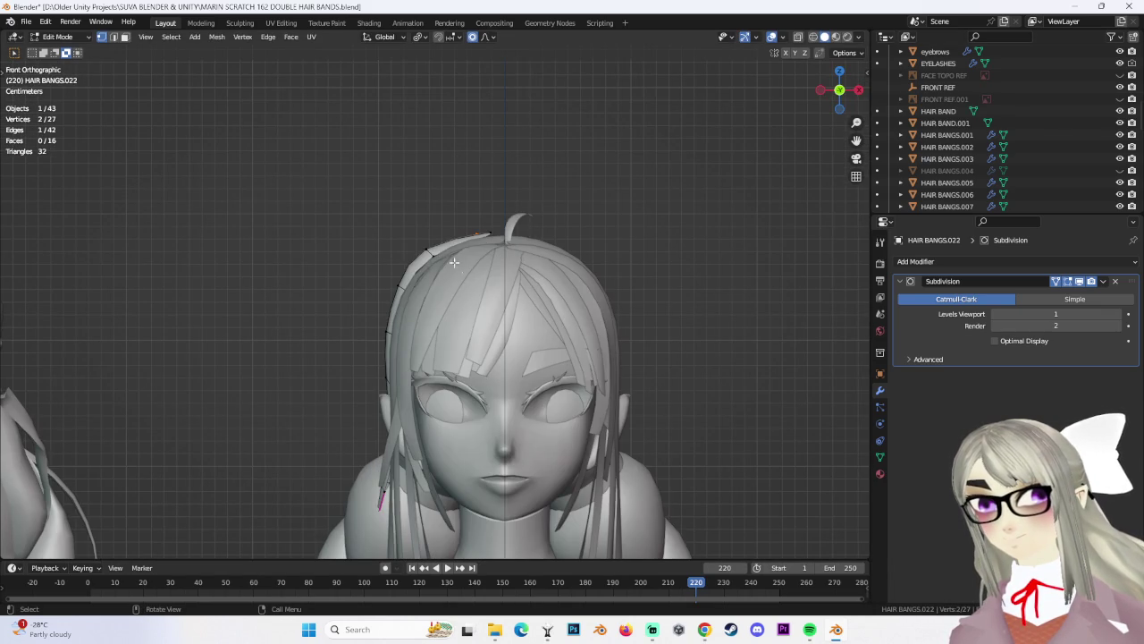
{"action": "key", "text": "g"}
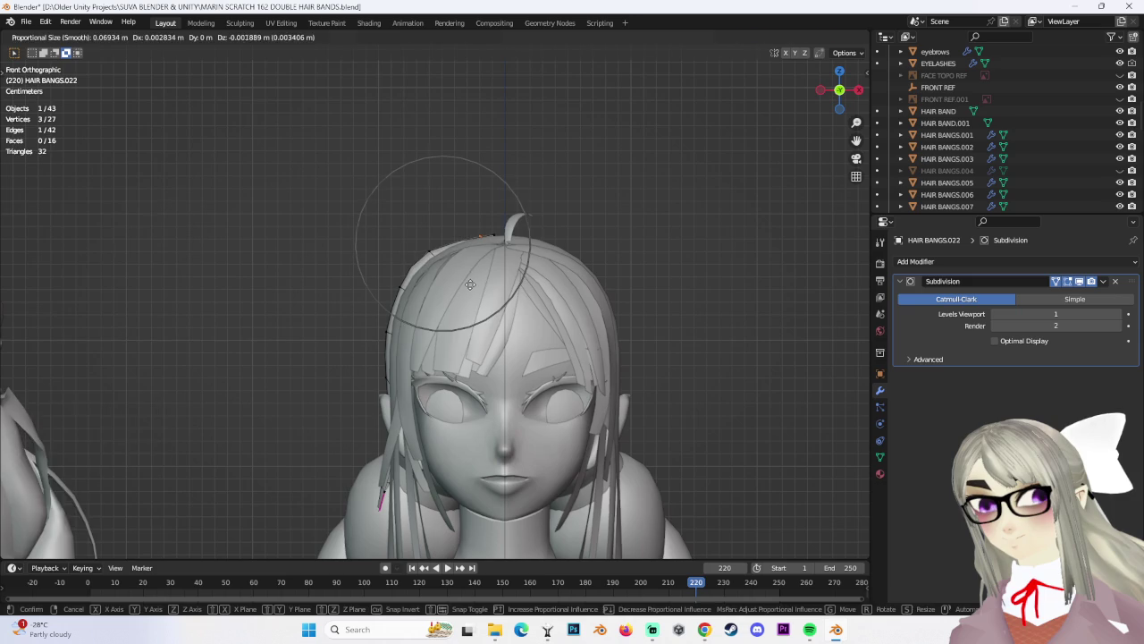
{"action": "left_click", "coordinate": [471, 285]}
{"action": "scroll", "coordinate": [429, 233], "scroll_direction": "up", "scroll_amount": 2}
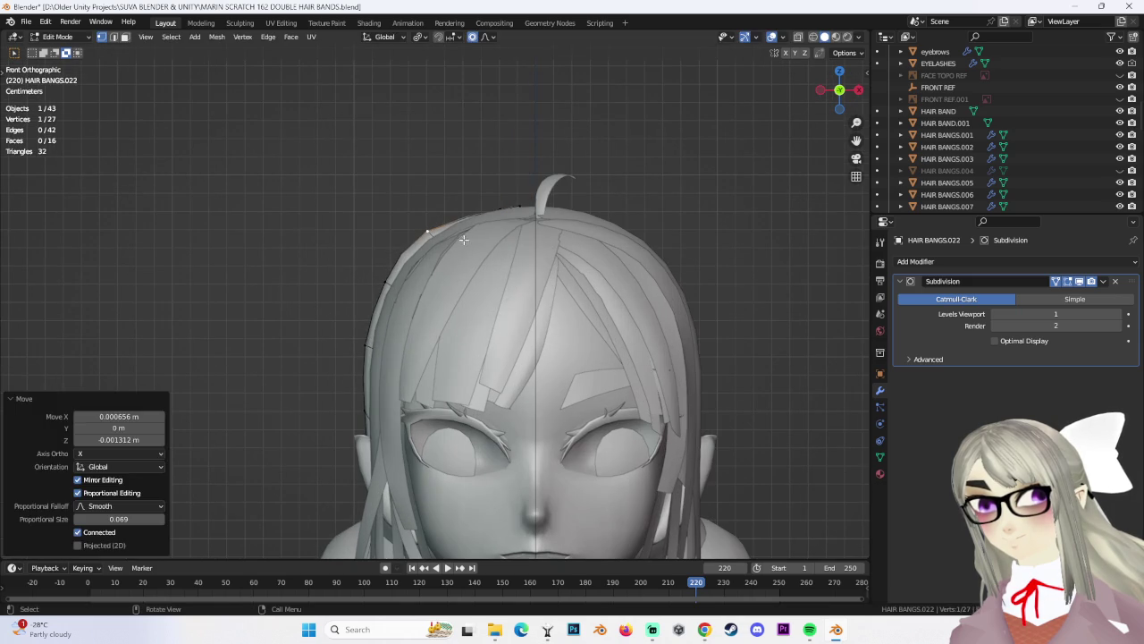
{"action": "scroll", "coordinate": [653, 263], "scroll_direction": "down", "scroll_amount": 2}
{"action": "left_click", "coordinate": [665, 245]}
{"action": "scroll", "coordinate": [666, 245], "scroll_direction": "down", "scroll_amount": 2}
{"action": "mouse_move", "coordinate": [560, 383]}
{"action": "middle_mouse_down"}
{"action": "mouse_move", "coordinate": [603, 391]}
{"action": "mouse_move", "coordinate": [607, 379]}
{"action": "mouse_move", "coordinate": [638, 381]}
{"action": "mouse_move", "coordinate": [602, 384]}
{"action": "mouse_move", "coordinate": [629, 374]}
{"action": "middle_mouse_up"}
Narrow the strand tip by moving and soft-scaling its vertices
{"action": "left_click_drag", "start_coordinate": [398, 443], "coordinate": [428, 466]}
{"action": "mouse_move", "coordinate": [427, 466]}
{"action": "middle_mouse_down"}
{"action": "mouse_move", "coordinate": [447, 478]}
{"action": "mouse_move", "coordinate": [479, 465]}
{"action": "mouse_move", "coordinate": [486, 406]}
{"action": "mouse_move", "coordinate": [517, 440]}
{"action": "middle_mouse_up"}
{"action": "key", "text": "g"}
{"action": "left_click", "coordinate": [477, 494]}
{"action": "key", "text": "s"}
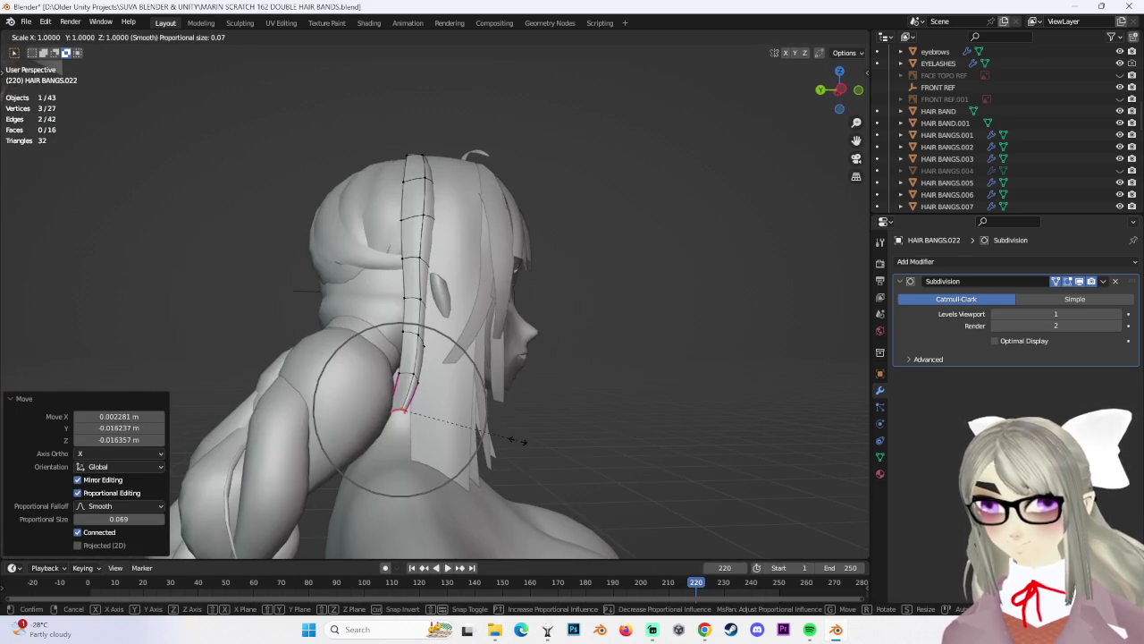
{"action": "left_click", "coordinate": [483, 432]}
{"action": "key", "text": "g"}
Tuck the six tip vertices behind the ear, inspect the strand, and open Save As
{"action": "left_click", "coordinate": [433, 347]}
{"action": "key", "text": "g"}
{"action": "left_click", "coordinate": [434, 347]}
{"action": "left_click", "coordinate": [408, 290], "text": "shift"}
{"action": "key", "text": "g"}
{"action": "left_click", "coordinate": [412, 300]}
{"action": "mouse_move", "coordinate": [411, 301]}
{"action": "middle_mouse_down"}
{"action": "mouse_move", "coordinate": [577, 348]}
{"action": "mouse_move", "coordinate": [691, 345]}
{"action": "middle_mouse_up"}
{"action": "left_click", "coordinate": [688, 342]}
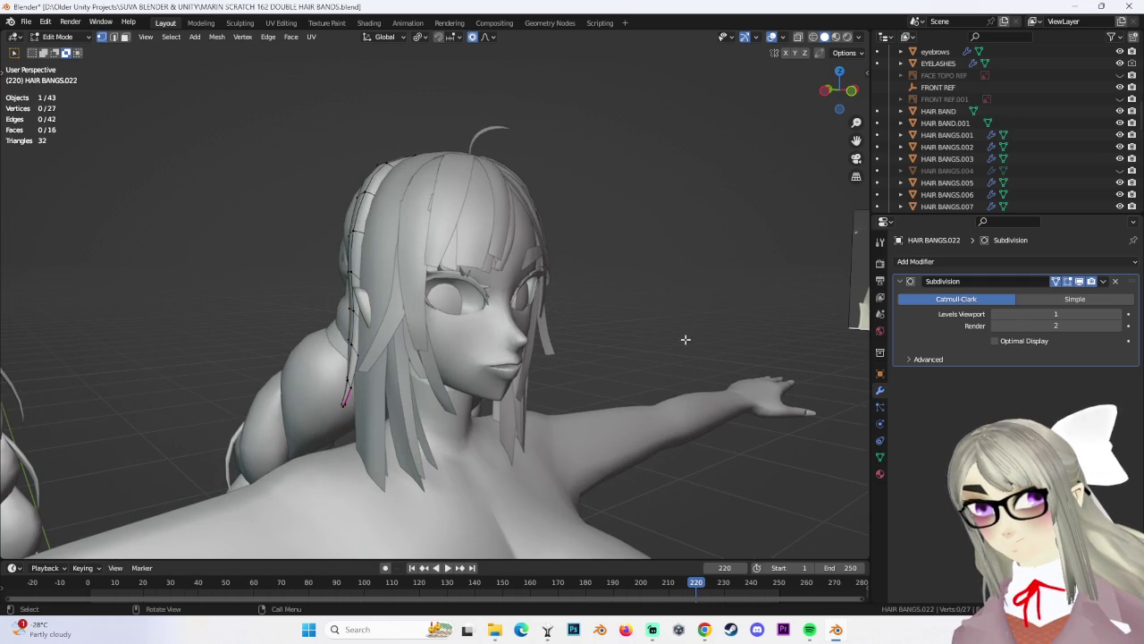
{"action": "mouse_move", "coordinate": [552, 405]}
{"action": "middle_mouse_down"}
{"action": "mouse_move", "coordinate": [606, 402]}
{"action": "mouse_move", "coordinate": [654, 366]}
{"action": "mouse_move", "coordinate": [559, 402]}
{"action": "middle_mouse_up"}
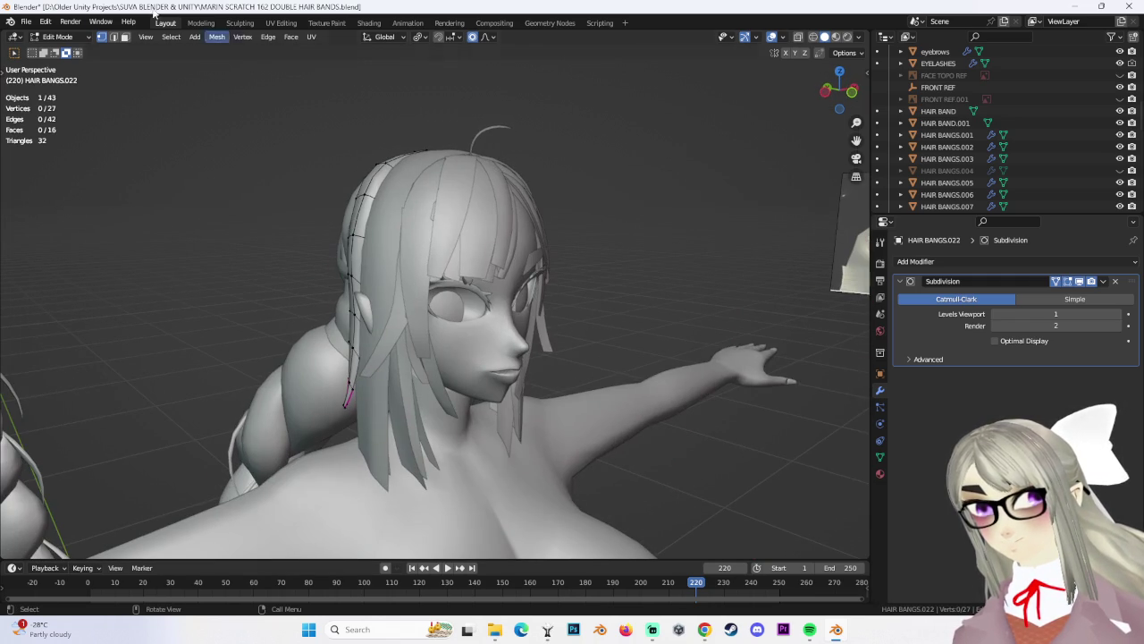
{"action": "left_click", "coordinate": [26, 20]}
{"action": "left_click", "coordinate": [73, 114]}
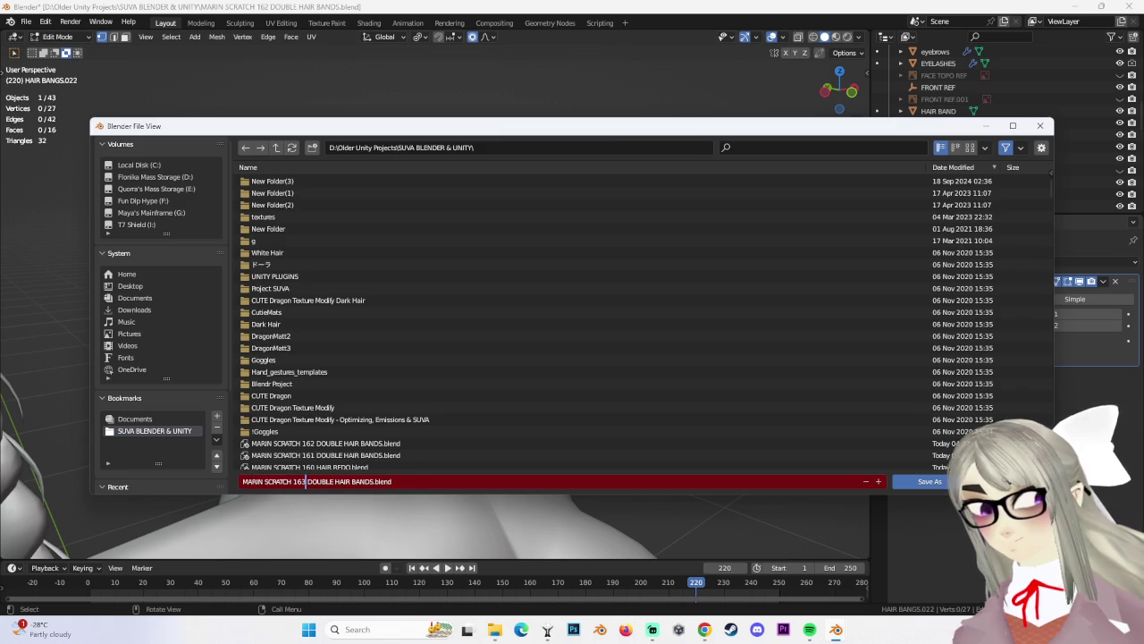
Save the file as MARIN SCRATCH 163 DOUBLE HAIR BANDS.blend
{"action": "left_click", "coordinate": [929, 481]}
{"action": "mouse_move", "coordinate": [455, 199]}
{"action": "middle_mouse_down"}
{"action": "mouse_move", "coordinate": [459, 263]}
{"action": "mouse_move", "coordinate": [409, 165]}
{"action": "mouse_move", "coordinate": [568, 234]}
{"action": "mouse_move", "coordinate": [461, 200]}
{"action": "mouse_move", "coordinate": [490, 240]}
{"action": "mouse_move", "coordinate": [509, 235]}
{"action": "middle_mouse_up"}
{"action": "scroll", "coordinate": [438, 224], "scroll_direction": "up", "scroll_amount": 5}
Nudge the selected strand vertex with proportional editing and return to Object Mode
{"action": "key", "text": "g"}
{"action": "left_click", "coordinate": [571, 227]}
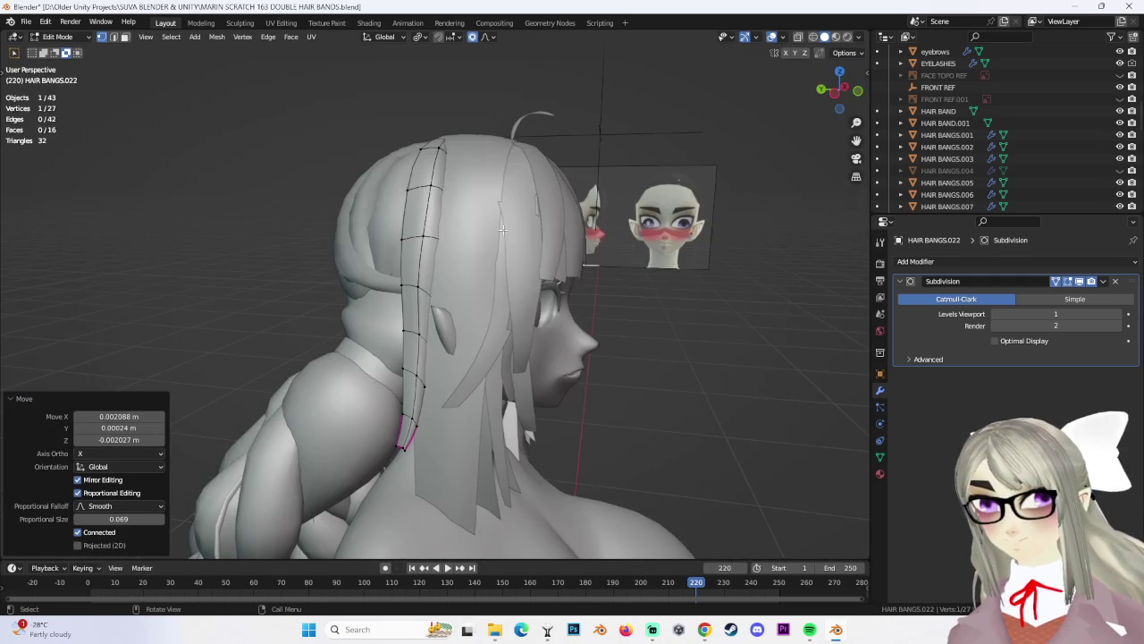
{"action": "key", "text": "Tab"}
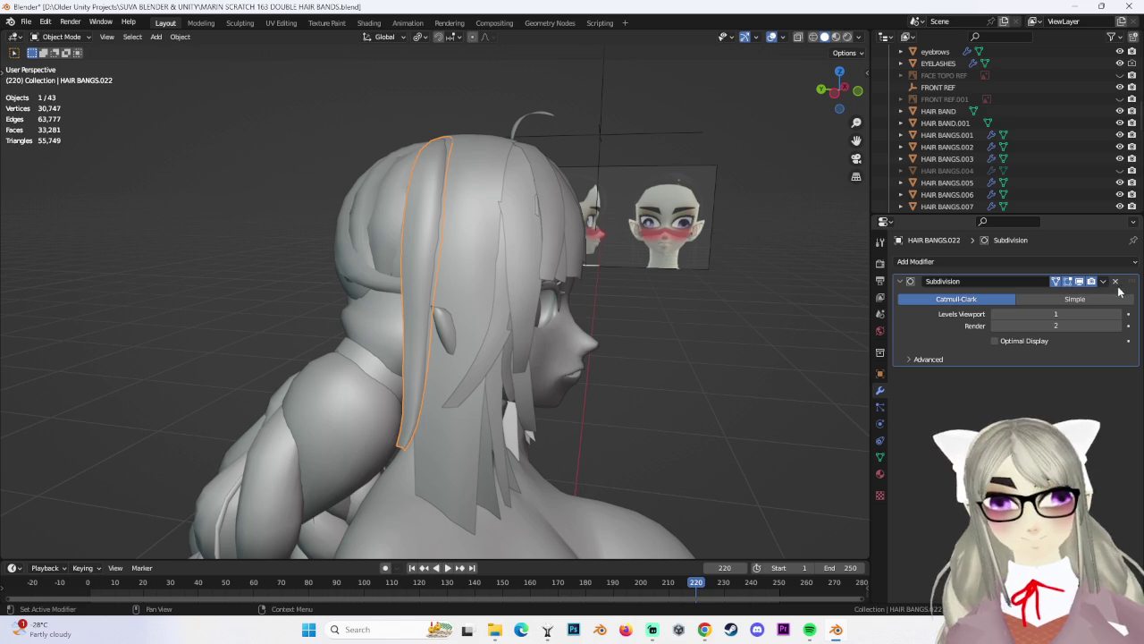
{"action": "left_click", "coordinate": [1121, 264]}
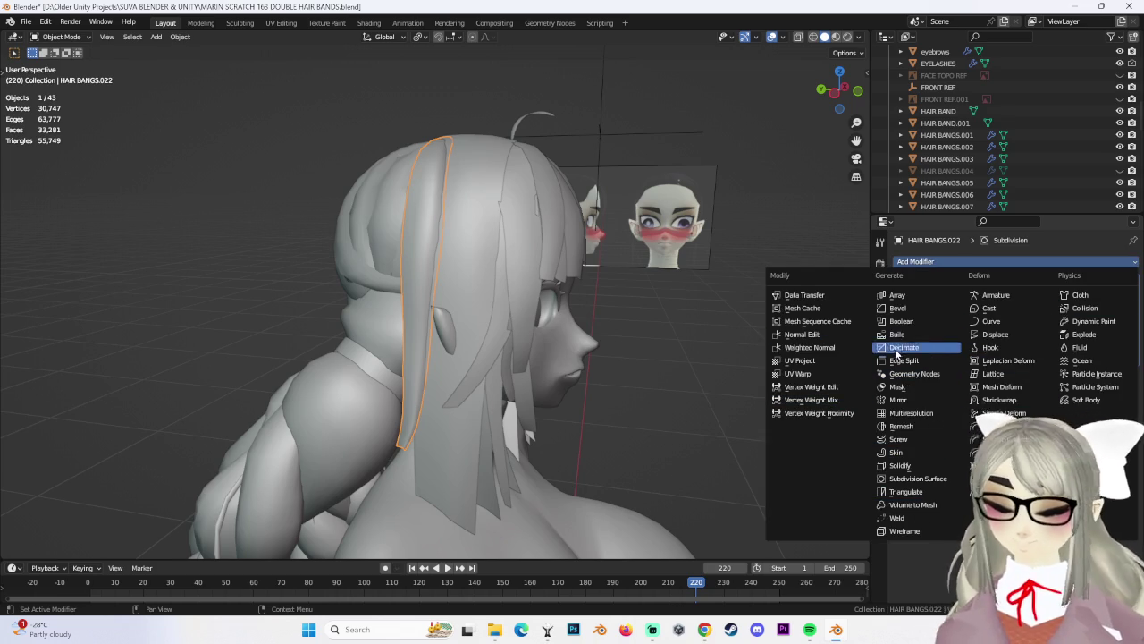
{"action": "left_click", "coordinate": [898, 400]}
{"action": "mouse_move", "coordinate": [629, 246]}
{"action": "middle_mouse_down"}
{"action": "mouse_move", "coordinate": [571, 262]}
{"action": "mouse_move", "coordinate": [616, 207]}
{"action": "middle_mouse_up"}
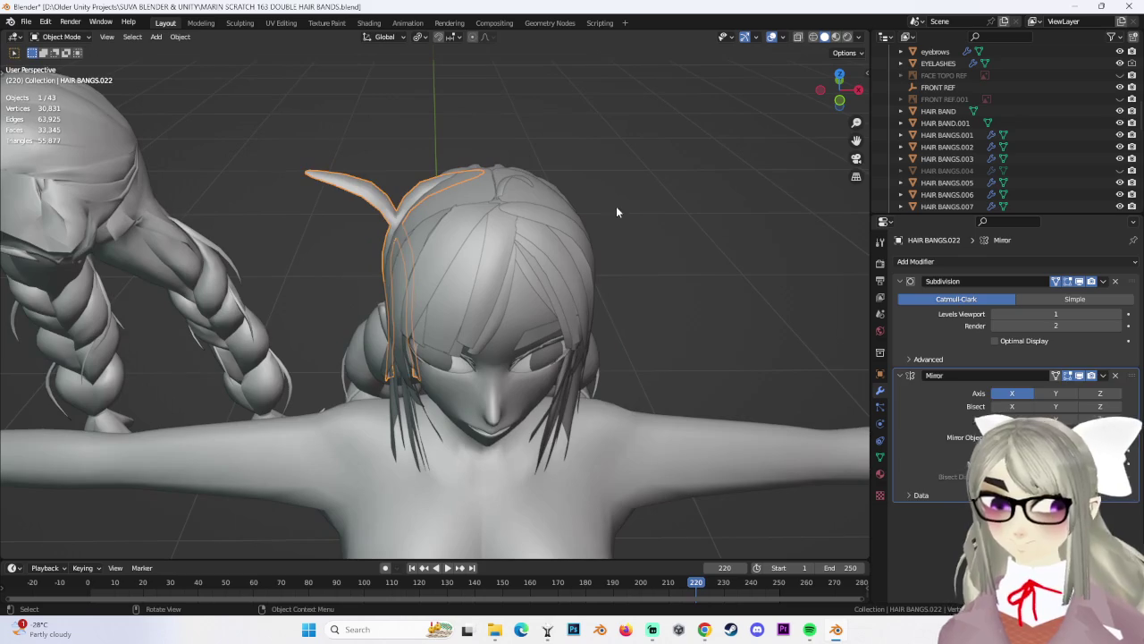
{"action": "key", "text": "ctrl+z"}
{"action": "left_click", "coordinate": [178, 37]}
{"action": "mouse_move", "coordinate": [194, 97]}
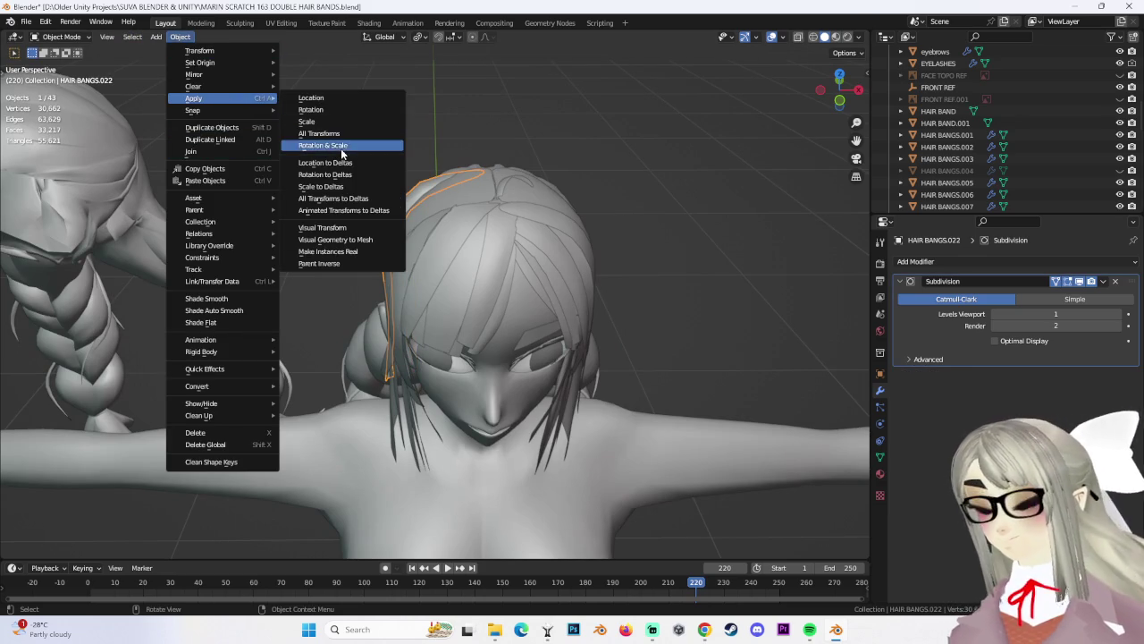
{"action": "left_click", "coordinate": [342, 136]}
{"action": "left_click", "coordinate": [1105, 281]}
{"action": "double_click", "coordinate": [983, 282]}
{"action": "left_click", "coordinate": [1124, 264]}
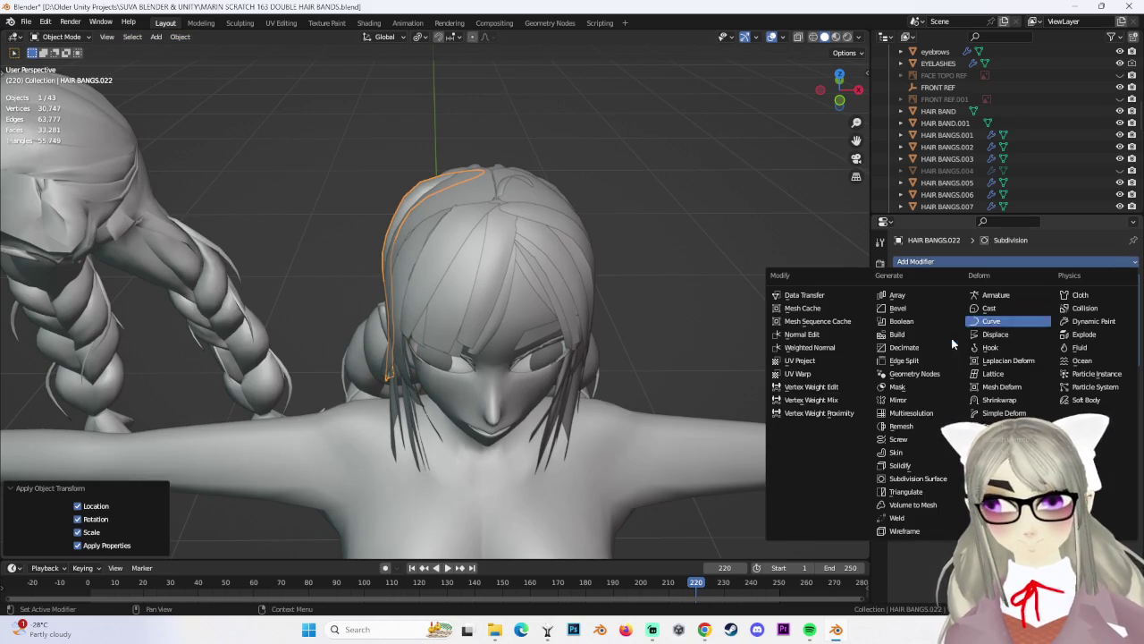
{"action": "left_click", "coordinate": [907, 400]}
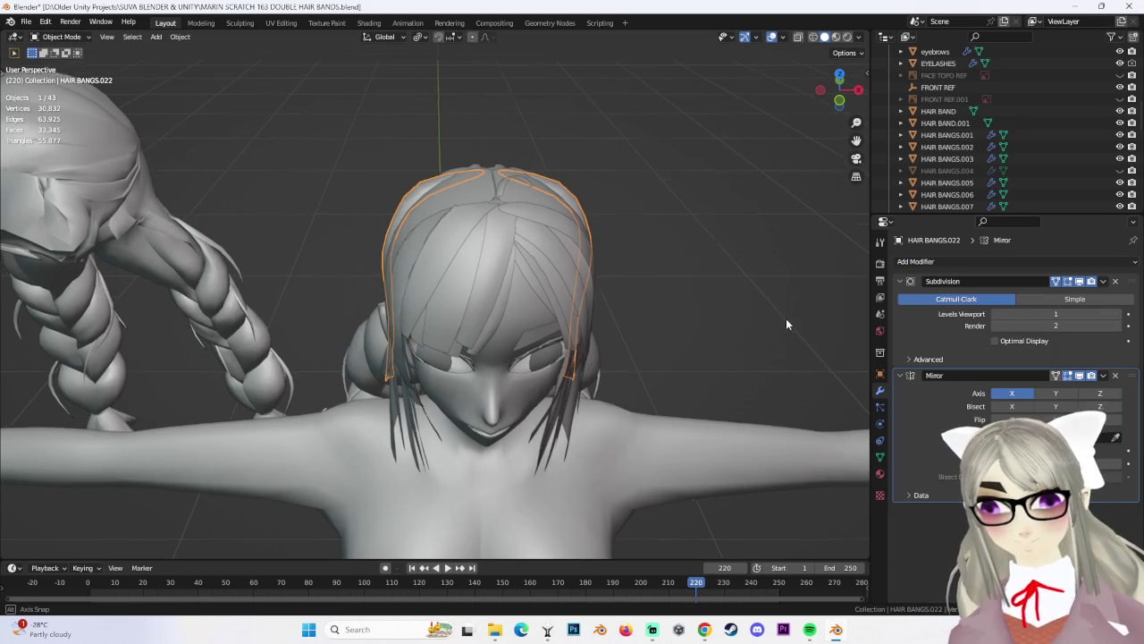
{"action": "middle_click_drag", "start_coordinate": [786, 322], "coordinate": [784, 318]}
{"action": "left_click_drag", "start_coordinate": [948, 376], "coordinate": [945, 281]}
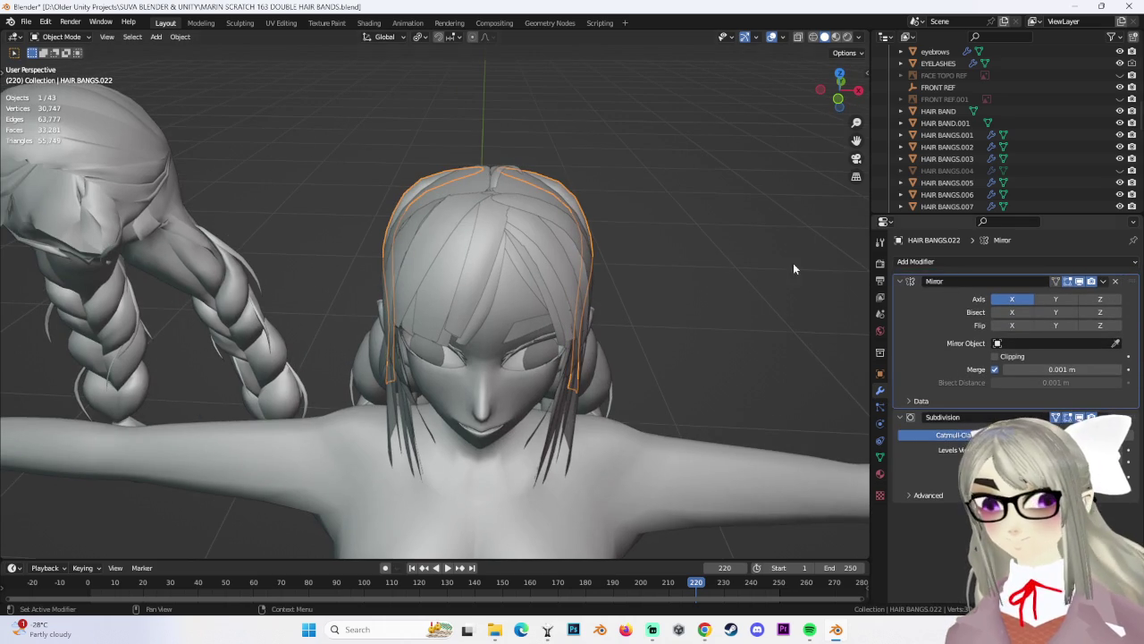
{"action": "left_click", "coordinate": [671, 253]}
{"action": "mouse_move", "coordinate": [671, 256]}
{"action": "middle_mouse_down"}
{"action": "mouse_move", "coordinate": [619, 300]}
{"action": "mouse_move", "coordinate": [667, 304]}
{"action": "mouse_move", "coordinate": [703, 327]}
{"action": "mouse_move", "coordinate": [775, 324]}
{"action": "mouse_move", "coordinate": [697, 323]}
{"action": "mouse_move", "coordinate": [571, 277]}
{"action": "mouse_move", "coordinate": [531, 302]}
{"action": "middle_mouse_up"}
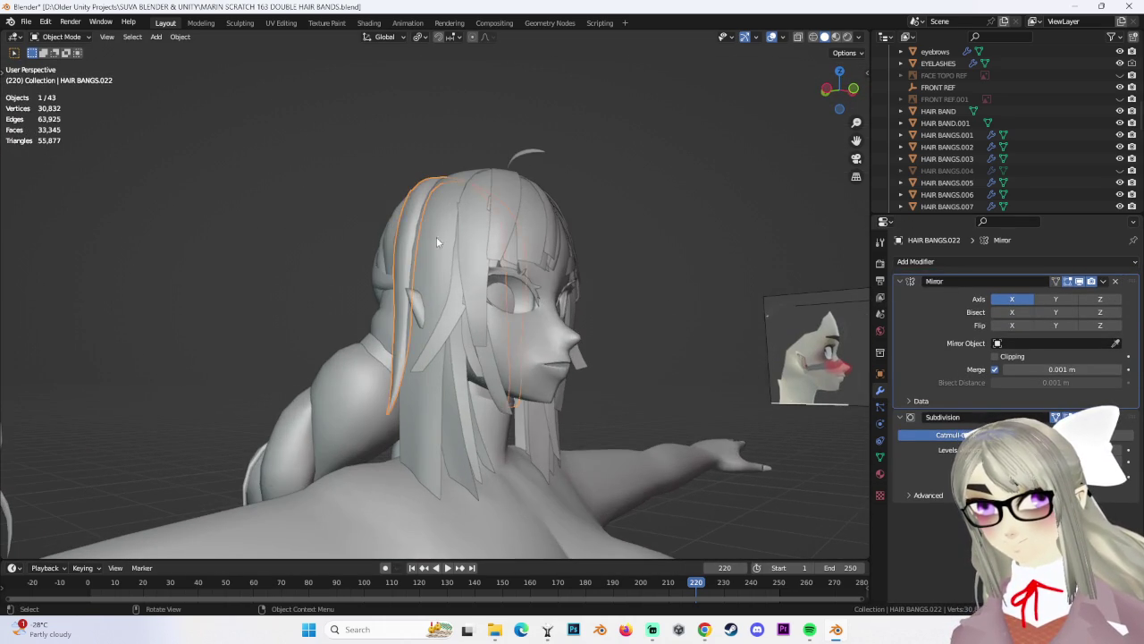
{"action": "middle_click_drag", "start_coordinate": [425, 236], "coordinate": [432, 245]}
{"action": "left_click", "coordinate": [579, 276]}
{"action": "mouse_move", "coordinate": [579, 275]}
{"action": "middle_mouse_down"}
{"action": "mouse_move", "coordinate": [569, 275]}
{"action": "mouse_move", "coordinate": [672, 285]}
{"action": "mouse_move", "coordinate": [449, 278]}
{"action": "mouse_move", "coordinate": [640, 279]}
{"action": "mouse_move", "coordinate": [601, 300]}
{"action": "mouse_move", "coordinate": [672, 345]}
{"action": "mouse_move", "coordinate": [681, 338]}
{"action": "mouse_move", "coordinate": [632, 343]}
{"action": "mouse_move", "coordinate": [653, 329]}
{"action": "mouse_move", "coordinate": [604, 318]}
{"action": "mouse_move", "coordinate": [654, 252]}
{"action": "middle_mouse_up"}
{"action": "left_click", "coordinate": [469, 273]}
{"action": "left_click", "coordinate": [681, 339]}
{"action": "left_click", "coordinate": [839, 93]}
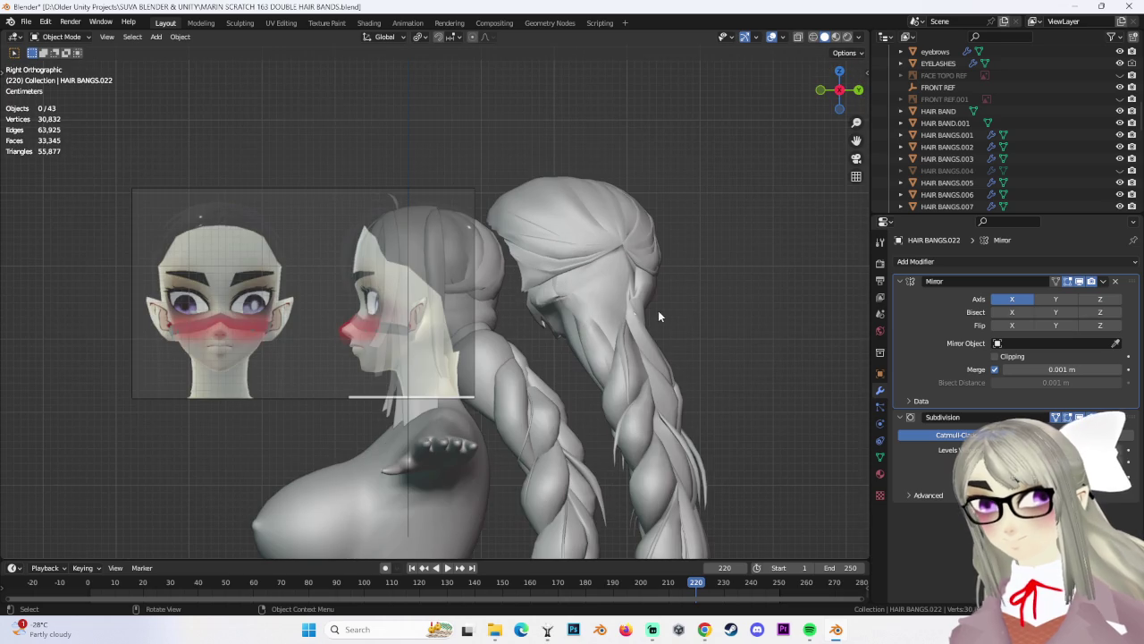
Select BACK HAIR.010 and shift it slightly along the Y axis
{"action": "left_click", "coordinate": [475, 266]}
{"action": "left_click", "coordinate": [498, 266]}
{"action": "key", "text": "g"}
{"action": "key", "text": "y"}
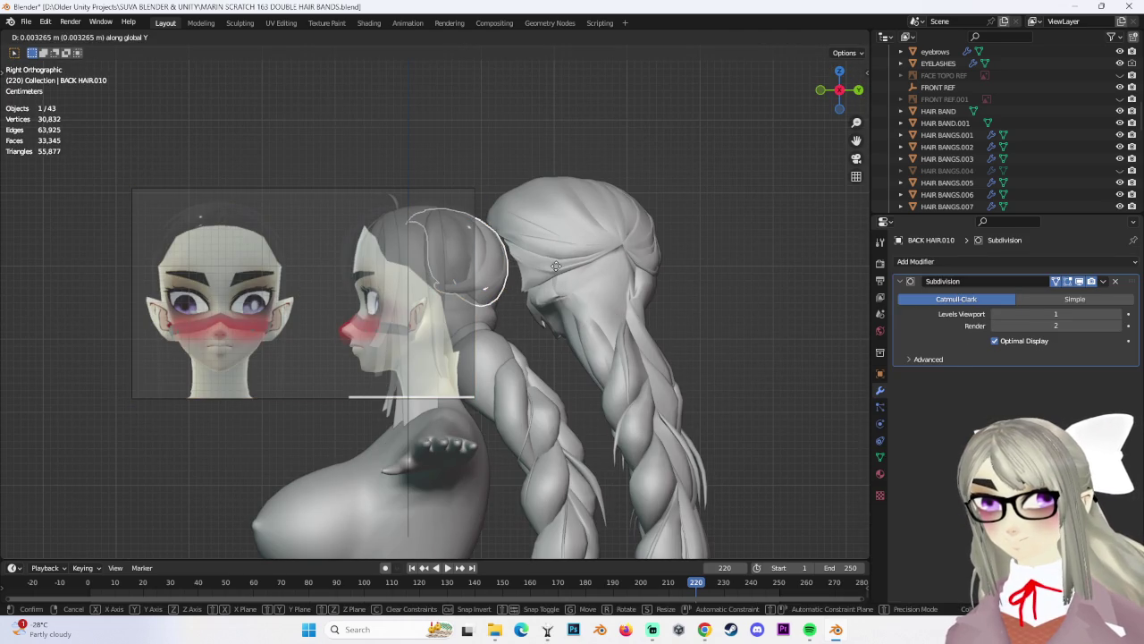
{"action": "left_click", "coordinate": [556, 266]}
In left side orthographic view, apply all transforms to the back hair piece
{"action": "left_click", "coordinate": [791, 260]}
{"action": "mouse_move", "coordinate": [727, 277]}
{"action": "middle_mouse_down"}
{"action": "mouse_move", "coordinate": [690, 308]}
{"action": "mouse_move", "coordinate": [560, 303]}
{"action": "mouse_move", "coordinate": [530, 286]}
{"action": "mouse_move", "coordinate": [511, 302]}
{"action": "middle_mouse_up"}
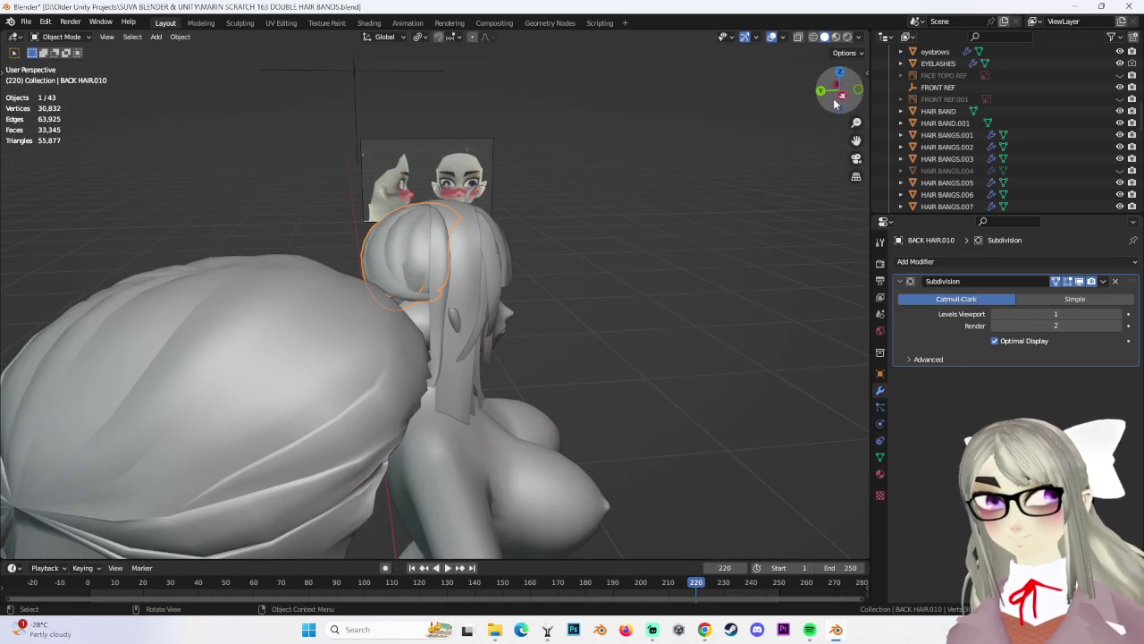
{"action": "left_click", "coordinate": [835, 104]}
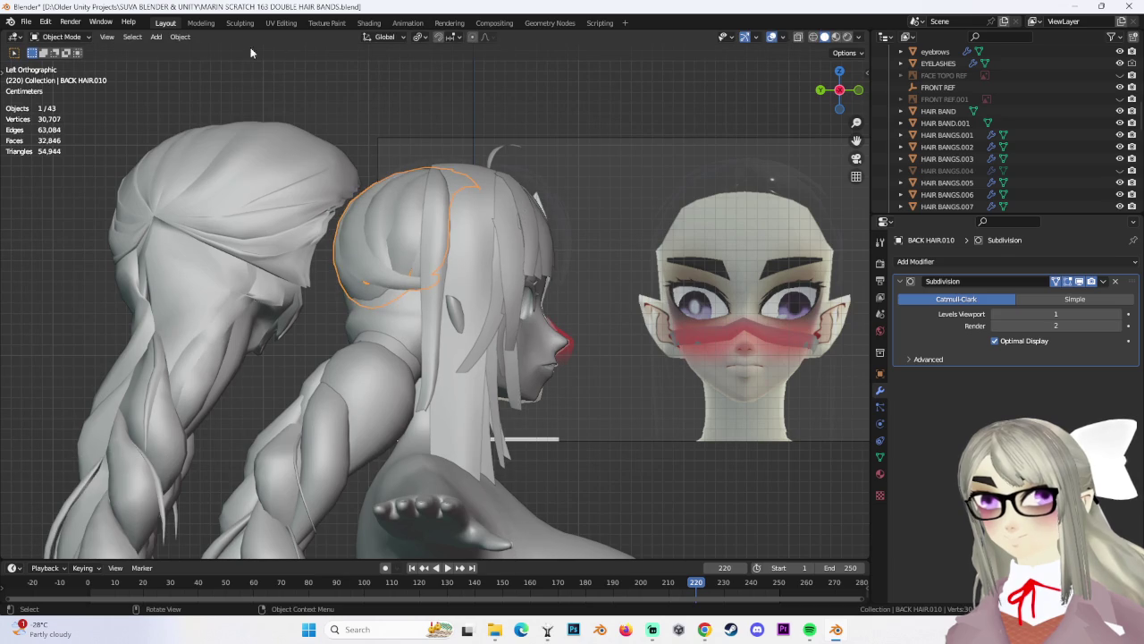
{"action": "left_click", "coordinate": [179, 37]}
{"action": "left_click", "coordinate": [331, 136]}
Scale BACK HAIR.010 in small steps so it stretches front-to-back and fits closer to the head
{"action": "key", "text": "s"}
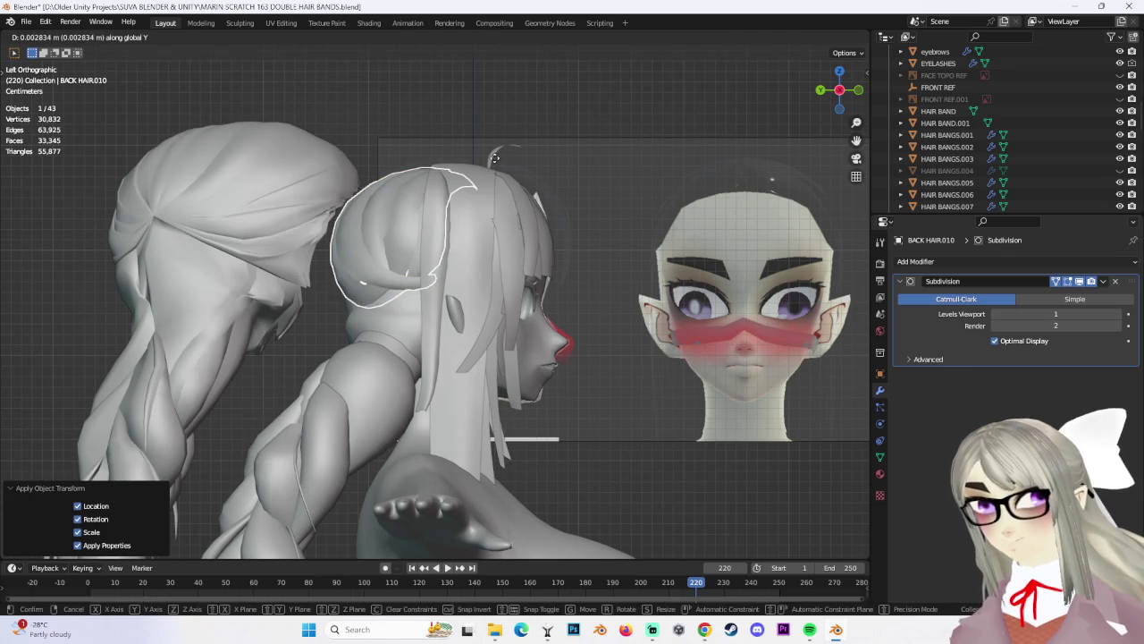
{"action": "left_click", "coordinate": [495, 157]}
{"action": "key", "text": "s"}
{"action": "left_click", "coordinate": [497, 123]}
{"action": "key", "text": "s"}
{"action": "left_click", "coordinate": [500, 93]}
{"action": "key", "text": "g"}
{"action": "key", "text": "y"}
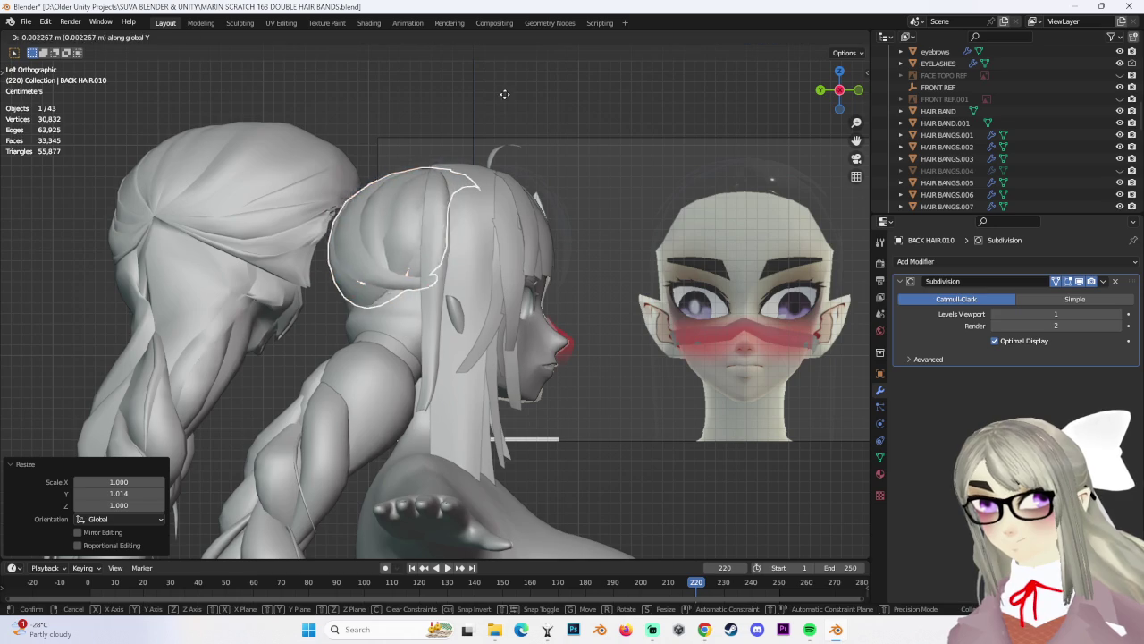
{"action": "right_click", "coordinate": [505, 92]}
{"action": "mouse_move", "coordinate": [504, 92]}
{"action": "middle_mouse_down"}
{"action": "mouse_move", "coordinate": [588, 154]}
{"action": "mouse_move", "coordinate": [550, 222]}
{"action": "mouse_move", "coordinate": [524, 210]}
{"action": "mouse_move", "coordinate": [590, 199]}
{"action": "mouse_move", "coordinate": [568, 232]}
{"action": "mouse_move", "coordinate": [515, 227]}
{"action": "mouse_move", "coordinate": [715, 121]}
{"action": "middle_mouse_up"}
{"action": "key", "text": "s"}
{"action": "left_click", "coordinate": [588, 154]}
{"action": "left_click", "coordinate": [568, 233]}
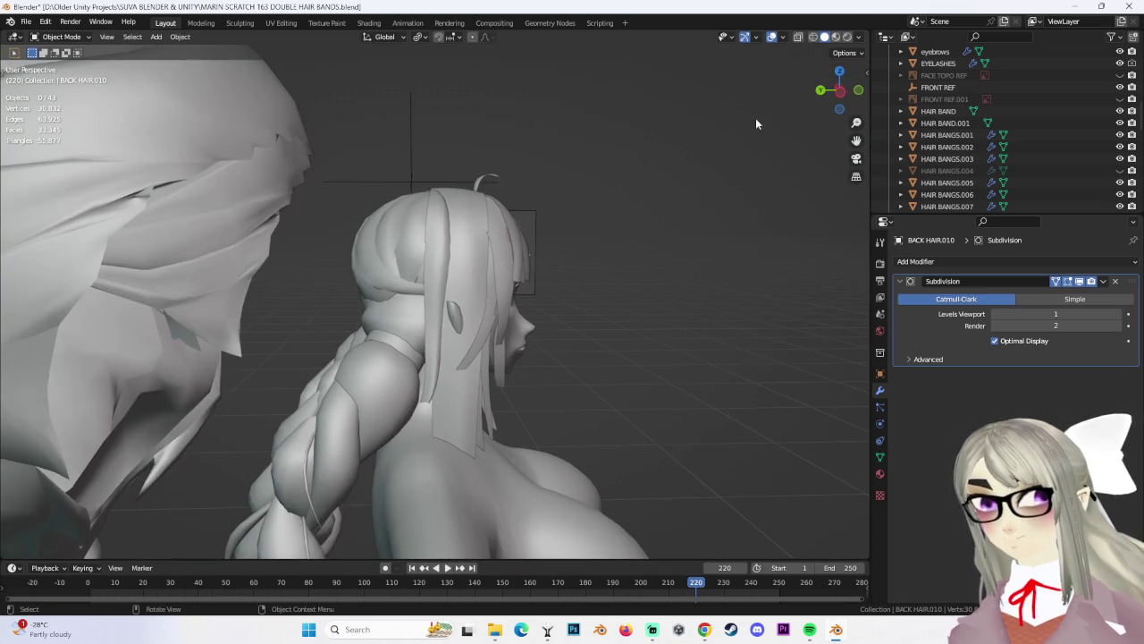
From the right side view, select the HAIR BANGS.022 side strand
{"action": "left_click", "coordinate": [842, 90]}
{"action": "mouse_move", "coordinate": [500, 267]}
{"action": "middle_mouse_down"}
{"action": "mouse_move", "coordinate": [524, 307]}
{"action": "mouse_move", "coordinate": [403, 300]}
{"action": "mouse_move", "coordinate": [400, 313]}
{"action": "mouse_move", "coordinate": [478, 299]}
{"action": "mouse_move", "coordinate": [536, 304]}
{"action": "mouse_move", "coordinate": [481, 307]}
{"action": "mouse_move", "coordinate": [387, 277]}
{"action": "mouse_move", "coordinate": [526, 275]}
{"action": "middle_mouse_up"}
{"action": "left_click", "coordinate": [524, 306]}
{"action": "left_click", "coordinate": [481, 306]}
{"action": "left_click", "coordinate": [389, 280]}
{"action": "left_click", "coordinate": [427, 258]}
{"action": "middle_click_drag", "start_coordinate": [427, 257], "coordinate": [492, 300]}
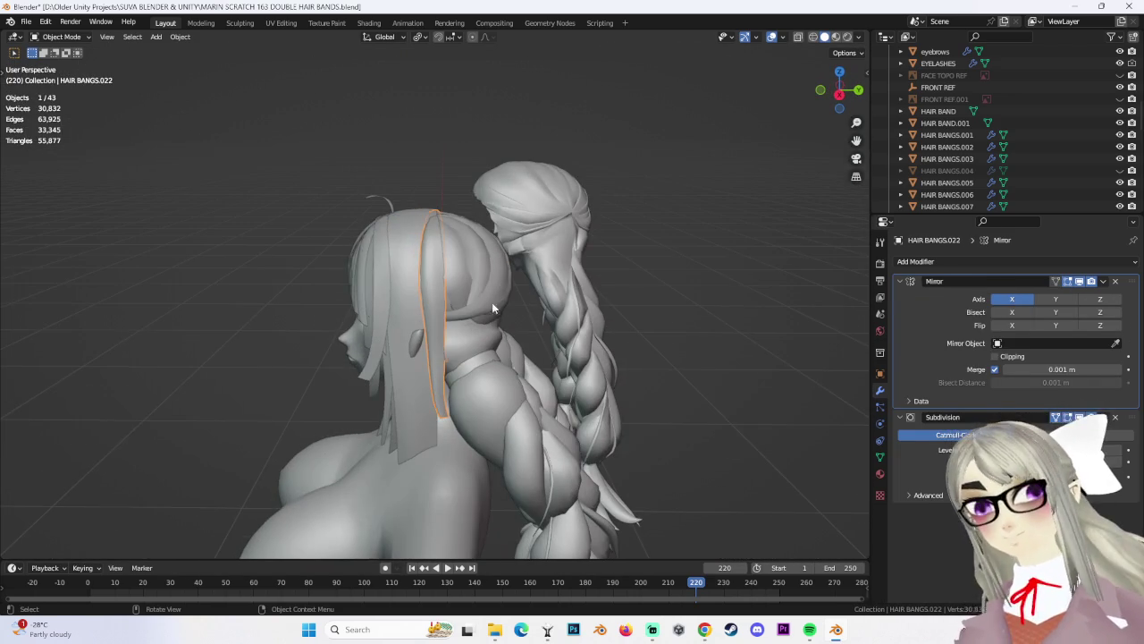
Select the HAIR BANGS.022 side strand in front view and enter Edit Mode
{"action": "left_click", "coordinate": [700, 290]}
{"action": "mouse_move", "coordinate": [700, 290]}
{"action": "middle_mouse_down"}
{"action": "mouse_move", "coordinate": [487, 354]}
{"action": "mouse_move", "coordinate": [539, 351]}
{"action": "mouse_move", "coordinate": [502, 362]}
{"action": "mouse_move", "coordinate": [489, 217]}
{"action": "middle_mouse_up"}
{"action": "left_click", "coordinate": [489, 217]}
{"action": "key", "text": "KP_1"}
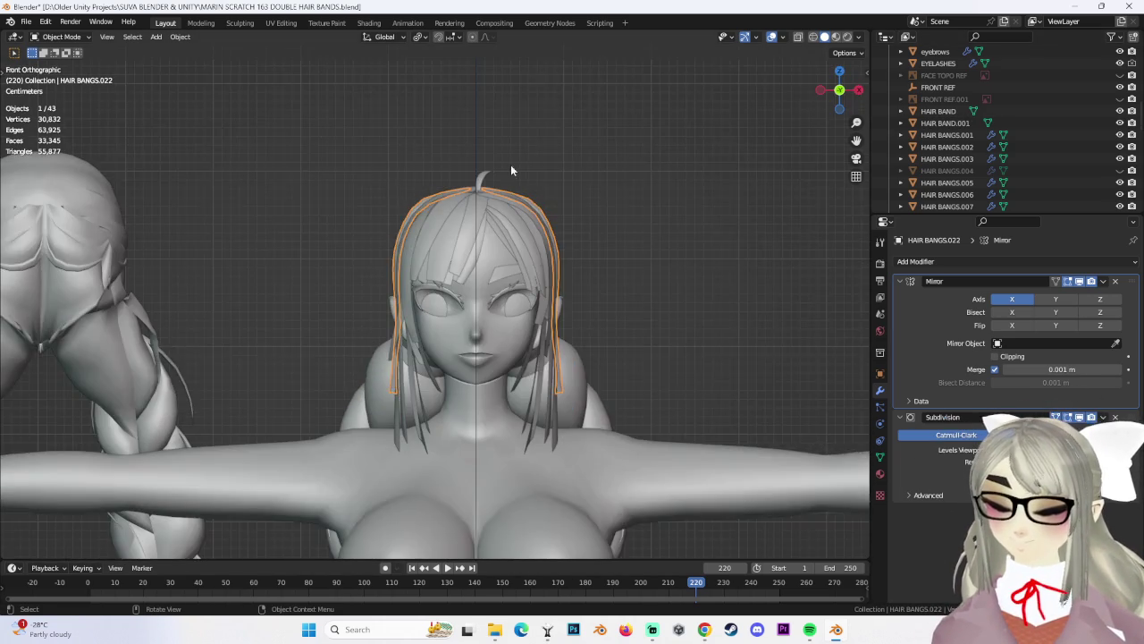
{"action": "left_click", "coordinate": [76, 68]}
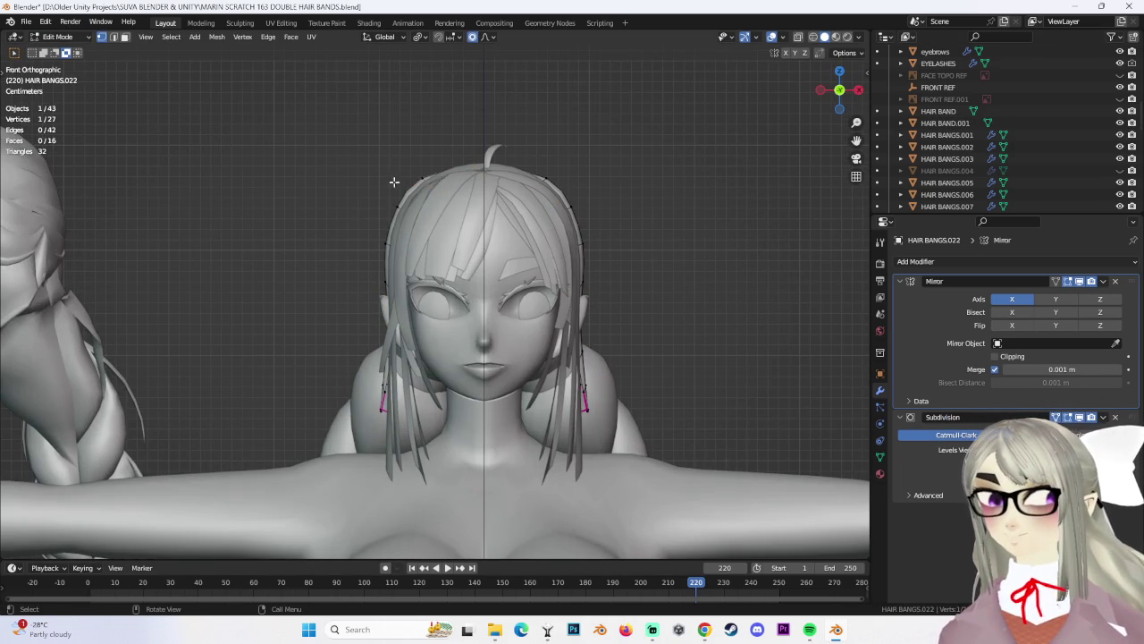
Try a face fill on the strand, undo it, and move the selected vertices along Z
{"action": "middle_click_drag", "start_coordinate": [487, 169], "coordinate": [495, 210], "text": "shift"}
{"action": "right_click", "coordinate": [497, 154]}
{"action": "left_click", "coordinate": [487, 228]}
{"action": "key", "text": "g"}
{"action": "left_click", "coordinate": [644, 176]}
{"action": "key", "text": "ctrl+z"}
{"action": "key", "text": "g"}
{"action": "key", "text": "z"}
{"action": "left_click", "coordinate": [450, 234]}
Narrow the selection to three strand vertices and move them into a new position
{"action": "left_click", "coordinate": [396, 236]}
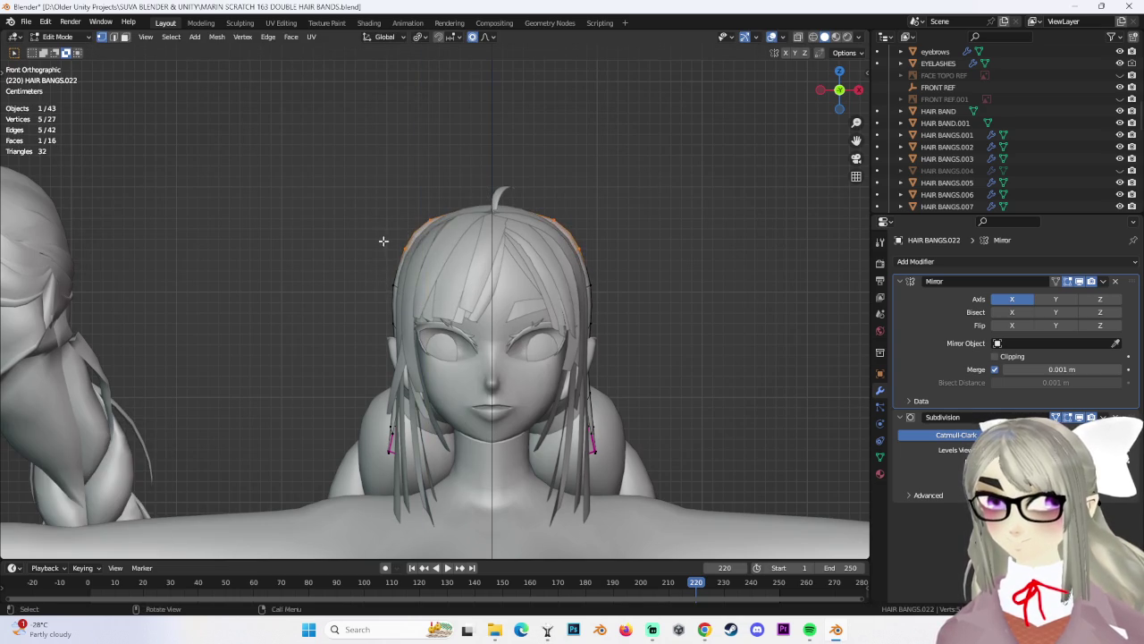
{"action": "key", "text": "g"}
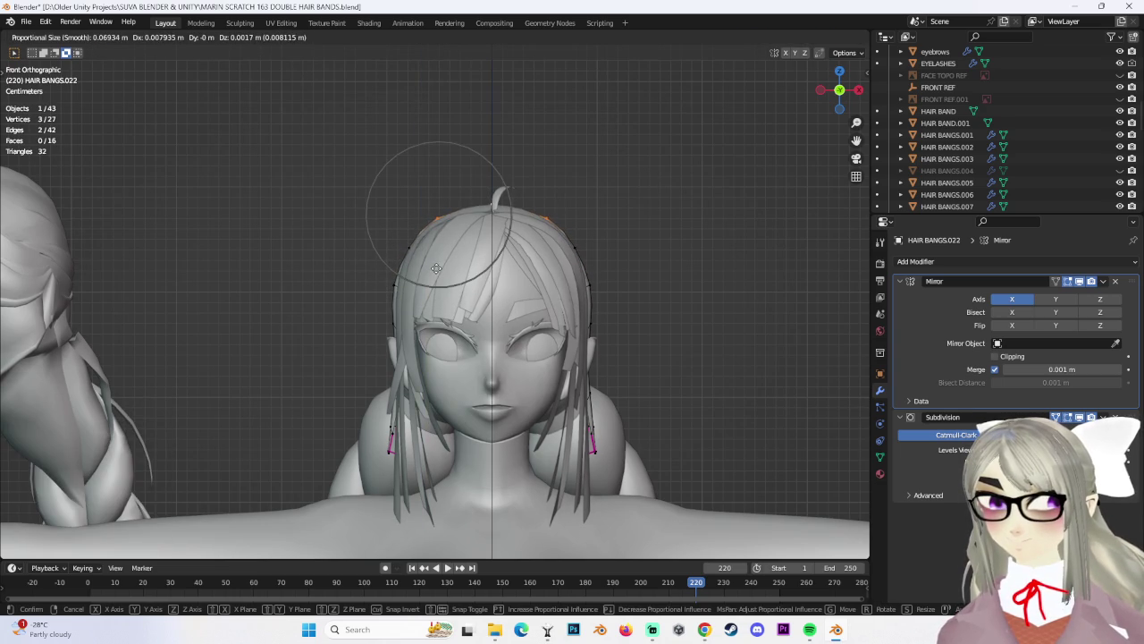
{"action": "left_click", "coordinate": [436, 268]}
{"action": "middle_click_drag", "start_coordinate": [436, 268], "coordinate": [494, 251]}
{"action": "key", "text": "g"}
{"action": "key", "text": "Escape"}
{"action": "left_click", "coordinate": [419, 255]}
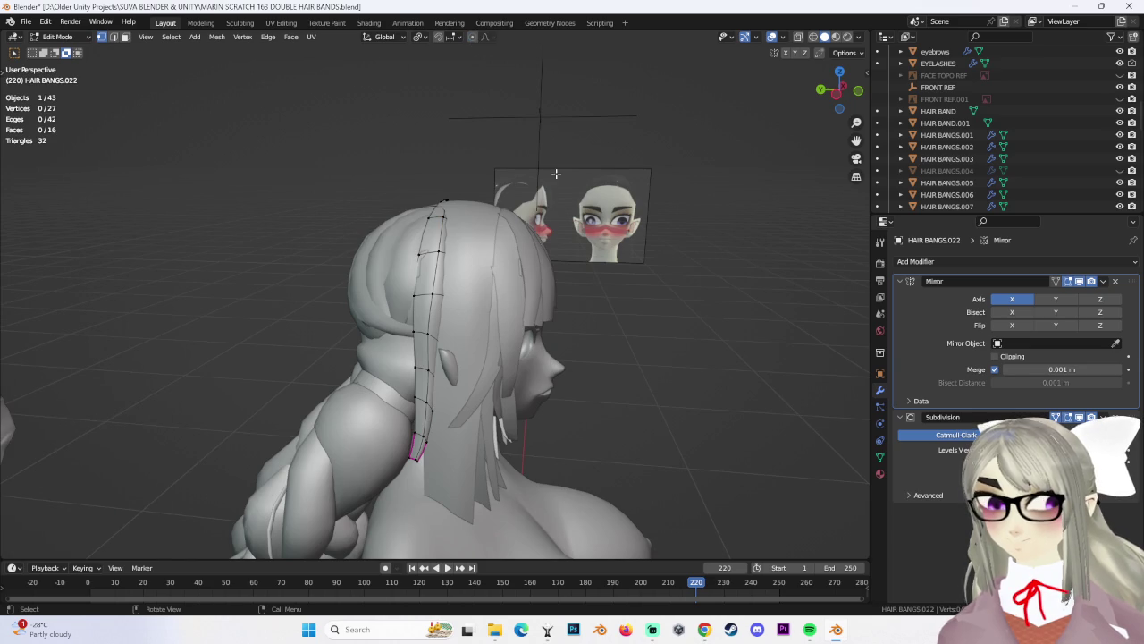
Move a single strand vertex sideways along X, then vertically along Z
{"action": "middle_click_drag", "start_coordinate": [554, 152], "coordinate": [508, 227]}
{"action": "mouse_move", "coordinate": [400, 272]}
{"action": "middle_mouse_down"}
{"action": "mouse_move", "coordinate": [420, 243]}
{"action": "mouse_move", "coordinate": [592, 232]}
{"action": "mouse_move", "coordinate": [554, 235]}
{"action": "middle_mouse_up"}
{"action": "key", "text": "g"}
{"action": "key", "text": "x"}
{"action": "left_click", "coordinate": [420, 243]}
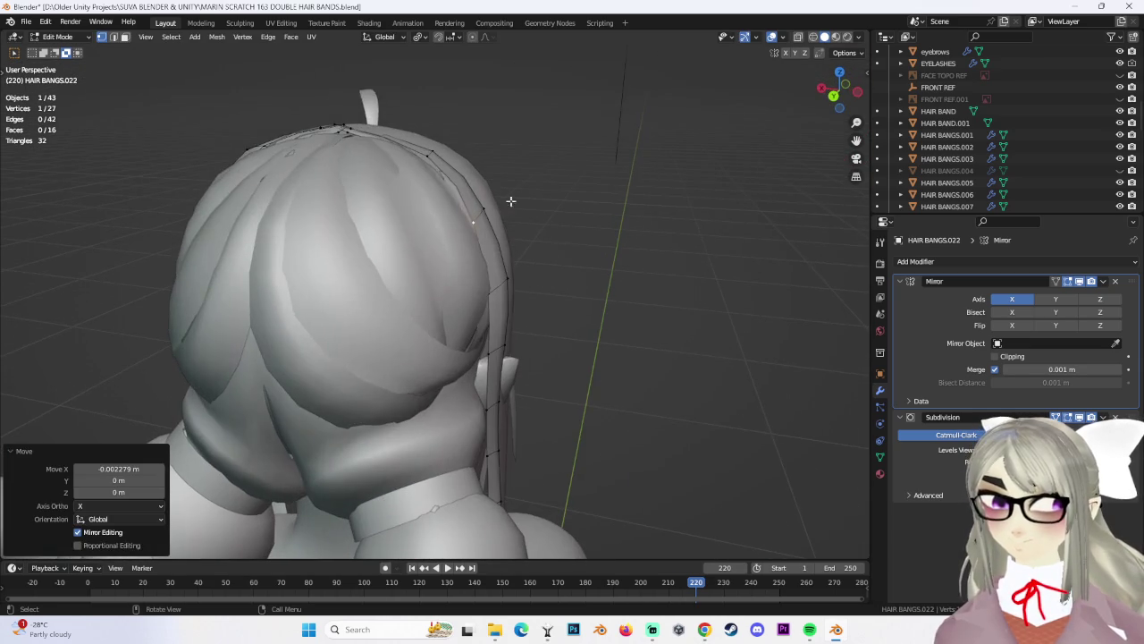
{"action": "key", "text": "g"}
{"action": "key", "text": "z"}
{"action": "left_click", "coordinate": [430, 166]}
Shift the strand vertices sideways along X and reposition a bang vertex
{"action": "mouse_move", "coordinate": [504, 186]}
{"action": "middle_mouse_down"}
{"action": "mouse_move", "coordinate": [440, 240]}
{"action": "mouse_move", "coordinate": [420, 233]}
{"action": "middle_mouse_up"}
{"action": "mouse_move", "coordinate": [419, 295]}
{"action": "middle_mouse_down"}
{"action": "mouse_move", "coordinate": [528, 305]}
{"action": "mouse_move", "coordinate": [562, 345]}
{"action": "mouse_move", "coordinate": [435, 411]}
{"action": "middle_mouse_up"}
{"action": "key", "text": "x"}
{"action": "left_click", "coordinate": [483, 295]}
{"action": "key", "text": "g"}
{"action": "left_click", "coordinate": [438, 412]}
Move the strand tip toward the neck, checking it from front and side angles
{"action": "scroll", "coordinate": [450, 469], "scroll_direction": "up", "scroll_amount": 5}
{"action": "middle_click_drag", "start_coordinate": [450, 468], "coordinate": [483, 357]}
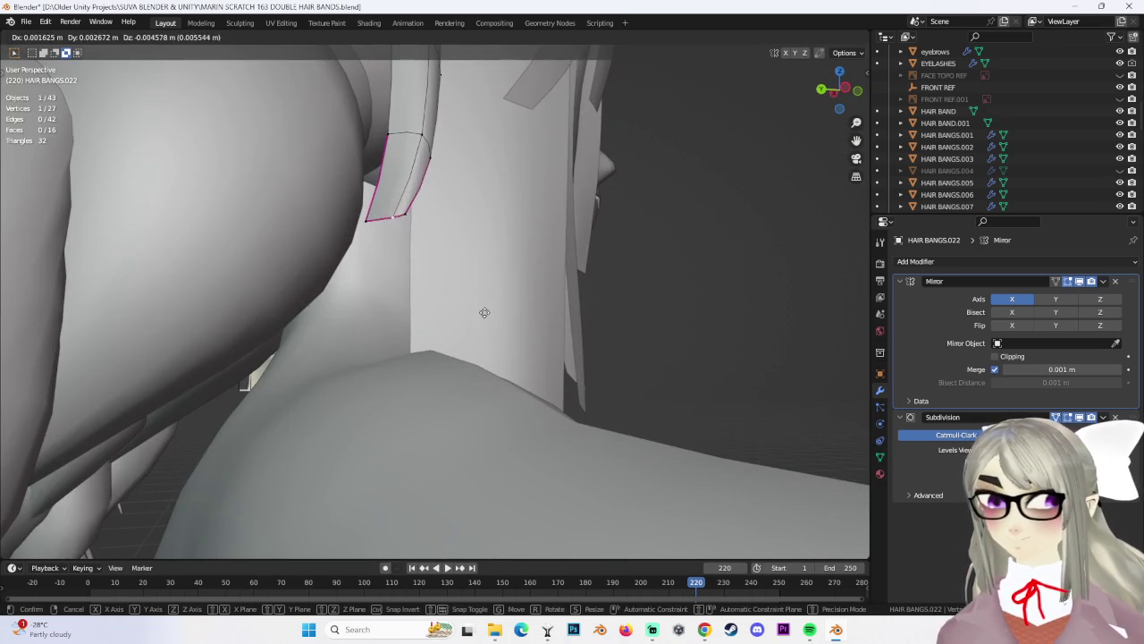
{"action": "key", "text": "g"}
{"action": "left_click", "coordinate": [498, 297]}
{"action": "mouse_move", "coordinate": [498, 296]}
{"action": "middle_mouse_down"}
{"action": "mouse_move", "coordinate": [471, 309]}
{"action": "mouse_move", "coordinate": [385, 286]}
{"action": "mouse_move", "coordinate": [277, 278]}
{"action": "middle_mouse_up"}
{"action": "key", "text": "g"}
{"action": "left_click", "coordinate": [384, 286]}
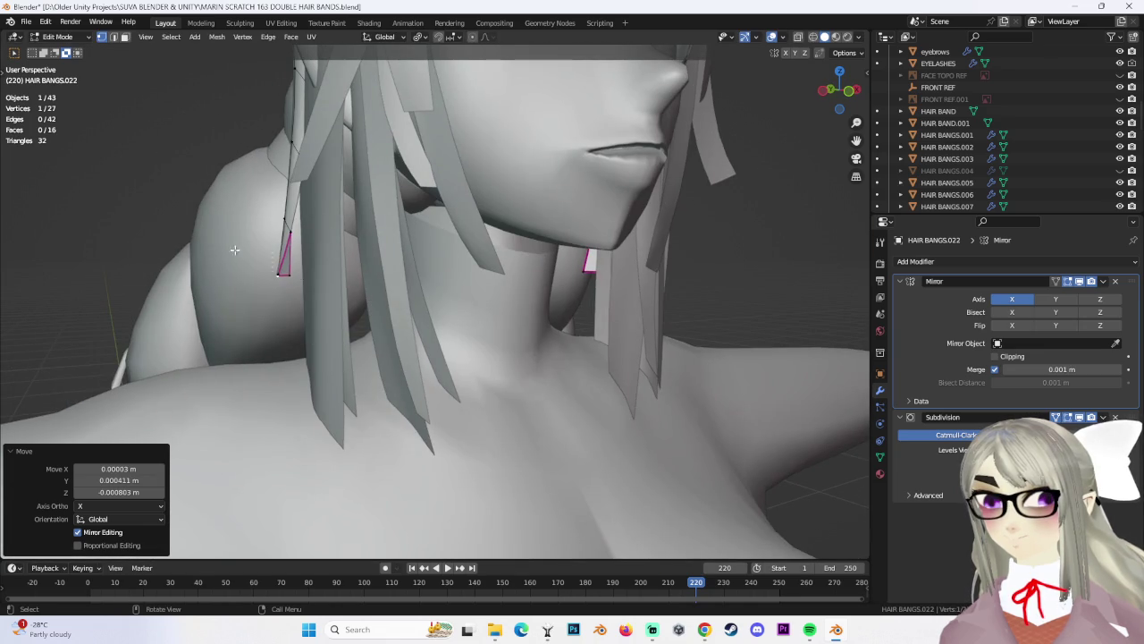
Rotate the strand tip by -12.3° and select a single tip vertex in right side view
{"action": "left_click", "coordinate": [286, 219], "text": "shift"}
{"action": "mouse_move", "coordinate": [286, 219]}
{"action": "middle_mouse_down"}
{"action": "mouse_move", "coordinate": [370, 345]}
{"action": "mouse_move", "coordinate": [438, 233]}
{"action": "mouse_move", "coordinate": [428, 336]}
{"action": "mouse_move", "coordinate": [444, 307]}
{"action": "mouse_move", "coordinate": [480, 339]}
{"action": "middle_mouse_up"}
{"action": "left_click", "coordinate": [398, 324]}
{"action": "left_click", "coordinate": [428, 336]}
{"action": "key", "text": "KP_3"}
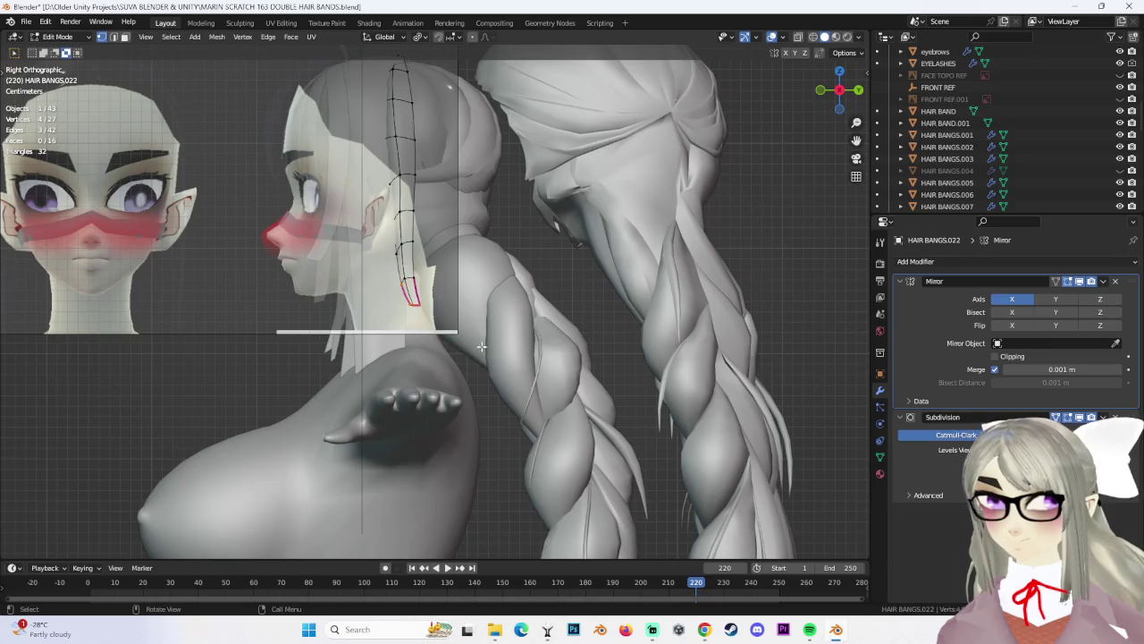
Check the strand's shape in Object Mode, then return to editing its vertices
{"action": "mouse_move", "coordinate": [482, 331]}
{"action": "middle_mouse_down"}
{"action": "mouse_move", "coordinate": [568, 309]}
{"action": "mouse_move", "coordinate": [168, 32]}
{"action": "middle_mouse_up"}
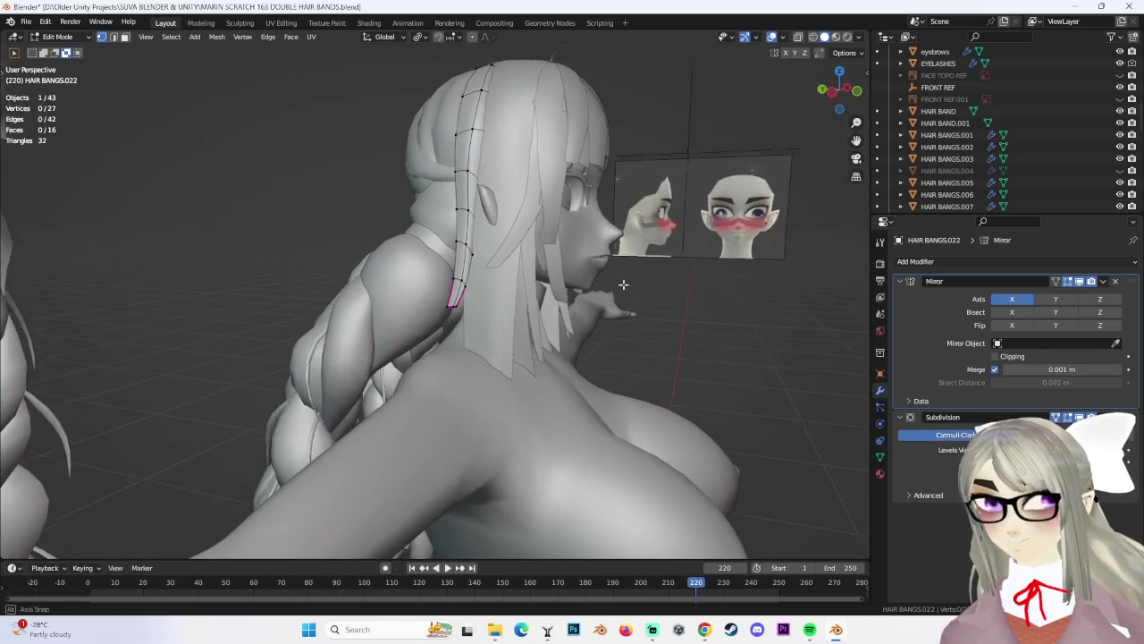
{"action": "left_click", "coordinate": [57, 36]}
{"action": "left_click", "coordinate": [63, 54]}
{"action": "mouse_move", "coordinate": [462, 224]}
{"action": "middle_mouse_down"}
{"action": "mouse_move", "coordinate": [501, 193]}
{"action": "mouse_move", "coordinate": [237, 112]}
{"action": "middle_mouse_up"}
{"action": "left_click", "coordinate": [61, 64]}
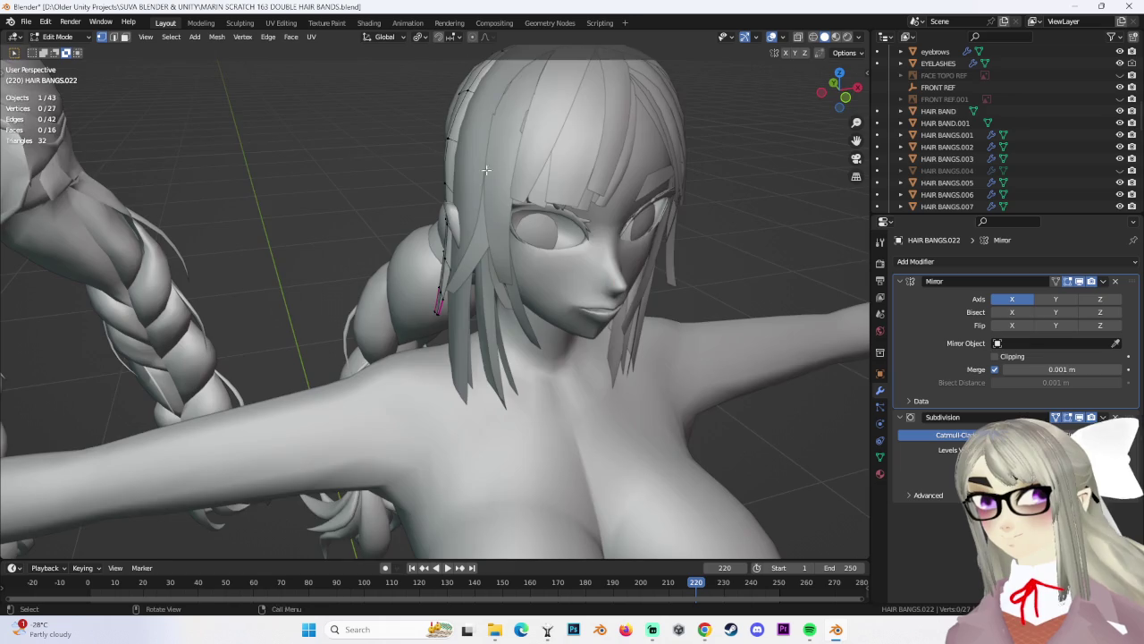
Nudge the selected strand vertices and one more vertex so the strand hugs the head
{"action": "middle_click_drag", "start_coordinate": [357, 143], "coordinate": [457, 157]}
{"action": "mouse_move", "coordinate": [551, 194]}
{"action": "middle_mouse_down"}
{"action": "mouse_move", "coordinate": [466, 151]}
{"action": "mouse_move", "coordinate": [512, 179]}
{"action": "middle_mouse_up"}
{"action": "key", "text": "g"}
{"action": "left_click", "coordinate": [483, 153]}
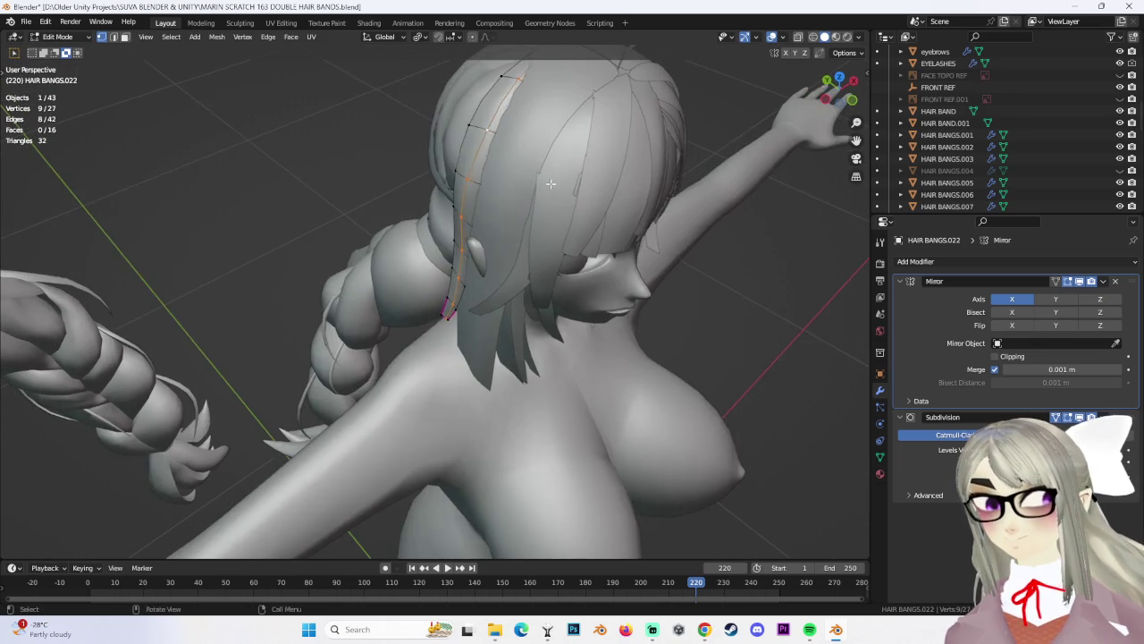
{"action": "left_click", "coordinate": [455, 168]}
{"action": "key", "text": "g"}
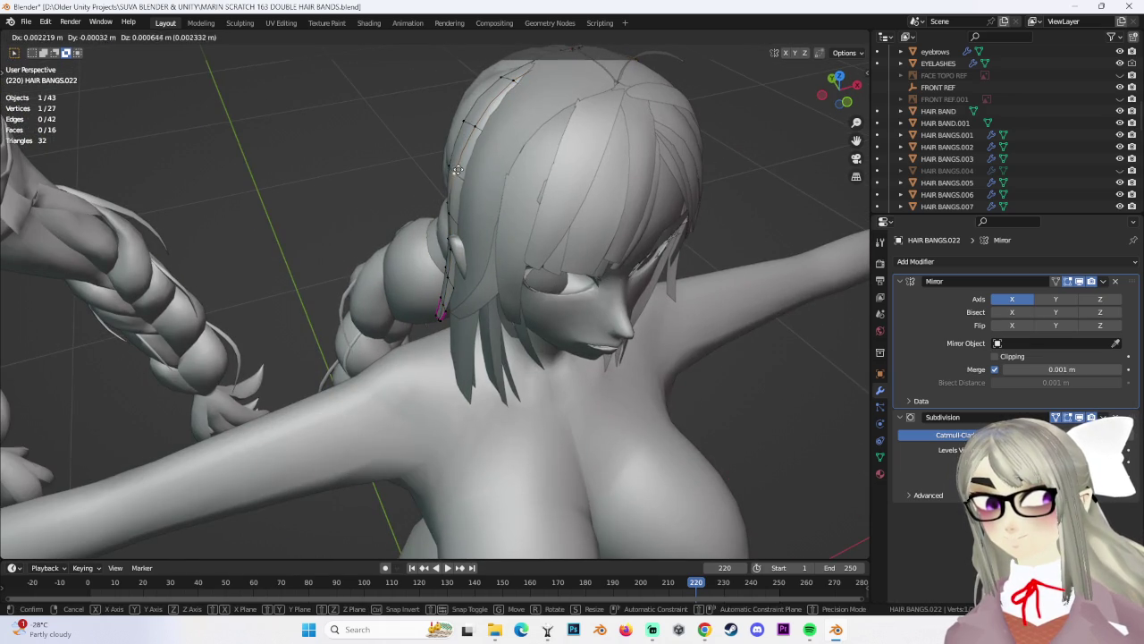
{"action": "left_click", "coordinate": [459, 170]}
Return HAIR BANGS.022 to Object Mode and zoom the view out
{"action": "mouse_move", "coordinate": [458, 169]}
{"action": "middle_mouse_down"}
{"action": "mouse_move", "coordinate": [651, 217]}
{"action": "mouse_move", "coordinate": [597, 213]}
{"action": "middle_mouse_up"}
{"action": "left_click", "coordinate": [57, 37]}
{"action": "left_click", "coordinate": [56, 43]}
{"action": "scroll", "coordinate": [1002, 158], "scroll_direction": "down", "scroll_amount": 5}
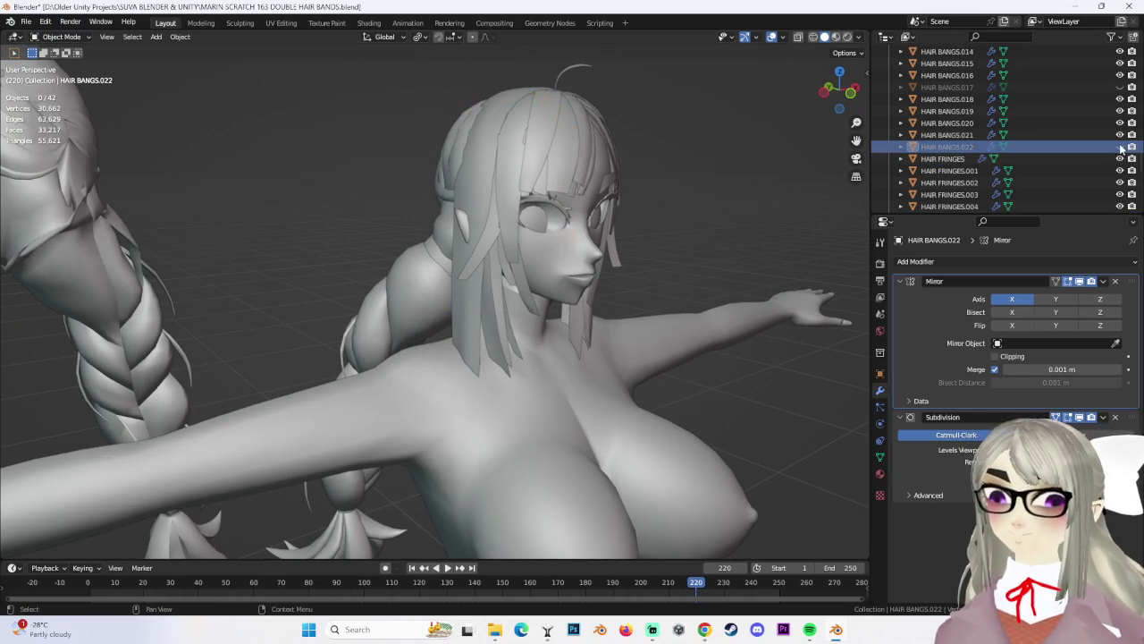
Select the HAIR FRINGES mesh and enter Edit Mode
{"action": "mouse_move", "coordinate": [638, 259]}
{"action": "middle_mouse_down"}
{"action": "mouse_move", "coordinate": [657, 250]}
{"action": "mouse_move", "coordinate": [600, 247]}
{"action": "mouse_move", "coordinate": [617, 250]}
{"action": "middle_mouse_up"}
{"action": "middle_click_drag", "start_coordinate": [648, 207], "coordinate": [990, 167]}
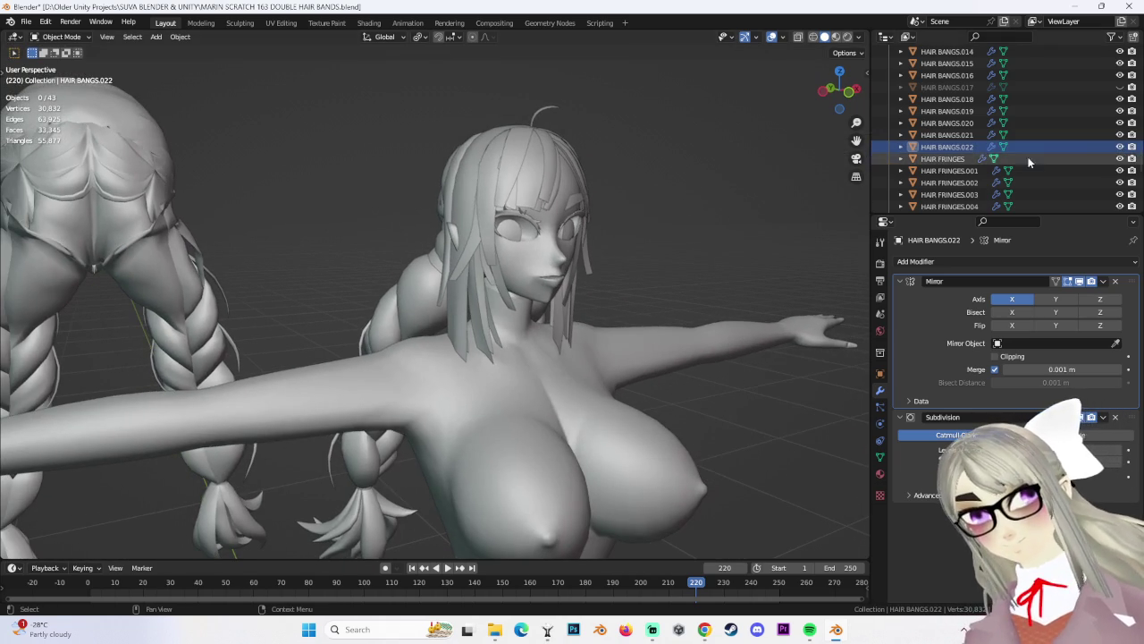
{"action": "mouse_move", "coordinate": [546, 216]}
{"action": "middle_mouse_down"}
{"action": "mouse_move", "coordinate": [597, 210]}
{"action": "mouse_move", "coordinate": [573, 284]}
{"action": "middle_mouse_up"}
{"action": "left_click", "coordinate": [485, 210]}
{"action": "mouse_move", "coordinate": [485, 210]}
{"action": "middle_mouse_down"}
{"action": "mouse_move", "coordinate": [561, 203]}
{"action": "mouse_move", "coordinate": [463, 232]}
{"action": "middle_mouse_up"}
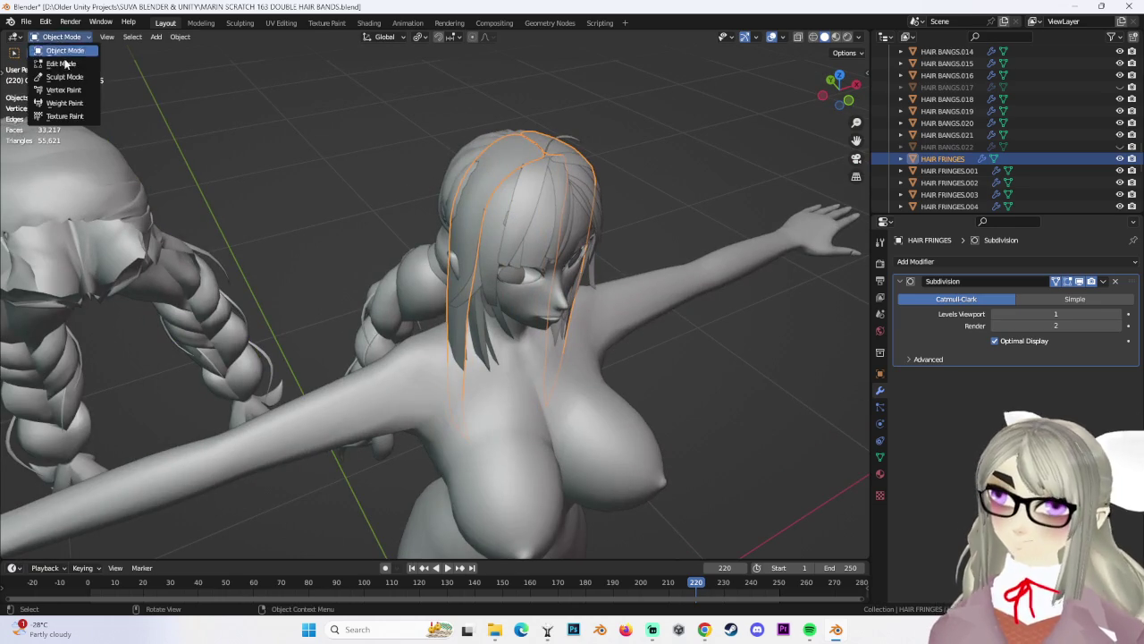
{"action": "left_click", "coordinate": [61, 64]}
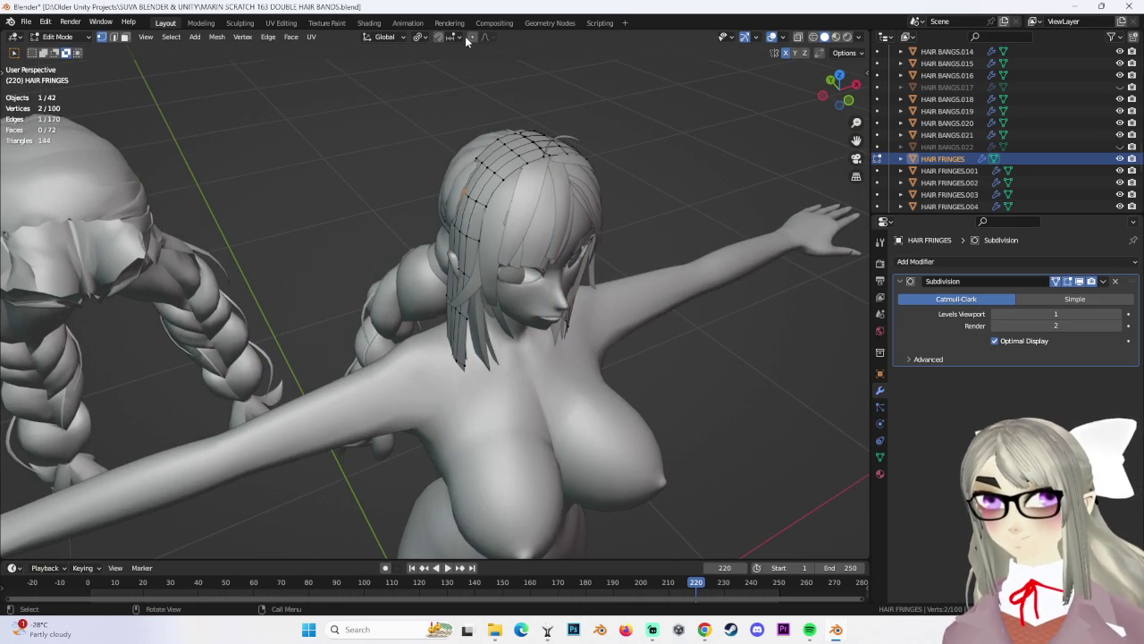
Make a proportional move of fringe vertices along X, then move one vertex along X
{"action": "key", "text": "g"}
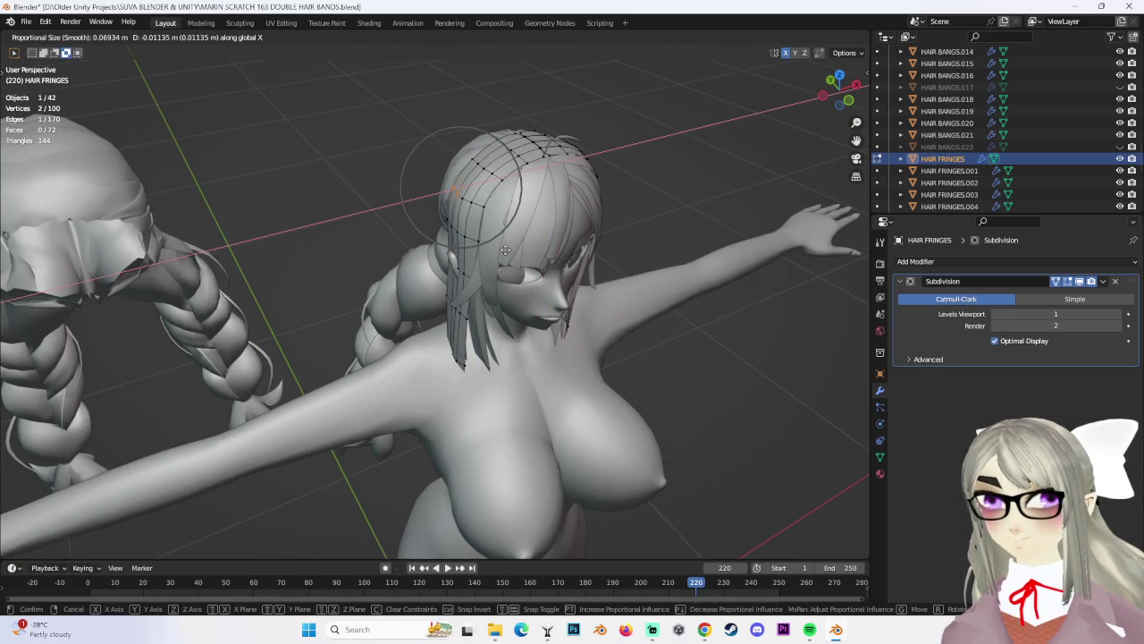
{"action": "left_click", "coordinate": [506, 250]}
{"action": "mouse_move", "coordinate": [505, 251]}
{"action": "middle_mouse_down"}
{"action": "mouse_move", "coordinate": [471, 152]}
{"action": "mouse_move", "coordinate": [557, 192]}
{"action": "middle_mouse_up"}
{"action": "left_click", "coordinate": [456, 201]}
{"action": "key", "text": "g"}
{"action": "key", "text": "x"}
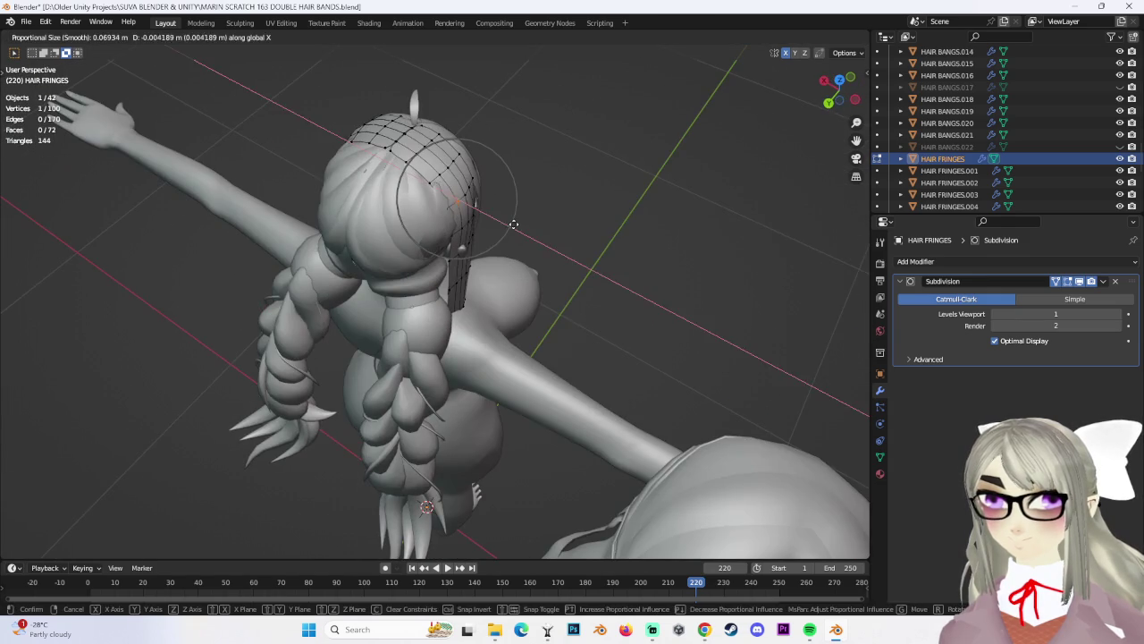
{"action": "left_click", "coordinate": [515, 223]}
Slide a fringe vertex along its edge and nudge it with soft falloff
{"action": "middle_click_drag", "start_coordinate": [514, 223], "coordinate": [450, 220]}
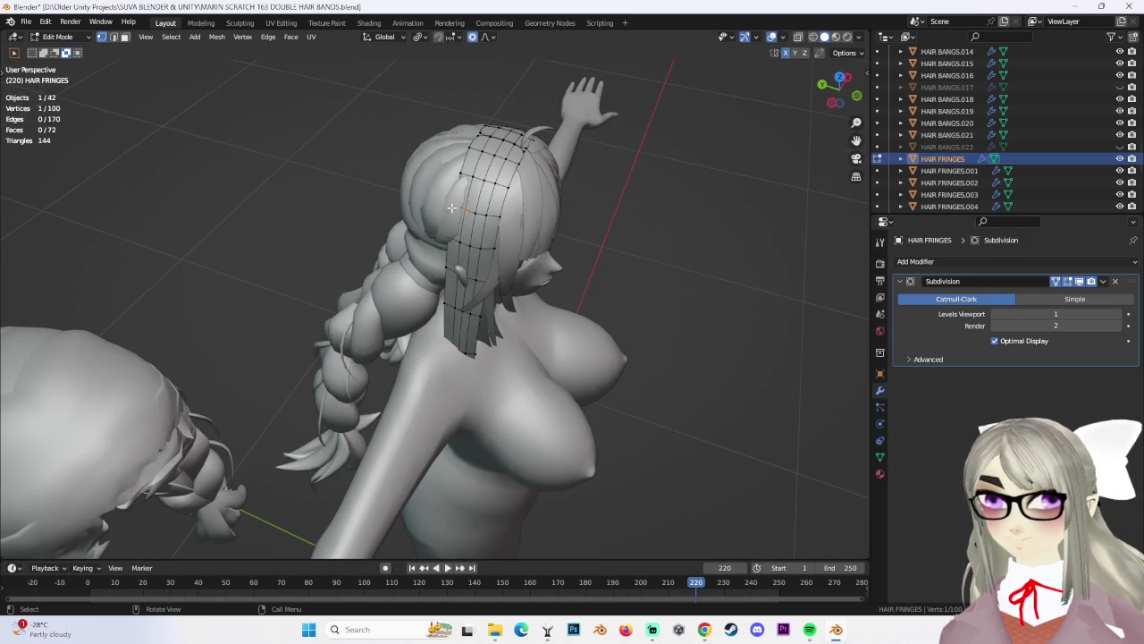
{"action": "key", "text": "g"}
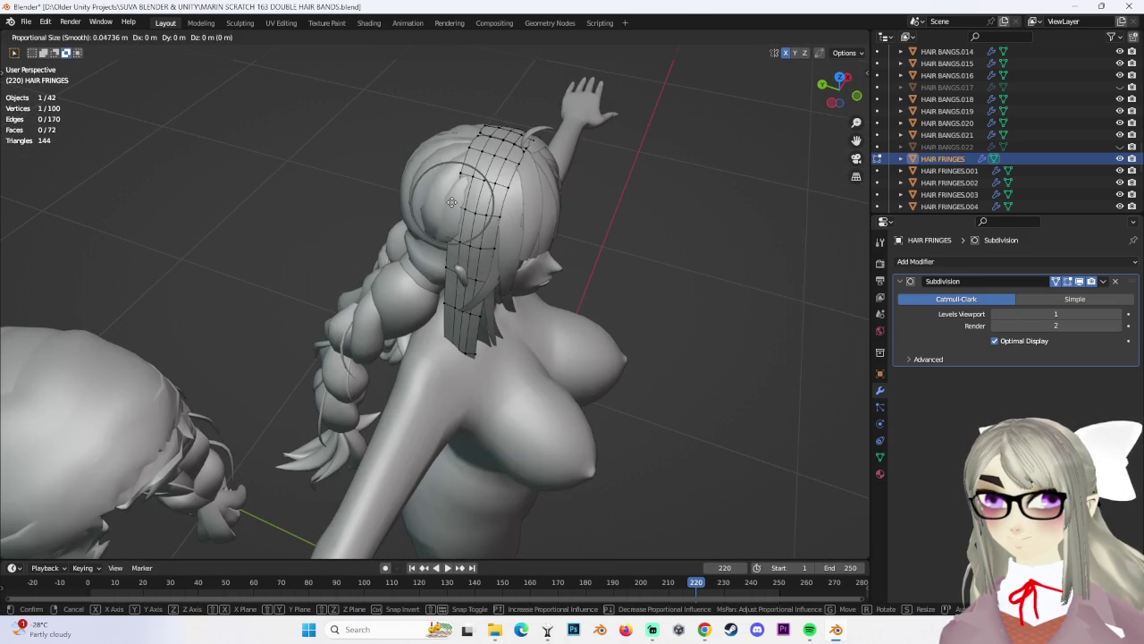
{"action": "key", "text": "g"}
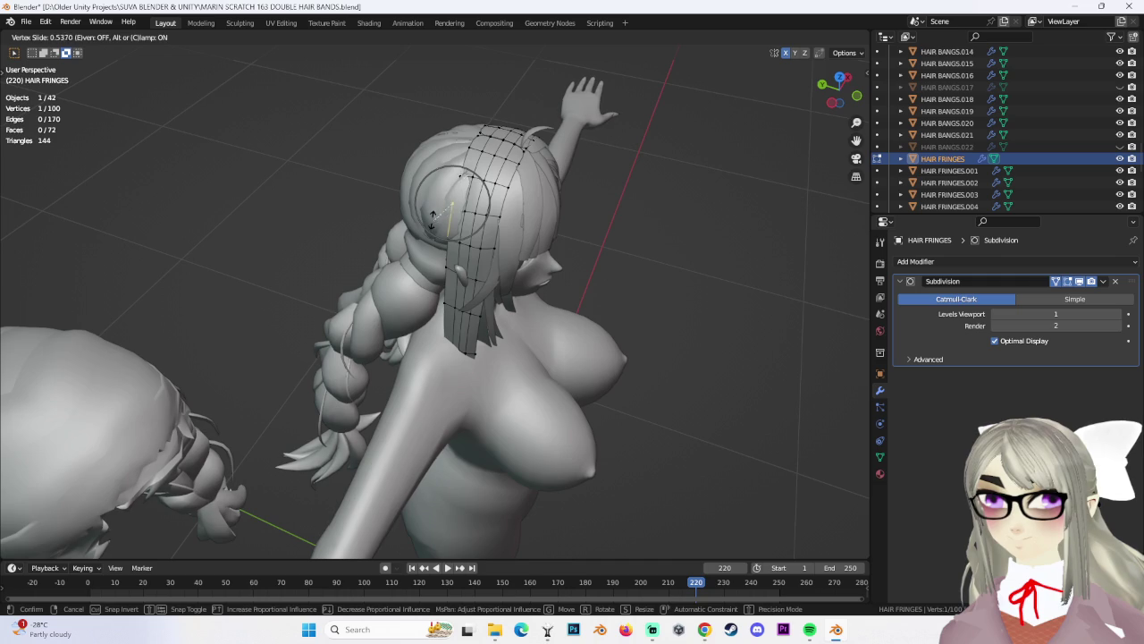
{"action": "left_click", "coordinate": [435, 217]}
{"action": "key", "text": "g"}
{"action": "mouse_move", "coordinate": [434, 217]}
{"action": "middle_mouse_down"}
{"action": "mouse_move", "coordinate": [451, 195]}
{"action": "mouse_move", "coordinate": [480, 235]}
{"action": "middle_mouse_up"}
{"action": "left_click", "coordinate": [447, 198]}
Nudge a fringe vertex at the back of the head and reposition a second vertex
{"action": "scroll", "coordinate": [479, 235], "scroll_direction": "up", "scroll_amount": 3}
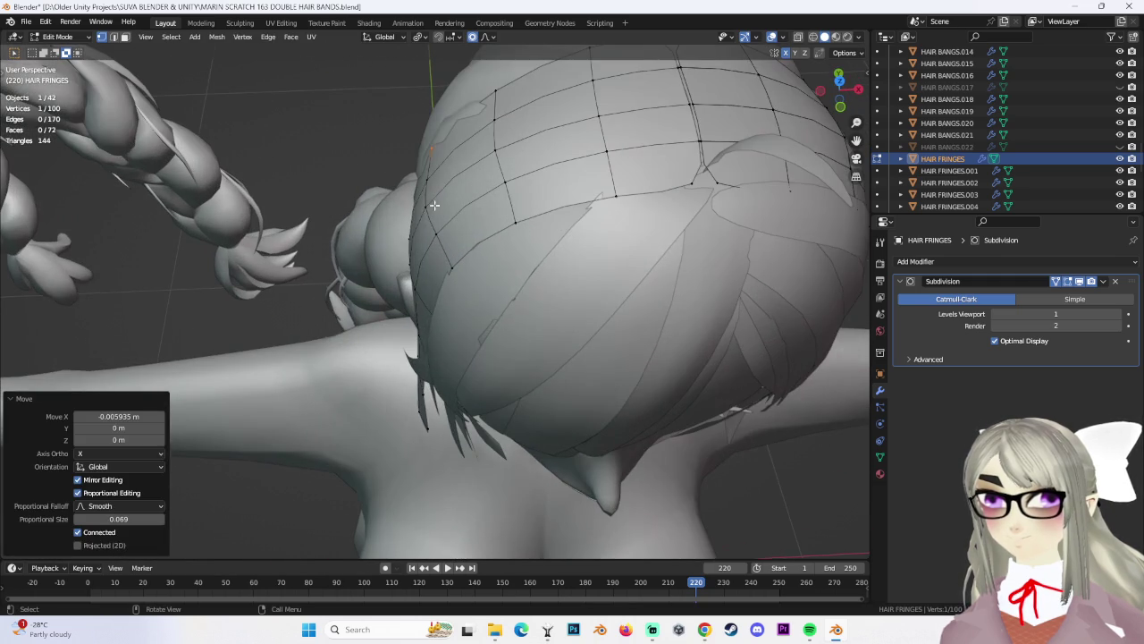
{"action": "key", "text": "g"}
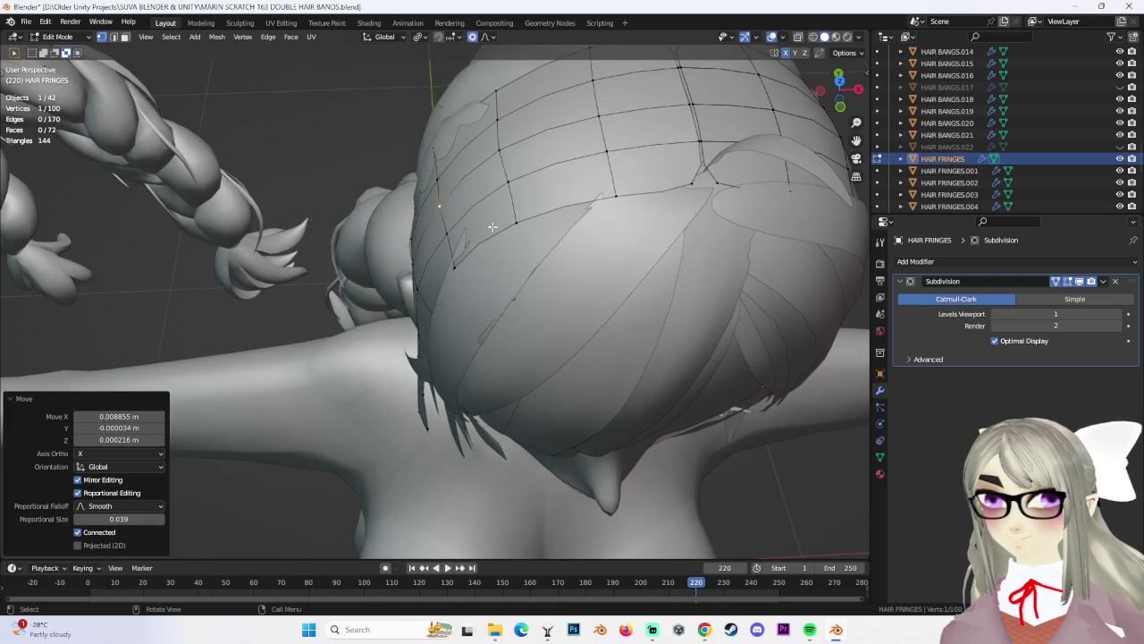
{"action": "left_click", "coordinate": [491, 227]}
{"action": "scroll", "coordinate": [492, 227], "scroll_direction": "down", "scroll_amount": 3}
{"action": "left_click", "coordinate": [446, 279], "text": "shift"}
{"action": "key", "text": "g"}
{"action": "left_click", "coordinate": [460, 286]}
Move a third fringe vertex, then a vertex behind the head with soft falloff
{"action": "left_click", "coordinate": [461, 286], "text": "shift"}
{"action": "mouse_move", "coordinate": [460, 286]}
{"action": "middle_mouse_down"}
{"action": "mouse_move", "coordinate": [483, 214]}
{"action": "mouse_move", "coordinate": [602, 221]}
{"action": "middle_mouse_up"}
{"action": "key", "text": "g"}
{"action": "left_click", "coordinate": [482, 210]}
{"action": "scroll", "coordinate": [482, 208], "scroll_direction": "up", "scroll_amount": 2}
{"action": "left_click", "coordinate": [572, 224]}
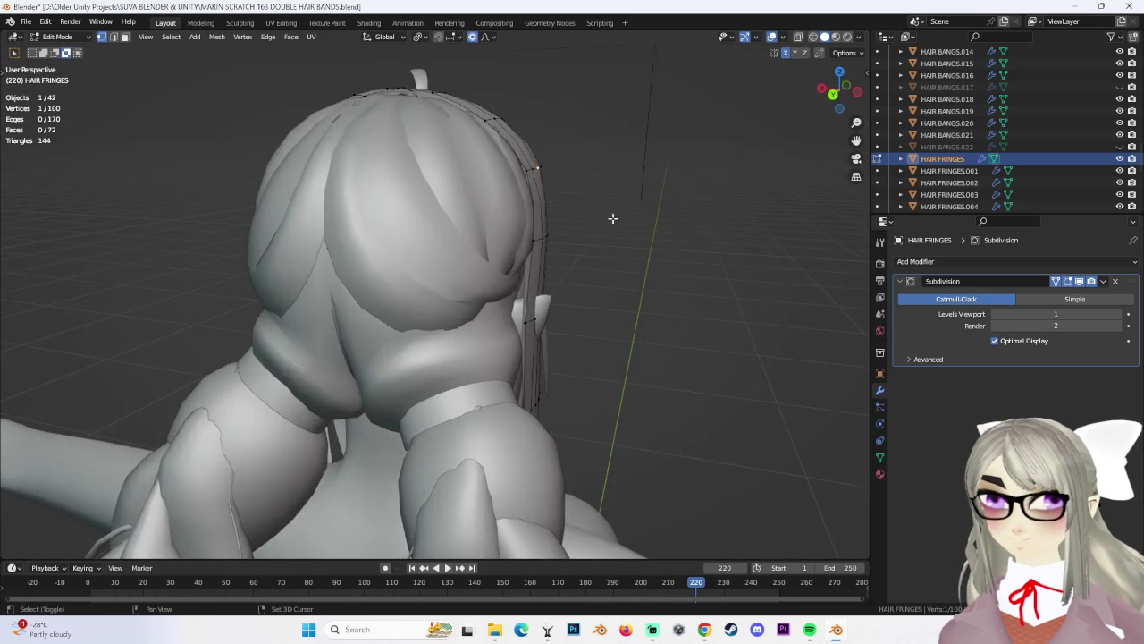
{"action": "scroll", "coordinate": [602, 221], "scroll_direction": "up", "scroll_amount": 2}
{"action": "key", "text": "g"}
{"action": "left_click", "coordinate": [572, 235]}
Adjust that vertex further and shift it and a top-of-head vertex along X
{"action": "key", "text": "g"}
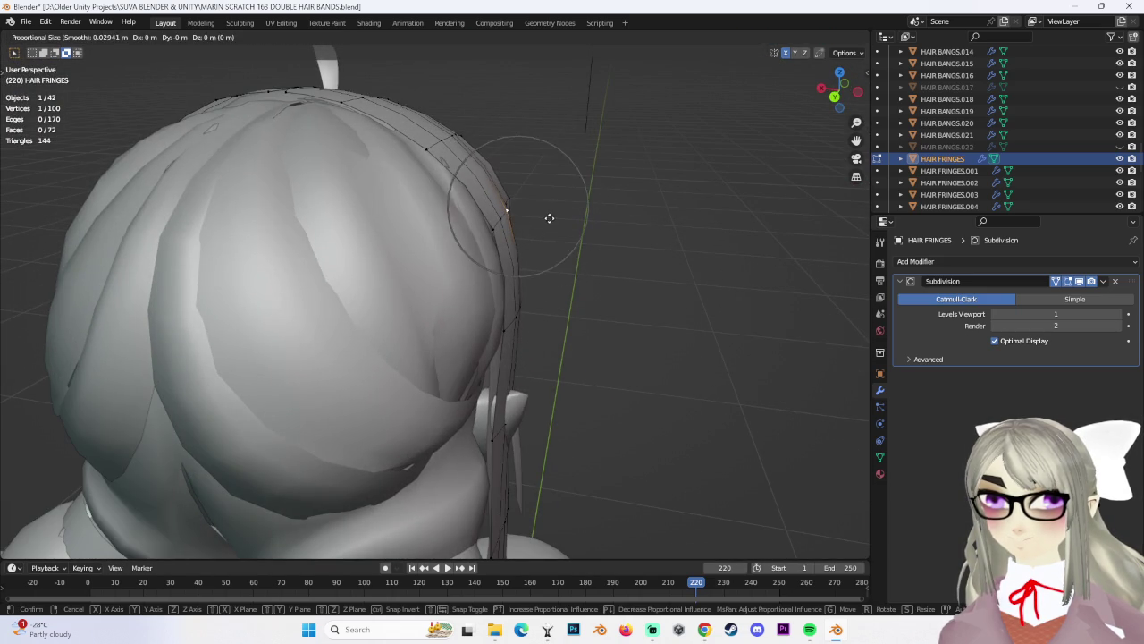
{"action": "left_click", "coordinate": [532, 221]}
{"action": "key", "text": "g"}
{"action": "key", "text": "x"}
{"action": "left_click", "coordinate": [510, 319]}
{"action": "mouse_move", "coordinate": [510, 318]}
{"action": "middle_mouse_down"}
{"action": "mouse_move", "coordinate": [446, 283]}
{"action": "mouse_move", "coordinate": [402, 143]}
{"action": "mouse_move", "coordinate": [567, 191]}
{"action": "mouse_move", "coordinate": [654, 309]}
{"action": "mouse_move", "coordinate": [501, 268]}
{"action": "middle_mouse_up"}
{"action": "key", "text": "g"}
{"action": "key", "text": "x"}
{"action": "left_click", "coordinate": [405, 133]}
{"action": "key", "text": "g"}
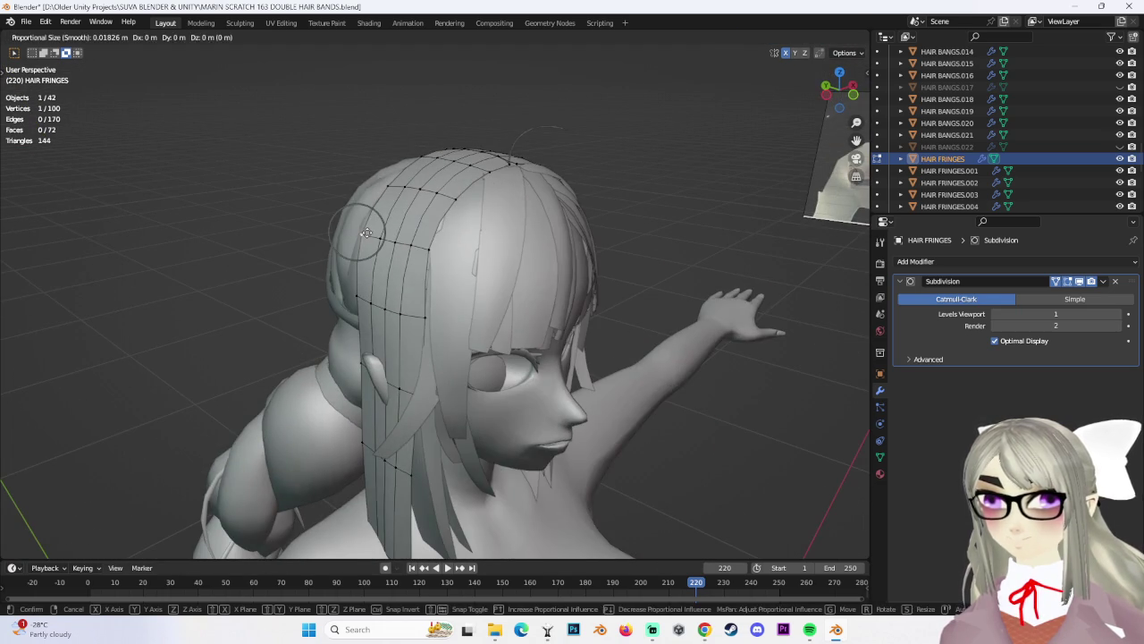
{"action": "key", "text": "Escape"}
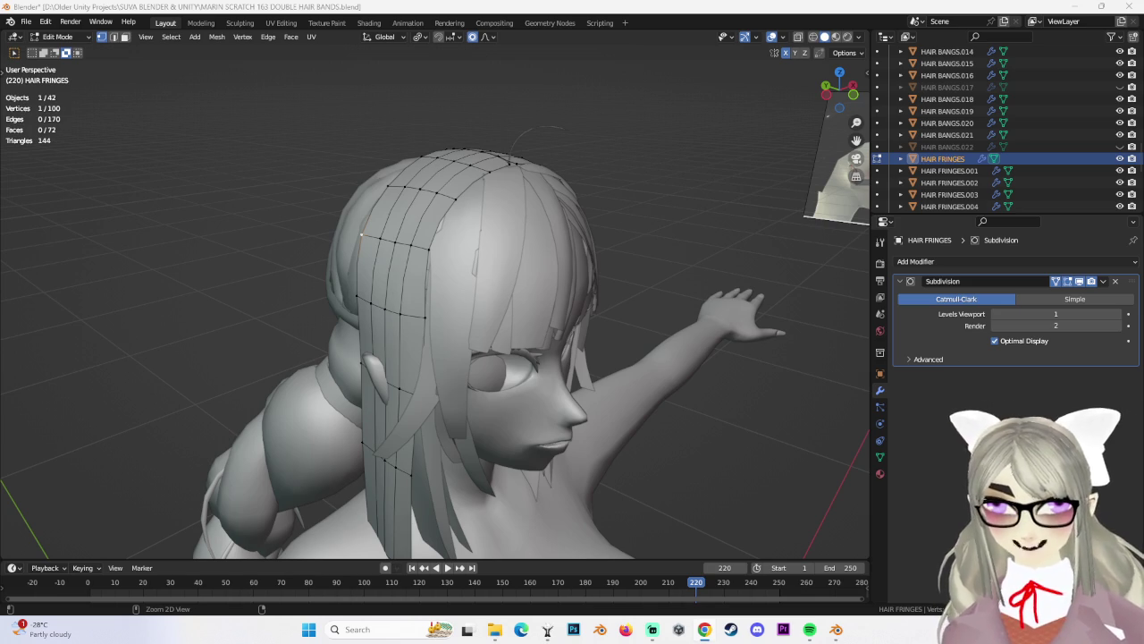
Nudge front crown vertices, finishing with a small move of about -0.0015 m along Z
{"action": "mouse_move", "coordinate": [744, 393]}
{"action": "middle_mouse_down"}
{"action": "mouse_move", "coordinate": [646, 268]}
{"action": "mouse_move", "coordinate": [564, 281]}
{"action": "middle_mouse_up"}
{"action": "mouse_move", "coordinate": [370, 257]}
{"action": "middle_mouse_down"}
{"action": "mouse_move", "coordinate": [384, 225]}
{"action": "mouse_move", "coordinate": [460, 196]}
{"action": "mouse_move", "coordinate": [458, 180]}
{"action": "mouse_move", "coordinate": [507, 177]}
{"action": "mouse_move", "coordinate": [451, 174]}
{"action": "mouse_move", "coordinate": [439, 176]}
{"action": "mouse_move", "coordinate": [623, 266]}
{"action": "mouse_move", "coordinate": [743, 263]}
{"action": "mouse_move", "coordinate": [699, 239]}
{"action": "middle_mouse_up"}
{"action": "key", "text": "g"}
{"action": "left_click", "coordinate": [384, 226]}
{"action": "key", "text": "g"}
{"action": "left_click", "coordinate": [473, 170]}
{"action": "key", "text": "g"}
{"action": "key", "text": "z"}
{"action": "left_click", "coordinate": [439, 177]}
Leave Edit Mode and review the character from front and three-quarter views
{"action": "key", "text": "Tab"}
{"action": "mouse_move", "coordinate": [562, 259]}
{"action": "middle_mouse_down"}
{"action": "mouse_move", "coordinate": [694, 302]}
{"action": "mouse_move", "coordinate": [530, 288]}
{"action": "mouse_move", "coordinate": [623, 324]}
{"action": "mouse_move", "coordinate": [592, 307]}
{"action": "middle_mouse_up"}
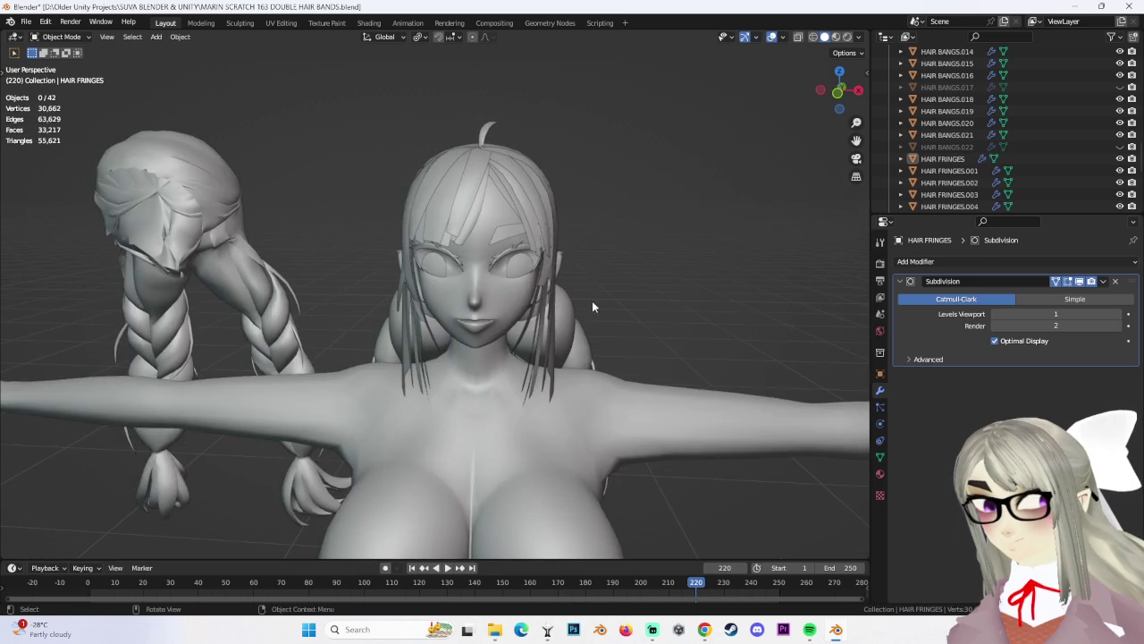
{"action": "key", "text": "KP_1"}
{"action": "mouse_move", "coordinate": [666, 229]}
{"action": "middle_mouse_down"}
{"action": "mouse_move", "coordinate": [572, 273]}
{"action": "mouse_move", "coordinate": [638, 278]}
{"action": "middle_mouse_up"}
Unhide HAIR BANGS.022 in the Outliner and select it on the model
{"action": "middle_click_drag", "start_coordinate": [611, 207], "coordinate": [466, 240]}
{"action": "left_click", "coordinate": [1120, 146]}
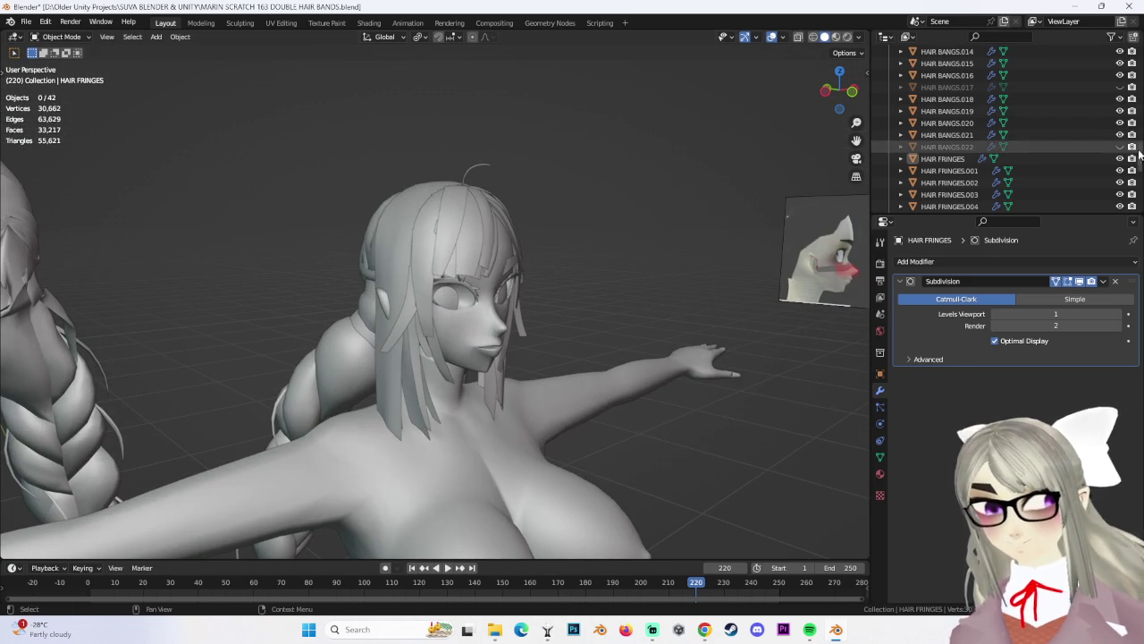
{"action": "mouse_move", "coordinate": [608, 268]}
{"action": "middle_mouse_down"}
{"action": "mouse_move", "coordinate": [537, 277]}
{"action": "mouse_move", "coordinate": [596, 324]}
{"action": "mouse_move", "coordinate": [653, 318]}
{"action": "middle_mouse_up"}
{"action": "left_click", "coordinate": [529, 274]}
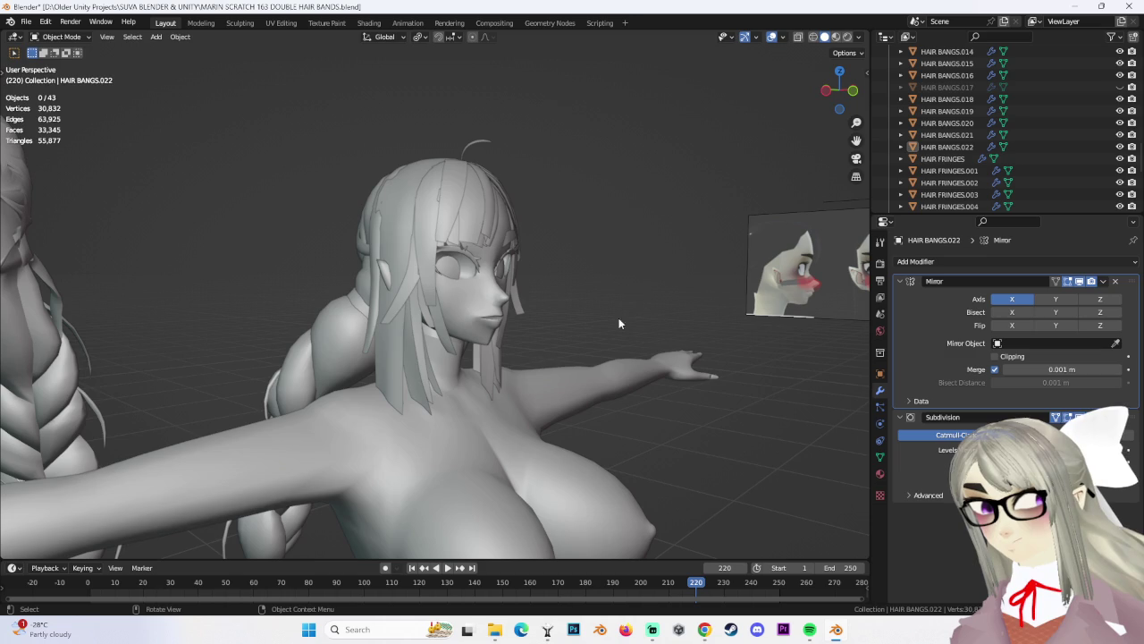
{"action": "left_click", "coordinate": [378, 295]}
{"action": "left_click", "coordinate": [374, 287]}
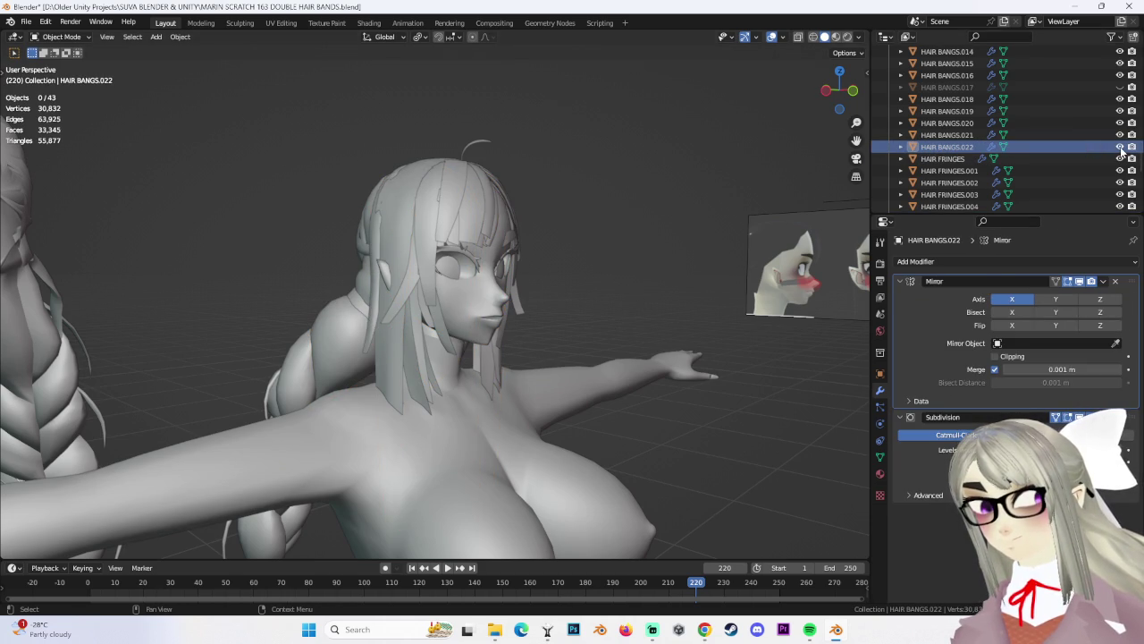
Toggle HAIR BANGS.022 off and on to compare, then select HAIR BANGS.010
{"action": "middle_click_drag", "start_coordinate": [761, 263], "coordinate": [640, 315]}
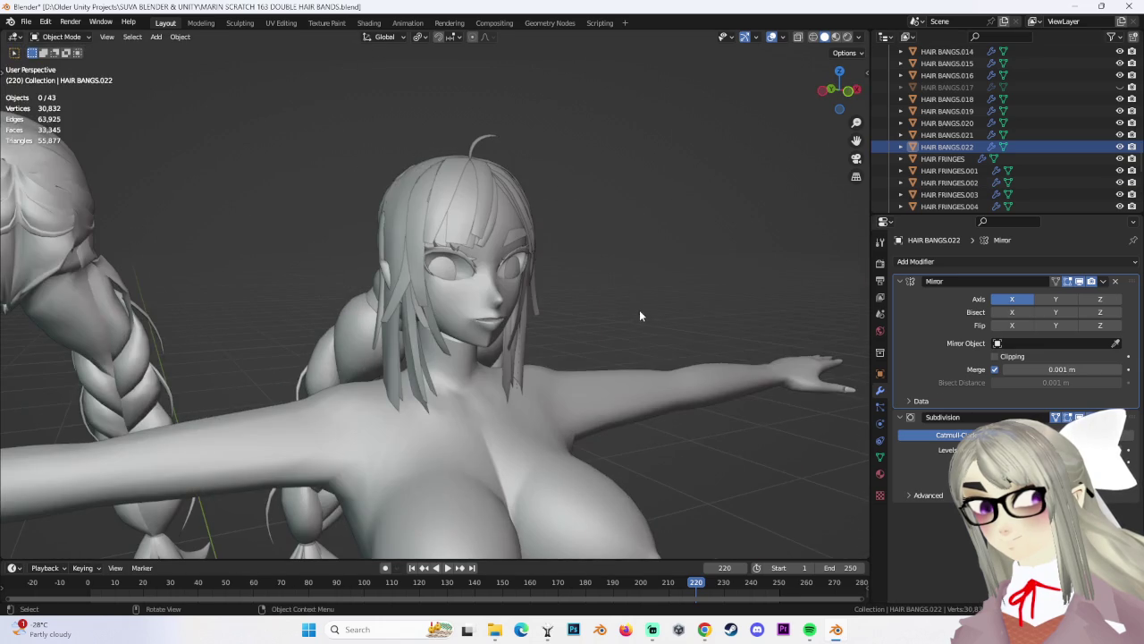
{"action": "scroll", "coordinate": [648, 317], "scroll_direction": "up", "scroll_amount": 4}
{"action": "left_click", "coordinate": [1120, 147]}
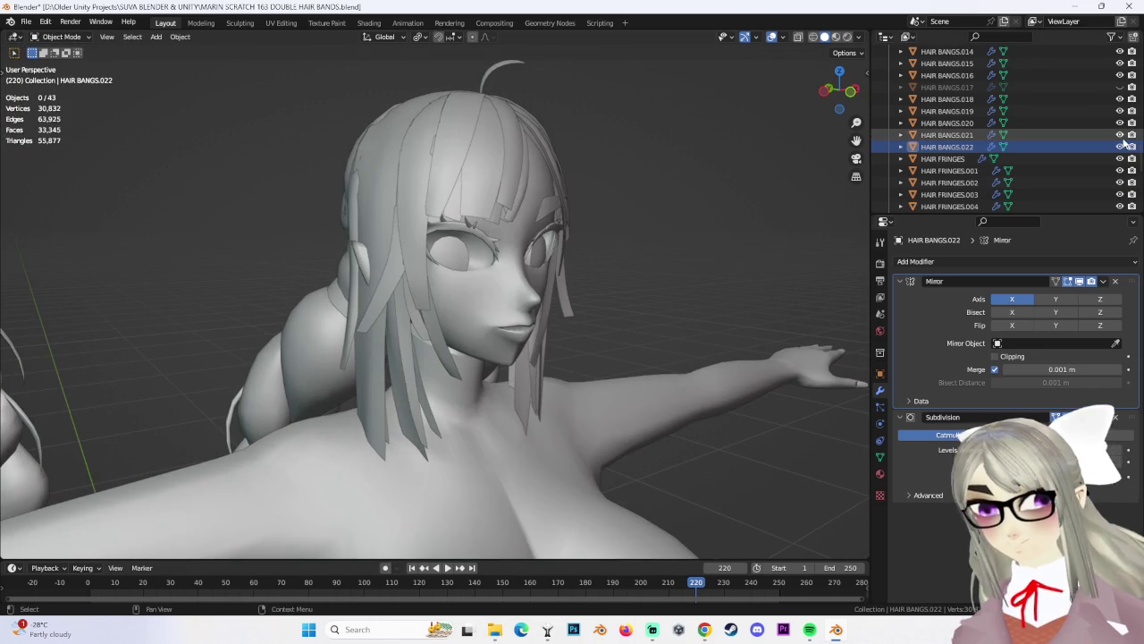
{"action": "left_click", "coordinate": [1121, 146]}
{"action": "middle_click_drag", "start_coordinate": [554, 266], "coordinate": [240, 365]}
{"action": "left_click", "coordinate": [415, 299]}
{"action": "mouse_move", "coordinate": [415, 299]}
{"action": "middle_mouse_down"}
{"action": "mouse_move", "coordinate": [456, 285]}
{"action": "mouse_move", "coordinate": [562, 320]}
{"action": "mouse_move", "coordinate": [532, 326]}
{"action": "middle_mouse_up"}
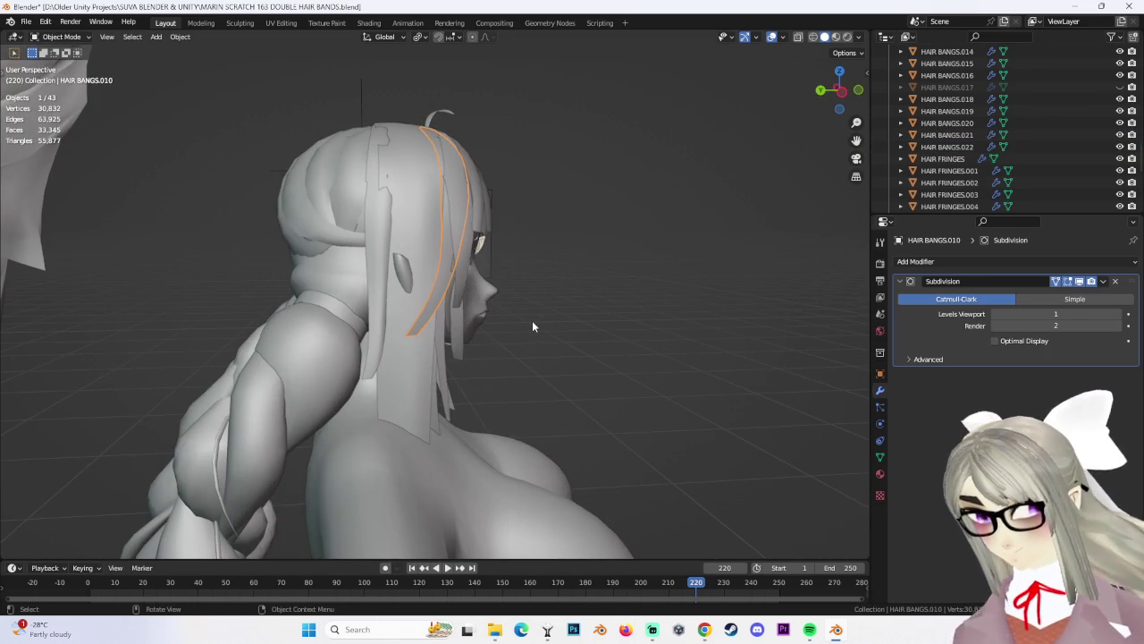
Save the file as MARIN SCRATCH 164 DOUBLE HAIR BANDS.blend
{"action": "left_click", "coordinate": [25, 22]}
{"action": "left_click", "coordinate": [49, 114]}
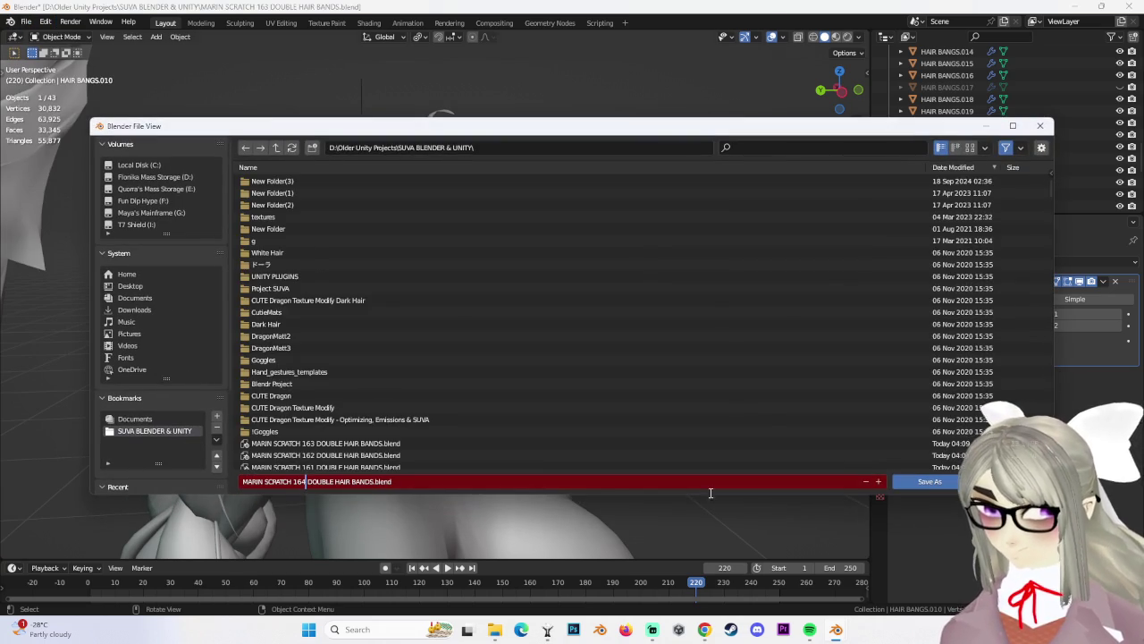
{"action": "key", "text": "Return"}
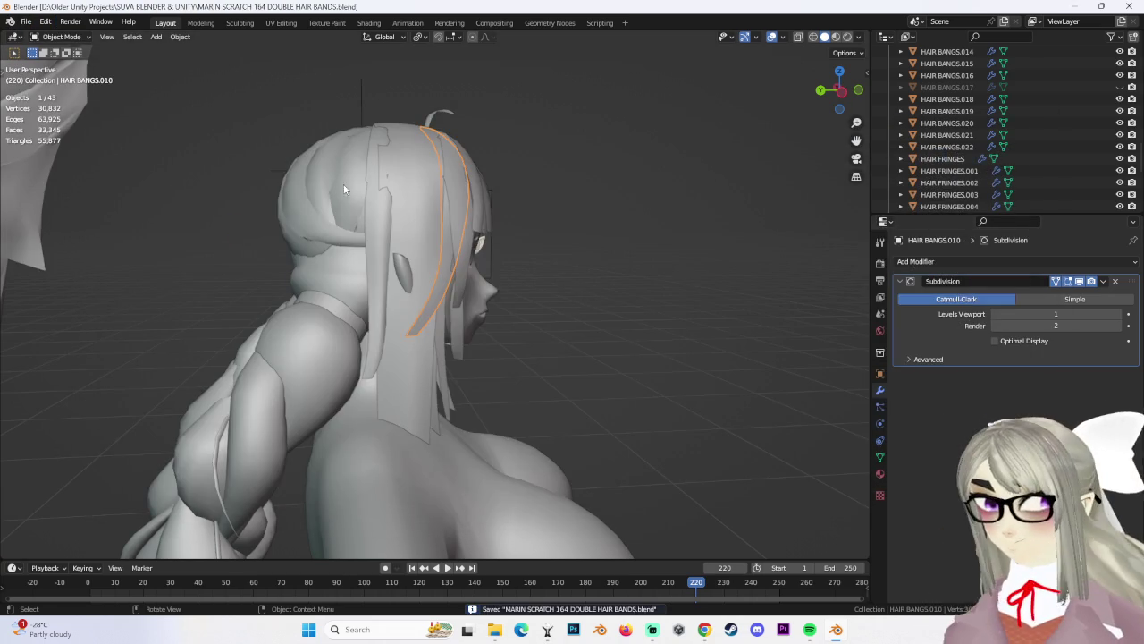
{"action": "scroll", "coordinate": [367, 222], "scroll_direction": "up", "scroll_amount": 5}
{"action": "left_click", "coordinate": [396, 255]}
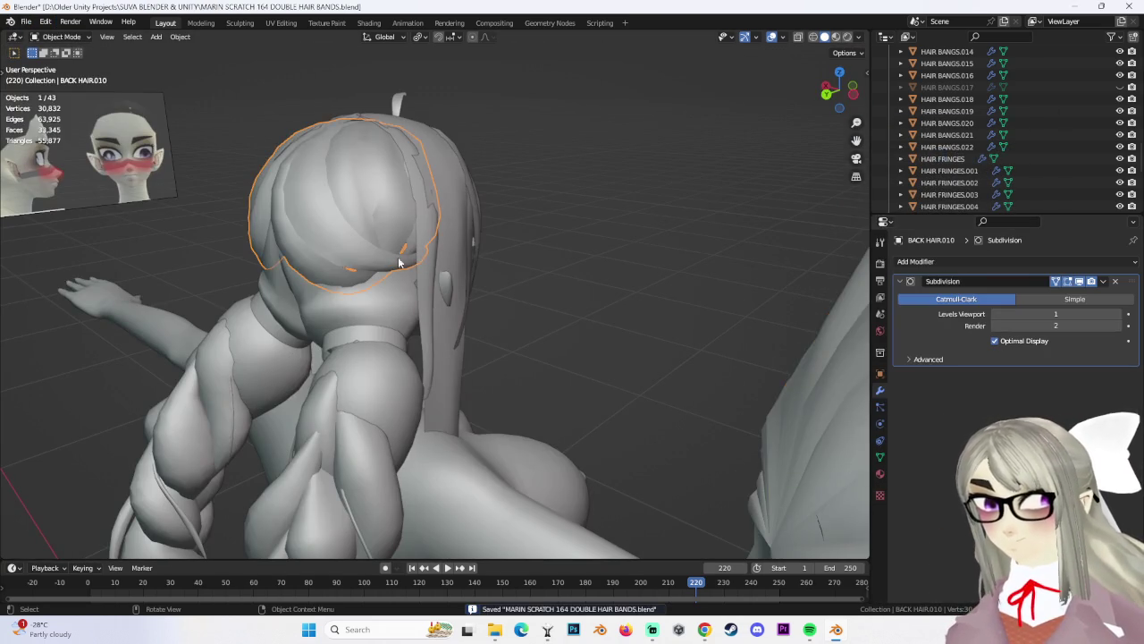
Put BACK HAIR.010 into Edit Mode and softly move vertices at the back of the head
{"action": "middle_click_drag", "start_coordinate": [392, 256], "coordinate": [317, 94]}
{"action": "left_click", "coordinate": [72, 36]}
{"action": "left_click", "coordinate": [59, 67]}
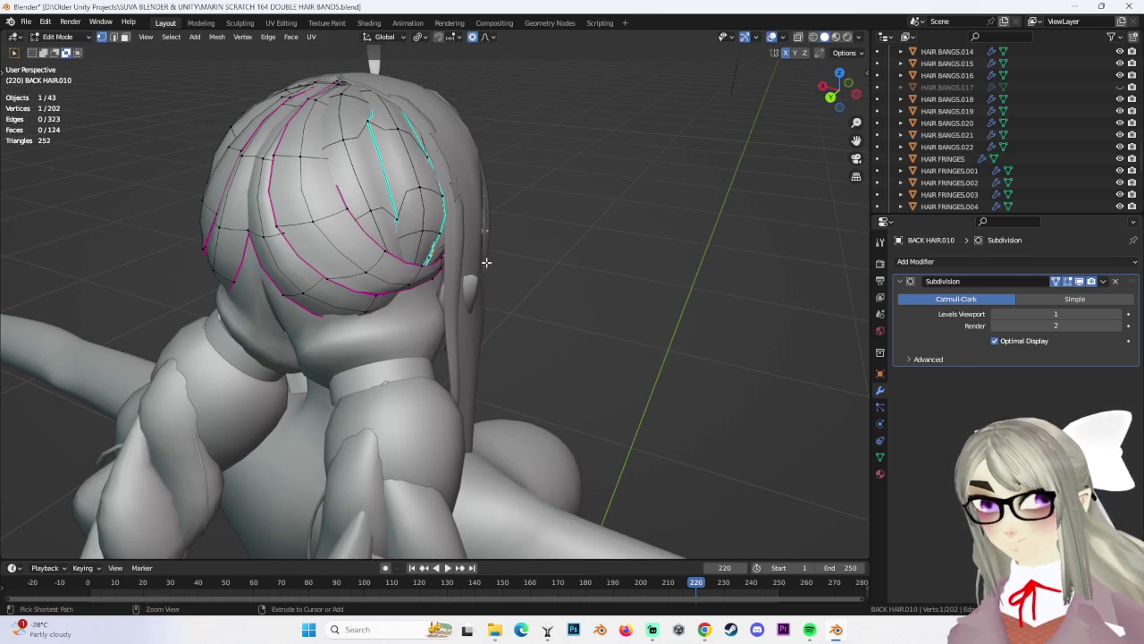
{"action": "key", "text": "g"}
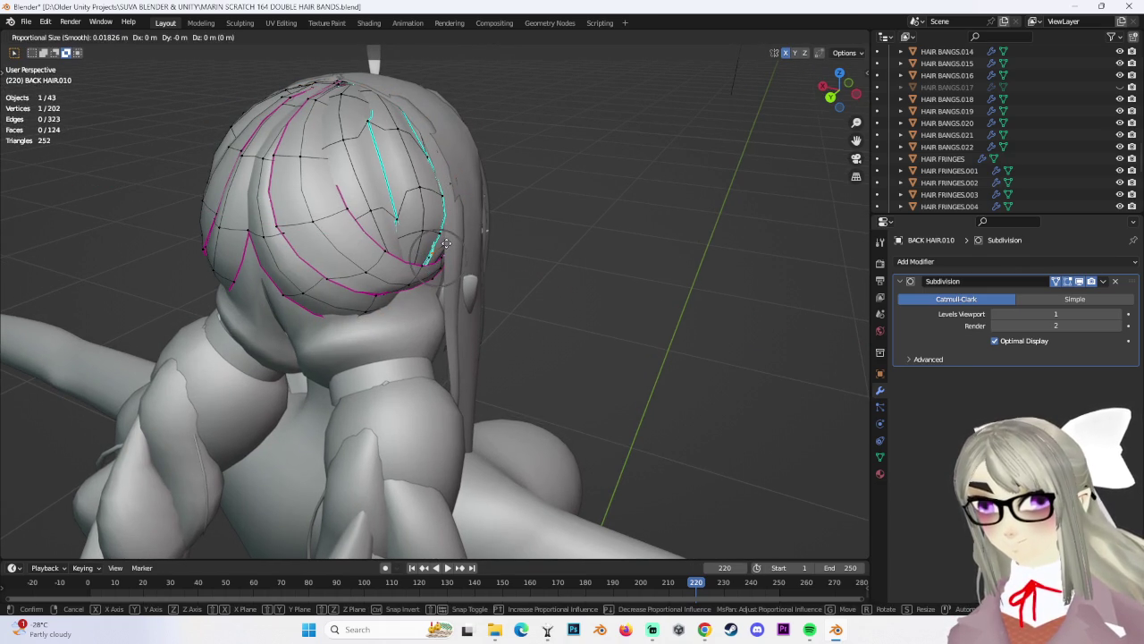
{"action": "left_click", "coordinate": [457, 243]}
{"action": "middle_click_drag", "start_coordinate": [457, 243], "coordinate": [394, 237]}
{"action": "key", "text": "g"}
{"action": "left_click", "coordinate": [400, 233]}
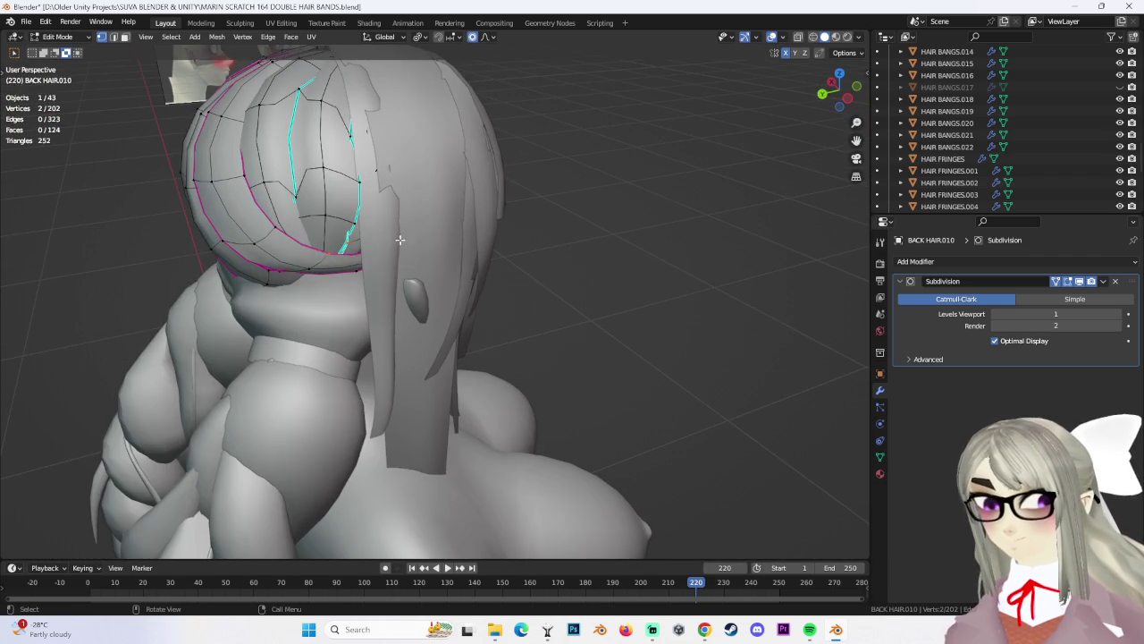
{"action": "key", "text": "g"}
{"action": "left_click", "coordinate": [370, 234]}
{"action": "mouse_move", "coordinate": [371, 235]}
{"action": "middle_mouse_down"}
{"action": "mouse_move", "coordinate": [491, 247]}
{"action": "mouse_move", "coordinate": [420, 215]}
{"action": "mouse_move", "coordinate": [479, 250]}
{"action": "mouse_move", "coordinate": [524, 256]}
{"action": "mouse_move", "coordinate": [457, 254]}
{"action": "mouse_move", "coordinate": [578, 250]}
{"action": "mouse_move", "coordinate": [537, 245]}
{"action": "mouse_move", "coordinate": [509, 257]}
{"action": "middle_mouse_up"}
Nudge back-hair vertices sideways along X, then vertically along Z
{"action": "key", "text": "g"}
{"action": "key", "text": "x"}
{"action": "left_click", "coordinate": [493, 245]}
{"action": "key", "text": "g"}
{"action": "key", "text": "z"}
{"action": "left_click", "coordinate": [420, 215]}
Move more back-hair vertices along Z and X, then clear the selection
{"action": "key", "text": "g"}
{"action": "key", "text": "z"}
{"action": "left_click", "coordinate": [465, 241]}
{"action": "key", "text": "g"}
{"action": "key", "text": "x"}
{"action": "left_click", "coordinate": [524, 255]}
{"action": "left_click", "coordinate": [578, 250]}
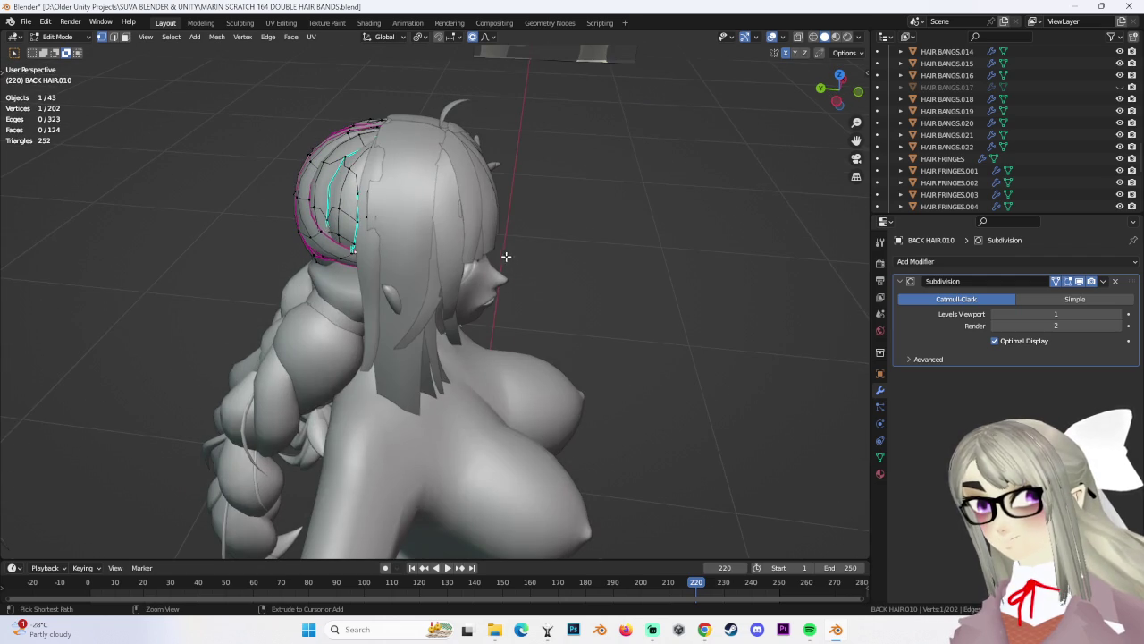
{"action": "mouse_move", "coordinate": [385, 269]}
{"action": "middle_mouse_down"}
{"action": "mouse_move", "coordinate": [592, 235]}
{"action": "mouse_move", "coordinate": [396, 251]}
{"action": "mouse_move", "coordinate": [577, 240]}
{"action": "mouse_move", "coordinate": [582, 293]}
{"action": "mouse_move", "coordinate": [607, 278]}
{"action": "middle_mouse_up"}
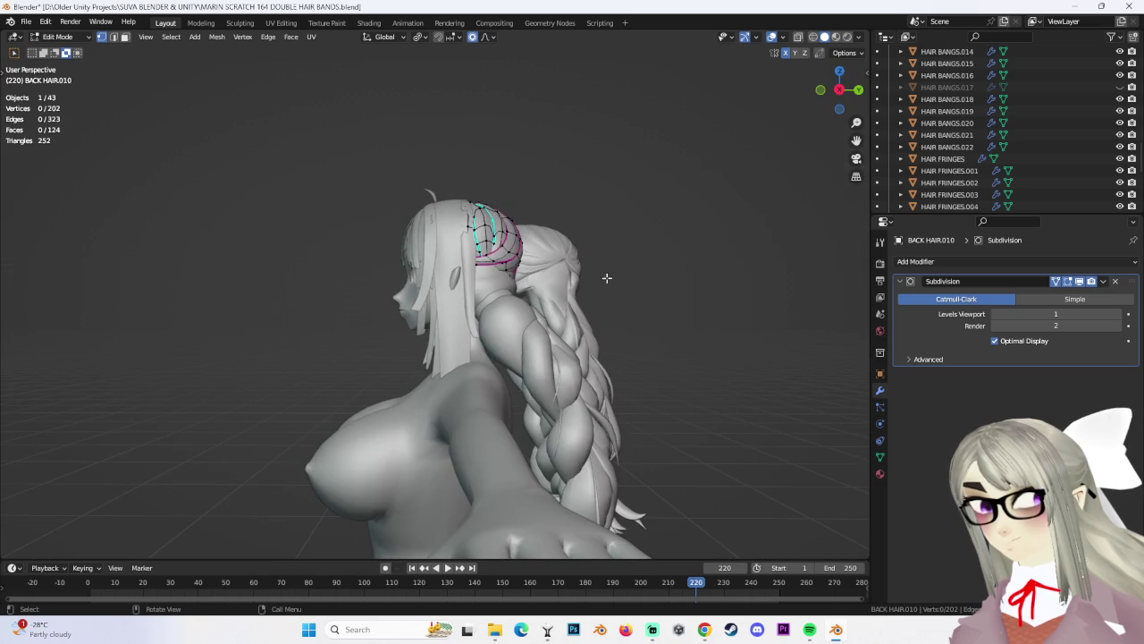
Return to Object Mode and inspect the braids from the front, back and profile
{"action": "left_click", "coordinate": [81, 43]}
{"action": "left_click", "coordinate": [67, 34]}
{"action": "mouse_move", "coordinate": [436, 210]}
{"action": "middle_mouse_down"}
{"action": "mouse_move", "coordinate": [627, 225]}
{"action": "mouse_move", "coordinate": [571, 300]}
{"action": "middle_mouse_up"}
{"action": "mouse_move", "coordinate": [537, 340]}
{"action": "middle_mouse_down"}
{"action": "mouse_move", "coordinate": [332, 308]}
{"action": "mouse_move", "coordinate": [629, 327]}
{"action": "mouse_move", "coordinate": [471, 332]}
{"action": "mouse_move", "coordinate": [390, 315]}
{"action": "mouse_move", "coordinate": [524, 331]}
{"action": "mouse_move", "coordinate": [604, 311]}
{"action": "mouse_move", "coordinate": [569, 353]}
{"action": "mouse_move", "coordinate": [421, 350]}
{"action": "middle_mouse_up"}
{"action": "mouse_move", "coordinate": [581, 321]}
{"action": "middle_mouse_down"}
{"action": "mouse_move", "coordinate": [565, 321]}
{"action": "mouse_move", "coordinate": [619, 295]}
{"action": "mouse_move", "coordinate": [606, 305]}
{"action": "middle_mouse_up"}
Select HAIR BANGS.022 and toggle its visibility off and on to compare
{"action": "left_click", "coordinate": [499, 280]}
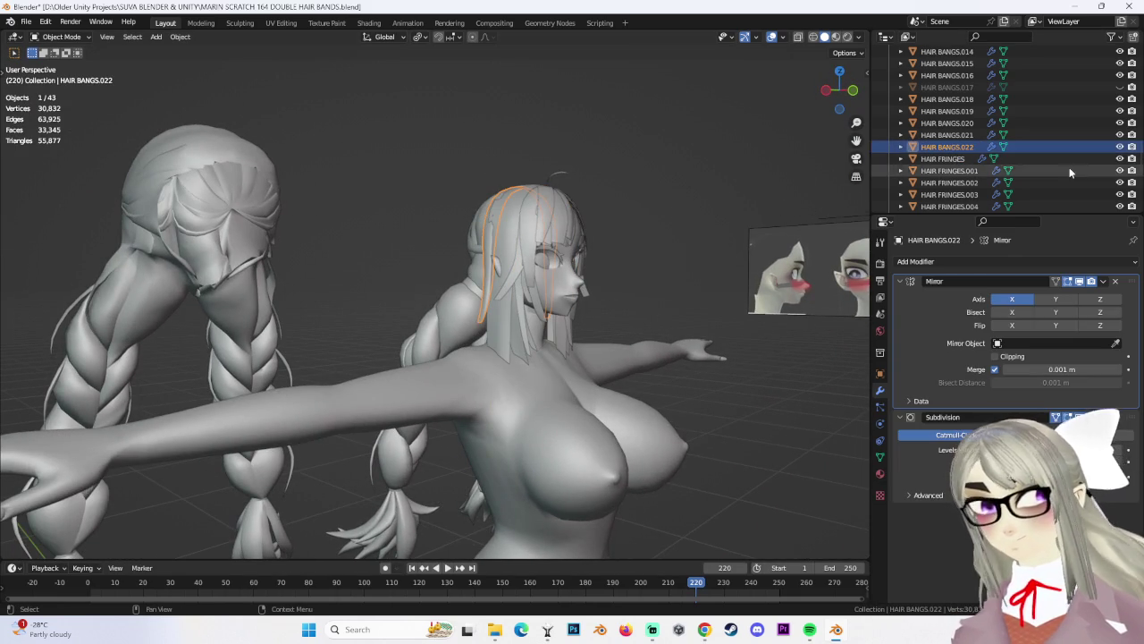
{"action": "left_click", "coordinate": [1119, 146]}
{"action": "left_click", "coordinate": [1119, 145]}
{"action": "mouse_move", "coordinate": [822, 197]}
{"action": "middle_mouse_down"}
{"action": "mouse_move", "coordinate": [633, 272]}
{"action": "mouse_move", "coordinate": [605, 267]}
{"action": "mouse_move", "coordinate": [680, 265]}
{"action": "middle_mouse_up"}
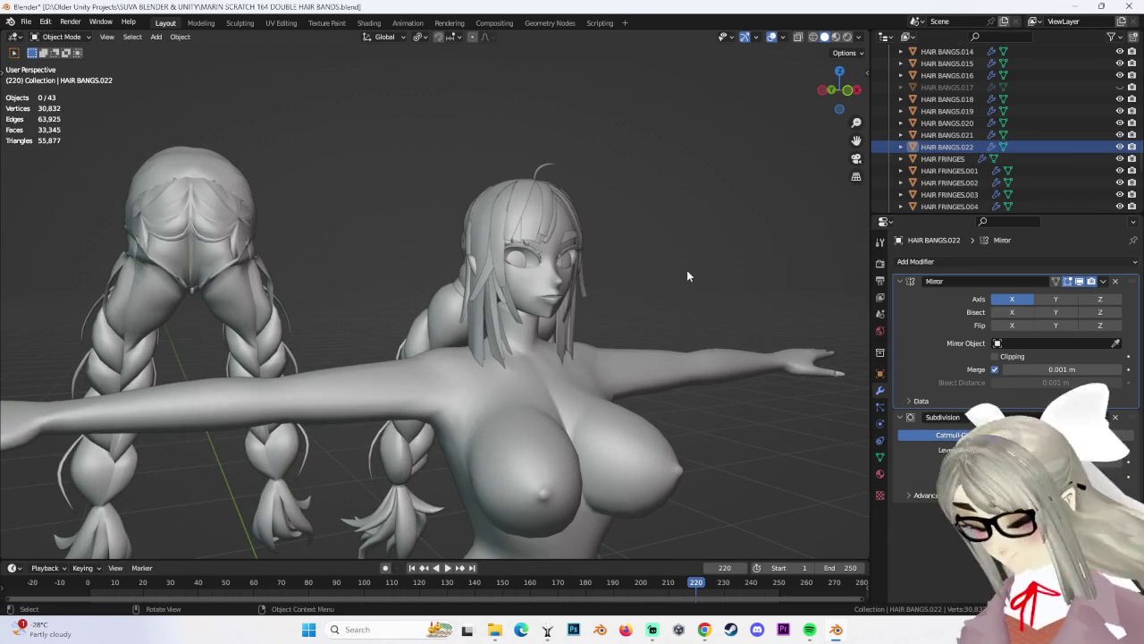
{"action": "mouse_move", "coordinate": [573, 301]}
{"action": "middle_mouse_down"}
{"action": "mouse_move", "coordinate": [588, 312]}
{"action": "mouse_move", "coordinate": [515, 295]}
{"action": "mouse_move", "coordinate": [467, 226]}
{"action": "middle_mouse_up"}
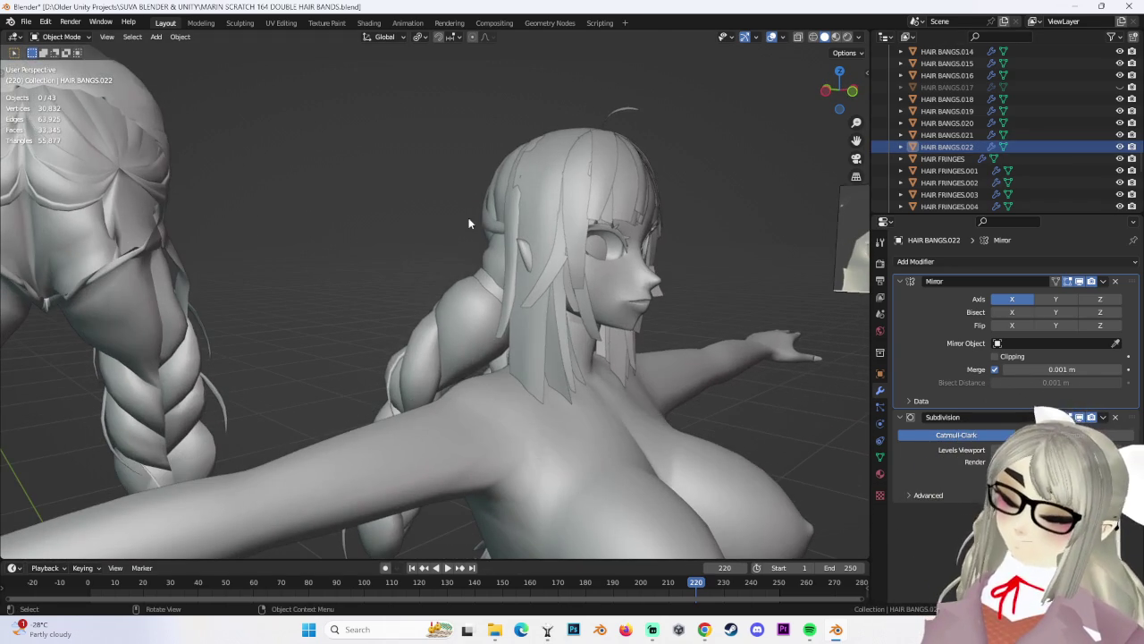
Select the HAIR BANGS.010 side strand
{"action": "left_click", "coordinate": [521, 250]}
{"action": "middle_click_drag", "start_coordinate": [521, 250], "coordinate": [518, 279]}
{"action": "left_click", "coordinate": [536, 275]}
{"action": "left_click", "coordinate": [582, 270]}
{"action": "left_click", "coordinate": [546, 230], "text": "shift"}
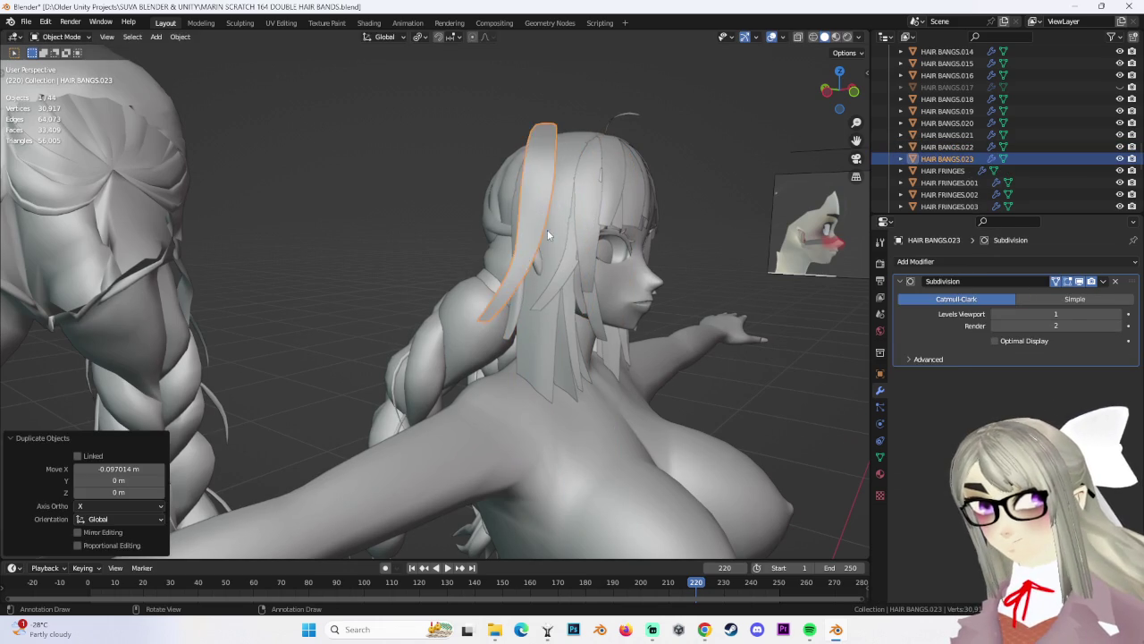
{"action": "middle_click_drag", "start_coordinate": [546, 230], "coordinate": [558, 234]}
{"action": "mouse_move", "coordinate": [625, 257]}
{"action": "middle_mouse_down"}
{"action": "mouse_move", "coordinate": [599, 254]}
{"action": "mouse_move", "coordinate": [595, 238]}
{"action": "mouse_move", "coordinate": [526, 250]}
{"action": "middle_mouse_up"}
Duplicate HAIR BANGS.010 as HAIR BANGS.023, offset 0.124 m along Y, and enter Edit Mode
{"action": "key", "text": "shift+d"}
{"action": "left_click", "coordinate": [581, 250]}
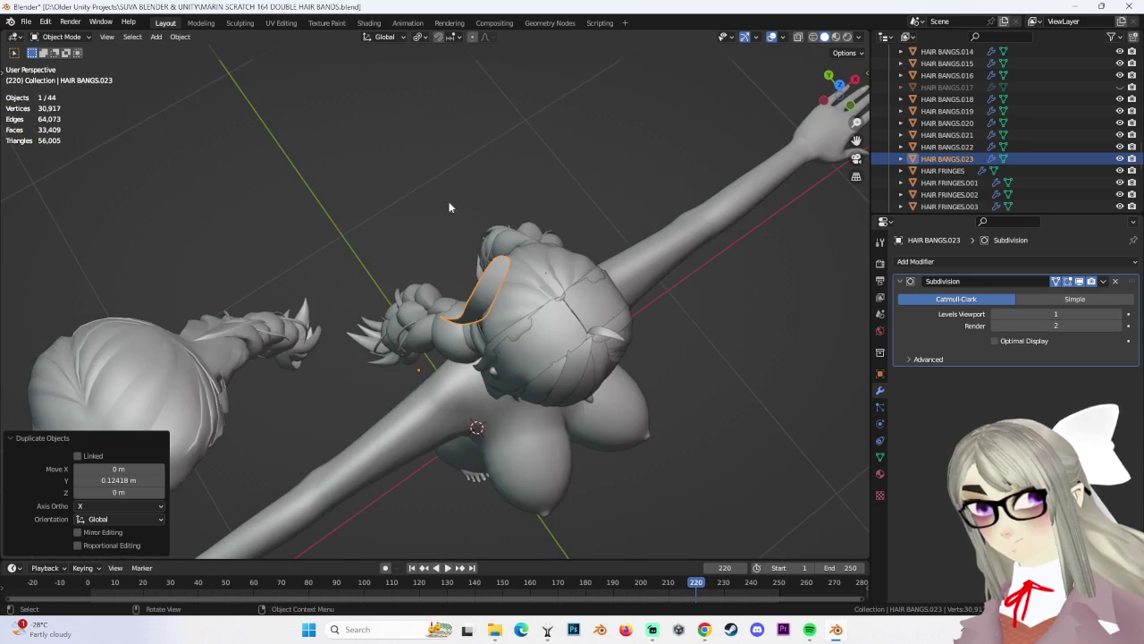
{"action": "key", "text": "Tab"}
{"action": "middle_click_drag", "start_coordinate": [396, 161], "coordinate": [548, 274]}
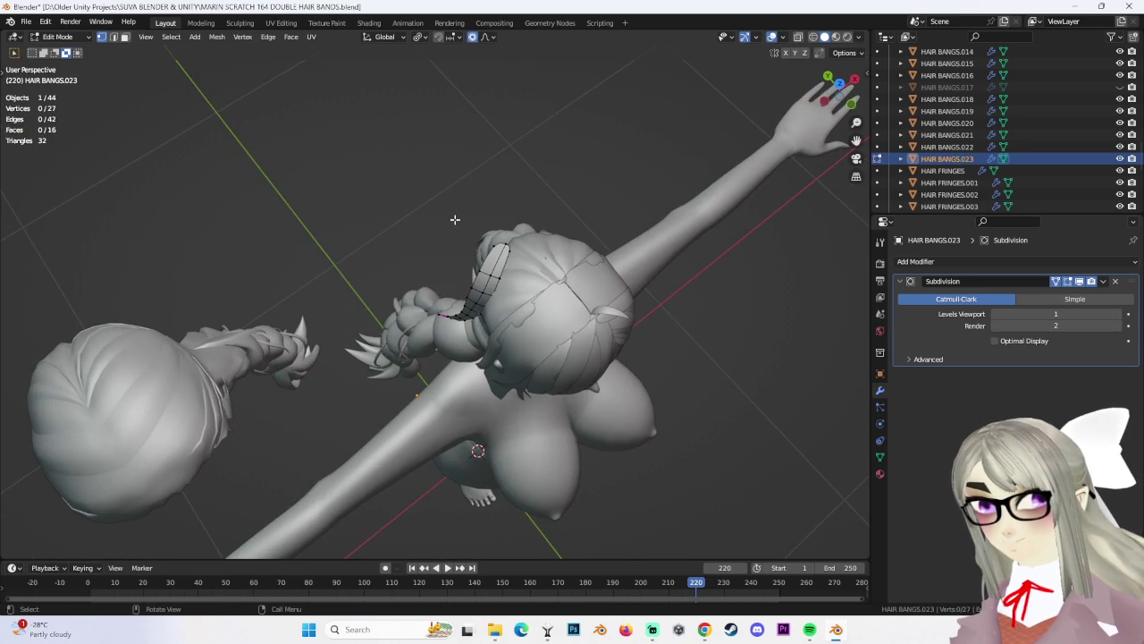
Select the whole HAIR BANGS.023 mesh, rotate it, and shift it along Y
{"action": "key", "text": "ctrl+l"}
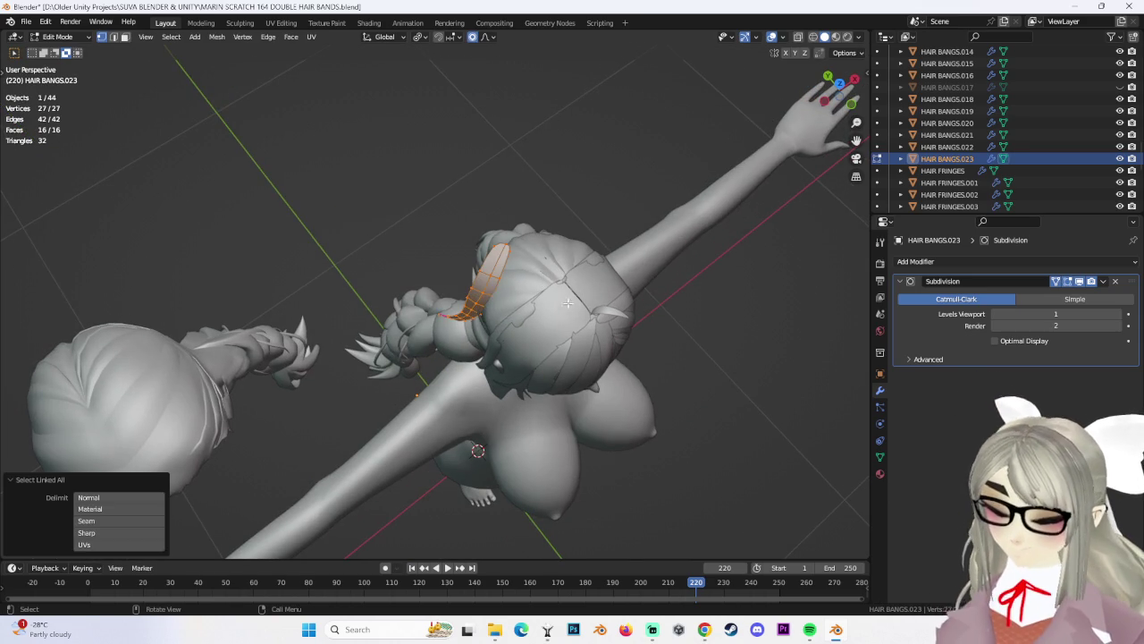
{"action": "key", "text": "r"}
{"action": "left_click", "coordinate": [540, 345]}
{"action": "mouse_move", "coordinate": [540, 345]}
{"action": "middle_mouse_down"}
{"action": "mouse_move", "coordinate": [476, 308]}
{"action": "mouse_move", "coordinate": [553, 274]}
{"action": "middle_mouse_up"}
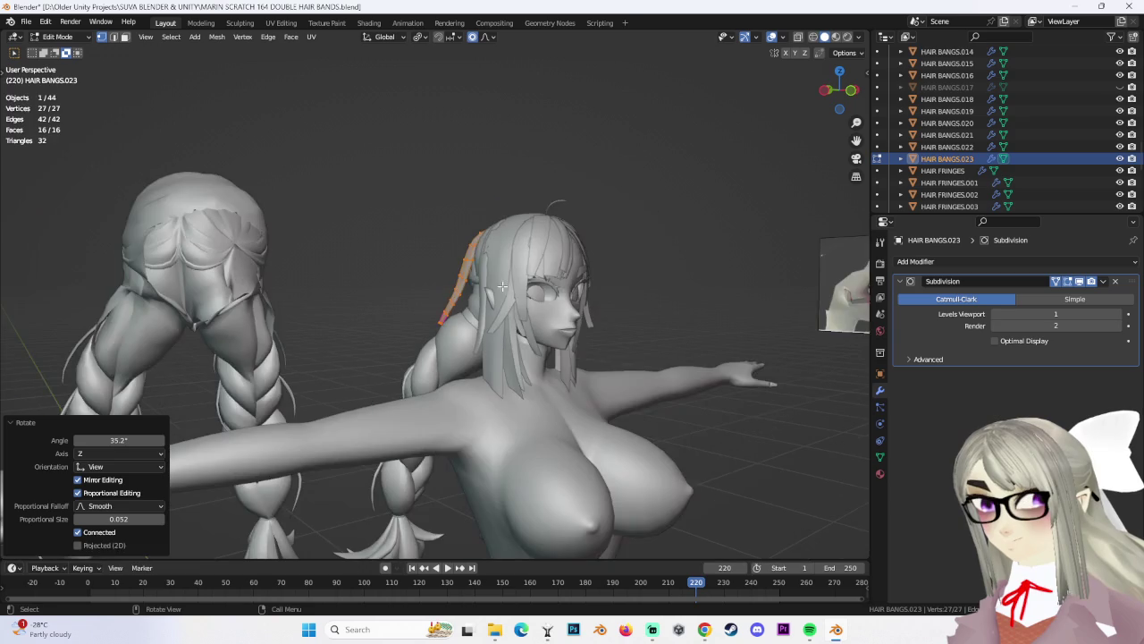
{"action": "key", "text": "g"}
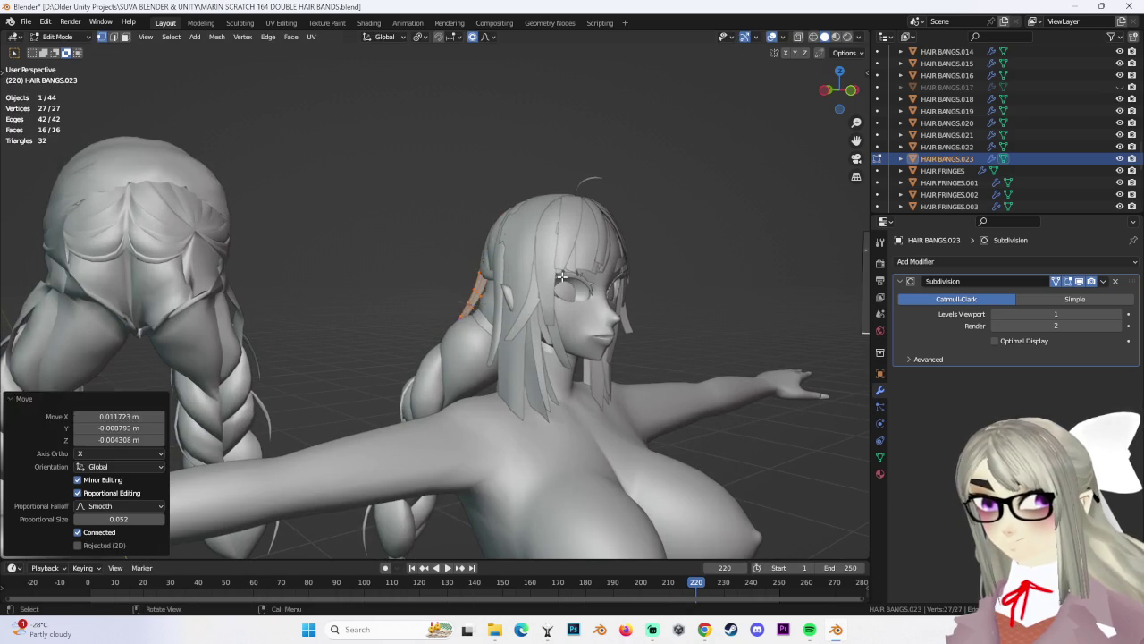
{"action": "key", "text": "y"}
{"action": "left_click", "coordinate": [571, 291]}
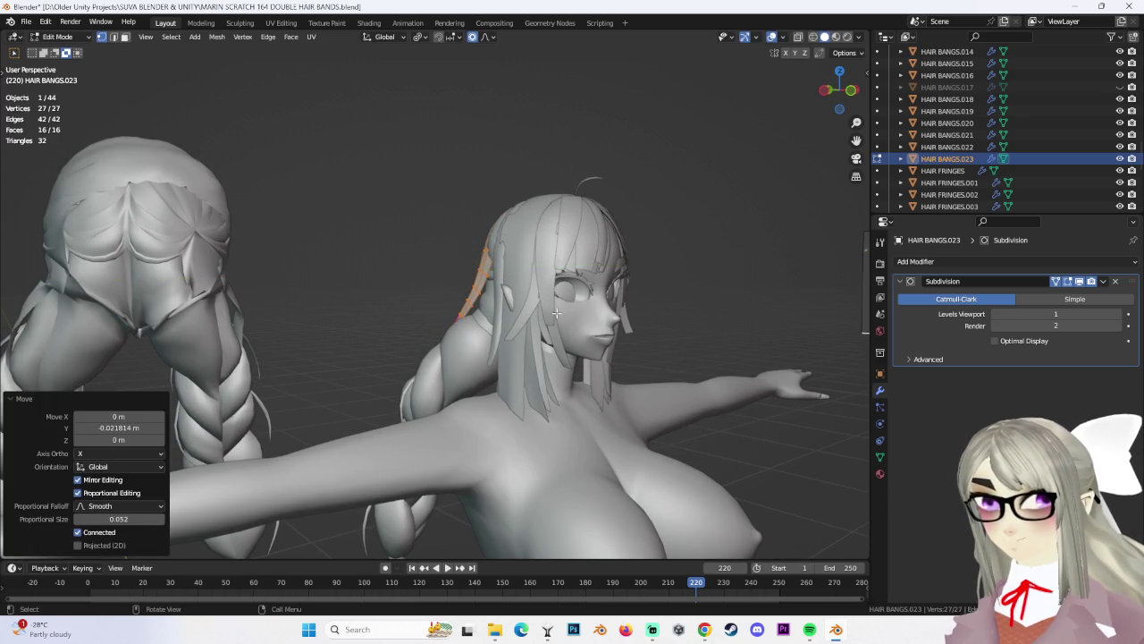
{"action": "scroll", "coordinate": [572, 291], "scroll_direction": "up", "scroll_amount": 3}
{"action": "middle_click_drag", "start_coordinate": [571, 290], "coordinate": [572, 293]}
Rescale the strand with proportional falloff after undoing an over-shrink
{"action": "key", "text": "s"}
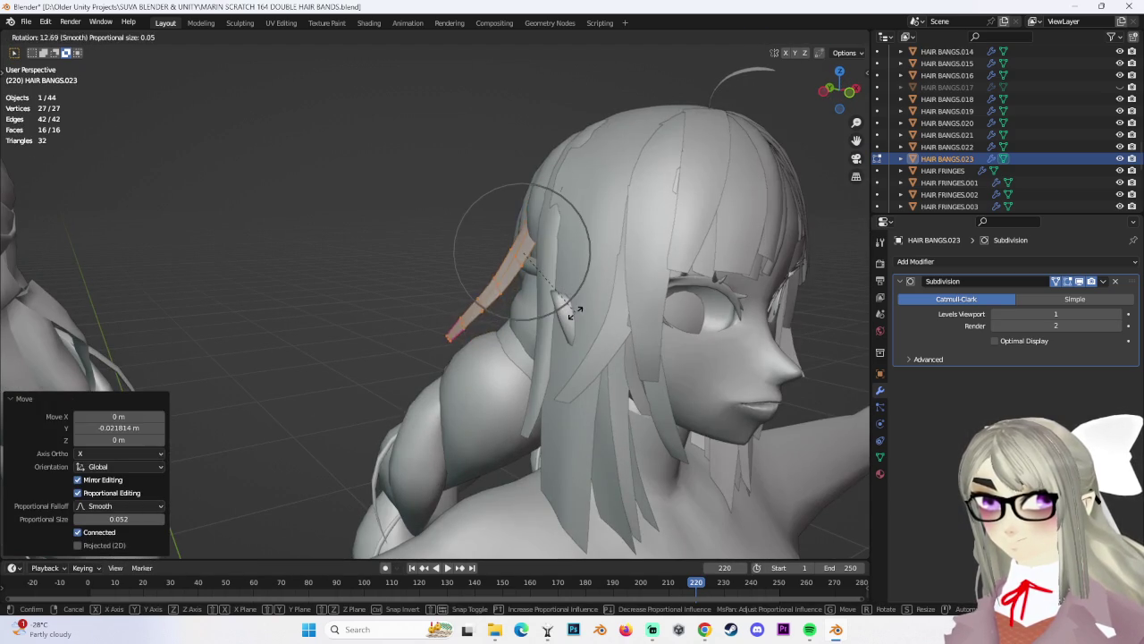
{"action": "left_click", "coordinate": [580, 306]}
{"action": "key", "text": "s"}
{"action": "left_click", "coordinate": [546, 301]}
{"action": "key", "text": "ctrl+z"}
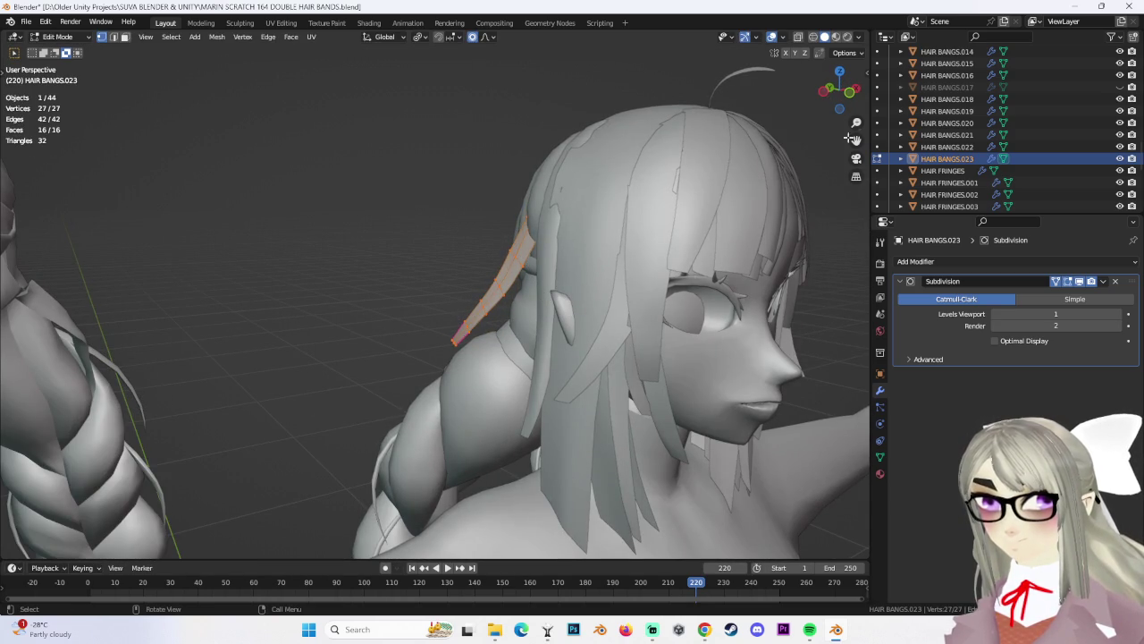
{"action": "left_click", "coordinate": [847, 93]}
{"action": "mouse_move", "coordinate": [536, 295]}
{"action": "middle_mouse_down"}
{"action": "mouse_move", "coordinate": [626, 292]}
{"action": "mouse_move", "coordinate": [552, 304]}
{"action": "mouse_move", "coordinate": [565, 276]}
{"action": "middle_mouse_up"}
{"action": "key", "text": "s"}
{"action": "left_click", "coordinate": [626, 292]}
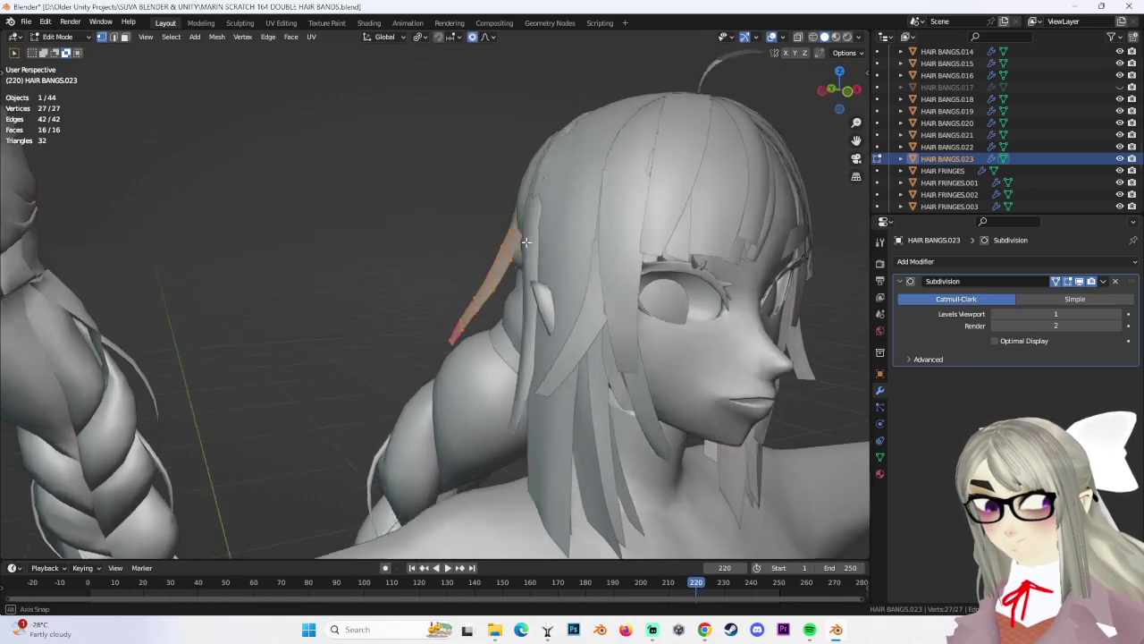
Tilt the strand beside the ear with two rotations and a soft move
{"action": "key", "text": "r"}
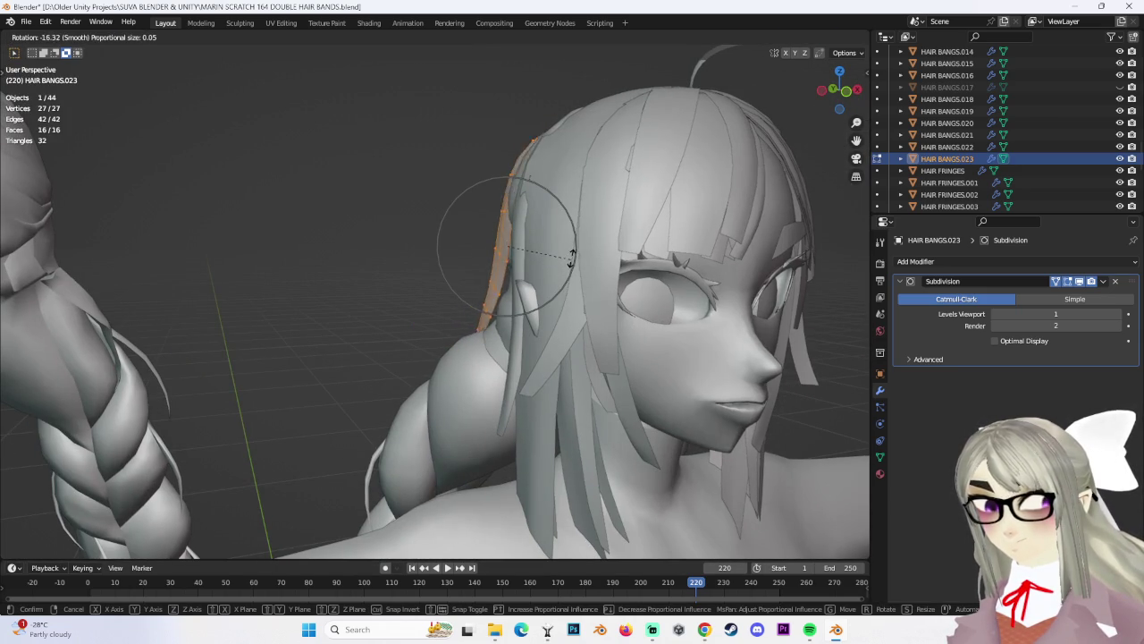
{"action": "left_click", "coordinate": [573, 257]}
{"action": "middle_click_drag", "start_coordinate": [573, 257], "coordinate": [586, 328]}
{"action": "middle_click_drag", "start_coordinate": [584, 280], "coordinate": [524, 273]}
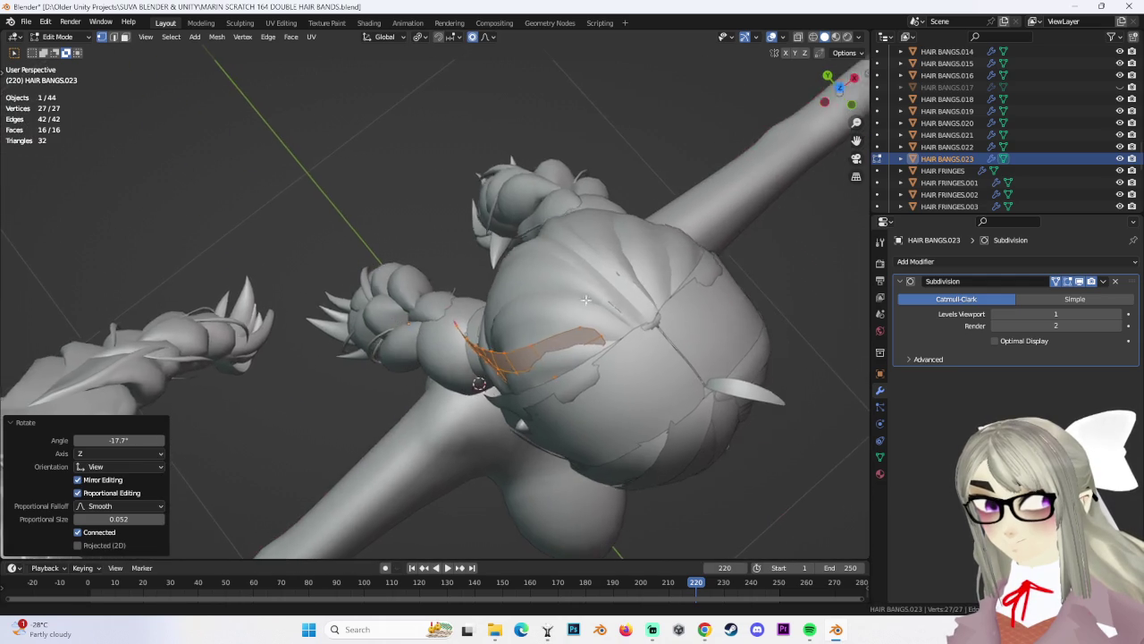
{"action": "key", "text": "r"}
{"action": "left_click", "coordinate": [543, 308]}
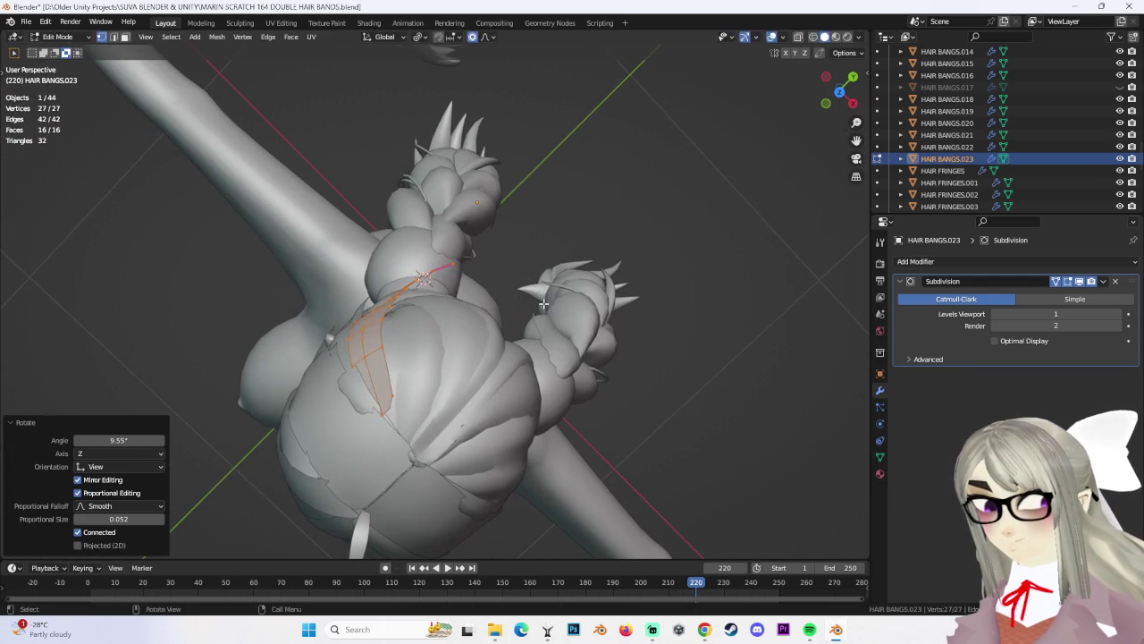
{"action": "key", "text": "g"}
{"action": "left_click", "coordinate": [554, 311]}
Rotate the strand slightly further, raise it along Z, and scale it down a little
{"action": "key", "text": "r"}
{"action": "left_click", "coordinate": [561, 310]}
{"action": "mouse_move", "coordinate": [562, 311]}
{"action": "middle_mouse_down"}
{"action": "mouse_move", "coordinate": [572, 354]}
{"action": "mouse_move", "coordinate": [569, 283]}
{"action": "middle_mouse_up"}
{"action": "key", "text": "r"}
{"action": "left_click", "coordinate": [554, 366]}
{"action": "key", "text": "g"}
{"action": "key", "text": "z"}
{"action": "left_click", "coordinate": [576, 297]}
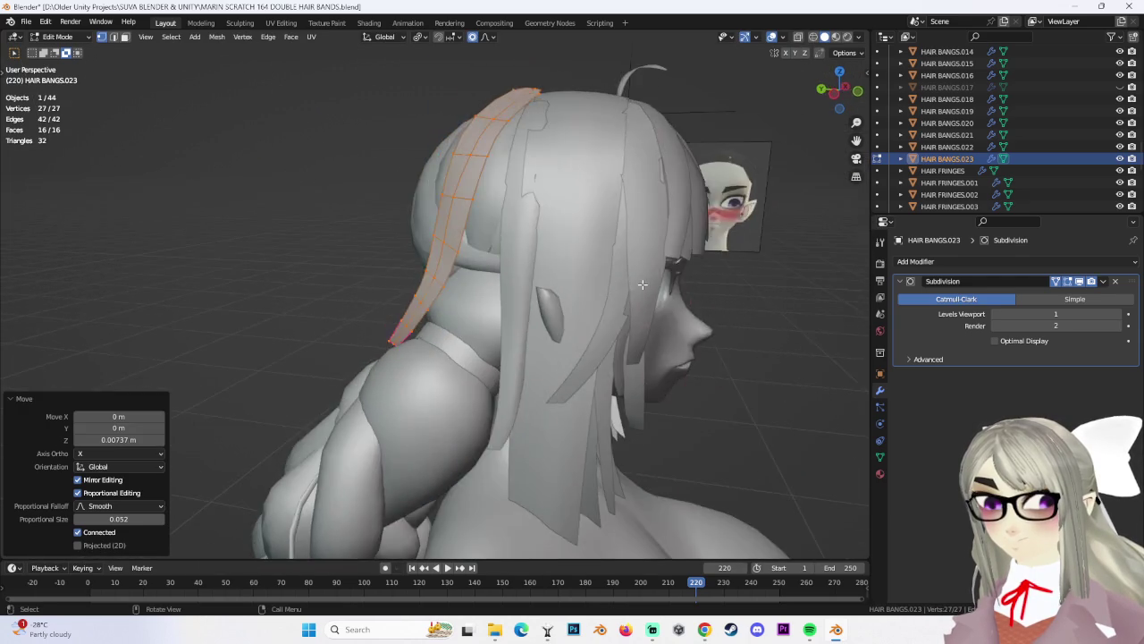
{"action": "key", "text": "s"}
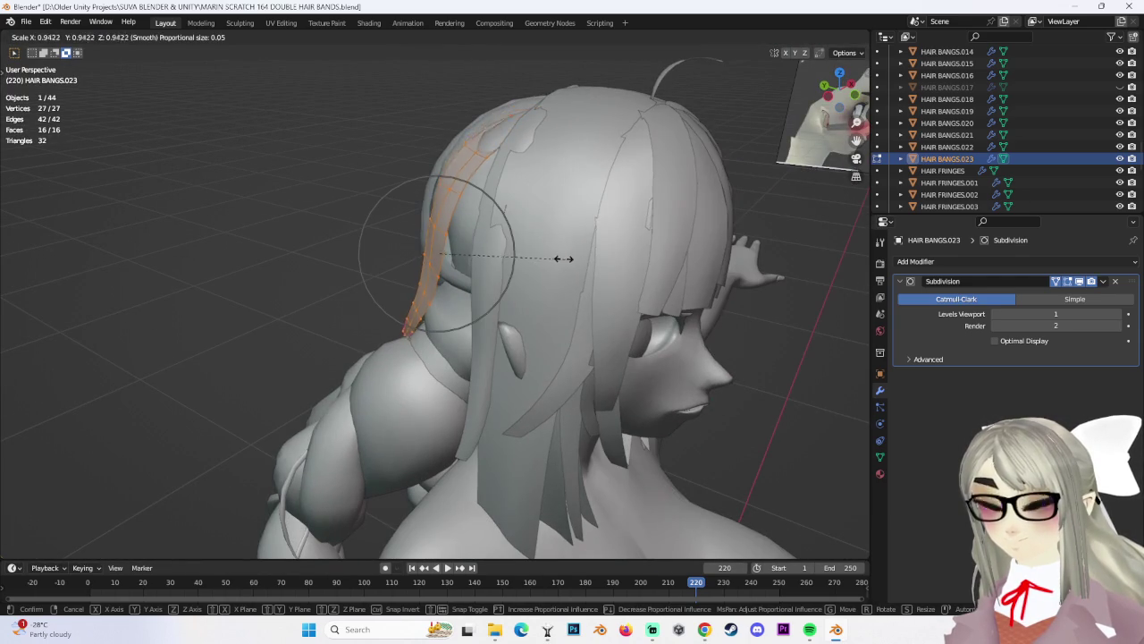
{"action": "left_click", "coordinate": [572, 262]}
Reposition individual strand vertices and narrow the strand's tip
{"action": "mouse_move", "coordinate": [679, 212]}
{"action": "middle_mouse_down"}
{"action": "mouse_move", "coordinate": [572, 202]}
{"action": "mouse_move", "coordinate": [537, 178]}
{"action": "mouse_move", "coordinate": [573, 179]}
{"action": "mouse_move", "coordinate": [570, 149]}
{"action": "mouse_move", "coordinate": [656, 213]}
{"action": "mouse_move", "coordinate": [558, 209]}
{"action": "middle_mouse_up"}
{"action": "left_click", "coordinate": [456, 162]}
{"action": "key", "text": "g"}
{"action": "left_click", "coordinate": [566, 203]}
{"action": "key", "text": "g"}
{"action": "left_click", "coordinate": [536, 138]}
{"action": "key", "text": "s"}
{"action": "left_click", "coordinate": [639, 213]}
{"action": "key", "text": "s"}
{"action": "left_click", "coordinate": [606, 213]}
Add a vertex to the selection and nudge the selected strand vertices into place
{"action": "left_click", "coordinate": [558, 209], "text": "shift"}
{"action": "key", "text": "g"}
{"action": "left_click", "coordinate": [537, 170]}
{"action": "middle_click_drag", "start_coordinate": [536, 170], "coordinate": [526, 146]}
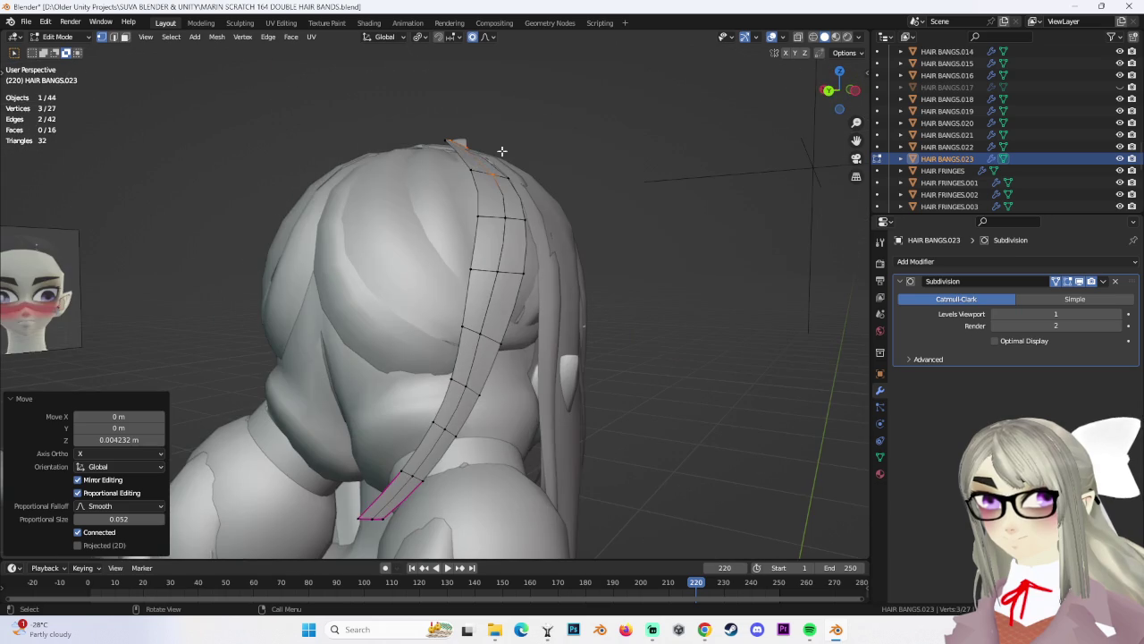
Add an edge loop near the top of the HAIR BANGS.023 strand, replacing a misplaced one
{"action": "left_click", "coordinate": [462, 157]}
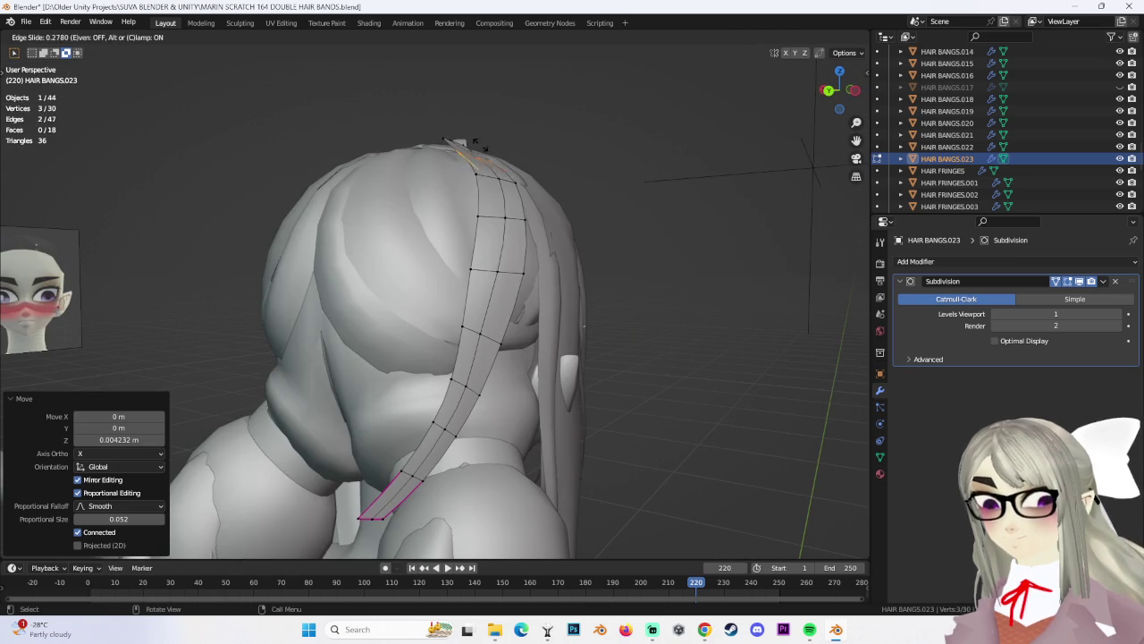
{"action": "key", "text": "ctrl+z"}
{"action": "middle_click_drag", "start_coordinate": [476, 143], "coordinate": [512, 159]}
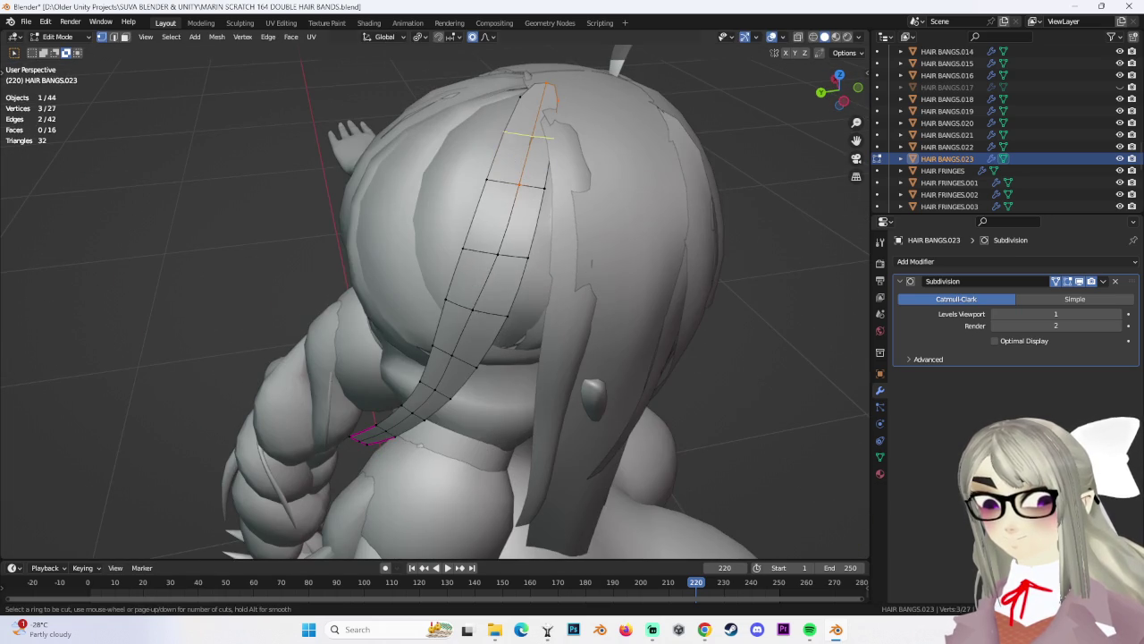
{"action": "left_click", "coordinate": [505, 136]}
{"action": "left_click", "coordinate": [562, 152]}
{"action": "middle_click_drag", "start_coordinate": [561, 152], "coordinate": [484, 139]}
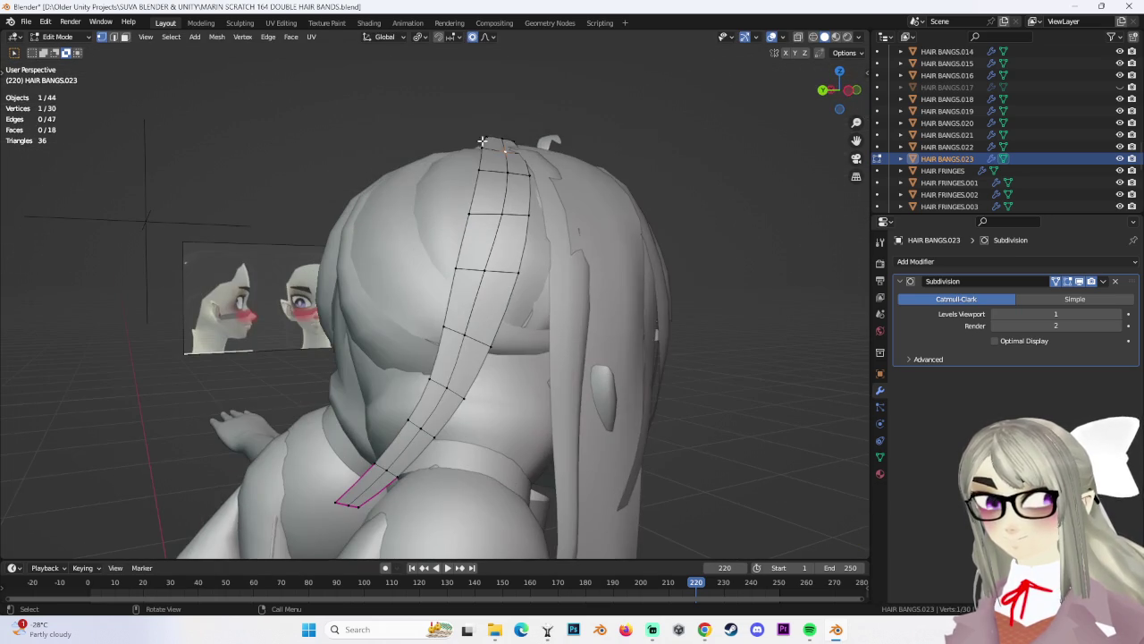
{"action": "scroll", "coordinate": [505, 136], "scroll_direction": "up", "scroll_amount": 4}
Reposition the strand's top vertices with soft falloff so they meet the head
{"action": "key", "text": "g"}
{"action": "left_click", "coordinate": [570, 166]}
{"action": "left_click", "coordinate": [563, 154], "text": "shift"}
{"action": "key", "text": "g"}
{"action": "left_click", "coordinate": [565, 162]}
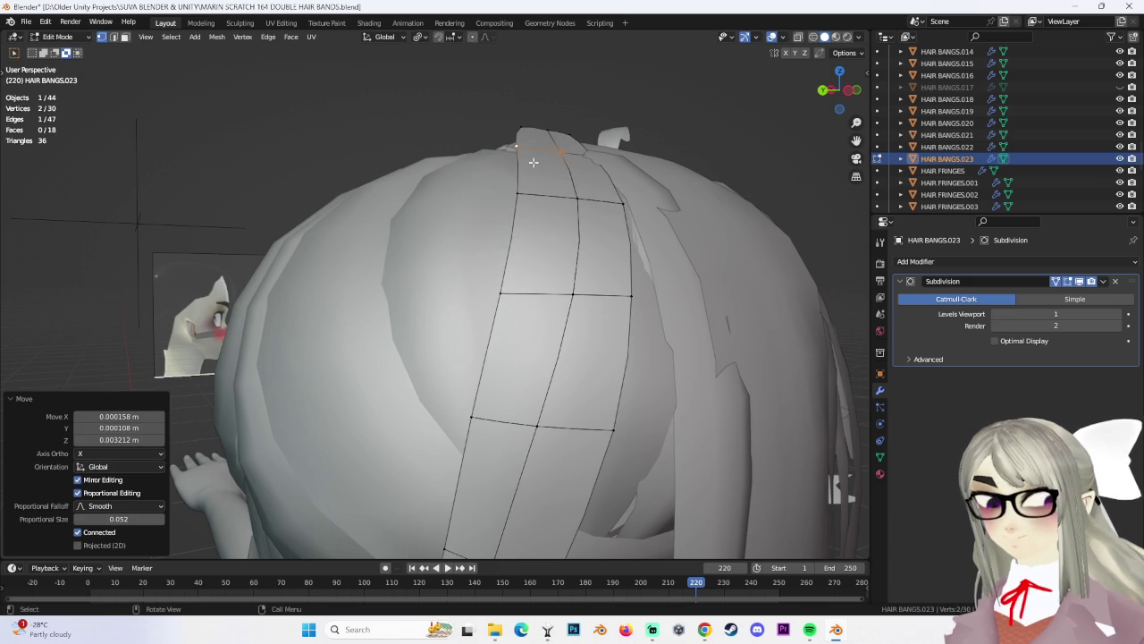
{"action": "left_click", "coordinate": [534, 161]}
{"action": "key", "text": "g"}
{"action": "left_click", "coordinate": [536, 161]}
Try moving the strand's tip, then undo that move
{"action": "mouse_move", "coordinate": [536, 161]}
{"action": "middle_mouse_down"}
{"action": "mouse_move", "coordinate": [664, 113]}
{"action": "mouse_move", "coordinate": [557, 176]}
{"action": "mouse_move", "coordinate": [606, 265]}
{"action": "middle_mouse_up"}
{"action": "scroll", "coordinate": [642, 163], "scroll_direction": "down", "scroll_amount": 3}
{"action": "key", "text": "g"}
{"action": "left_click", "coordinate": [615, 183]}
{"action": "key", "text": "ctrl+z"}
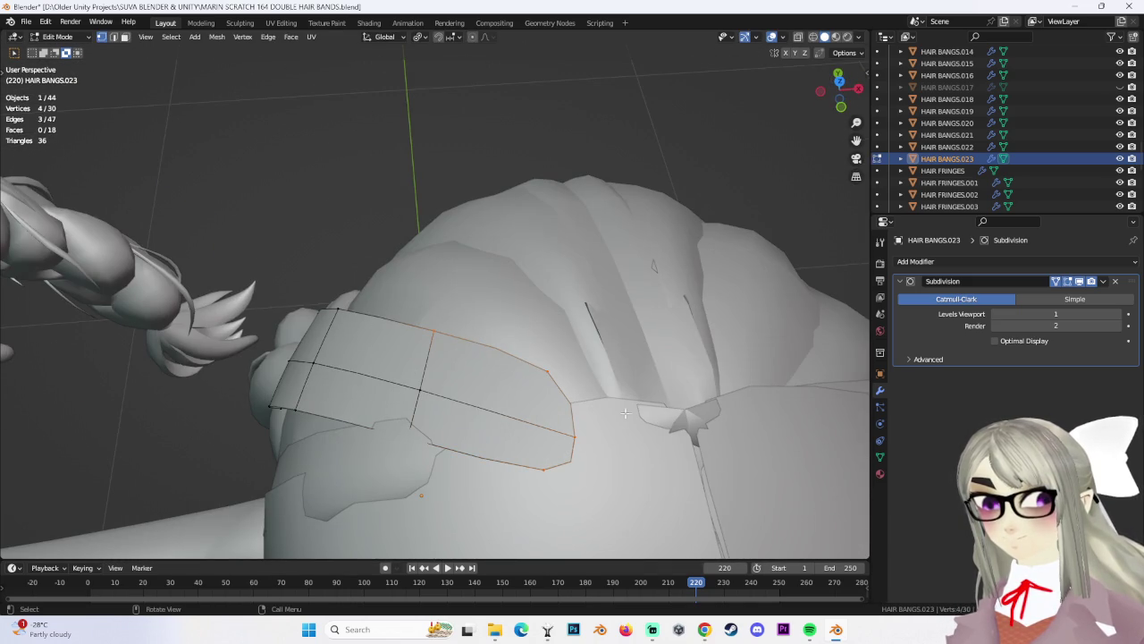
Lower the selected vertices toward the head, abandoning an attempted scale
{"action": "mouse_move", "coordinate": [596, 362]}
{"action": "middle_mouse_down"}
{"action": "mouse_move", "coordinate": [429, 340]}
{"action": "mouse_move", "coordinate": [436, 323]}
{"action": "mouse_move", "coordinate": [532, 317]}
{"action": "middle_mouse_up"}
{"action": "key", "text": "s"}
{"action": "key", "text": "r"}
{"action": "left_click", "coordinate": [405, 344]}
{"action": "key", "text": "g"}
{"action": "left_click", "coordinate": [430, 355]}
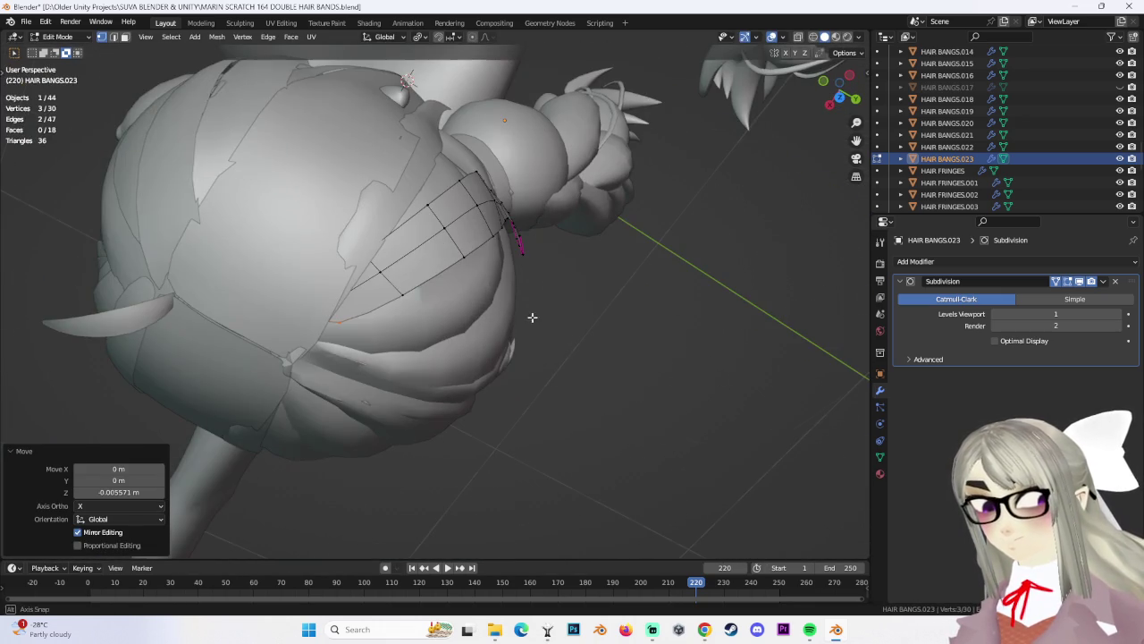
Move individual vertices along the strand closer to the head's curve
{"action": "left_click", "coordinate": [464, 258]}
{"action": "mouse_move", "coordinate": [464, 257]}
{"action": "middle_mouse_down"}
{"action": "mouse_move", "coordinate": [537, 322]}
{"action": "mouse_move", "coordinate": [608, 327]}
{"action": "mouse_move", "coordinate": [325, 318]}
{"action": "mouse_move", "coordinate": [605, 309]}
{"action": "mouse_move", "coordinate": [562, 314]}
{"action": "mouse_move", "coordinate": [569, 376]}
{"action": "mouse_move", "coordinate": [563, 330]}
{"action": "mouse_move", "coordinate": [542, 300]}
{"action": "mouse_move", "coordinate": [496, 315]}
{"action": "middle_mouse_up"}
{"action": "key", "text": "g"}
{"action": "left_click", "coordinate": [547, 330]}
{"action": "key", "text": "g"}
{"action": "left_click", "coordinate": [560, 375]}
{"action": "left_click", "coordinate": [566, 393]}
Refine the selected vertices' positions with two more small moves
{"action": "key", "text": "g"}
{"action": "left_click", "coordinate": [595, 383]}
{"action": "key", "text": "g"}
{"action": "left_click", "coordinate": [527, 306]}
Move a face near the strand's top into a new position
{"action": "left_click", "coordinate": [496, 315]}
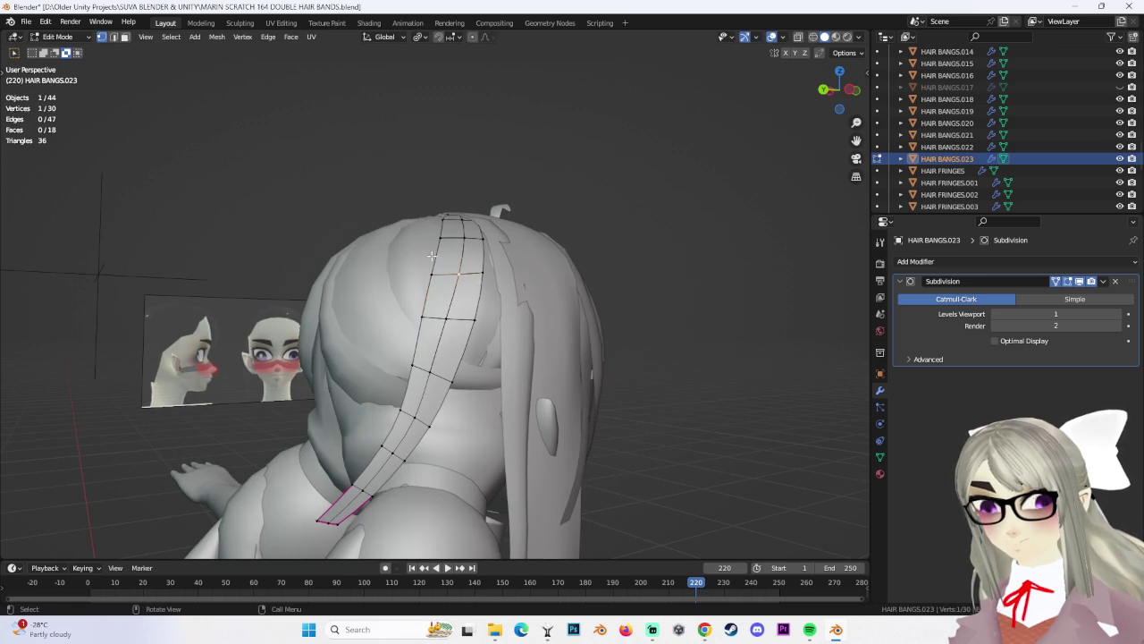
{"action": "left_click", "coordinate": [450, 346], "text": "shift"}
{"action": "key", "text": "g"}
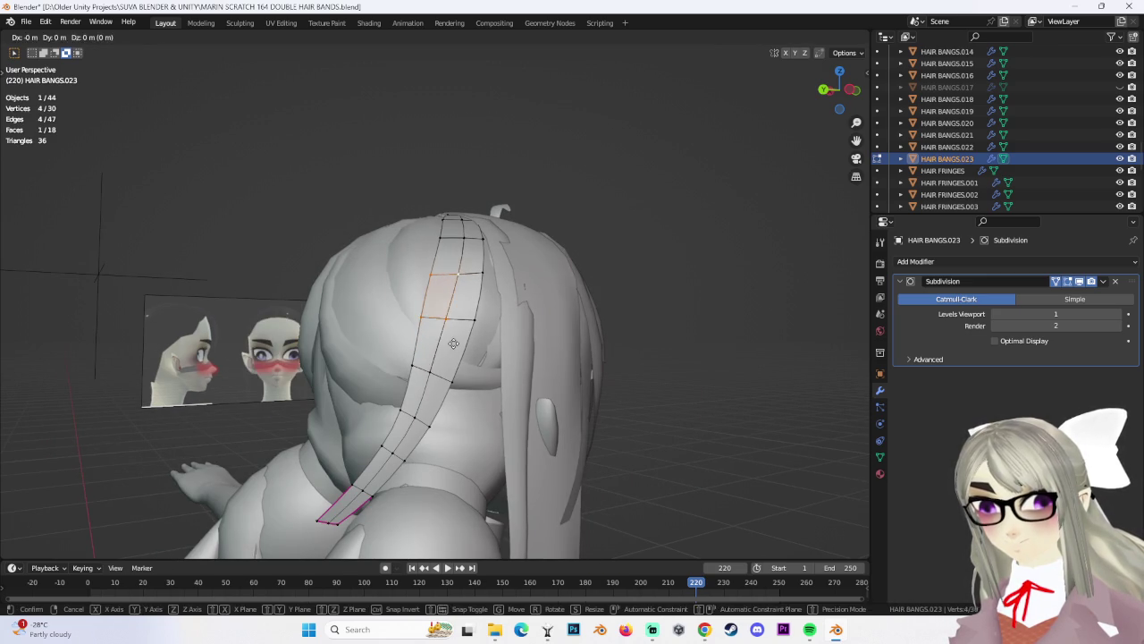
{"action": "left_click", "coordinate": [458, 345]}
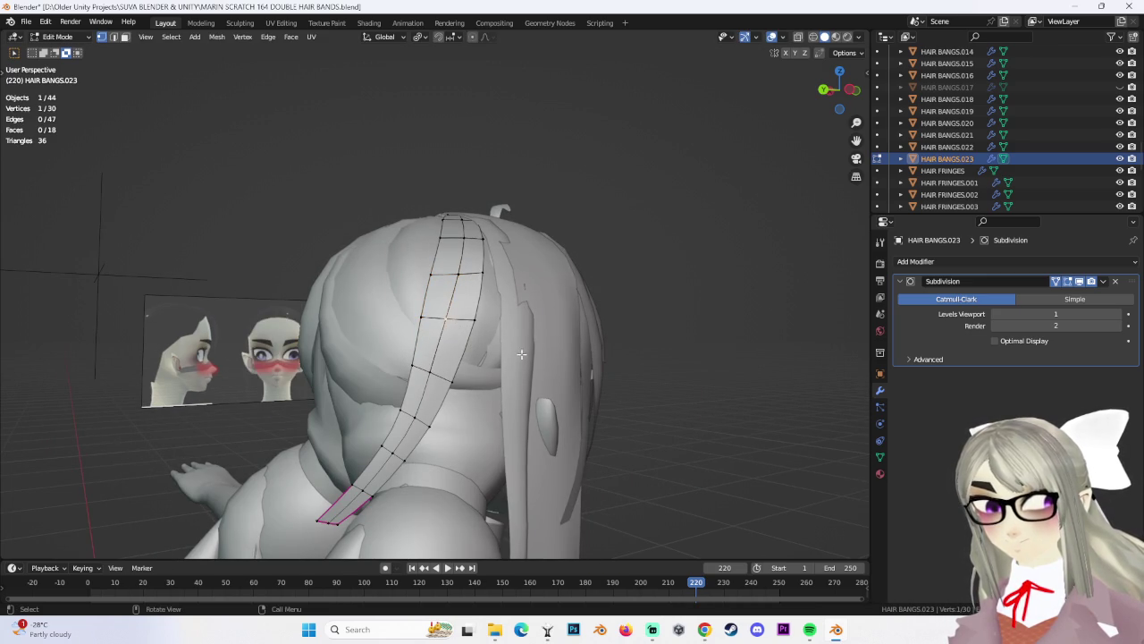
Shift a run of edges along the strand, including a Y-axis constrained move
{"action": "left_click", "coordinate": [430, 273], "text": "ctrl"}
{"action": "key", "text": "g"}
{"action": "left_click", "coordinate": [449, 336]}
{"action": "key", "text": "g"}
{"action": "key", "text": "y"}
{"action": "left_click", "coordinate": [493, 333]}
Move a vertex on the strand's side along the X axis
{"action": "middle_click_drag", "start_coordinate": [416, 364], "coordinate": [536, 358]}
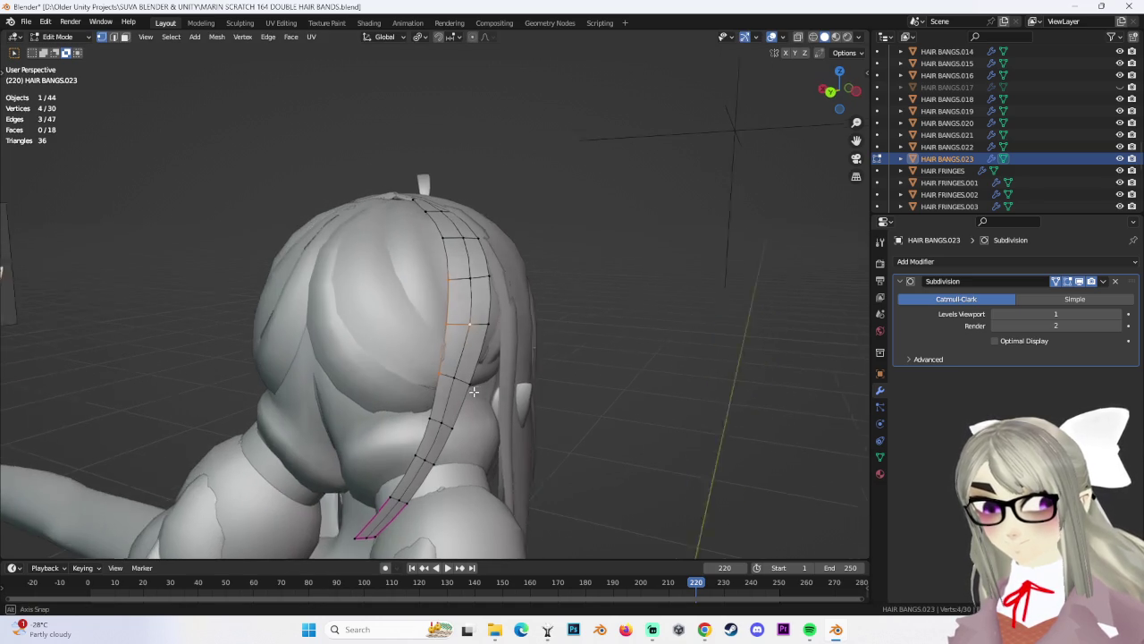
{"action": "left_click", "coordinate": [659, 375]}
{"action": "middle_click_drag", "start_coordinate": [659, 376], "coordinate": [412, 331]}
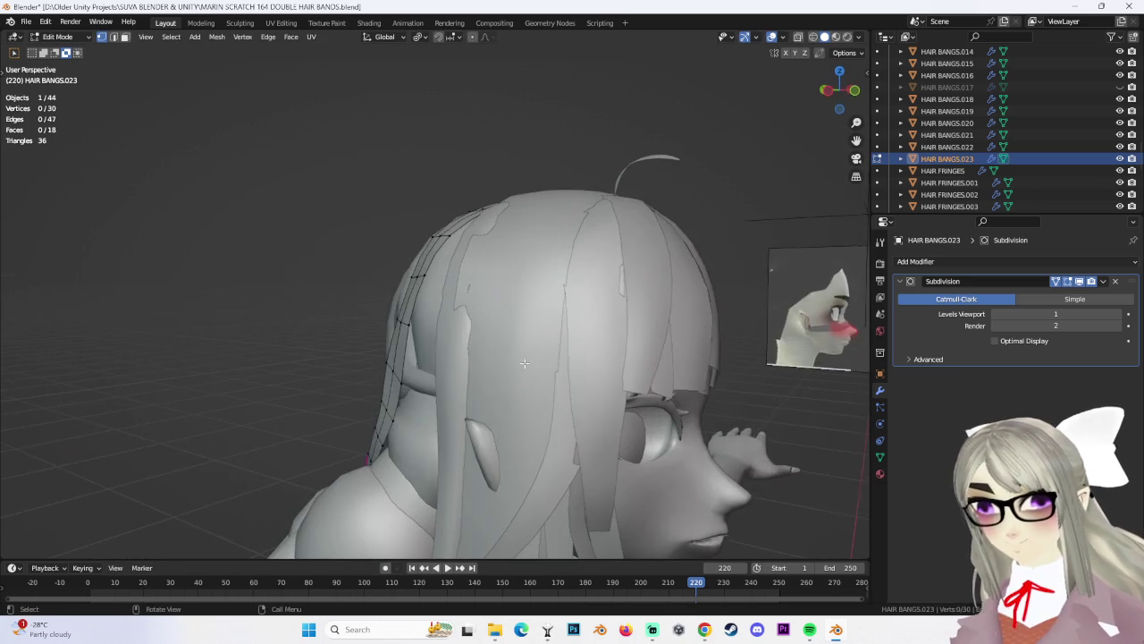
{"action": "left_click", "coordinate": [406, 326]}
{"action": "key", "text": "g"}
{"action": "key", "text": "x"}
{"action": "left_click", "coordinate": [458, 345]}
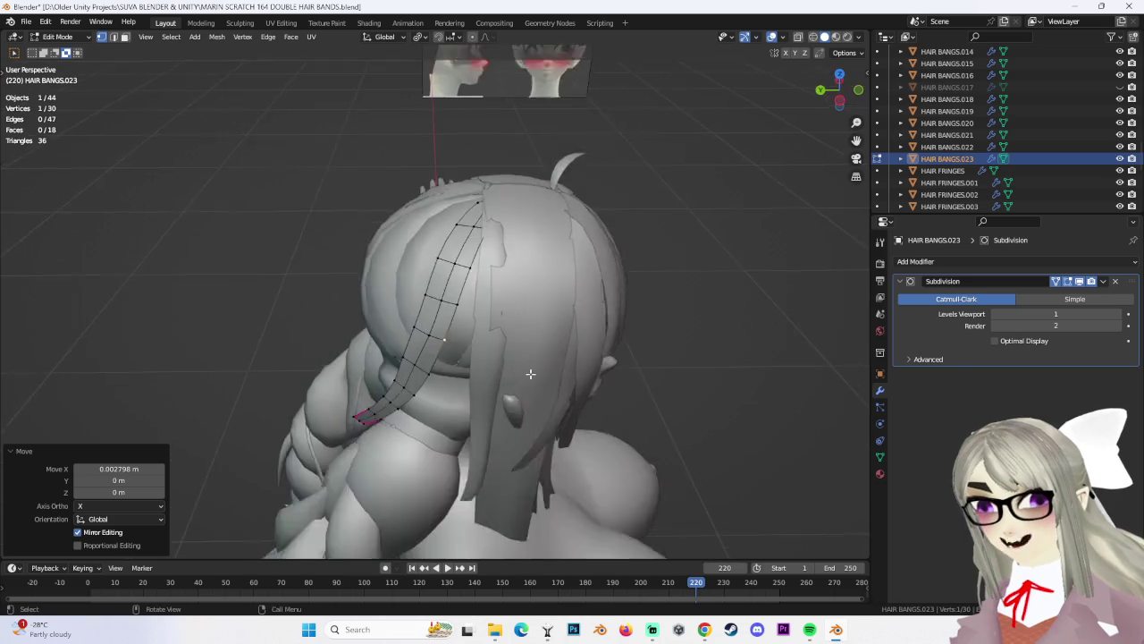
Nudge a final vertex by 0.000513 m X, -0.001553 m Y, -0.003449 m Z
{"action": "mouse_move", "coordinate": [459, 345]}
{"action": "middle_mouse_down"}
{"action": "mouse_move", "coordinate": [439, 259]}
{"action": "mouse_move", "coordinate": [571, 294]}
{"action": "middle_mouse_up"}
{"action": "left_click", "coordinate": [439, 259]}
{"action": "key", "text": "g"}
{"action": "left_click", "coordinate": [457, 256]}
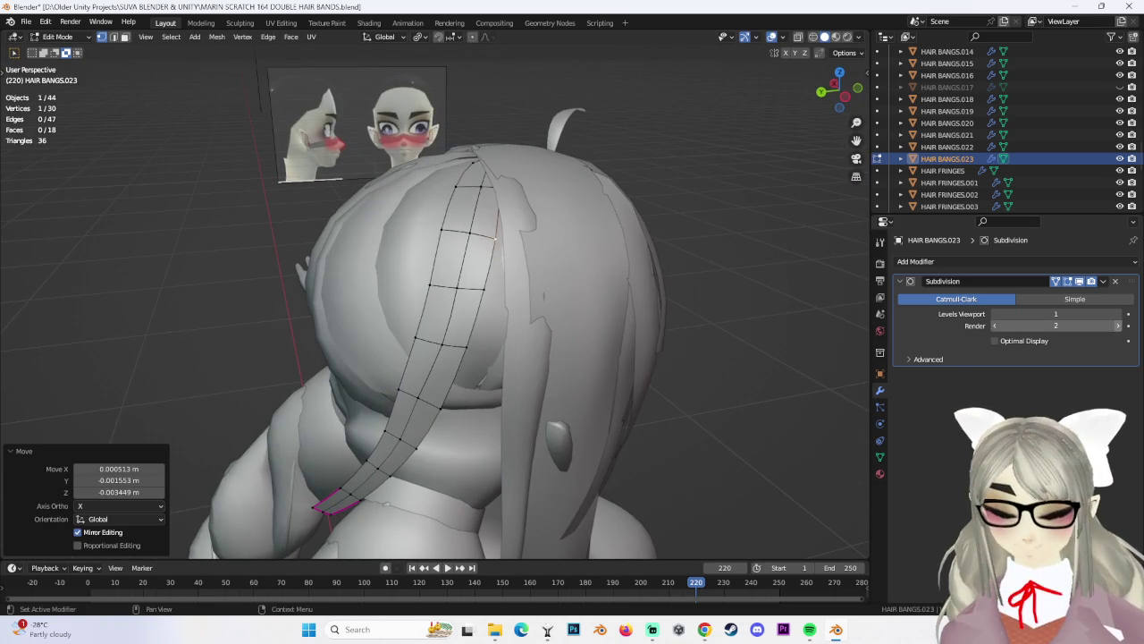
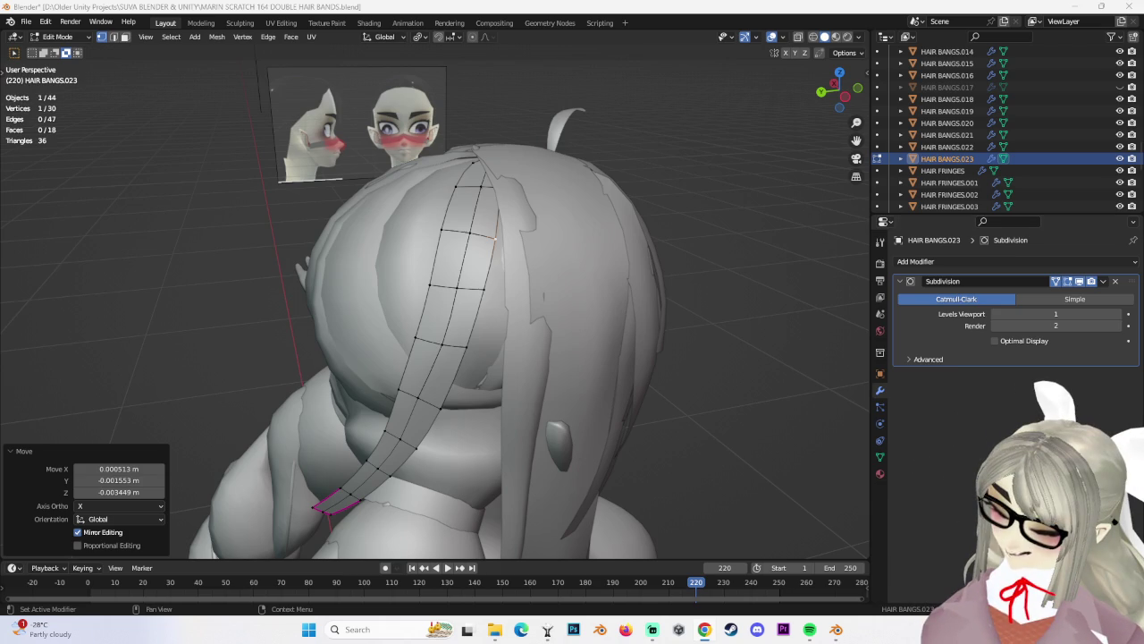
Slide a mid-strand vertex of HAIR BANGS.023 along its edge, then return to Object Mode
{"action": "middle_click_drag", "start_coordinate": [376, 375], "coordinate": [419, 393]}
{"action": "left_click", "coordinate": [419, 394], "text": "shift"}
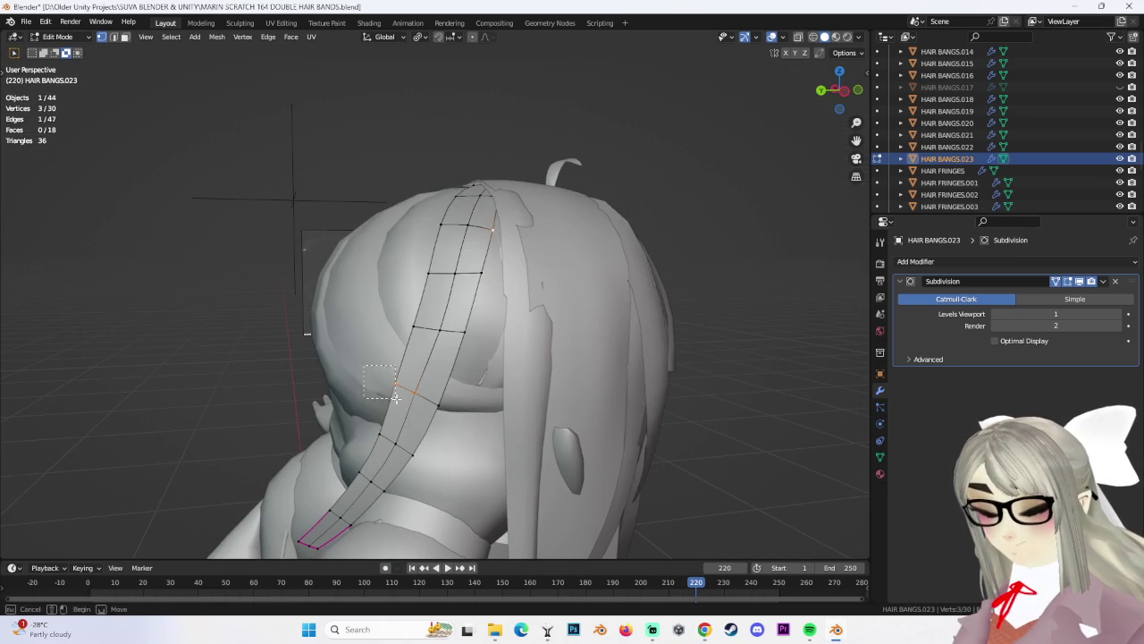
{"action": "left_click", "coordinate": [394, 388], "text": "shift"}
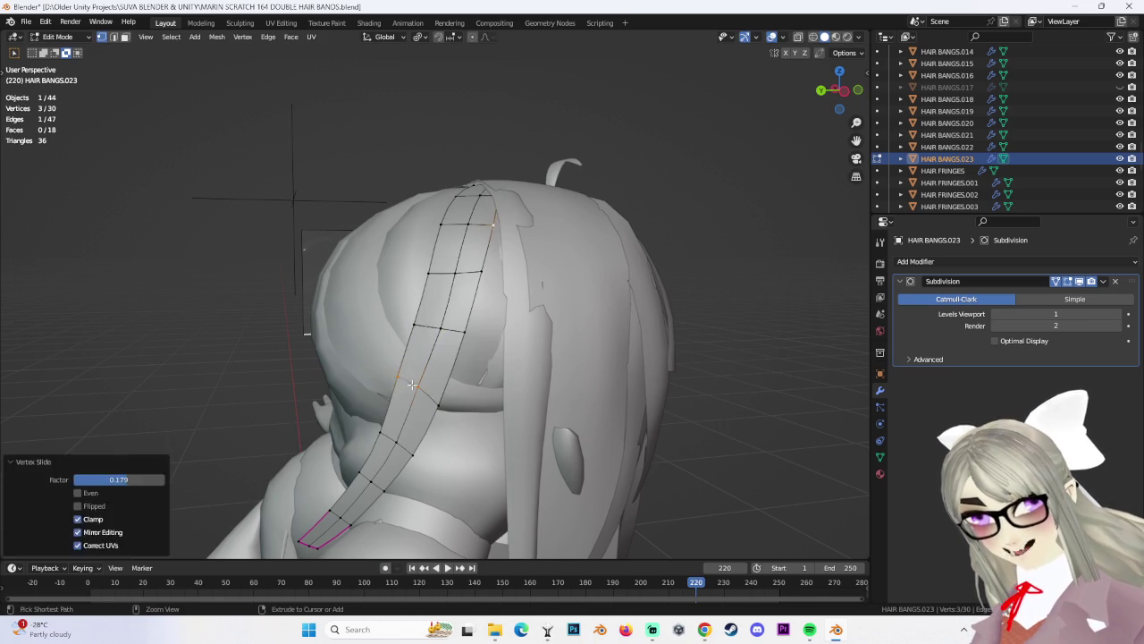
{"action": "left_click", "coordinate": [407, 393], "text": "shift"}
{"action": "mouse_move", "coordinate": [407, 393]}
{"action": "middle_mouse_down"}
{"action": "mouse_move", "coordinate": [444, 308]}
{"action": "mouse_move", "coordinate": [512, 312]}
{"action": "mouse_move", "coordinate": [486, 347]}
{"action": "mouse_move", "coordinate": [489, 326]}
{"action": "mouse_move", "coordinate": [768, 263]}
{"action": "mouse_move", "coordinate": [599, 270]}
{"action": "mouse_move", "coordinate": [587, 299]}
{"action": "mouse_move", "coordinate": [526, 325]}
{"action": "mouse_move", "coordinate": [534, 311]}
{"action": "middle_mouse_up"}
{"action": "key", "text": "shift+v"}
{"action": "left_click", "coordinate": [448, 272]}
{"action": "left_click", "coordinate": [57, 37]}
{"action": "left_click", "coordinate": [62, 51]}
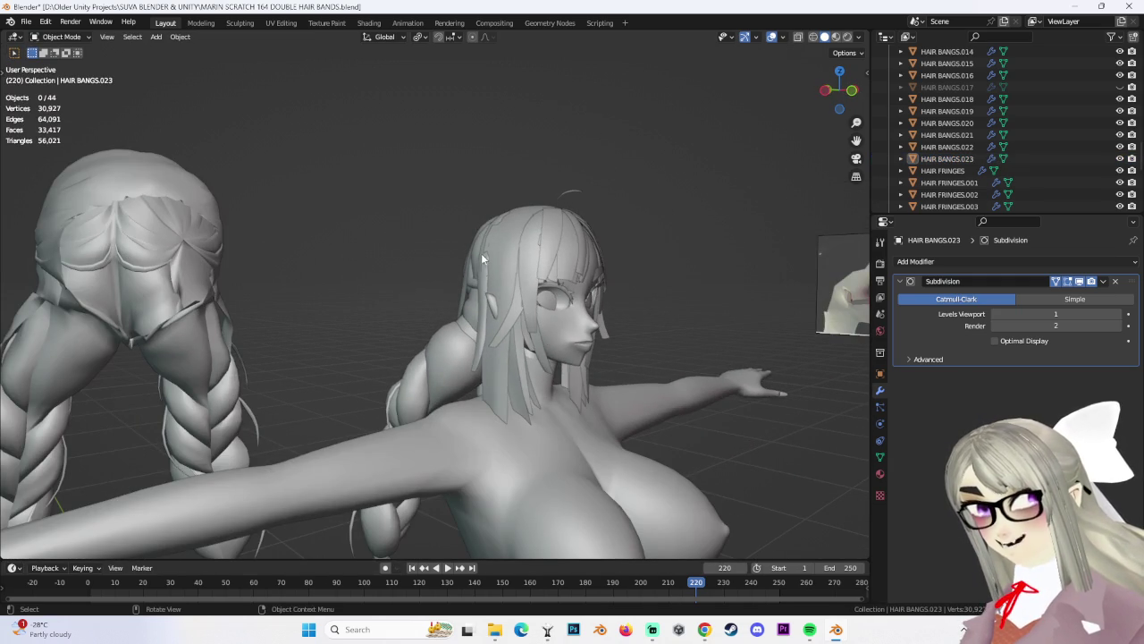
Select the HAIR BANGS.023 strand beside the head and enter Edit Mode
{"action": "middle_click_drag", "start_coordinate": [452, 301], "coordinate": [479, 260]}
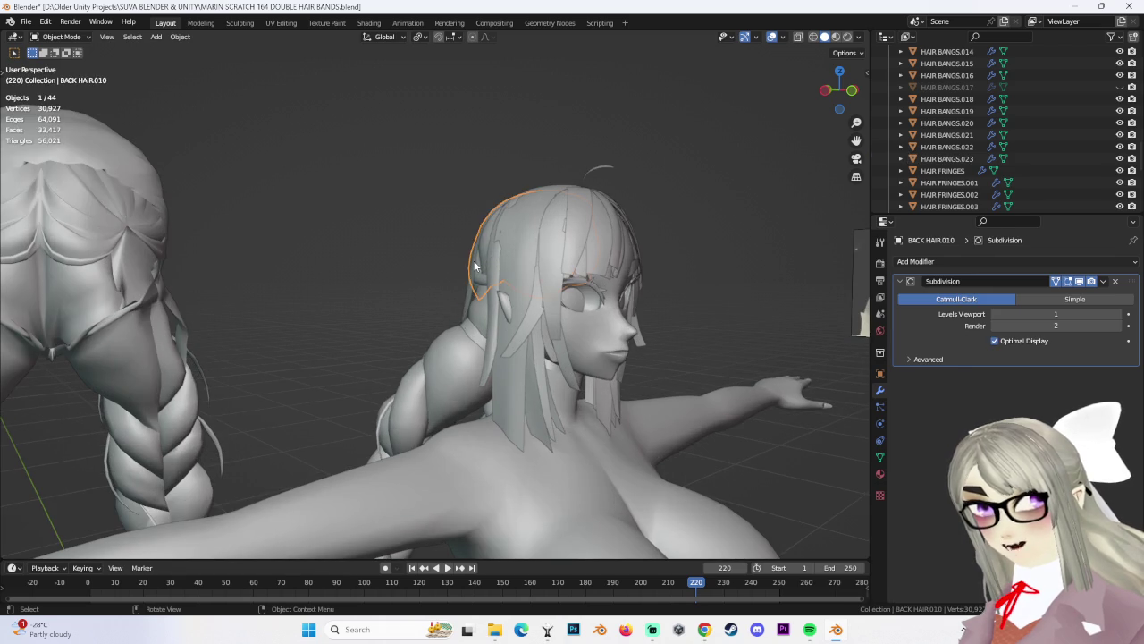
{"action": "left_click", "coordinate": [474, 265]}
{"action": "key", "text": "g"}
{"action": "key", "text": "ctrl+z"}
{"action": "key", "text": "g"}
{"action": "left_click", "coordinate": [645, 269]}
{"action": "key", "text": "ctrl+z"}
{"action": "left_click", "coordinate": [61, 36]}
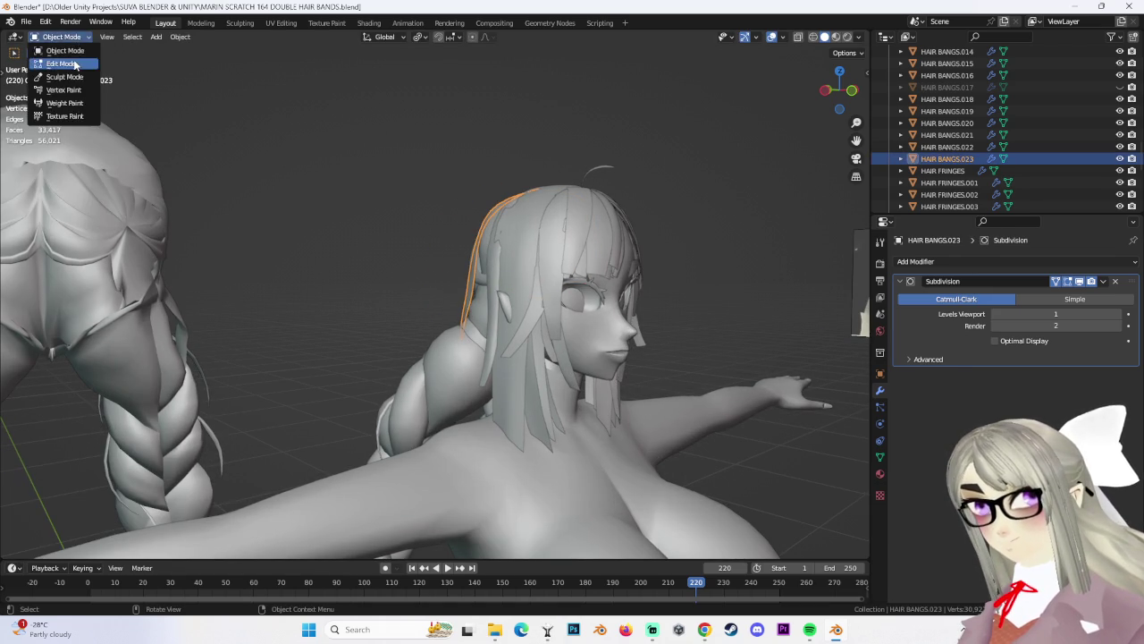
{"action": "left_click", "coordinate": [75, 65]}
Select every vertex of the strand using X-ray, then switch to the left orthographic view
{"action": "left_click", "coordinate": [813, 37]}
{"action": "key", "text": "ctrl+l"}
{"action": "left_click", "coordinate": [825, 36]}
{"action": "key", "text": "g"}
{"action": "key", "text": "g"}
{"action": "left_click", "coordinate": [586, 230]}
{"action": "key", "text": "ctrl+z"}
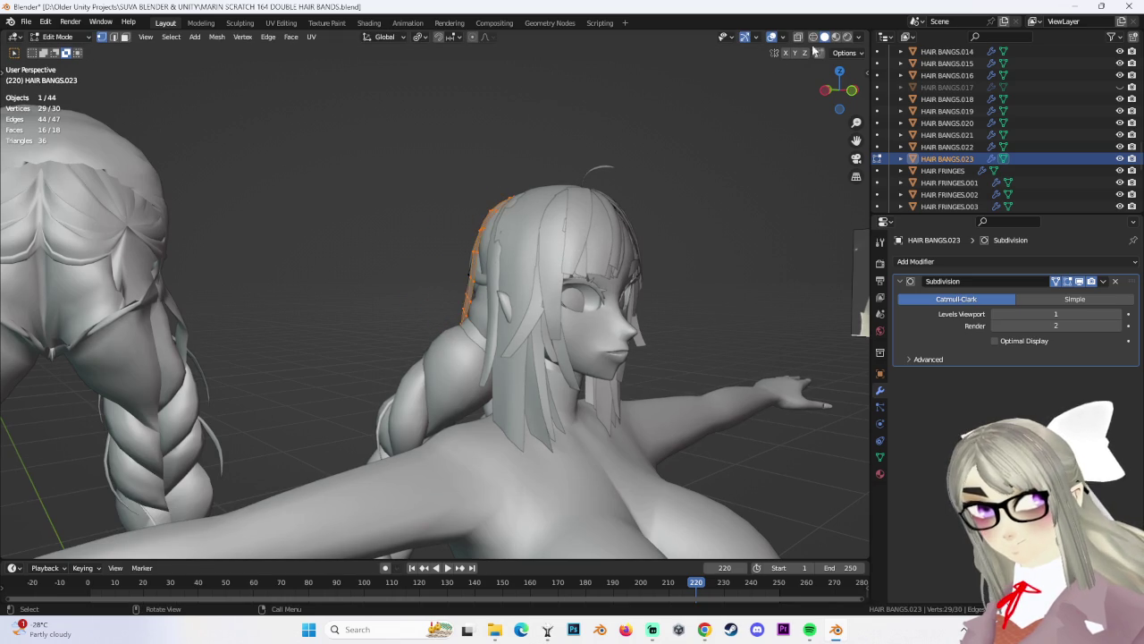
{"action": "left_click", "coordinate": [800, 38]}
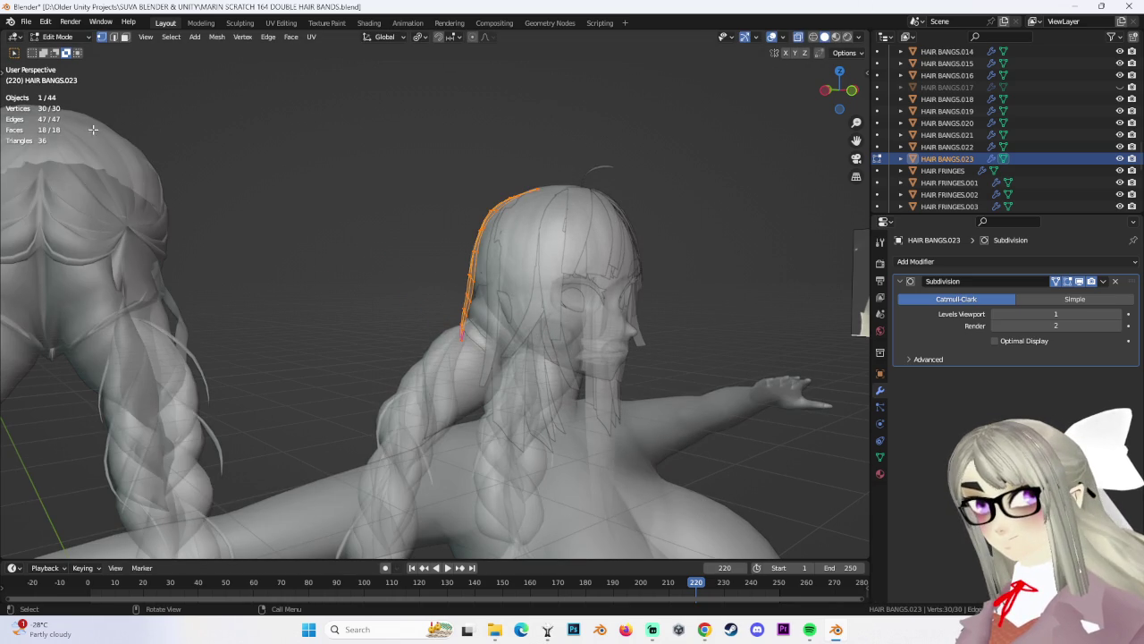
{"action": "key", "text": "a"}
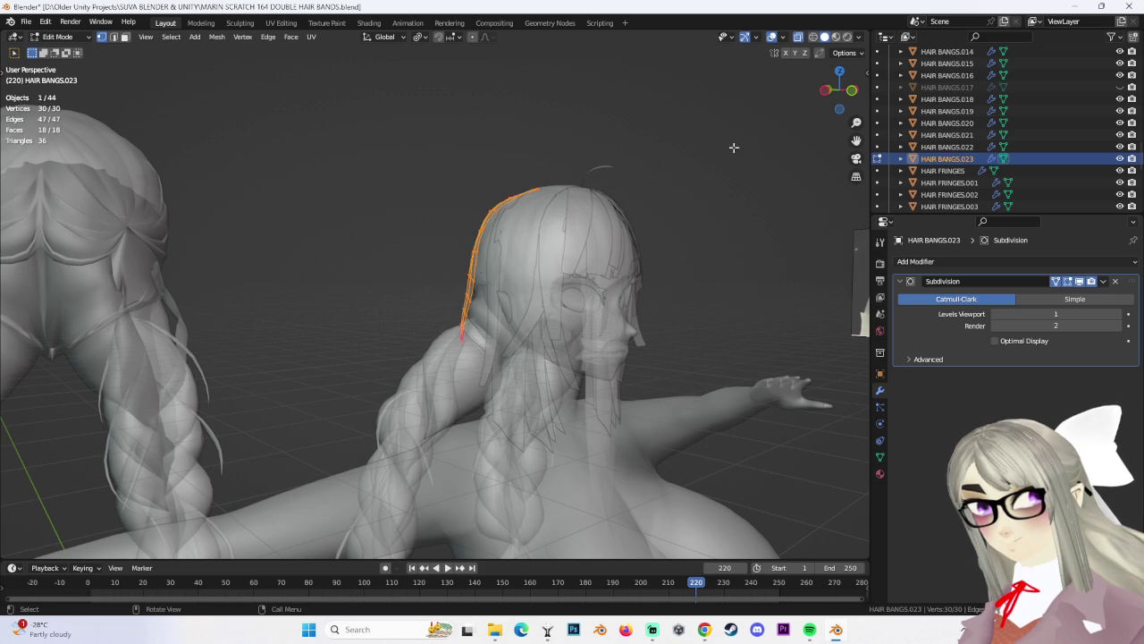
{"action": "left_click", "coordinate": [799, 38]}
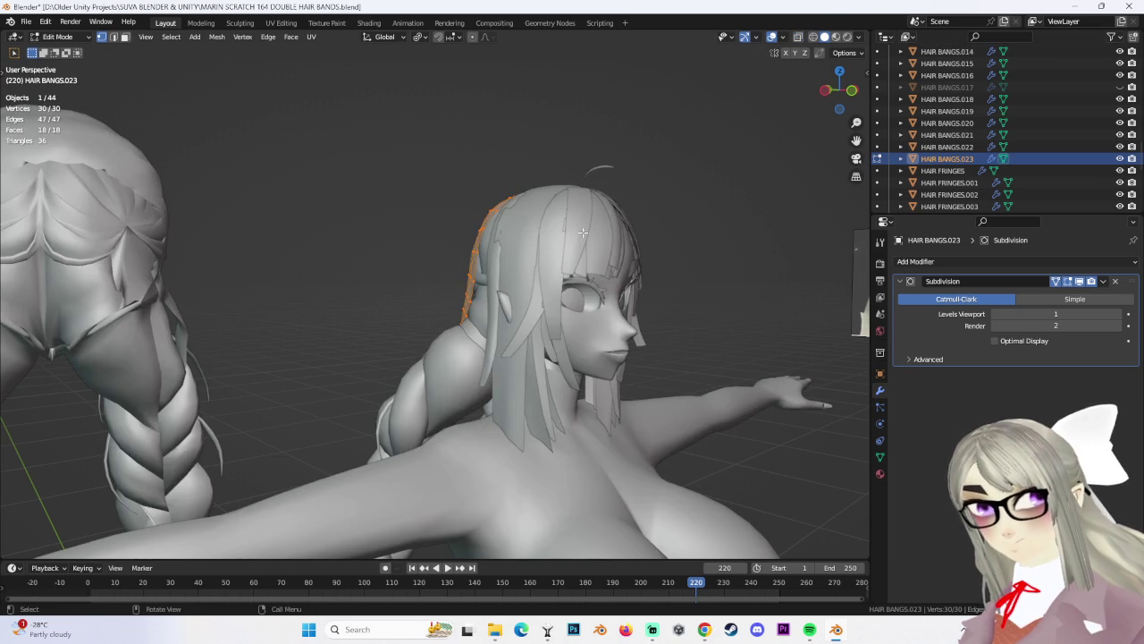
{"action": "mouse_move", "coordinate": [703, 254]}
{"action": "middle_mouse_down"}
{"action": "mouse_move", "coordinate": [625, 271]}
{"action": "mouse_move", "coordinate": [724, 277]}
{"action": "middle_mouse_up"}
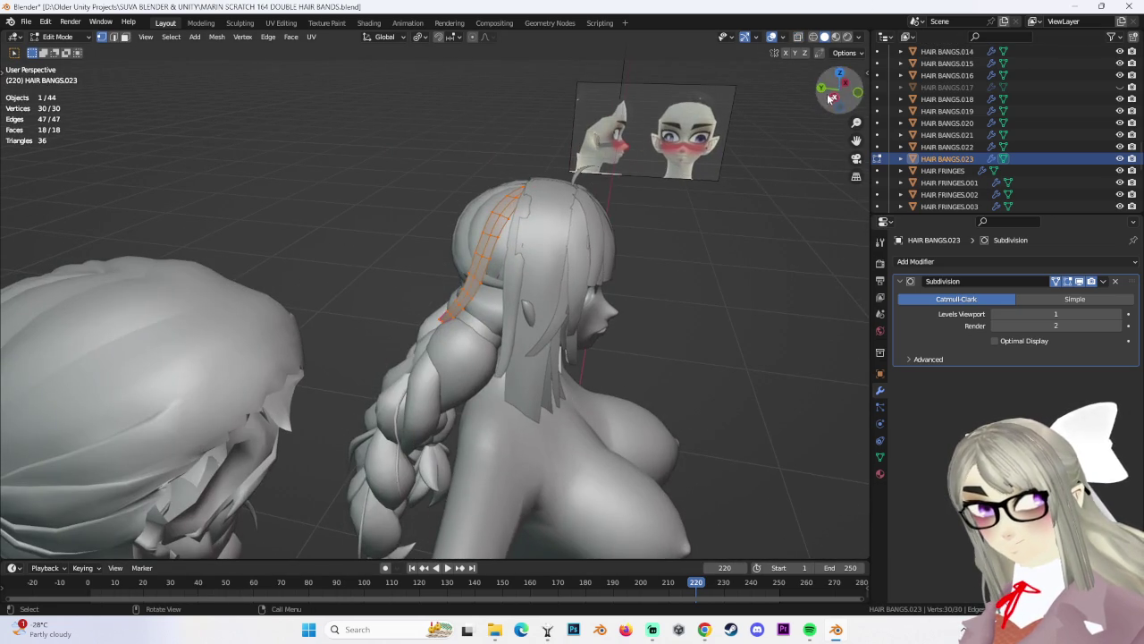
{"action": "left_click", "coordinate": [829, 99]}
Scale the strand to 0.7771 and raise it 0.013513 m along Z
{"action": "key", "text": "s"}
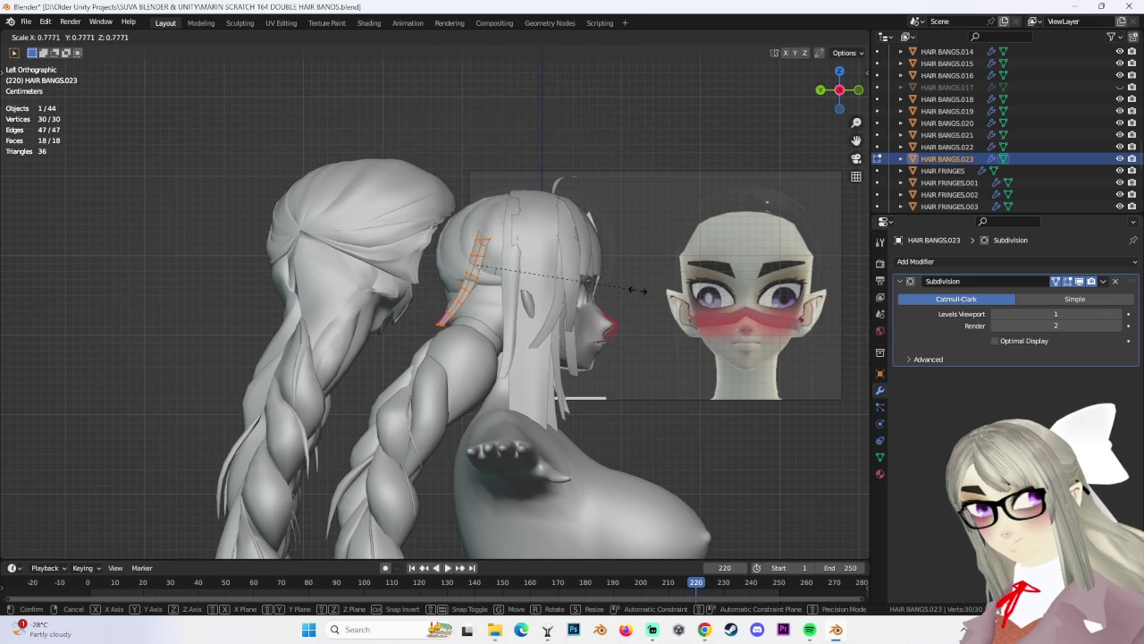
{"action": "left_click", "coordinate": [626, 279]}
{"action": "key", "text": "g"}
{"action": "key", "text": "z"}
{"action": "left_click", "coordinate": [645, 282]}
{"action": "mouse_move", "coordinate": [645, 282]}
{"action": "middle_mouse_down"}
{"action": "mouse_move", "coordinate": [553, 338]}
{"action": "mouse_move", "coordinate": [525, 283]}
{"action": "middle_mouse_up"}
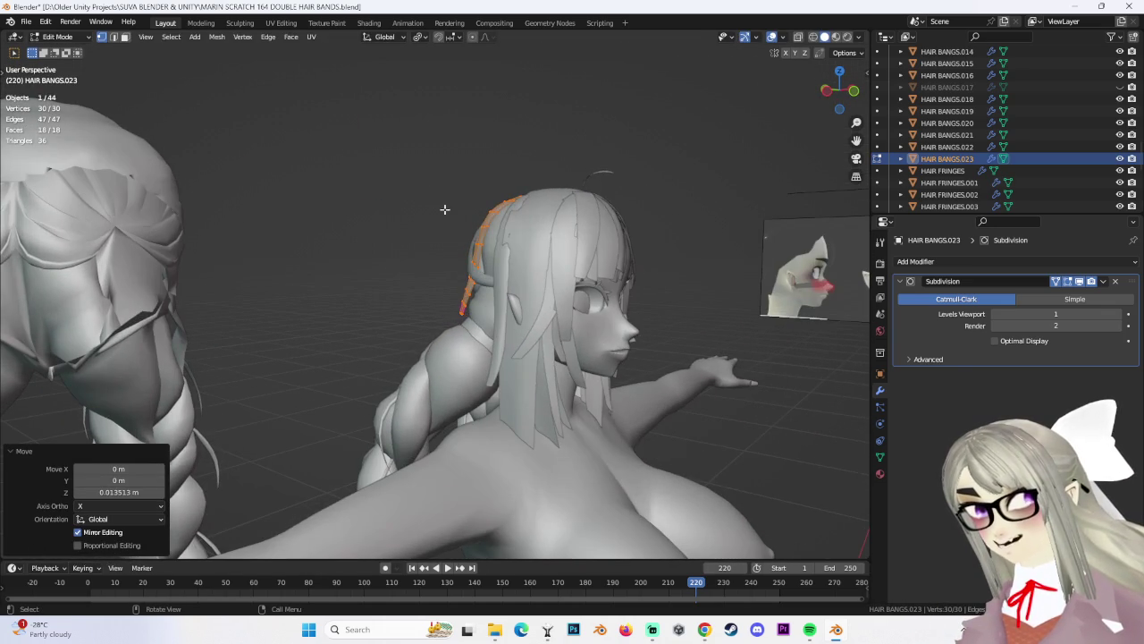
{"action": "left_click", "coordinate": [125, 38]}
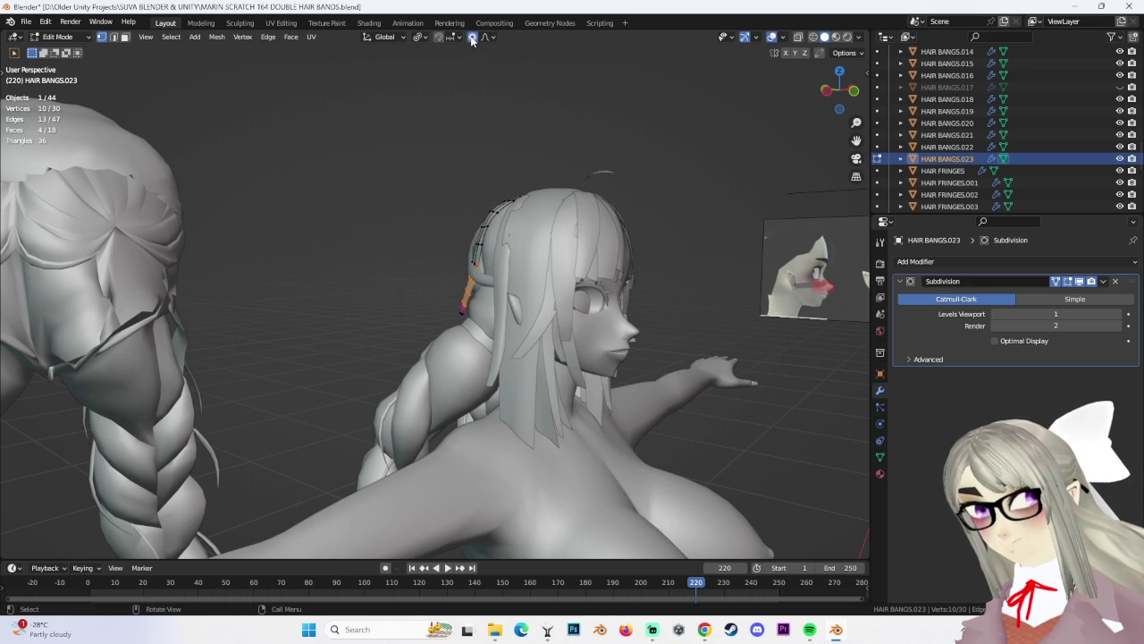
Slide the selected vertices along the strand and shift it toward the head with smooth falloff
{"action": "key", "text": "shift+v"}
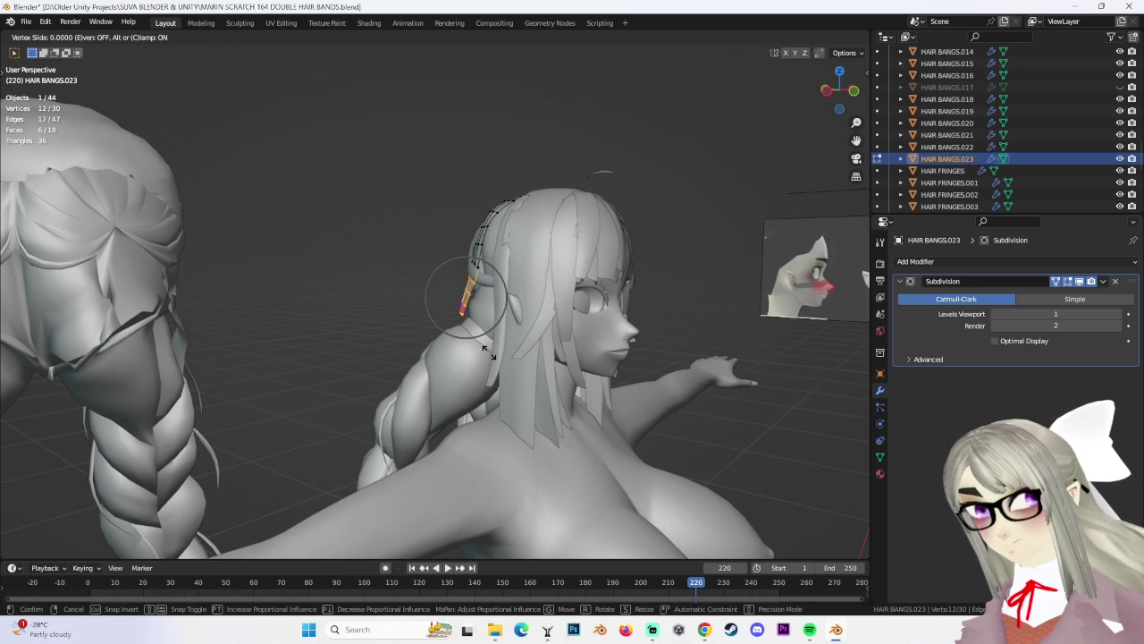
{"action": "left_click", "coordinate": [489, 353]}
{"action": "key", "text": "g"}
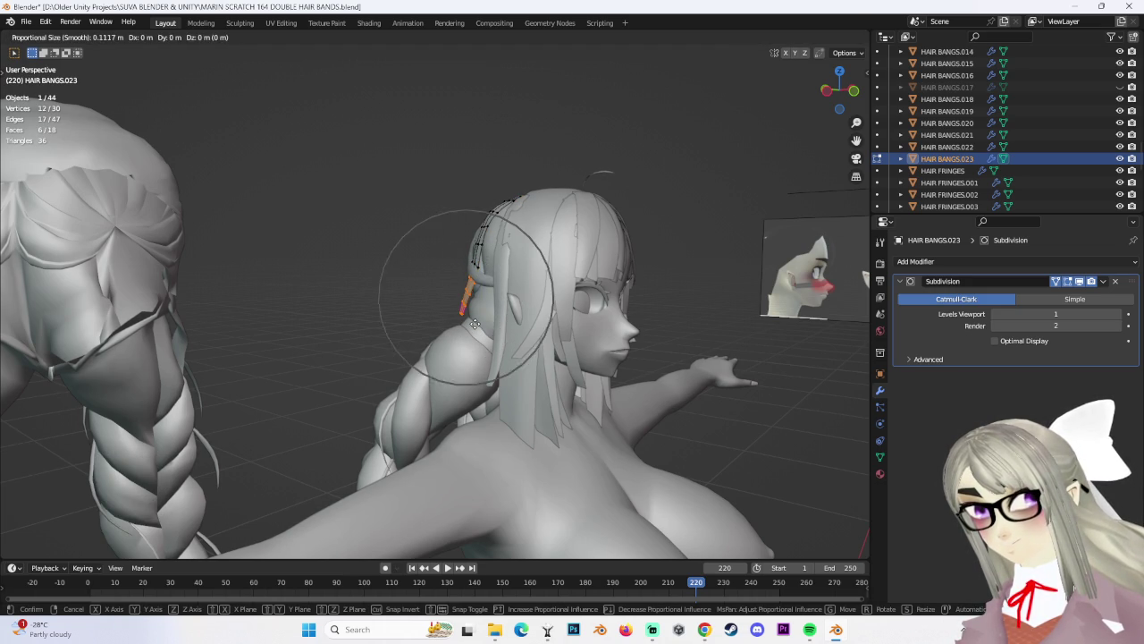
{"action": "left_click", "coordinate": [451, 324]}
{"action": "left_click", "coordinate": [439, 262]}
{"action": "mouse_move", "coordinate": [439, 262]}
{"action": "middle_mouse_down"}
{"action": "mouse_move", "coordinate": [465, 268]}
{"action": "mouse_move", "coordinate": [450, 313]}
{"action": "middle_mouse_up"}
{"action": "key", "text": "g"}
{"action": "left_click", "coordinate": [456, 304]}
Extend the selection up the strand and pull that section in against the head
{"action": "left_click", "coordinate": [450, 313], "text": "shift"}
{"action": "key", "text": "g"}
{"action": "left_click", "coordinate": [456, 322]}
{"action": "left_click", "coordinate": [447, 317], "text": "shift"}
{"action": "key", "text": "g"}
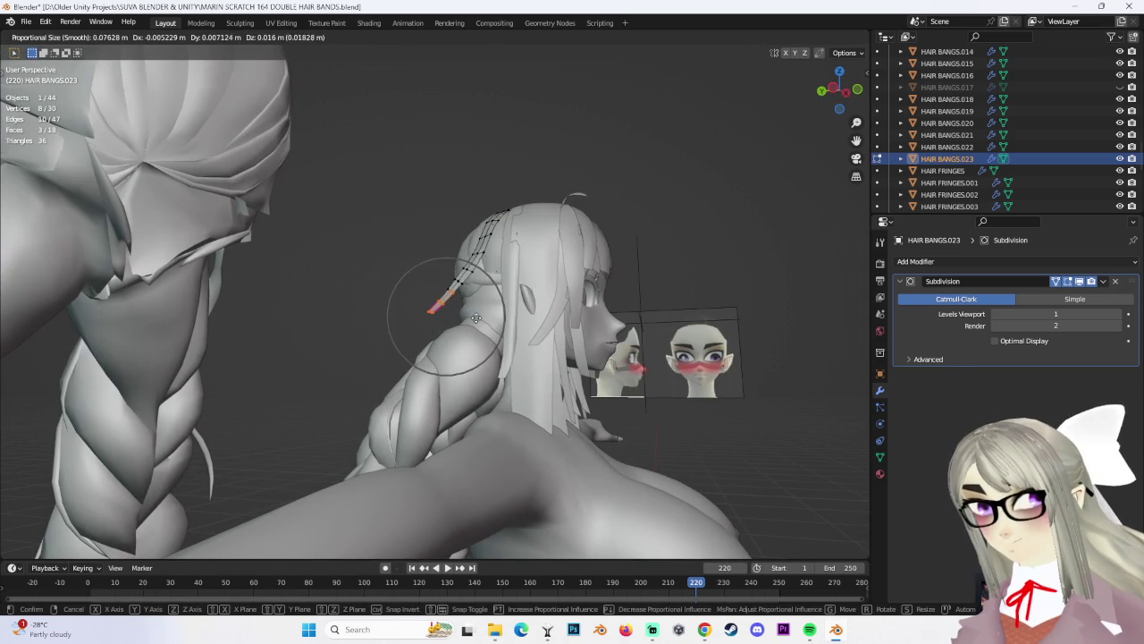
{"action": "left_click", "coordinate": [477, 329]}
{"action": "middle_click_drag", "start_coordinate": [477, 329], "coordinate": [462, 260]}
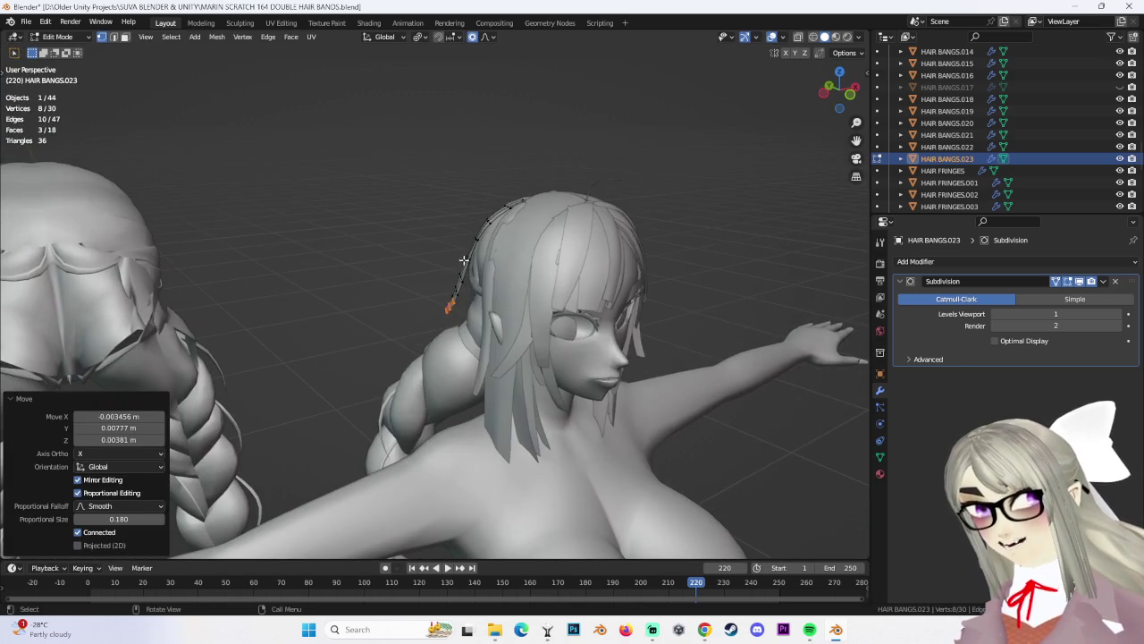
{"action": "key", "text": "g"}
{"action": "left_click", "coordinate": [469, 261]}
Move the tip rows of the strand inward with smooth proportional editing
{"action": "left_click", "coordinate": [465, 268]}
{"action": "mouse_move", "coordinate": [465, 268]}
{"action": "middle_mouse_down"}
{"action": "mouse_move", "coordinate": [519, 245]}
{"action": "mouse_move", "coordinate": [398, 327]}
{"action": "mouse_move", "coordinate": [407, 309]}
{"action": "middle_mouse_up"}
{"action": "left_click", "coordinate": [393, 324], "text": "shift"}
{"action": "key", "text": "g"}
{"action": "key", "text": "g"}
{"action": "left_click", "coordinate": [405, 302]}
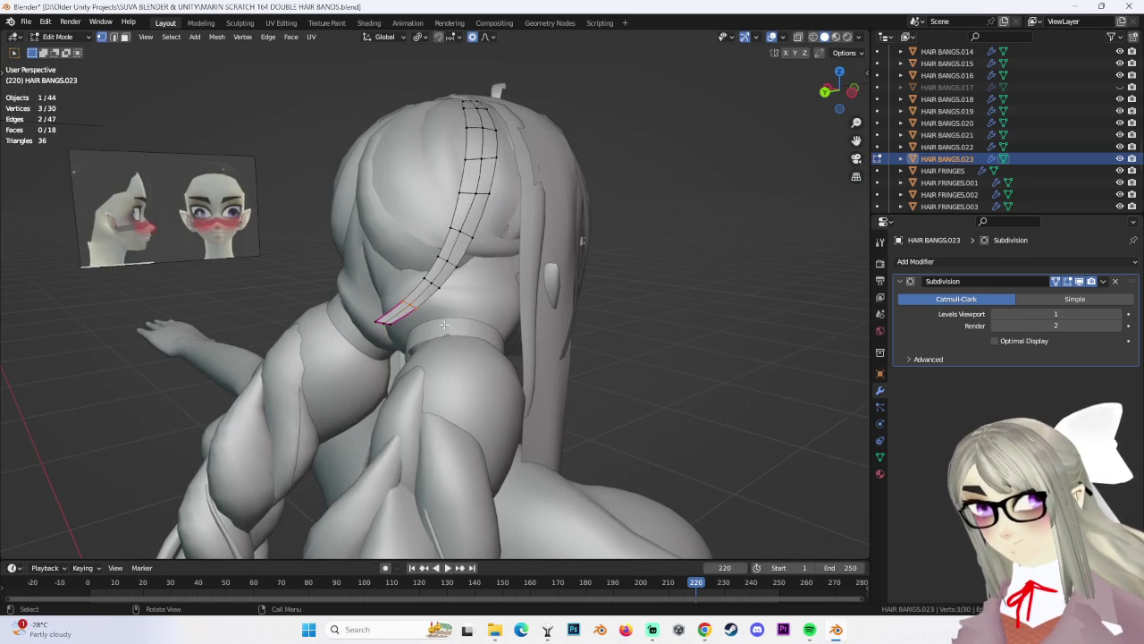
{"action": "key", "text": "g"}
{"action": "left_click", "coordinate": [454, 329]}
{"action": "left_click", "coordinate": [407, 313], "text": "shift"}
{"action": "middle_click_drag", "start_coordinate": [406, 313], "coordinate": [496, 232]}
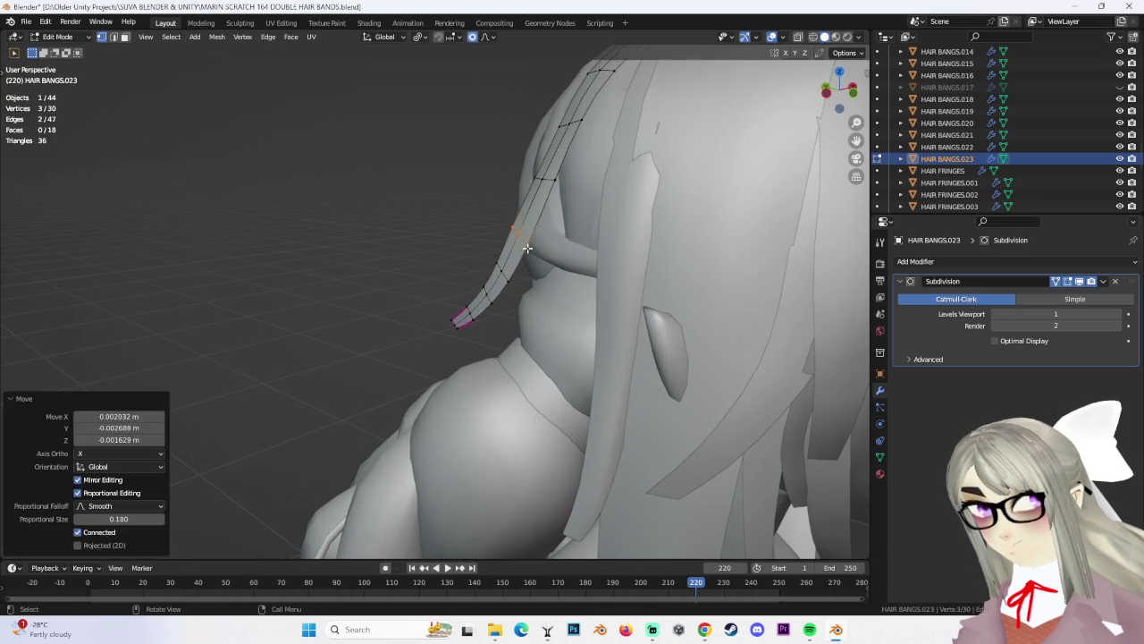
{"action": "key", "text": "g"}
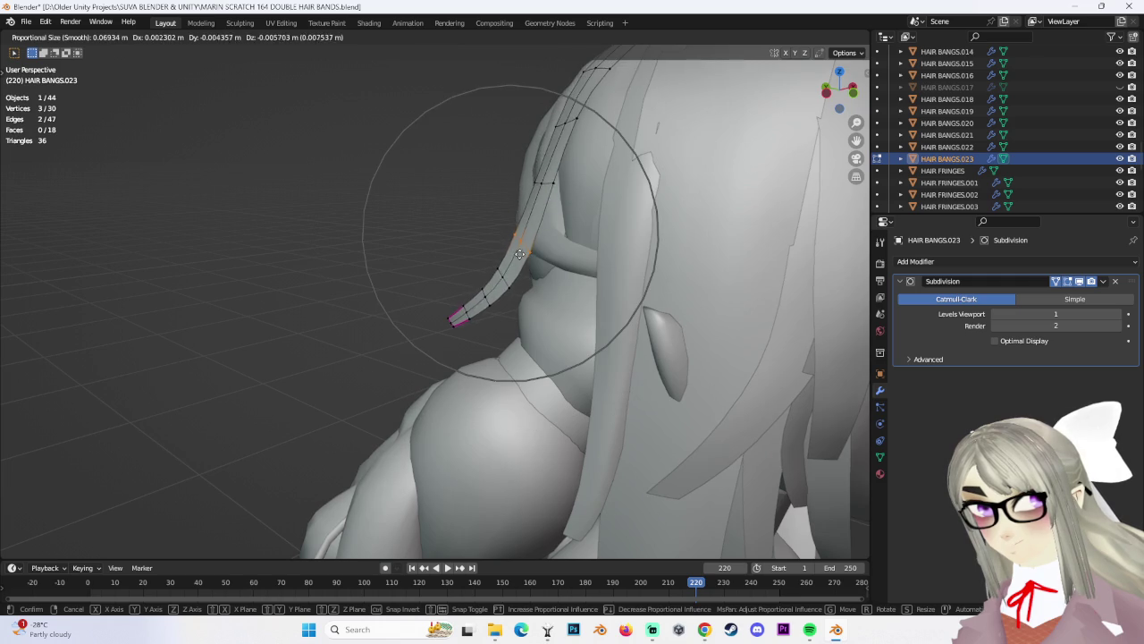
{"action": "left_click", "coordinate": [519, 255]}
Nudge a single vertex at the back of the head closer to the scalp
{"action": "middle_click_drag", "start_coordinate": [519, 255], "coordinate": [555, 238]}
{"action": "left_click", "coordinate": [555, 238]}
{"action": "key", "text": "g"}
{"action": "left_click", "coordinate": [572, 269]}
{"action": "key", "text": "g"}
{"action": "left_click", "coordinate": [584, 294]}
Adjust another individual vertex so the strand follows the head's curve
{"action": "middle_click_drag", "start_coordinate": [583, 294], "coordinate": [507, 322]}
{"action": "key", "text": "g"}
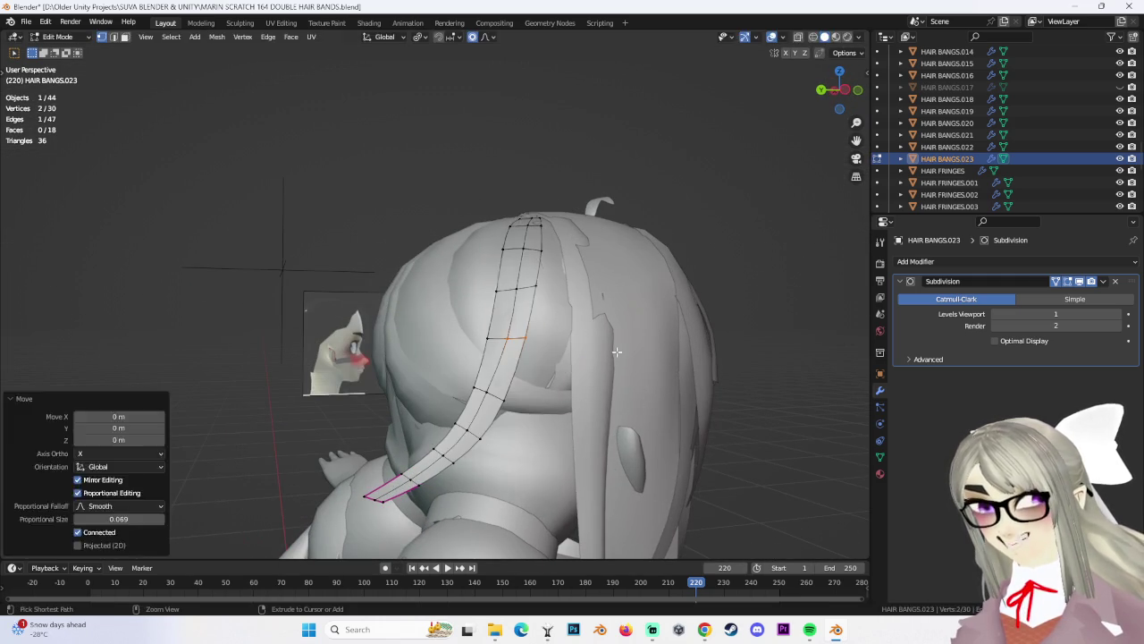
{"action": "left_click", "coordinate": [635, 356]}
{"action": "mouse_move", "coordinate": [635, 356]}
{"action": "middle_mouse_down"}
{"action": "mouse_move", "coordinate": [590, 269]}
{"action": "mouse_move", "coordinate": [528, 308]}
{"action": "middle_mouse_up"}
{"action": "left_click", "coordinate": [571, 242]}
{"action": "key", "text": "g"}
{"action": "left_click", "coordinate": [608, 262]}
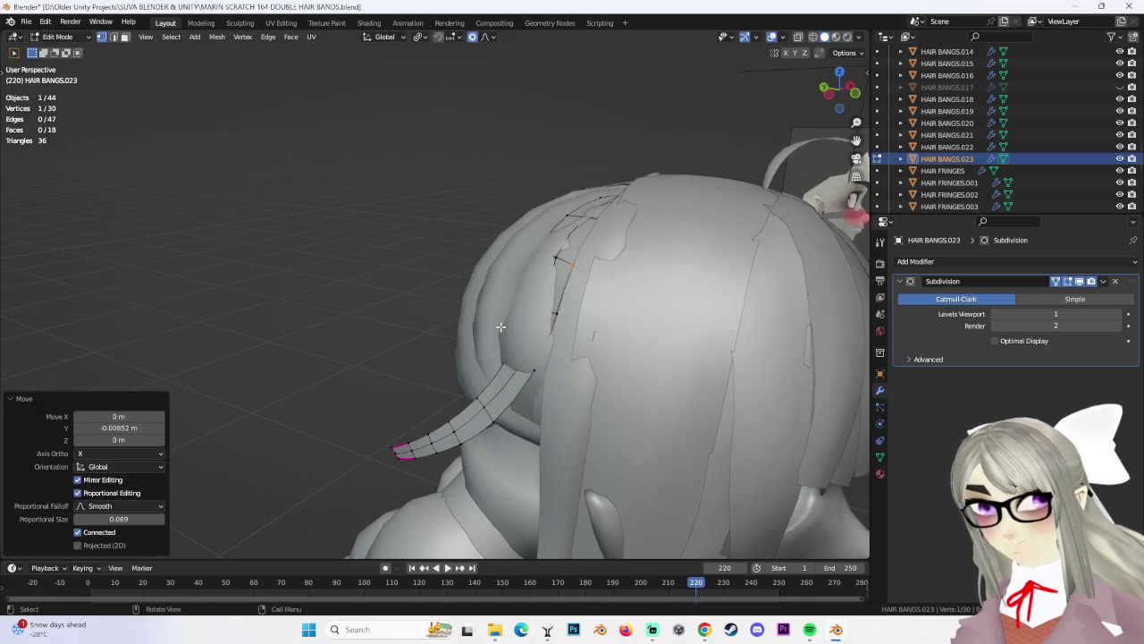
Bend the strand section by moving it along the X axis with smooth falloff
{"action": "key", "text": "g"}
{"action": "key", "text": "x"}
{"action": "left_click", "coordinate": [569, 353]}
{"action": "mouse_move", "coordinate": [570, 354]}
{"action": "middle_mouse_down"}
{"action": "mouse_move", "coordinate": [608, 283]}
{"action": "mouse_move", "coordinate": [535, 292]}
{"action": "mouse_move", "coordinate": [544, 288]}
{"action": "mouse_move", "coordinate": [577, 331]}
{"action": "mouse_move", "coordinate": [552, 308]}
{"action": "mouse_move", "coordinate": [563, 340]}
{"action": "mouse_move", "coordinate": [550, 354]}
{"action": "mouse_move", "coordinate": [485, 347]}
{"action": "mouse_move", "coordinate": [490, 336]}
{"action": "middle_mouse_up"}
{"action": "key", "text": "g"}
{"action": "key", "text": "x"}
{"action": "left_click", "coordinate": [543, 288]}
Rotate the lower strand section about -11.7° to tuck the tip inward
{"action": "key", "text": "r"}
{"action": "left_click", "coordinate": [576, 331]}
{"action": "key", "text": "r"}
{"action": "left_click", "coordinate": [544, 356]}
{"action": "key", "text": "r"}
{"action": "left_click", "coordinate": [498, 329]}
{"action": "key", "text": "g"}
{"action": "left_click", "coordinate": [494, 333]}
Rotate and nudge two vertices at the tip to finish the inward bend
{"action": "mouse_move", "coordinate": [433, 295]}
{"action": "middle_mouse_down"}
{"action": "mouse_move", "coordinate": [531, 294]}
{"action": "mouse_move", "coordinate": [490, 307]}
{"action": "mouse_move", "coordinate": [464, 185]}
{"action": "mouse_move", "coordinate": [572, 214]}
{"action": "middle_mouse_up"}
{"action": "key", "text": "g"}
{"action": "left_click", "coordinate": [518, 311]}
{"action": "scroll", "coordinate": [542, 289], "scroll_direction": "down", "scroll_amount": 4}
{"action": "left_click", "coordinate": [465, 185]}
{"action": "key", "text": "r"}
{"action": "key", "text": "Escape"}
{"action": "left_click", "coordinate": [464, 174], "text": "shift"}
{"action": "key", "text": "r"}
{"action": "left_click", "coordinate": [608, 225]}
{"action": "key", "text": "g"}
{"action": "left_click", "coordinate": [612, 228]}
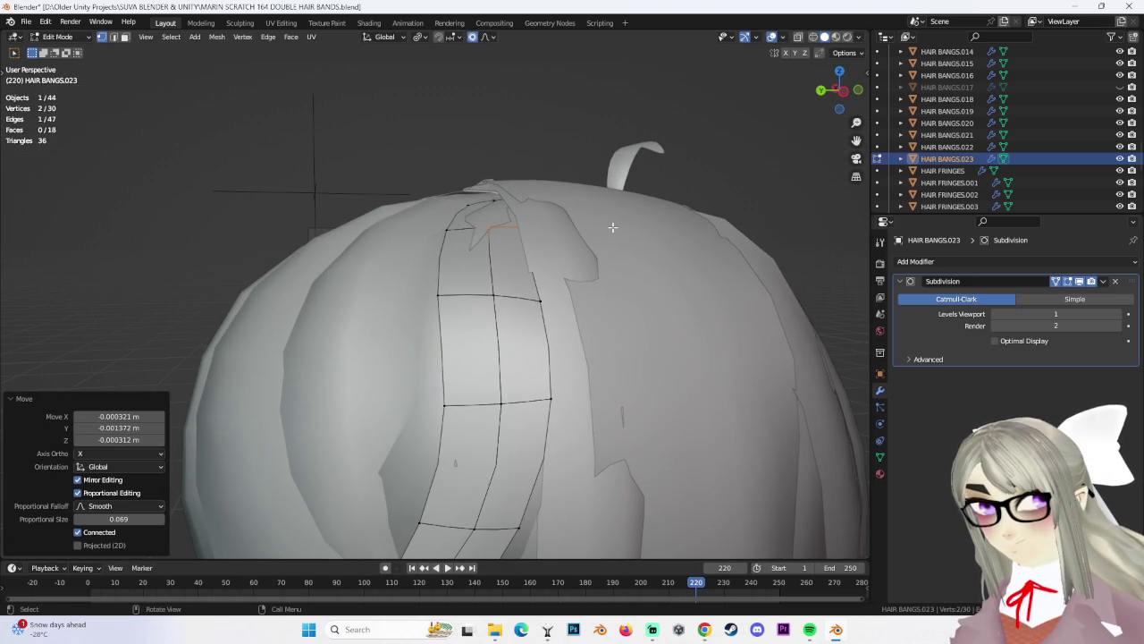
Scale the selected strand vertices to 0.598 and reposition them on the head
{"action": "key", "text": "g"}
{"action": "left_click", "coordinate": [530, 246]}
{"action": "mouse_move", "coordinate": [527, 243]}
{"action": "middle_mouse_down"}
{"action": "mouse_move", "coordinate": [598, 154]}
{"action": "mouse_move", "coordinate": [573, 268]}
{"action": "mouse_move", "coordinate": [617, 260]}
{"action": "mouse_move", "coordinate": [460, 178]}
{"action": "mouse_move", "coordinate": [459, 193]}
{"action": "middle_mouse_up"}
{"action": "key", "text": "s"}
{"action": "left_click", "coordinate": [581, 272]}
{"action": "key", "text": "g"}
{"action": "left_click", "coordinate": [618, 243]}
Nudge a single upper vertex with proportional falloff to tighten the upper section
{"action": "left_click", "coordinate": [456, 180]}
{"action": "key", "text": "g"}
{"action": "scroll", "coordinate": [459, 199], "scroll_direction": "up", "scroll_amount": 4}
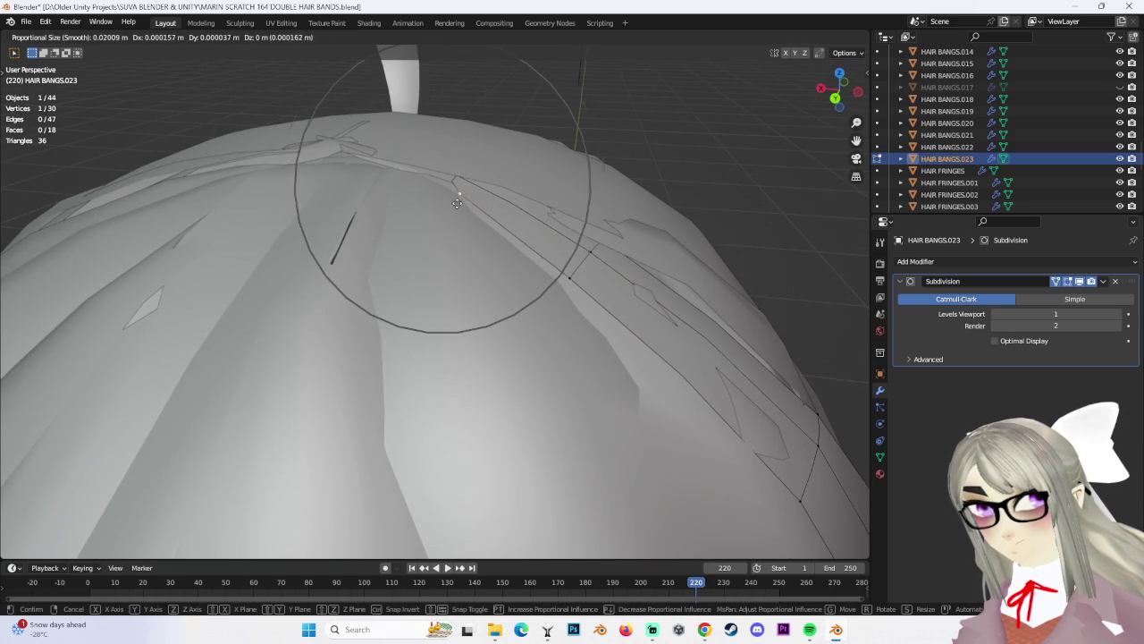
{"action": "left_click", "coordinate": [454, 194]}
{"action": "middle_click_drag", "start_coordinate": [454, 194], "coordinate": [644, 267]}
Add a new edge loop across HAIR BANGS.023 near its root
{"action": "middle_click_drag", "start_coordinate": [732, 389], "coordinate": [550, 358]}
{"action": "key", "text": "ctrl+r"}
{"action": "left_click", "coordinate": [547, 356]}
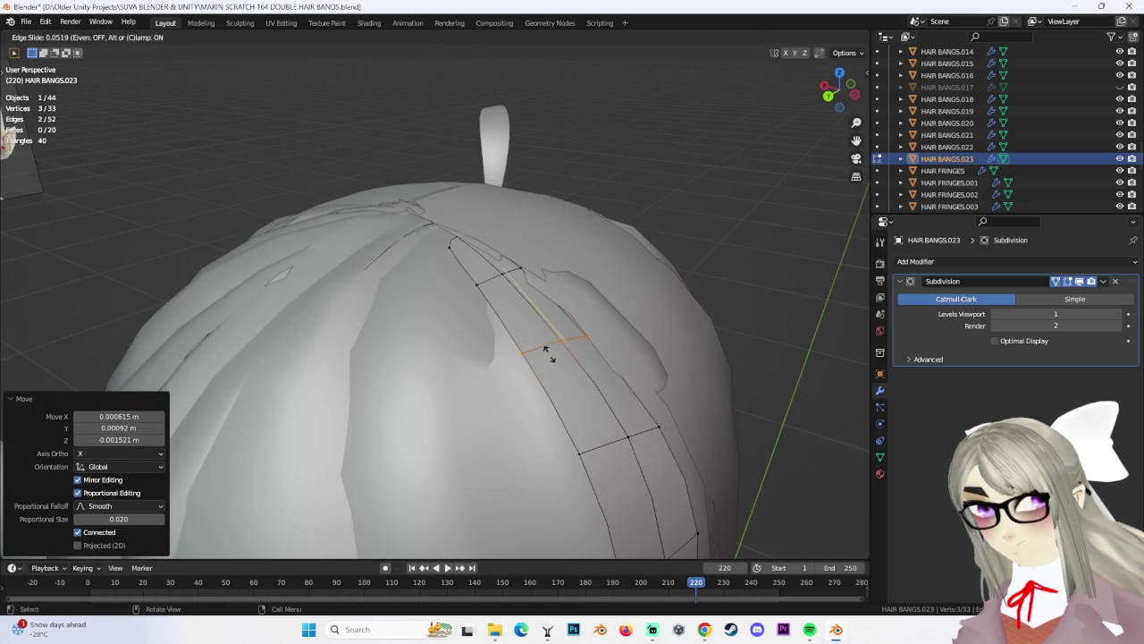
{"action": "left_click", "coordinate": [548, 350]}
Refine the position of a single root-area vertex with proportional moves
{"action": "middle_click_drag", "start_coordinate": [547, 350], "coordinate": [601, 337]}
{"action": "left_click", "coordinate": [447, 270]}
{"action": "key", "text": "g"}
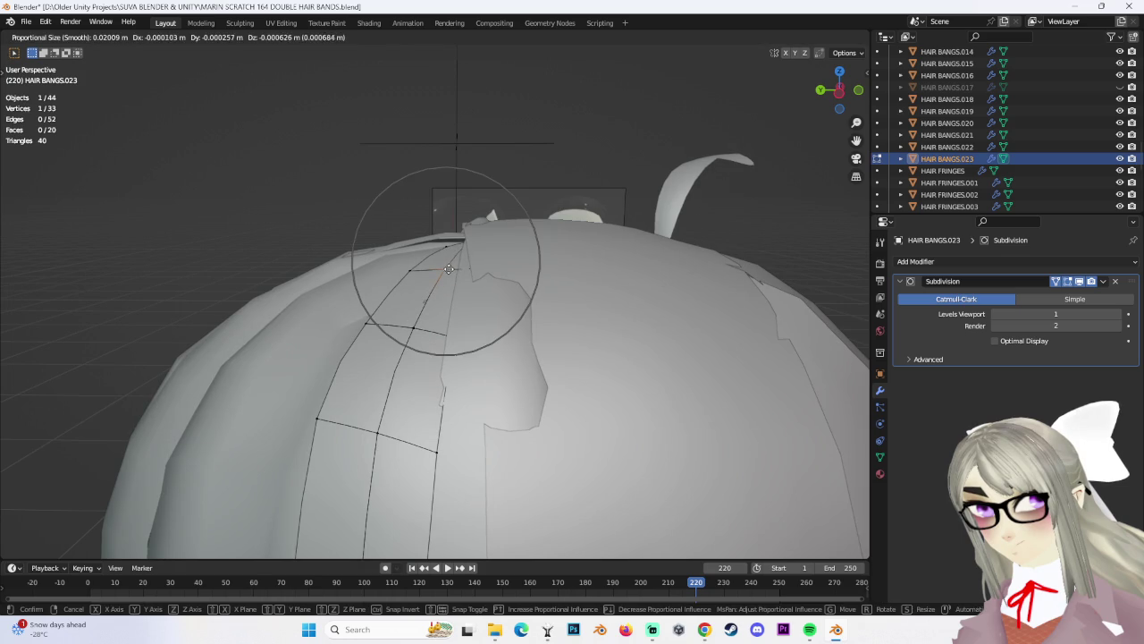
{"action": "left_click", "coordinate": [448, 269]}
{"action": "key", "text": "g"}
{"action": "left_click", "coordinate": [470, 264]}
Pull a box-selected group of strand vertices in closer to the head
{"action": "left_click_drag", "start_coordinate": [377, 324], "coordinate": [429, 362]}
{"action": "key", "text": "g"}
{"action": "left_click", "coordinate": [428, 365]}
{"action": "middle_click_drag", "start_coordinate": [428, 365], "coordinate": [584, 341]}
{"action": "key", "text": "g"}
{"action": "left_click", "coordinate": [572, 358]}
Keep adjusting those strand vertices from other angles so the strand hugs the head
{"action": "middle_click_drag", "start_coordinate": [573, 357], "coordinate": [442, 259]}
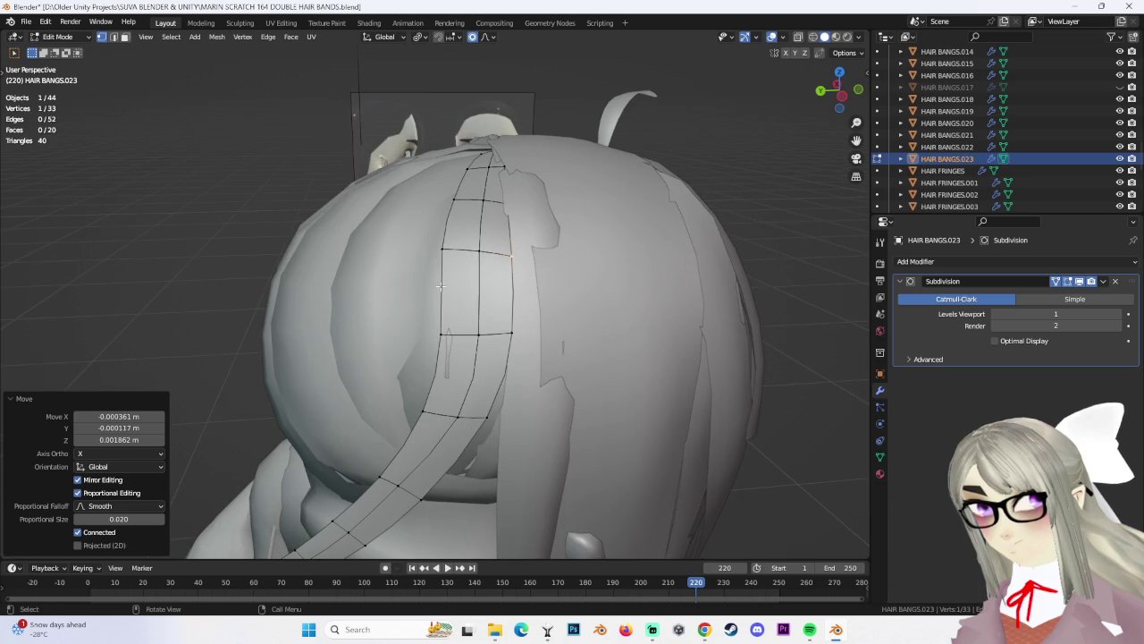
{"action": "key", "text": "g"}
{"action": "left_click", "coordinate": [445, 339]}
{"action": "mouse_move", "coordinate": [444, 339]}
{"action": "middle_mouse_down"}
{"action": "mouse_move", "coordinate": [359, 293]}
{"action": "mouse_move", "coordinate": [313, 326]}
{"action": "middle_mouse_up"}
{"action": "key", "text": "g"}
{"action": "left_click", "coordinate": [384, 311]}
Shift a single vertex near the tip by a small amount
{"action": "left_click", "coordinate": [333, 293], "text": "shift"}
{"action": "left_click", "coordinate": [332, 293]}
{"action": "key", "text": "g"}
{"action": "key", "text": "Escape"}
{"action": "key", "text": "g"}
{"action": "left_click", "coordinate": [369, 301]}
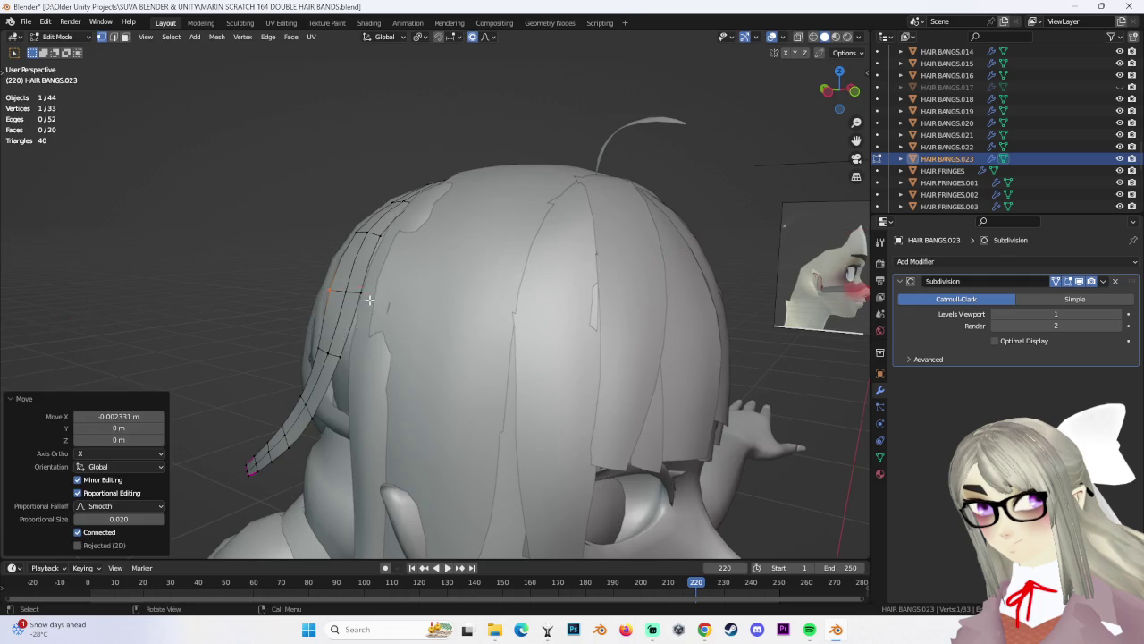
{"action": "middle_click_drag", "start_coordinate": [369, 300], "coordinate": [418, 411]}
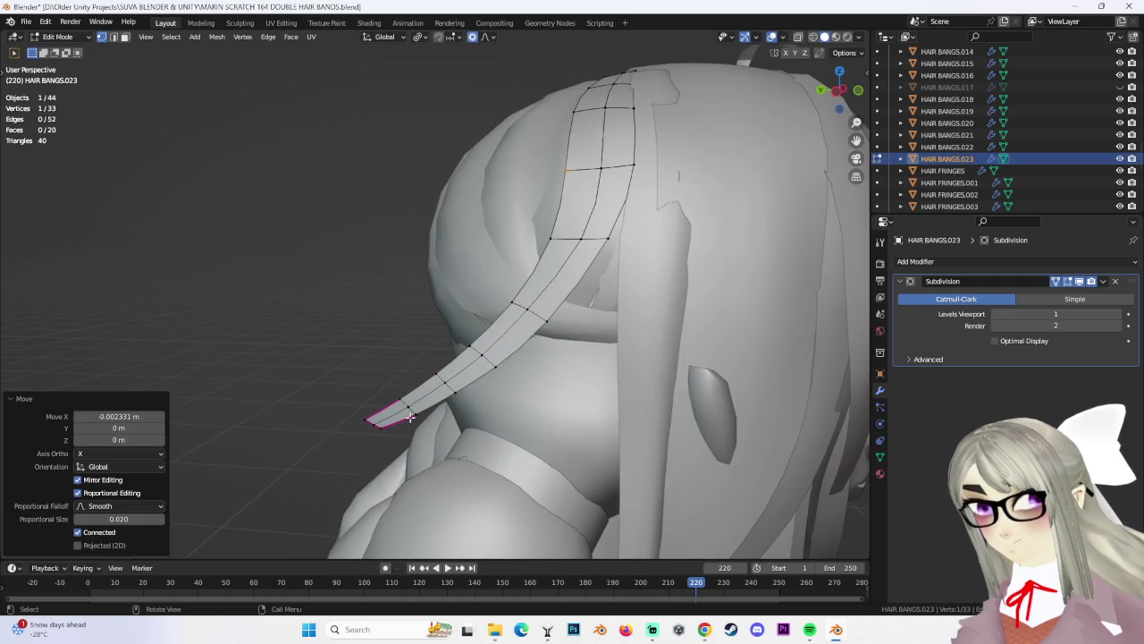
Tilt the strand's tip edge -3.06° inward in left orthographic view
{"action": "left_click", "coordinate": [673, 151], "text": "alt"}
{"action": "left_click", "coordinate": [840, 92]}
{"action": "key", "text": "r"}
{"action": "left_click", "coordinate": [613, 363]}
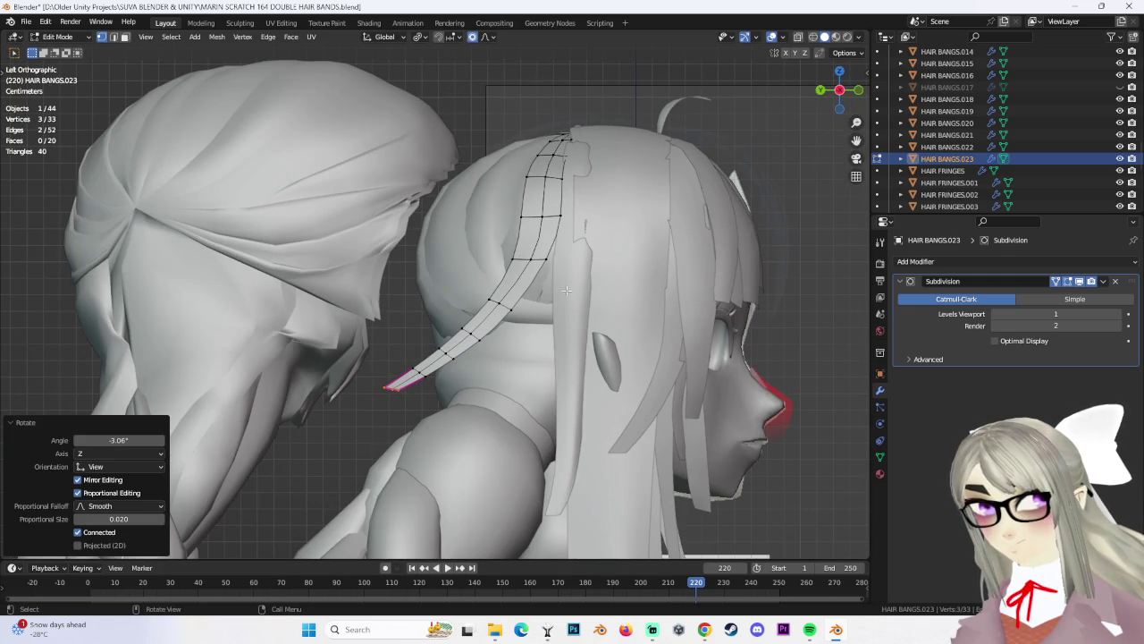
Slightly move one vertex midway down the strand, then deselect it
{"action": "left_click", "coordinate": [521, 260]}
{"action": "key", "text": "g"}
{"action": "left_click", "coordinate": [511, 256]}
{"action": "mouse_move", "coordinate": [512, 257]}
{"action": "middle_mouse_down"}
{"action": "mouse_move", "coordinate": [564, 319]}
{"action": "mouse_move", "coordinate": [512, 325]}
{"action": "middle_mouse_up"}
{"action": "left_click", "coordinate": [456, 310]}
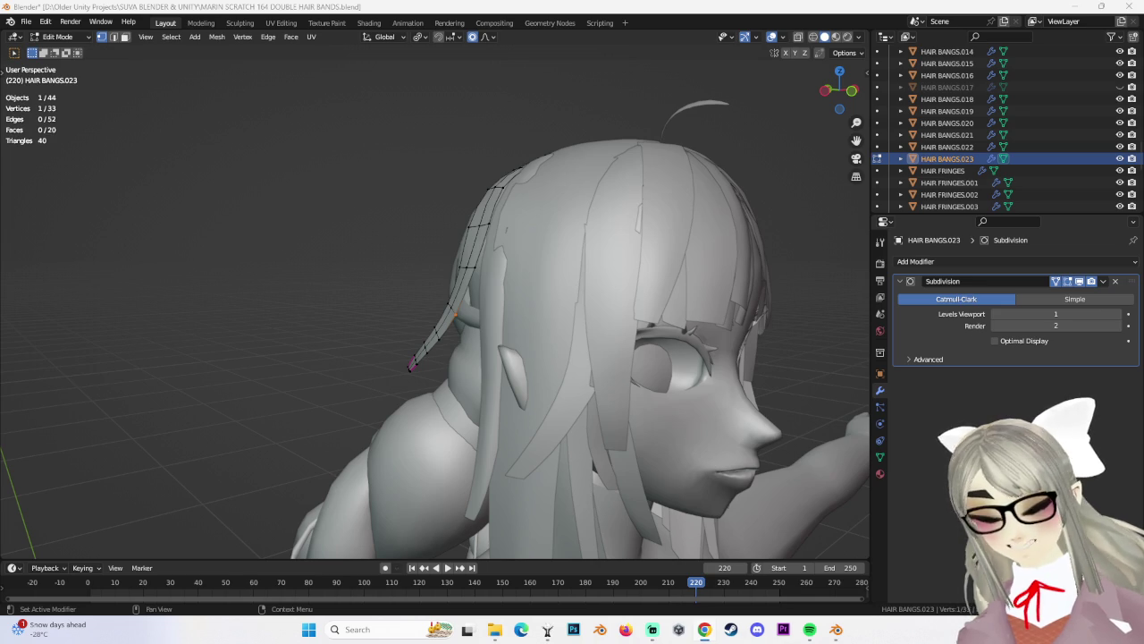
From behind the head, soft-move the lower-end vertices and tip of HAIR BANGS.023
{"action": "middle_click_drag", "start_coordinate": [778, 392], "coordinate": [494, 224]}
{"action": "left_click_drag", "start_coordinate": [495, 224], "coordinate": [512, 253]}
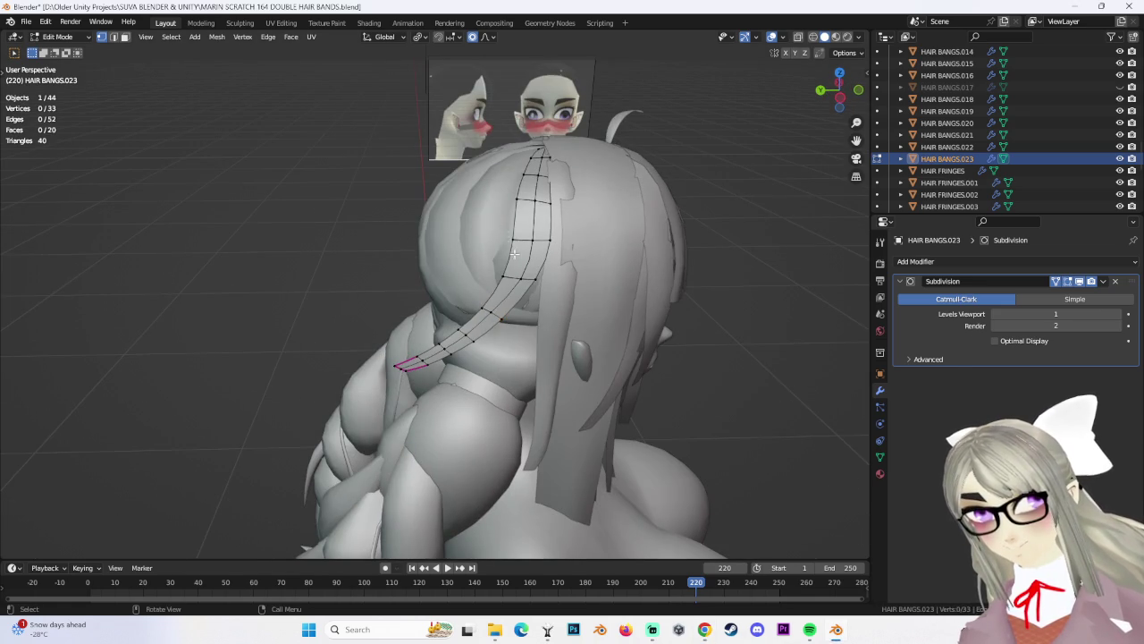
{"action": "mouse_move", "coordinate": [522, 250]}
{"action": "middle_mouse_down"}
{"action": "mouse_move", "coordinate": [626, 230]}
{"action": "mouse_move", "coordinate": [697, 366]}
{"action": "mouse_move", "coordinate": [357, 265]}
{"action": "middle_mouse_up"}
{"action": "scroll", "coordinate": [513, 235], "scroll_direction": "up", "scroll_amount": 3}
{"action": "key", "text": "g"}
{"action": "left_click", "coordinate": [528, 234]}
{"action": "left_click_drag", "start_coordinate": [358, 266], "coordinate": [464, 333]}
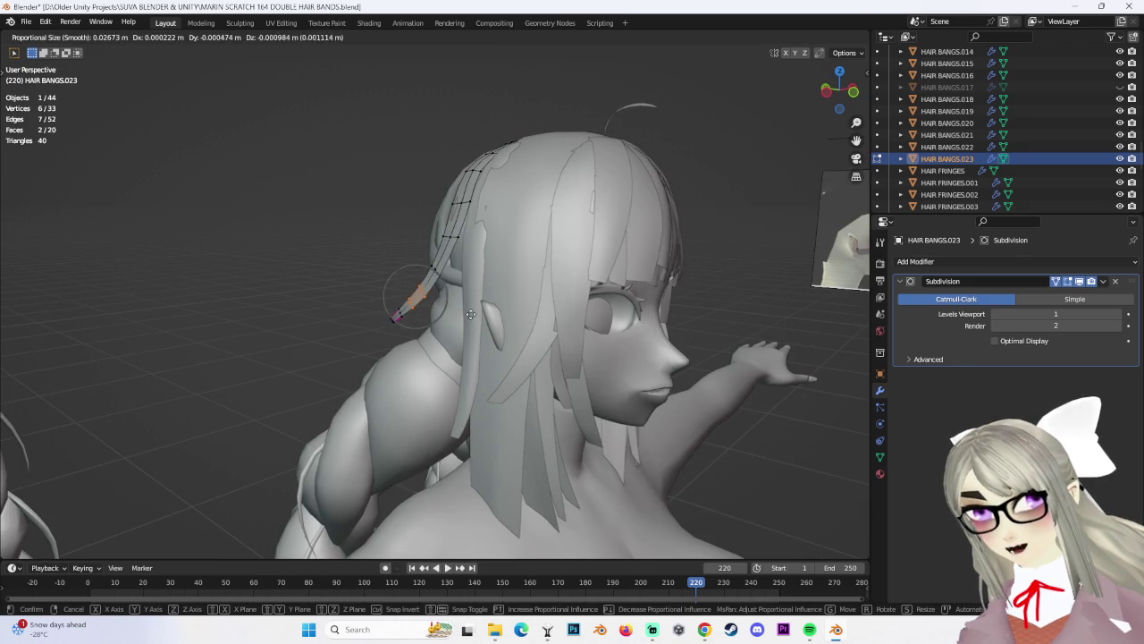
{"action": "left_click", "coordinate": [483, 326]}
{"action": "mouse_move", "coordinate": [482, 326]}
{"action": "middle_mouse_down"}
{"action": "mouse_move", "coordinate": [588, 334]}
{"action": "mouse_move", "coordinate": [406, 331]}
{"action": "mouse_move", "coordinate": [512, 310]}
{"action": "middle_mouse_up"}
{"action": "key", "text": "g"}
{"action": "left_click", "coordinate": [575, 327]}
Move a single strand vertex, shift the strand up and left, and rescale its section
{"action": "left_click", "coordinate": [402, 325]}
{"action": "key", "text": "g"}
{"action": "left_click", "coordinate": [512, 311]}
{"action": "scroll", "coordinate": [512, 310], "scroll_direction": "up", "scroll_amount": 3}
{"action": "key", "text": "g"}
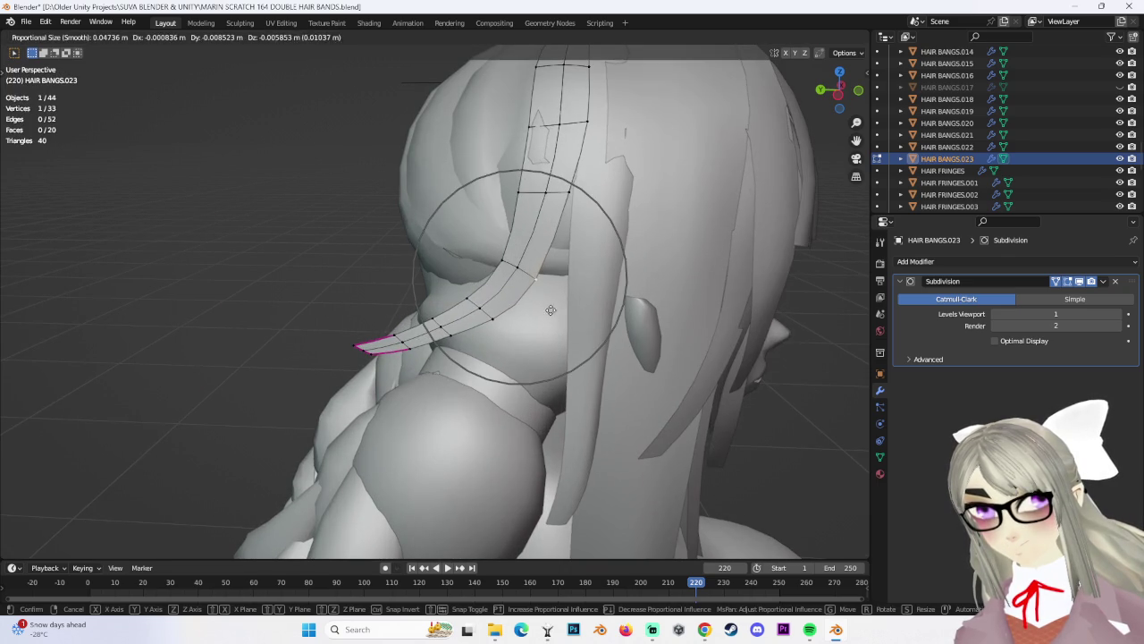
{"action": "left_click", "coordinate": [541, 293]}
{"action": "key", "text": "s"}
{"action": "left_click", "coordinate": [646, 322]}
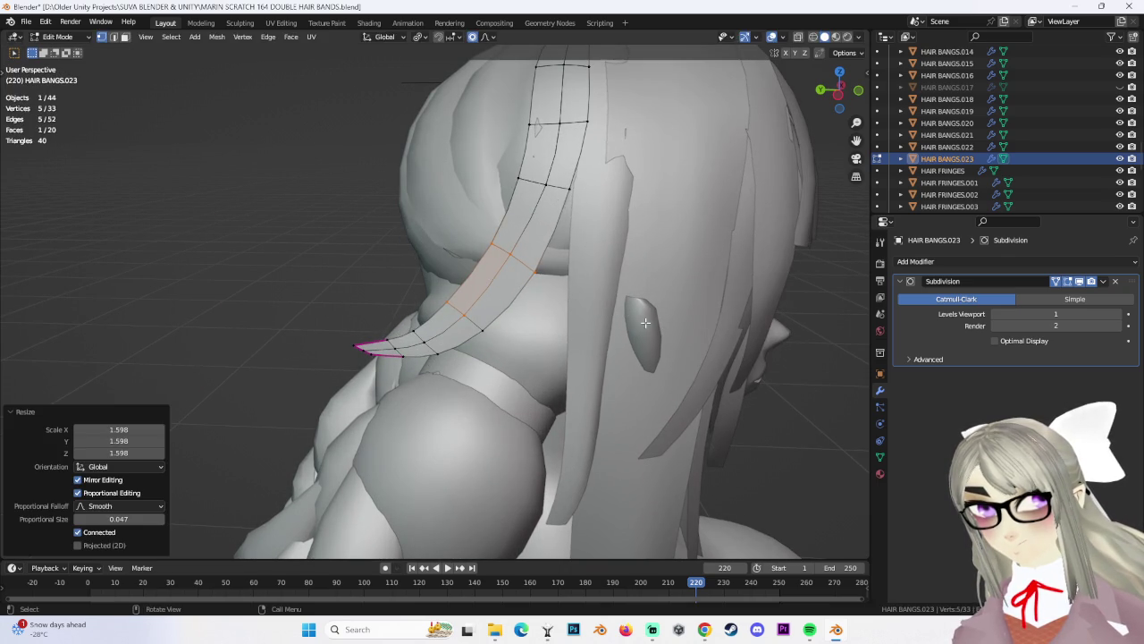
{"action": "key", "text": "s"}
{"action": "left_click", "coordinate": [594, 336]}
Slightly enlarge the strand tip, then slide a cross-strand edge loop and lower it slightly
{"action": "mouse_move", "coordinate": [595, 336]}
{"action": "middle_mouse_down"}
{"action": "mouse_move", "coordinate": [639, 354]}
{"action": "mouse_move", "coordinate": [608, 336]}
{"action": "middle_mouse_up"}
{"action": "key", "text": "s"}
{"action": "right_click", "coordinate": [674, 371]}
{"action": "key", "text": "s"}
{"action": "left_click", "coordinate": [642, 357]}
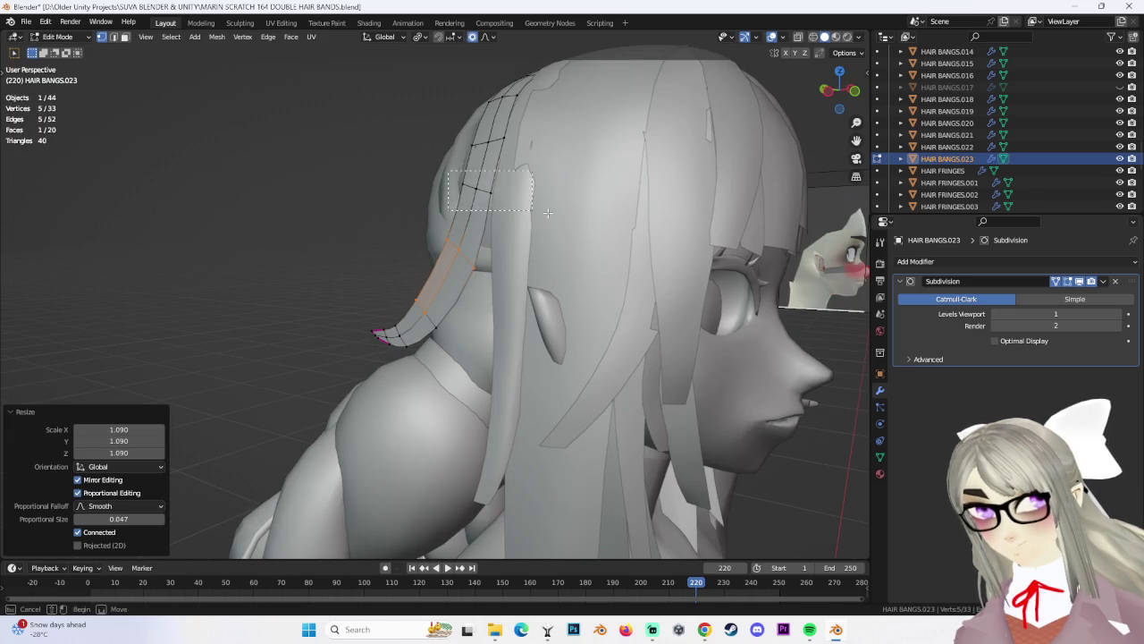
{"action": "key", "text": "g"}
{"action": "key", "text": "Escape"}
{"action": "left_click", "coordinate": [482, 179], "text": "alt"}
{"action": "mouse_move", "coordinate": [525, 208]}
{"action": "middle_mouse_down"}
{"action": "mouse_move", "coordinate": [608, 266]}
{"action": "mouse_move", "coordinate": [462, 183]}
{"action": "mouse_move", "coordinate": [563, 228]}
{"action": "middle_mouse_up"}
{"action": "key", "text": "g"}
{"action": "key", "text": "g"}
{"action": "left_click", "coordinate": [607, 266]}
{"action": "key", "text": "g"}
{"action": "left_click", "coordinate": [590, 259]}
Soft-move the strand and reposition individual vertices along it
{"action": "key", "text": "g"}
{"action": "key", "text": "Escape"}
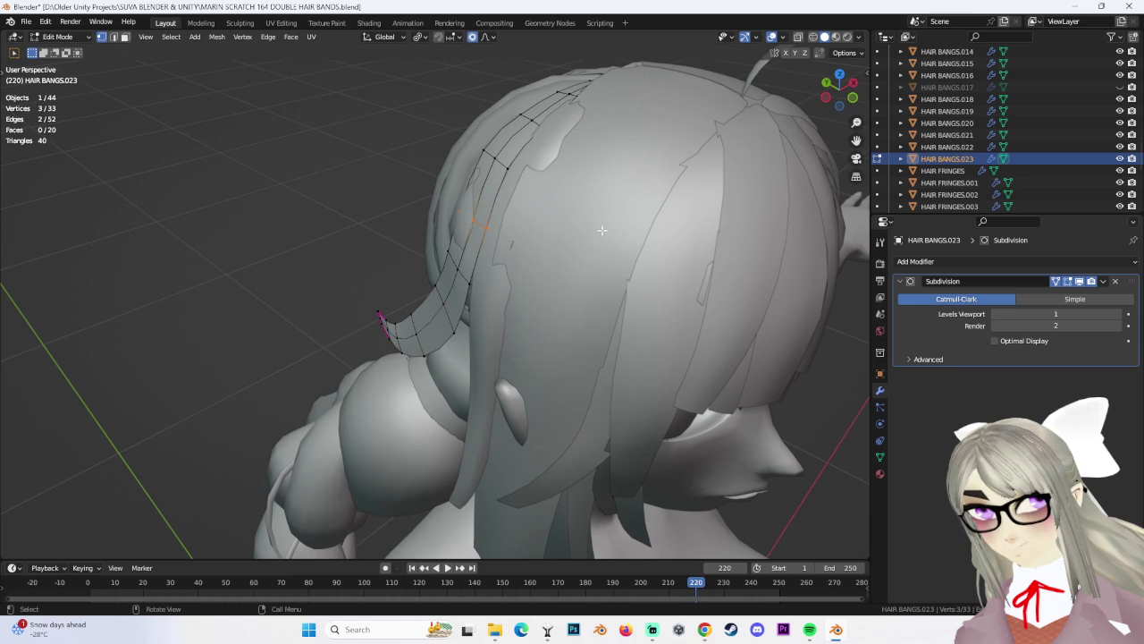
{"action": "key", "text": "g"}
{"action": "left_click", "coordinate": [485, 217]}
{"action": "mouse_move", "coordinate": [486, 217]}
{"action": "middle_mouse_down"}
{"action": "mouse_move", "coordinate": [612, 192]}
{"action": "mouse_move", "coordinate": [600, 224]}
{"action": "mouse_move", "coordinate": [520, 135]}
{"action": "mouse_move", "coordinate": [474, 337]}
{"action": "middle_mouse_up"}
{"action": "left_click", "coordinate": [612, 193]}
{"action": "key", "text": "g"}
{"action": "left_click", "coordinate": [600, 224]}
{"action": "left_click", "coordinate": [520, 135]}
{"action": "key", "text": "g"}
{"action": "right_click", "coordinate": [406, 293]}
{"action": "key", "text": "g"}
{"action": "left_click", "coordinate": [423, 289]}
Shift the strand and edge-slide the vertices at its end along the strand
{"action": "mouse_move", "coordinate": [423, 288]}
{"action": "middle_mouse_down"}
{"action": "mouse_move", "coordinate": [450, 310]}
{"action": "mouse_move", "coordinate": [447, 357]}
{"action": "mouse_move", "coordinate": [425, 307]}
{"action": "middle_mouse_up"}
{"action": "key", "text": "g"}
{"action": "left_click", "coordinate": [483, 351]}
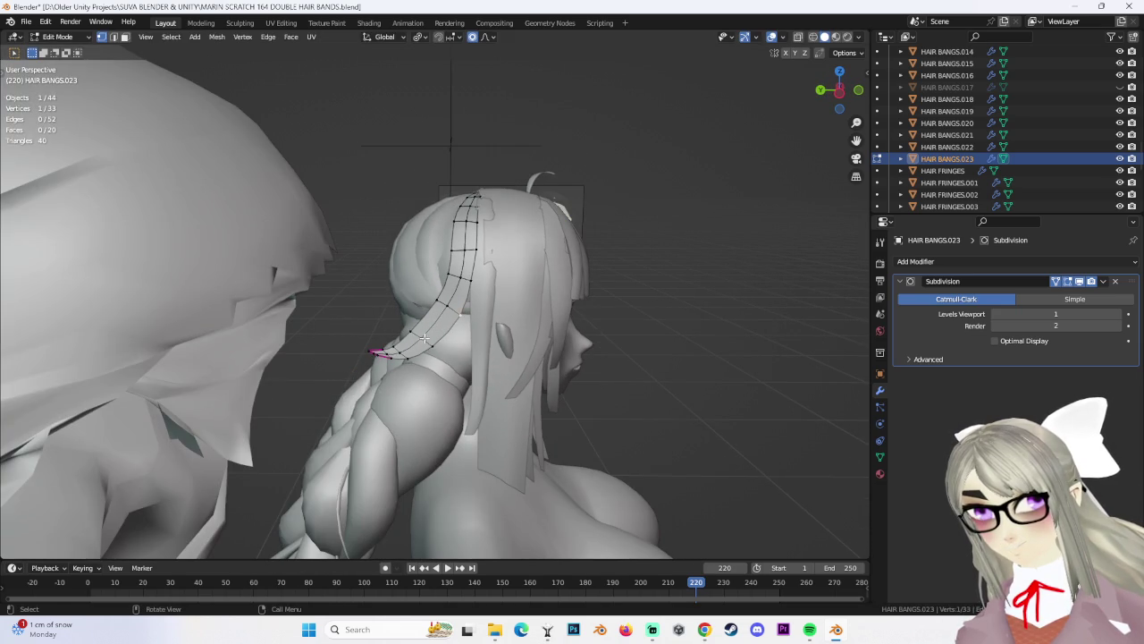
{"action": "left_click", "coordinate": [420, 335]}
{"action": "left_click_drag", "start_coordinate": [394, 319], "coordinate": [458, 361]}
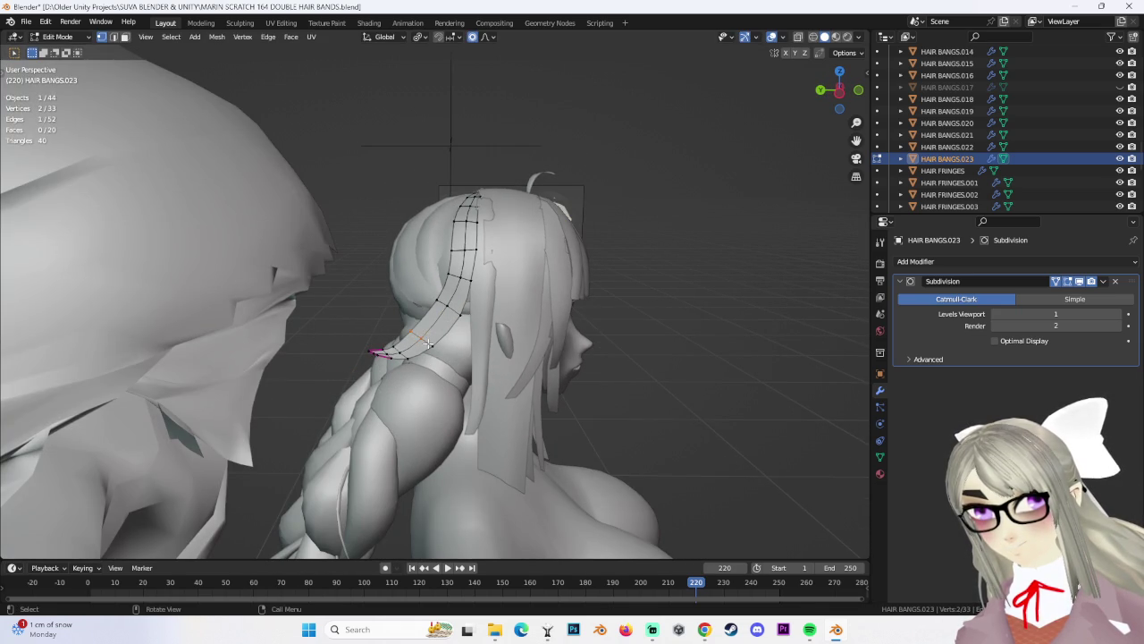
{"action": "left_click", "coordinate": [472, 340]}
{"action": "left_click", "coordinate": [453, 306]}
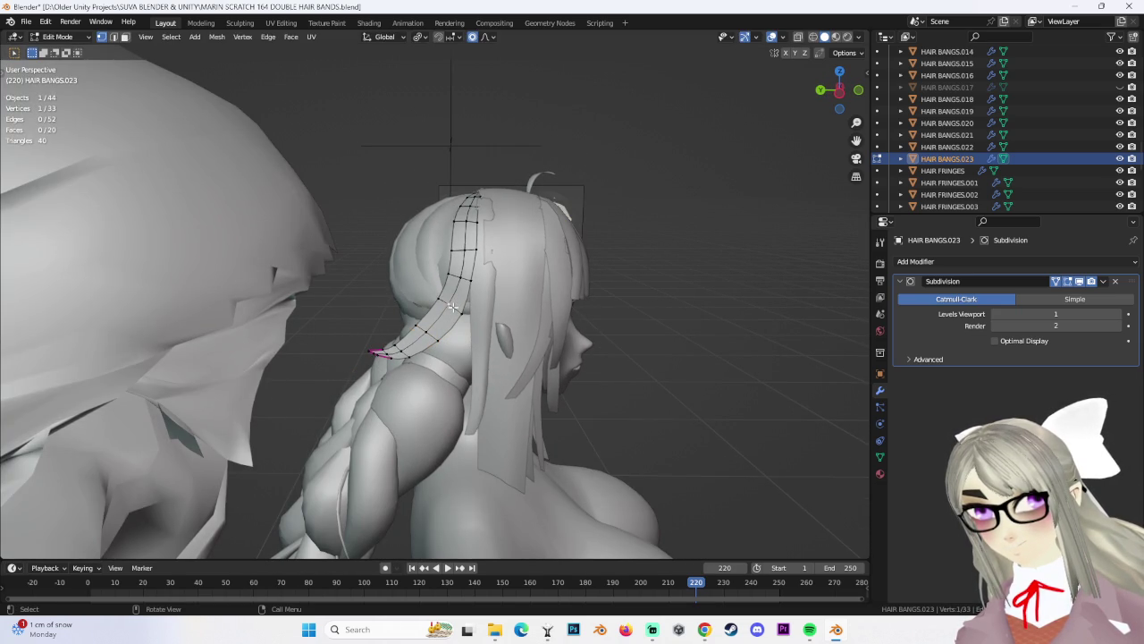
{"action": "left_click", "coordinate": [446, 310]}
{"action": "middle_click_drag", "start_coordinate": [446, 310], "coordinate": [465, 304]}
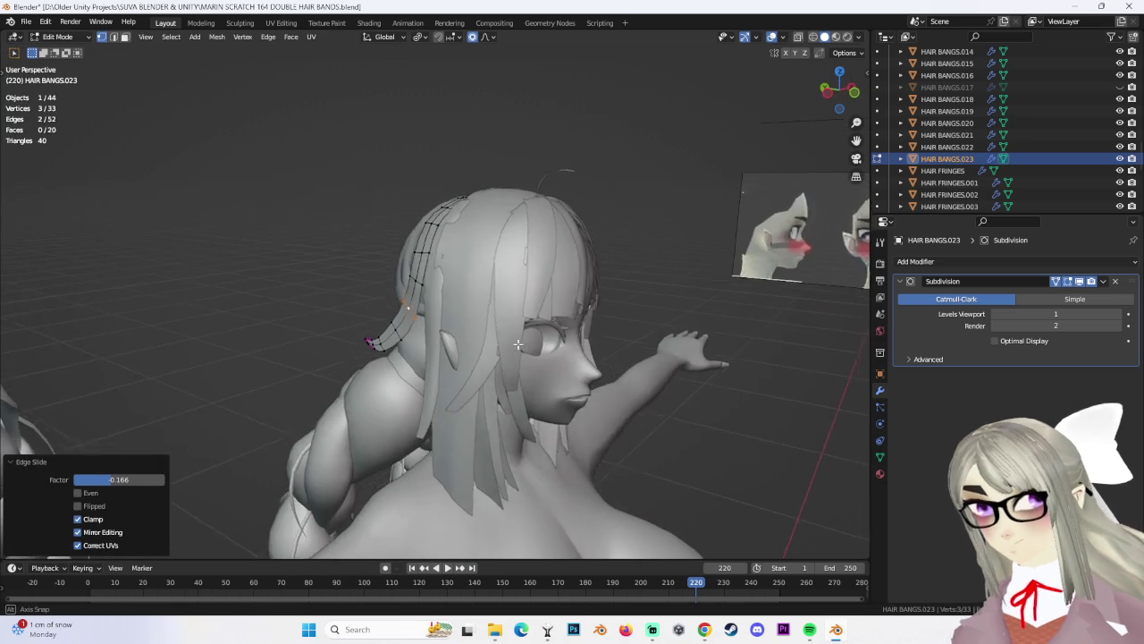
{"action": "scroll", "coordinate": [457, 306], "scroll_direction": "up", "scroll_amount": 5}
{"action": "scroll", "coordinate": [583, 305], "scroll_direction": "down", "scroll_amount": 8}
{"action": "key", "text": "g"}
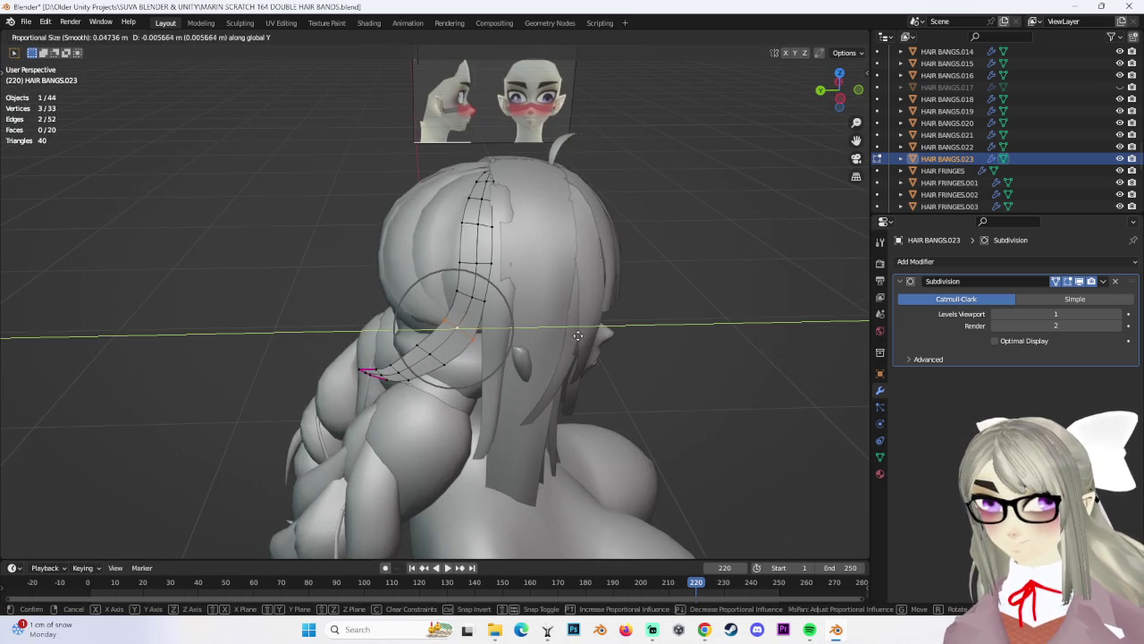
{"action": "left_click", "coordinate": [576, 335]}
Rotate the strand section about 13 degrees, nudge it, and slide a vertex along it
{"action": "middle_click_drag", "start_coordinate": [576, 335], "coordinate": [535, 340]}
{"action": "middle_click_drag", "start_coordinate": [519, 298], "coordinate": [433, 354]}
{"action": "key", "text": "r"}
{"action": "left_click", "coordinate": [480, 301]}
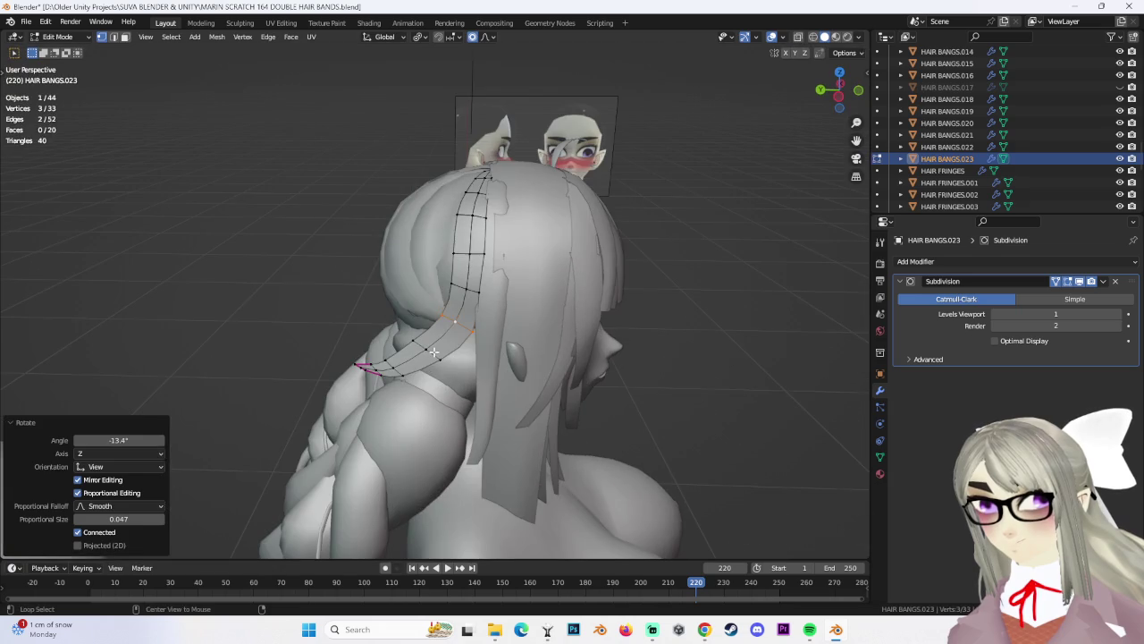
{"action": "key", "text": "g"}
{"action": "left_click", "coordinate": [396, 369]}
{"action": "left_click", "coordinate": [404, 365]}
{"action": "key", "text": "ctrl+z"}
{"action": "left_click", "coordinate": [441, 312]}
{"action": "left_click", "coordinate": [438, 310]}
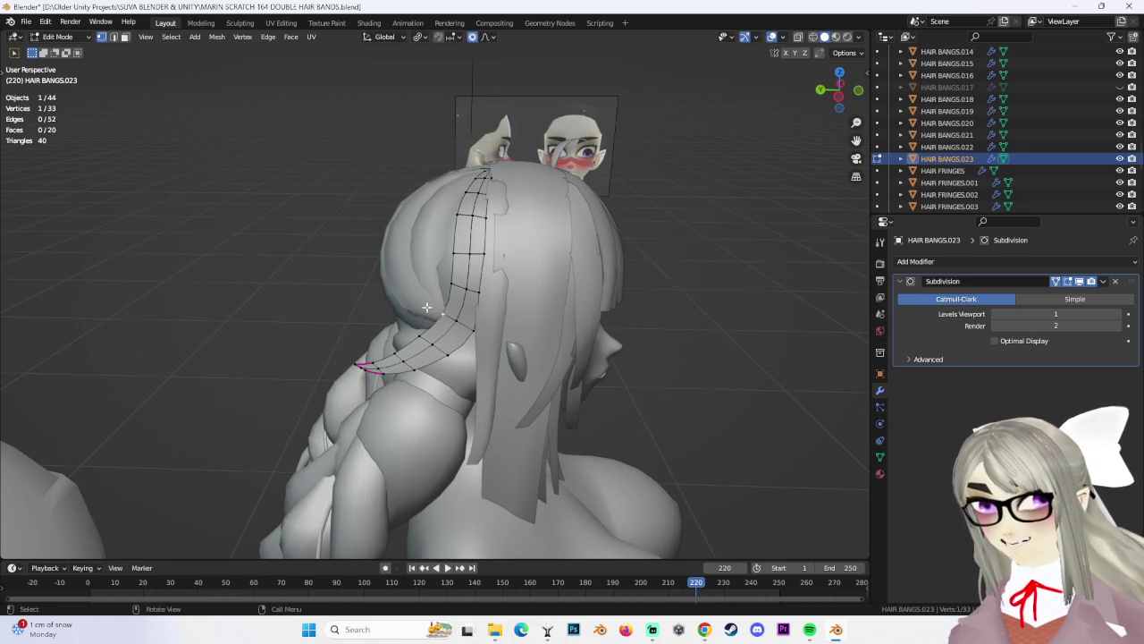
{"action": "left_click", "coordinate": [600, 346]}
Move three selected vertices to slightly narrow the strand
{"action": "mouse_move", "coordinate": [601, 346]}
{"action": "middle_mouse_down"}
{"action": "mouse_move", "coordinate": [501, 362]}
{"action": "mouse_move", "coordinate": [577, 347]}
{"action": "mouse_move", "coordinate": [508, 286]}
{"action": "middle_mouse_up"}
{"action": "key", "text": "s"}
{"action": "left_click", "coordinate": [492, 368]}
{"action": "key", "text": "ctrl+z"}
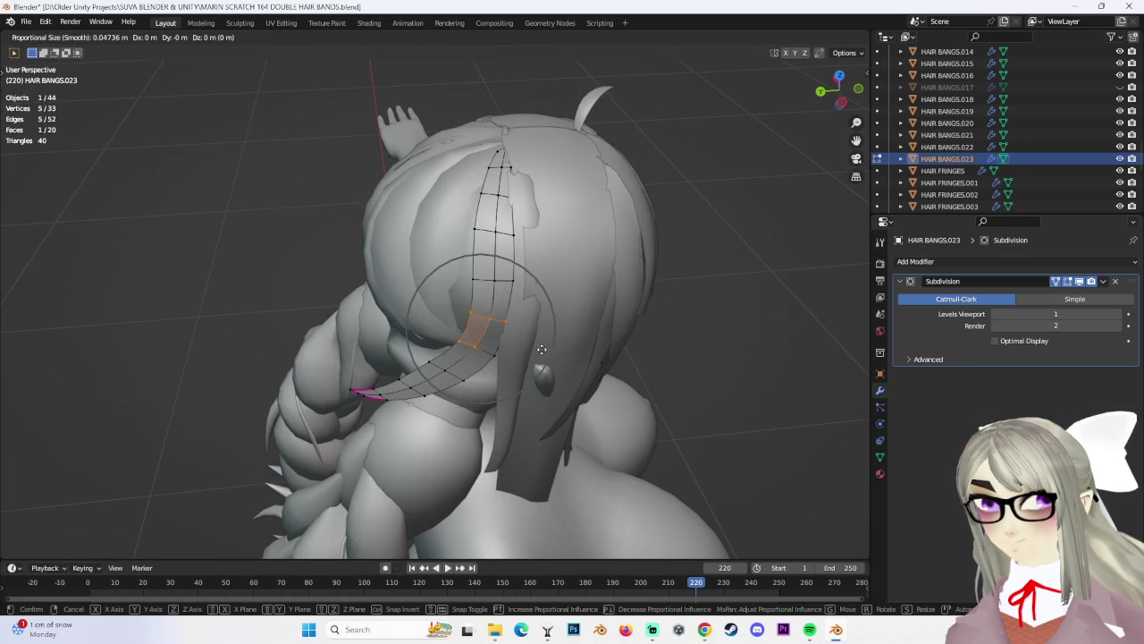
{"action": "left_click", "coordinate": [534, 350]}
{"action": "key", "text": "g"}
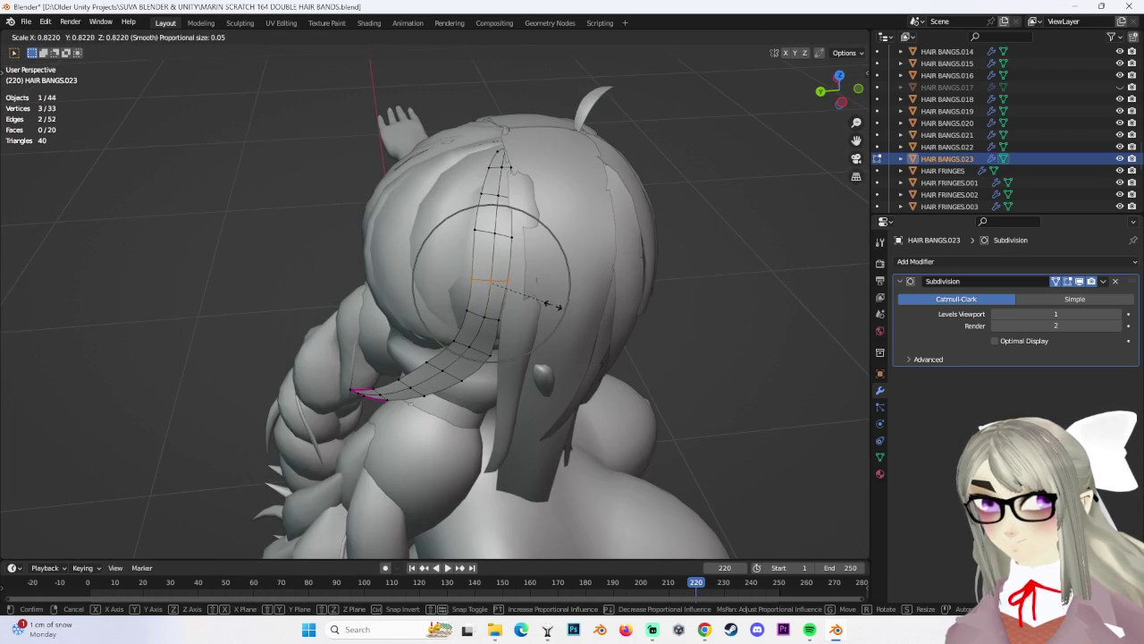
{"action": "left_click", "coordinate": [559, 307]}
{"action": "key", "text": "g"}
{"action": "left_click", "coordinate": [557, 309]}
Nudge a strand vertex along Y and reposition the vertex at the strand tip
{"action": "middle_click_drag", "start_coordinate": [557, 310], "coordinate": [500, 304]}
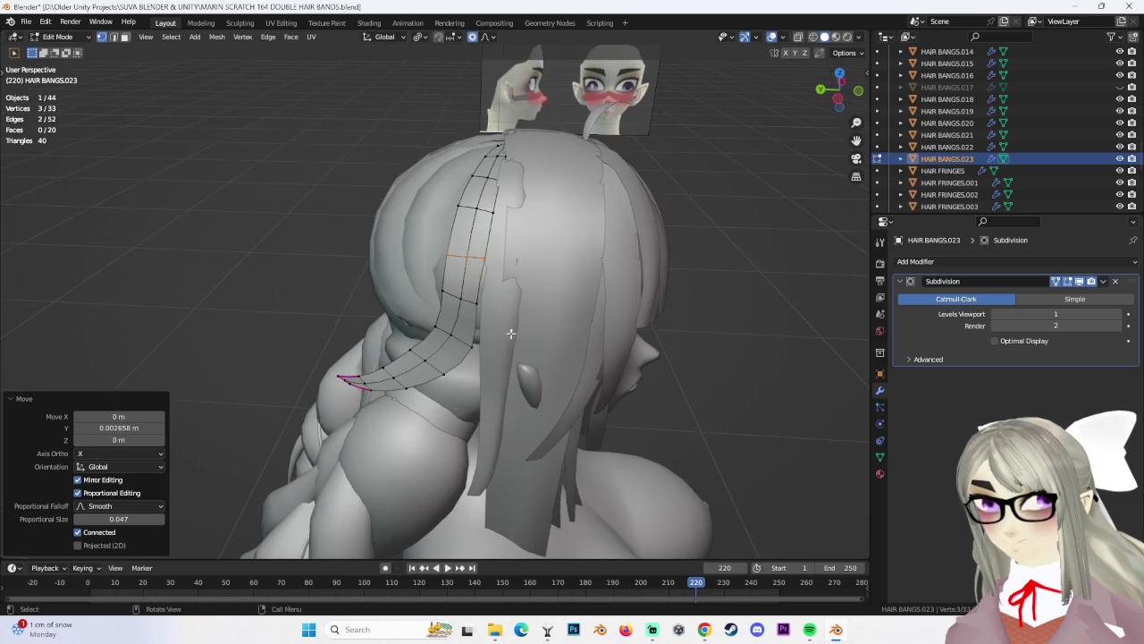
{"action": "left_click", "coordinate": [480, 304]}
{"action": "key", "text": "g"}
{"action": "key", "text": "y"}
{"action": "left_click", "coordinate": [490, 351]}
{"action": "key", "text": "g"}
{"action": "left_click", "coordinate": [492, 352]}
{"action": "mouse_move", "coordinate": [491, 352]}
{"action": "middle_mouse_down"}
{"action": "mouse_move", "coordinate": [576, 384]}
{"action": "mouse_move", "coordinate": [439, 211]}
{"action": "mouse_move", "coordinate": [400, 288]}
{"action": "mouse_move", "coordinate": [380, 273]}
{"action": "middle_mouse_up"}
{"action": "left_click", "coordinate": [577, 385]}
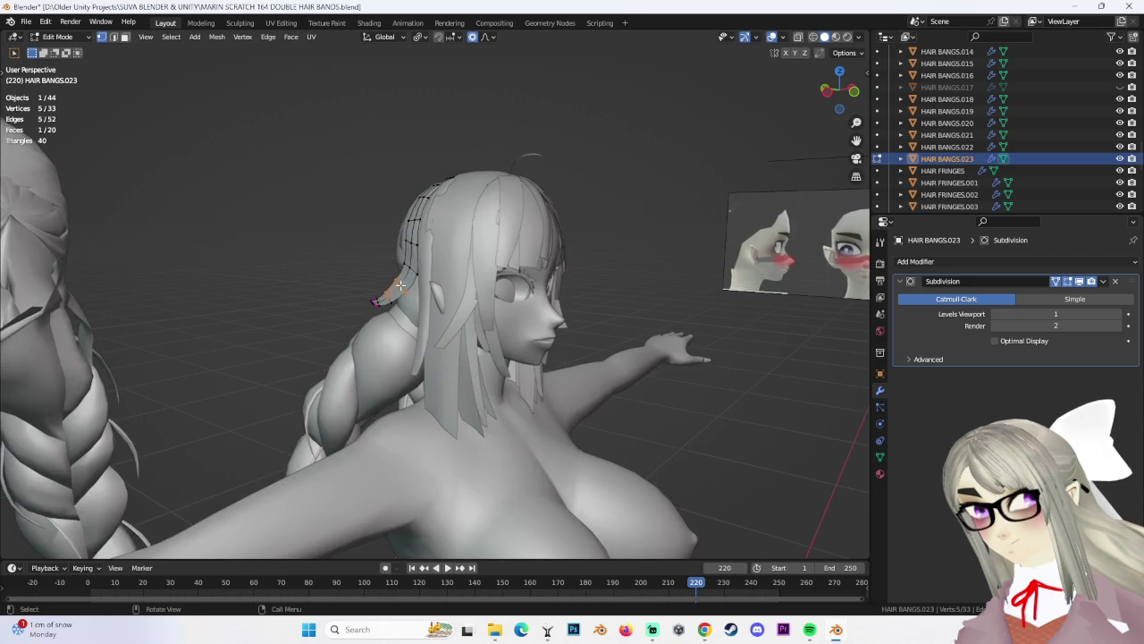
{"action": "key", "text": "g"}
{"action": "left_click", "coordinate": [380, 273]}
{"action": "left_click", "coordinate": [380, 272]}
{"action": "key", "text": "g"}
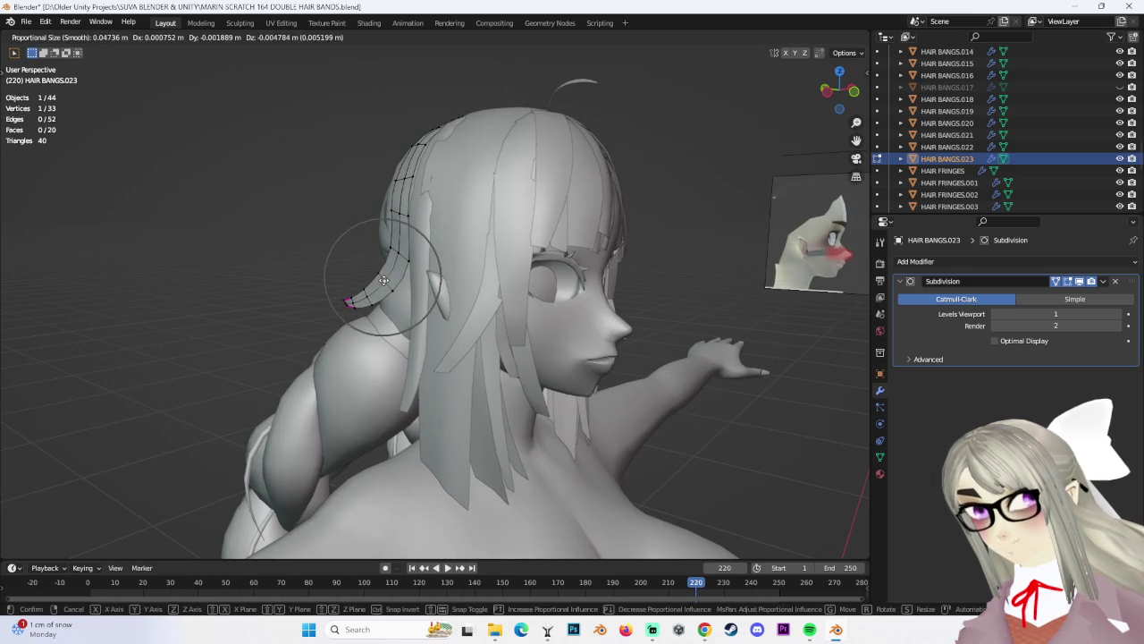
{"action": "left_click", "coordinate": [380, 272]}
{"action": "mouse_move", "coordinate": [380, 272]}
{"action": "middle_mouse_down"}
{"action": "mouse_move", "coordinate": [621, 331]}
{"action": "mouse_move", "coordinate": [73, 86]}
{"action": "middle_mouse_up"}
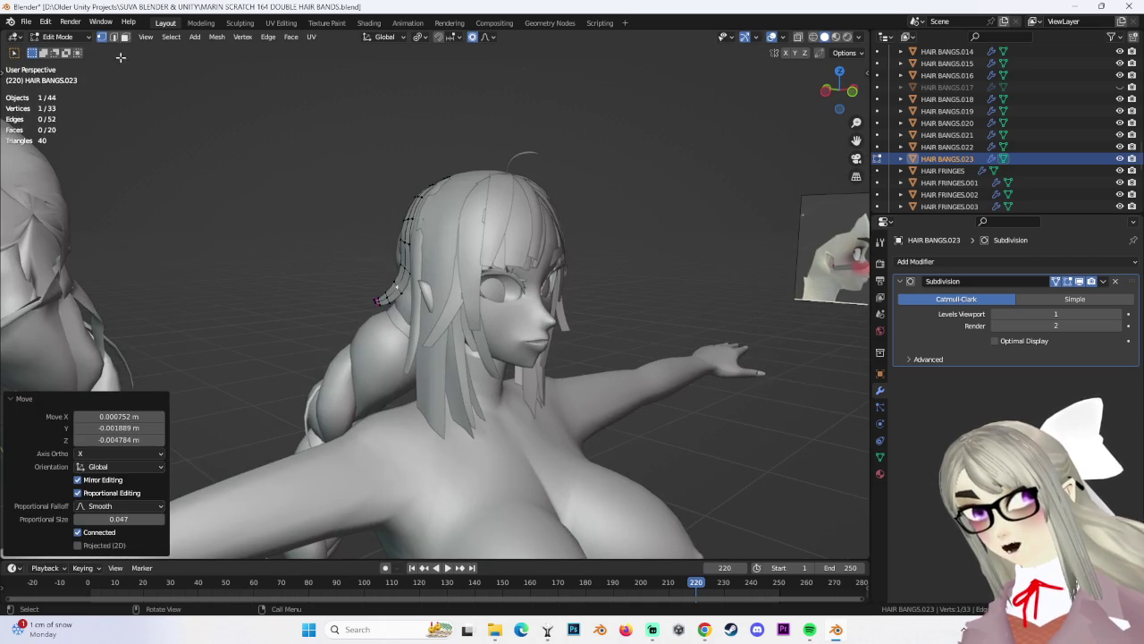
Return to Object Mode, reselect HAIR BANGS.023, and re-enter Edit Mode on it
{"action": "key", "text": "Tab"}
{"action": "middle_click_drag", "start_coordinate": [76, 39], "coordinate": [615, 268]}
{"action": "left_click", "coordinate": [686, 358]}
{"action": "mouse_move", "coordinate": [685, 358]}
{"action": "middle_mouse_down"}
{"action": "mouse_move", "coordinate": [660, 280]}
{"action": "mouse_move", "coordinate": [692, 320]}
{"action": "mouse_move", "coordinate": [636, 327]}
{"action": "mouse_move", "coordinate": [595, 268]}
{"action": "mouse_move", "coordinate": [415, 268]}
{"action": "mouse_move", "coordinate": [642, 319]}
{"action": "mouse_move", "coordinate": [599, 319]}
{"action": "mouse_move", "coordinate": [503, 241]}
{"action": "mouse_move", "coordinate": [623, 249]}
{"action": "mouse_move", "coordinate": [507, 227]}
{"action": "mouse_move", "coordinate": [81, 70]}
{"action": "mouse_move", "coordinate": [390, 223]}
{"action": "mouse_move", "coordinate": [435, 290]}
{"action": "mouse_move", "coordinate": [405, 279]}
{"action": "middle_mouse_up"}
{"action": "left_click", "coordinate": [415, 266]}
{"action": "left_click", "coordinate": [503, 242]}
{"action": "key", "text": "Tab"}
Apply a series of proportional moves to bring the strand closer to the head
{"action": "key", "text": "g"}
{"action": "left_click", "coordinate": [413, 236]}
{"action": "key", "text": "g"}
{"action": "left_click", "coordinate": [434, 290]}
{"action": "key", "text": "g"}
{"action": "left_click", "coordinate": [446, 309]}
{"action": "key", "text": "g"}
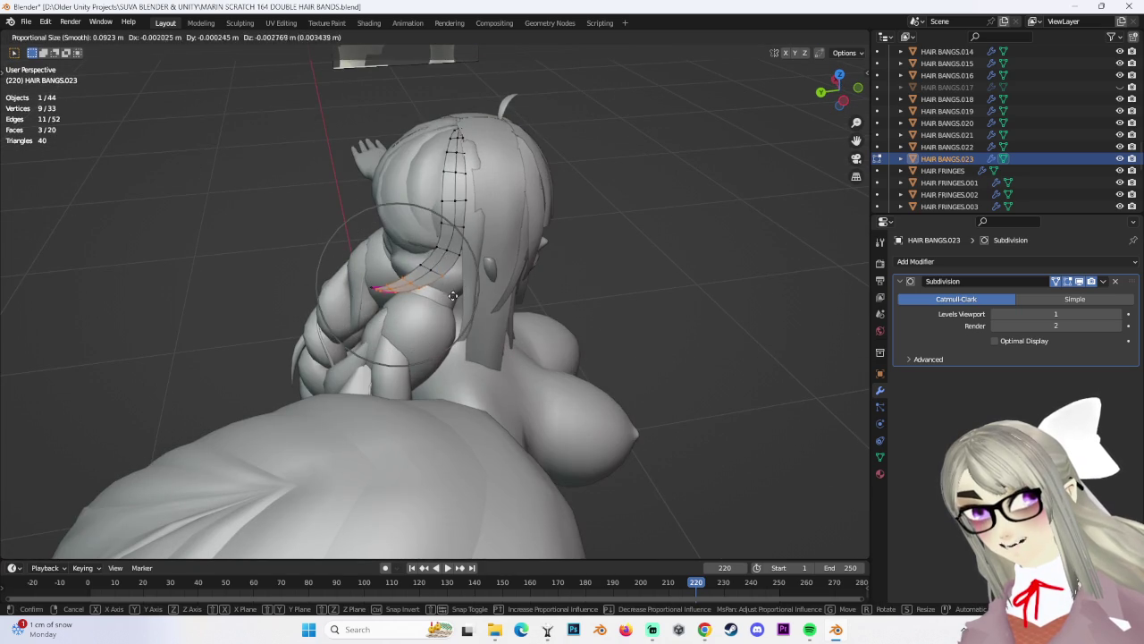
{"action": "left_click", "coordinate": [453, 294]}
{"action": "mouse_move", "coordinate": [453, 294]}
{"action": "middle_mouse_down"}
{"action": "mouse_move", "coordinate": [541, 312]}
{"action": "mouse_move", "coordinate": [432, 255]}
{"action": "mouse_move", "coordinate": [483, 270]}
{"action": "mouse_move", "coordinate": [582, 169]}
{"action": "mouse_move", "coordinate": [492, 138]}
{"action": "middle_mouse_up"}
{"action": "key", "text": "g"}
{"action": "left_click", "coordinate": [481, 293]}
Move part of the strand from behind, pulling it back slightly along Y
{"action": "key", "text": "g"}
{"action": "left_click", "coordinate": [563, 312]}
{"action": "key", "text": "g"}
{"action": "left_click", "coordinate": [460, 269]}
{"action": "key", "text": "g"}
{"action": "left_click", "coordinate": [511, 139]}
{"action": "scroll", "coordinate": [500, 134], "scroll_direction": "up", "scroll_amount": 3}
Slide and soft-move the top vertex near the root so the strand hugs the scalp
{"action": "key", "text": "g"}
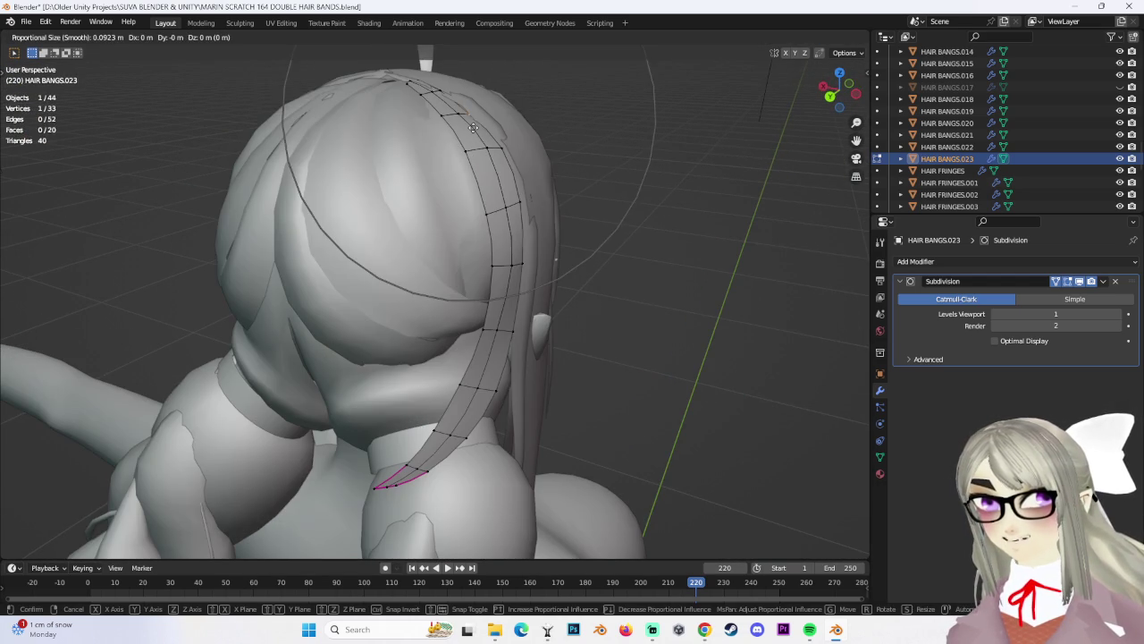
{"action": "left_click", "coordinate": [470, 114]}
{"action": "key", "text": "g"}
{"action": "key", "text": "g"}
{"action": "left_click", "coordinate": [483, 109]}
{"action": "key", "text": "g"}
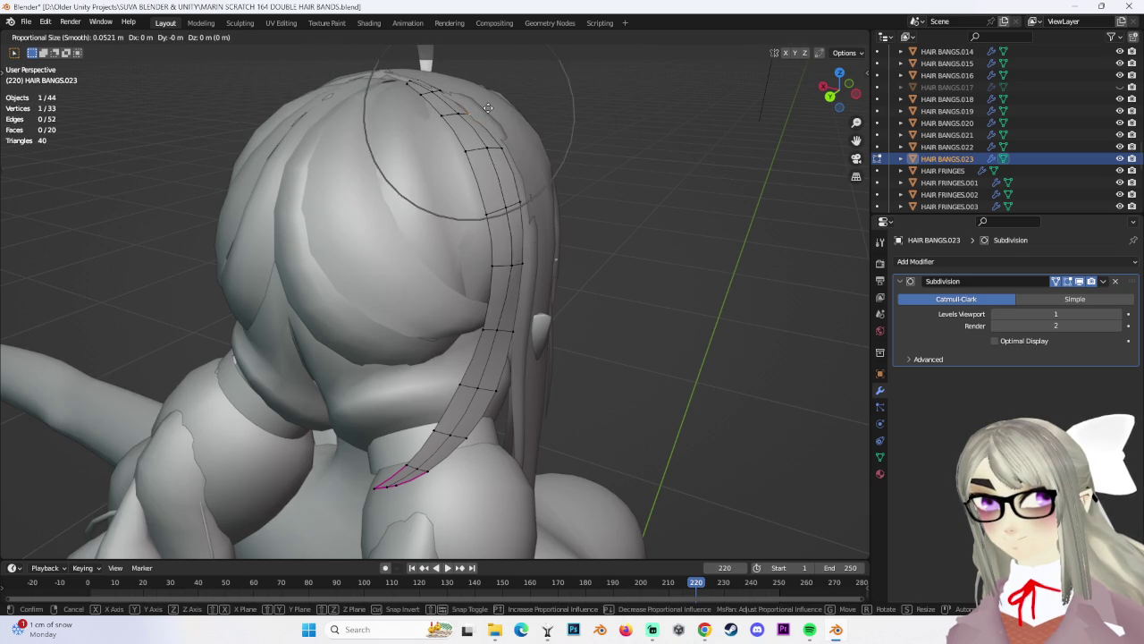
{"action": "left_click", "coordinate": [489, 103]}
{"action": "mouse_move", "coordinate": [489, 103]}
{"action": "middle_mouse_down"}
{"action": "mouse_move", "coordinate": [419, 185]}
{"action": "mouse_move", "coordinate": [563, 231]}
{"action": "mouse_move", "coordinate": [484, 266]}
{"action": "middle_mouse_up"}
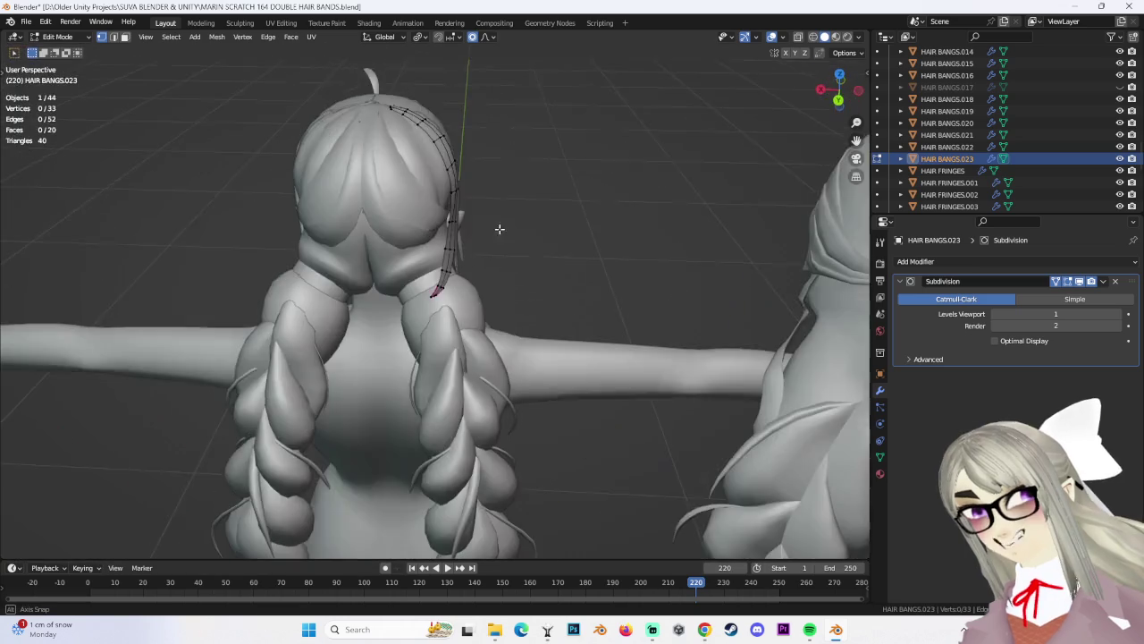
{"action": "mouse_move", "coordinate": [410, 254]}
{"action": "middle_mouse_down"}
{"action": "mouse_move", "coordinate": [444, 231]}
{"action": "mouse_move", "coordinate": [315, 56]}
{"action": "middle_mouse_up"}
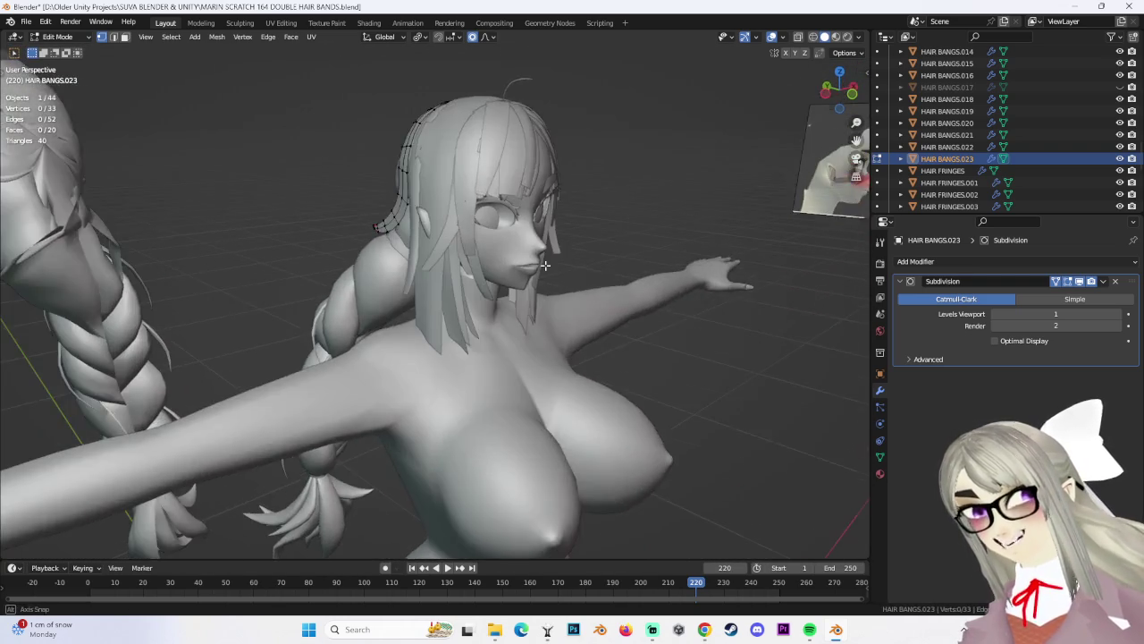
{"action": "left_click", "coordinate": [26, 22]}
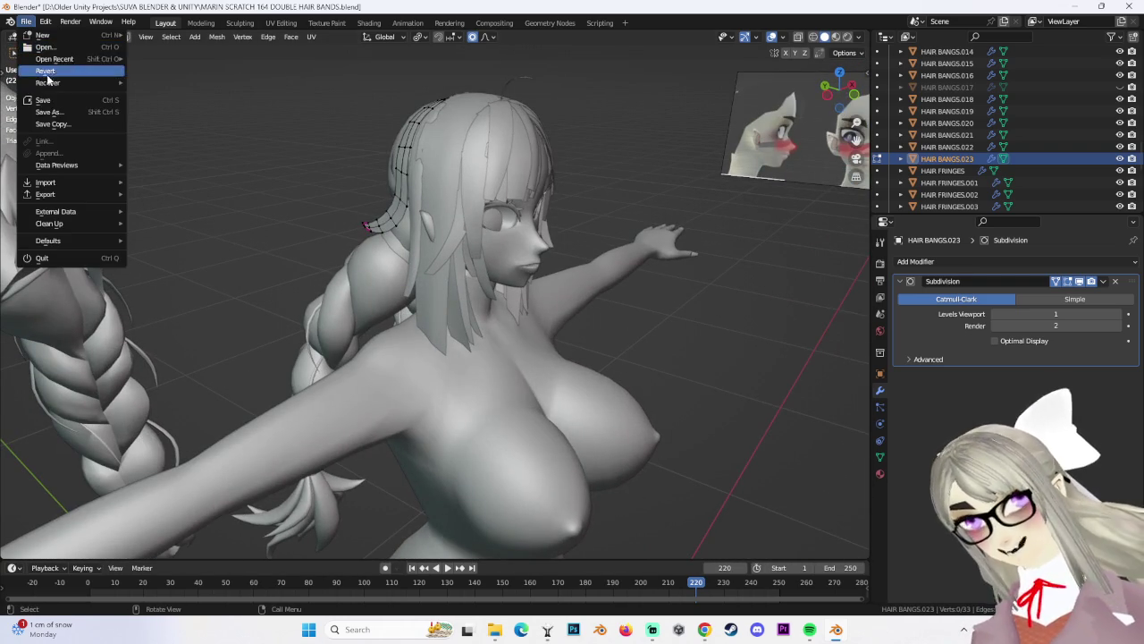
Save the project as MARIN SCRATCH 165 DOUBLE HAIR BANDS.blend
{"action": "left_click", "coordinate": [49, 112]}
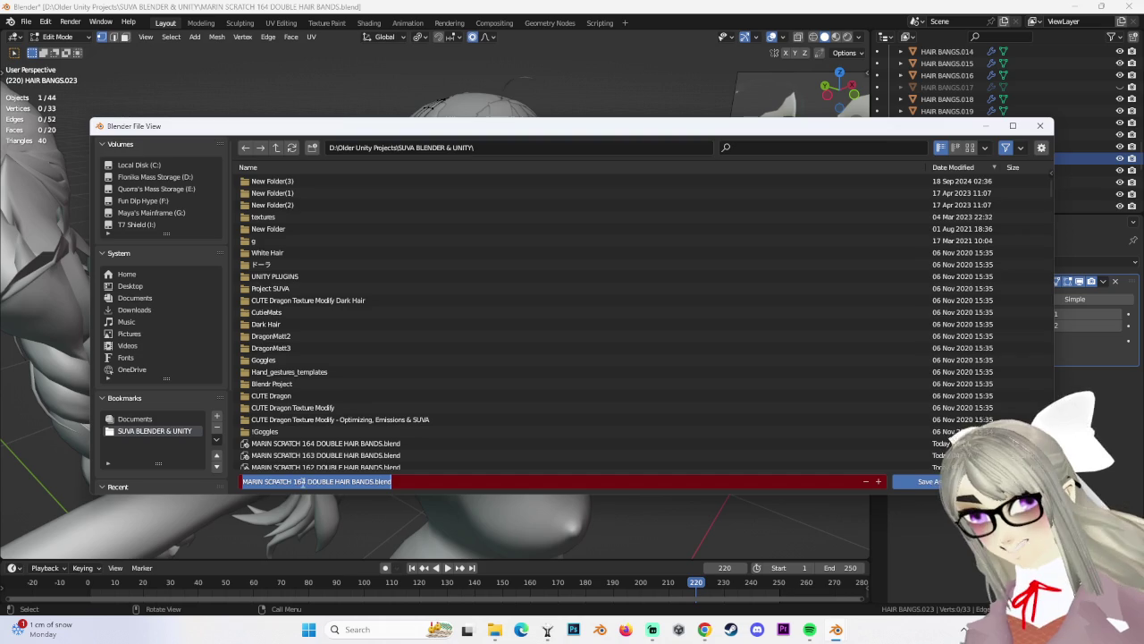
{"action": "left_click", "coordinate": [942, 486]}
{"action": "mouse_move", "coordinate": [757, 401]}
{"action": "middle_mouse_down"}
{"action": "mouse_move", "coordinate": [523, 399]}
{"action": "mouse_move", "coordinate": [556, 330]}
{"action": "middle_mouse_up"}
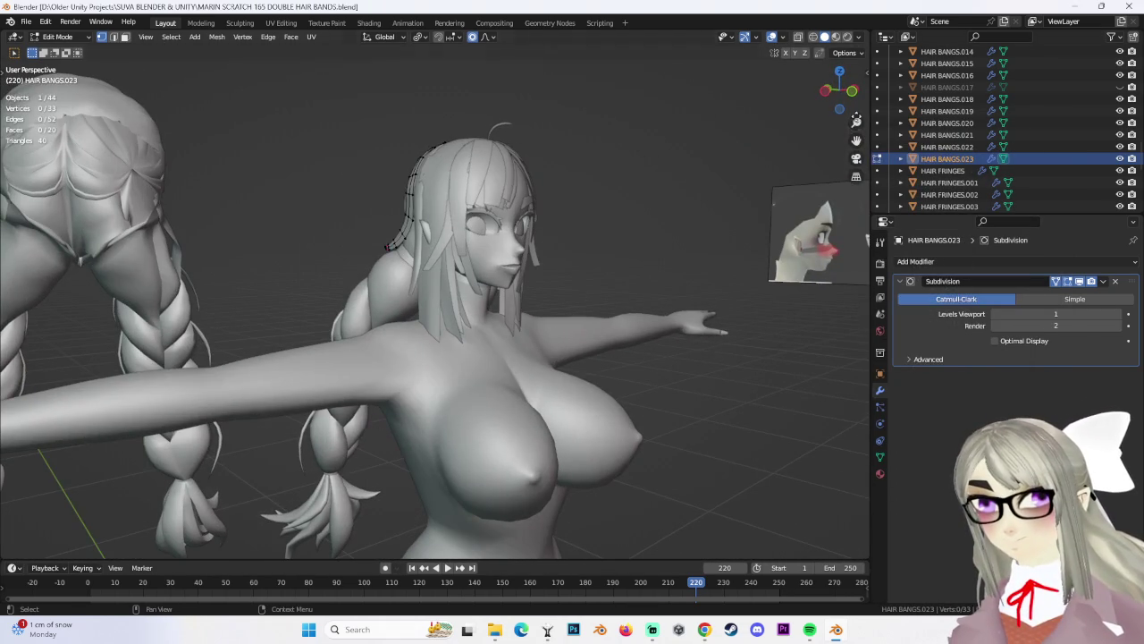
{"action": "key", "text": "KP_1"}
{"action": "key", "text": "ctrl+KP_3"}
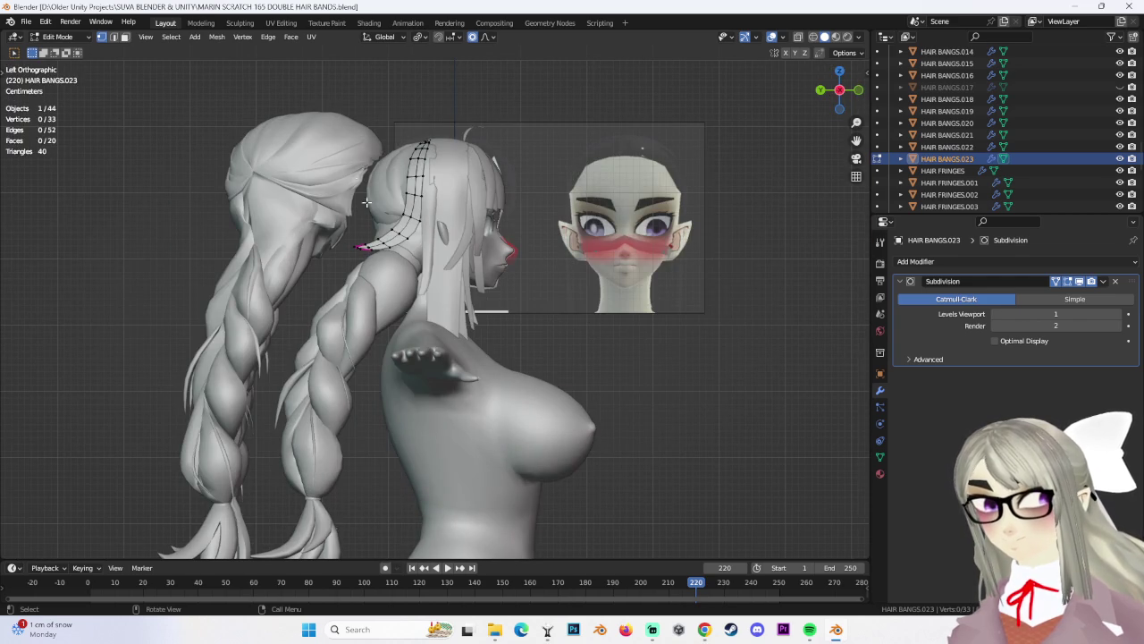
Select the strand's lower faces, scale them down and move them into place
{"action": "scroll", "coordinate": [381, 166], "scroll_direction": "up", "scroll_amount": 1}
{"action": "scroll", "coordinate": [326, 213], "scroll_direction": "up", "scroll_amount": 2}
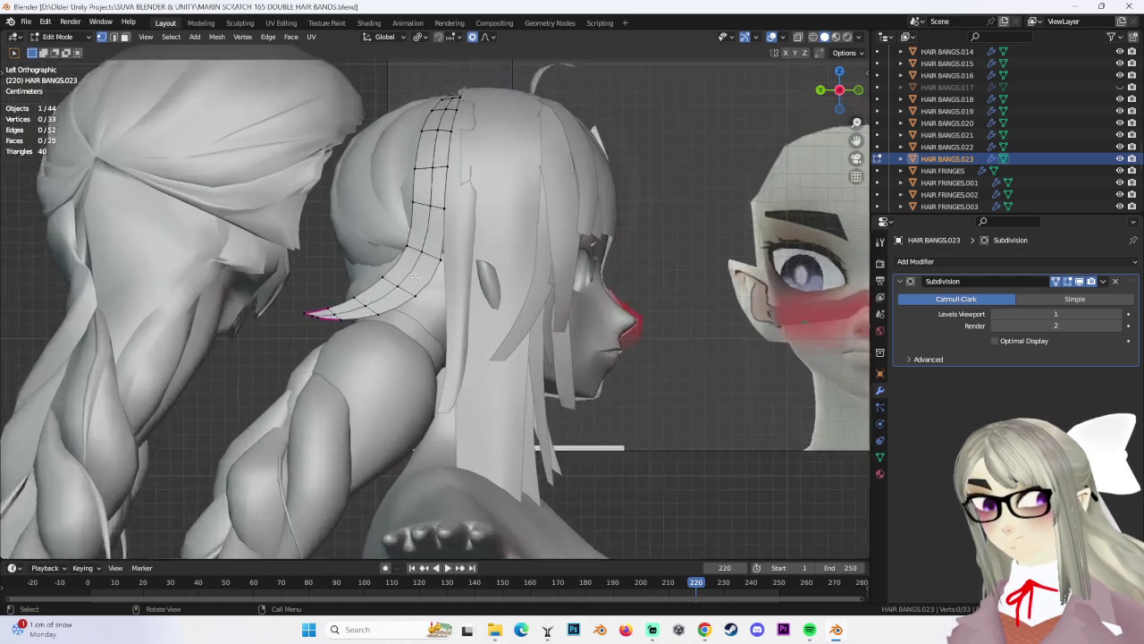
{"action": "scroll", "coordinate": [268, 268], "scroll_direction": "up", "scroll_amount": 2}
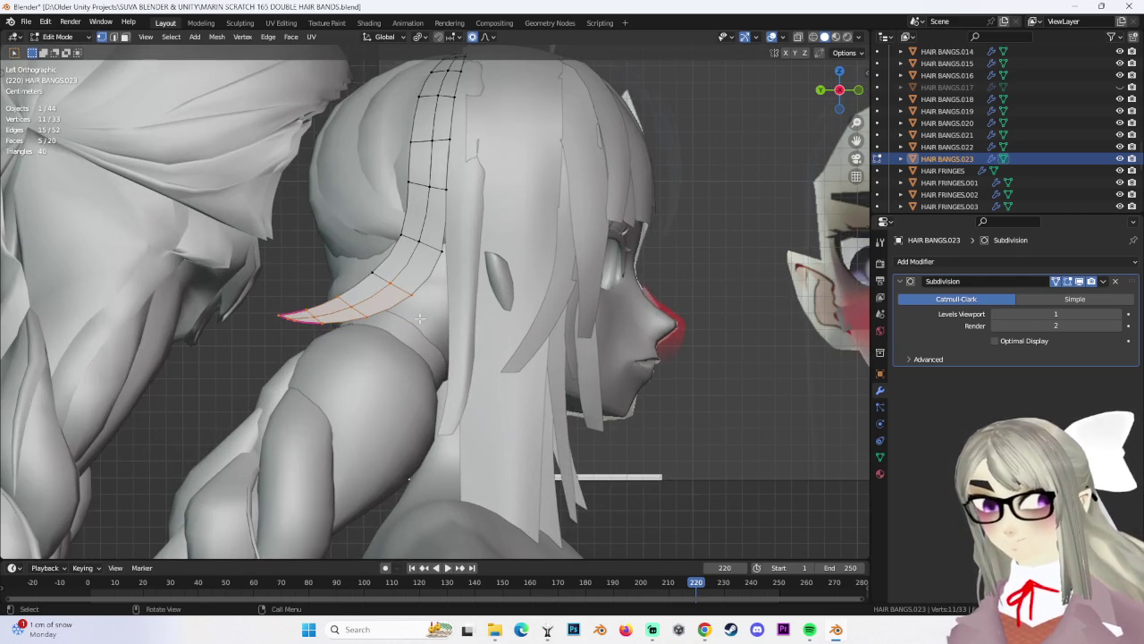
{"action": "left_click_drag", "start_coordinate": [225, 242], "coordinate": [421, 365]}
{"action": "key", "text": "s"}
{"action": "left_click", "coordinate": [445, 367]}
{"action": "key", "text": "g"}
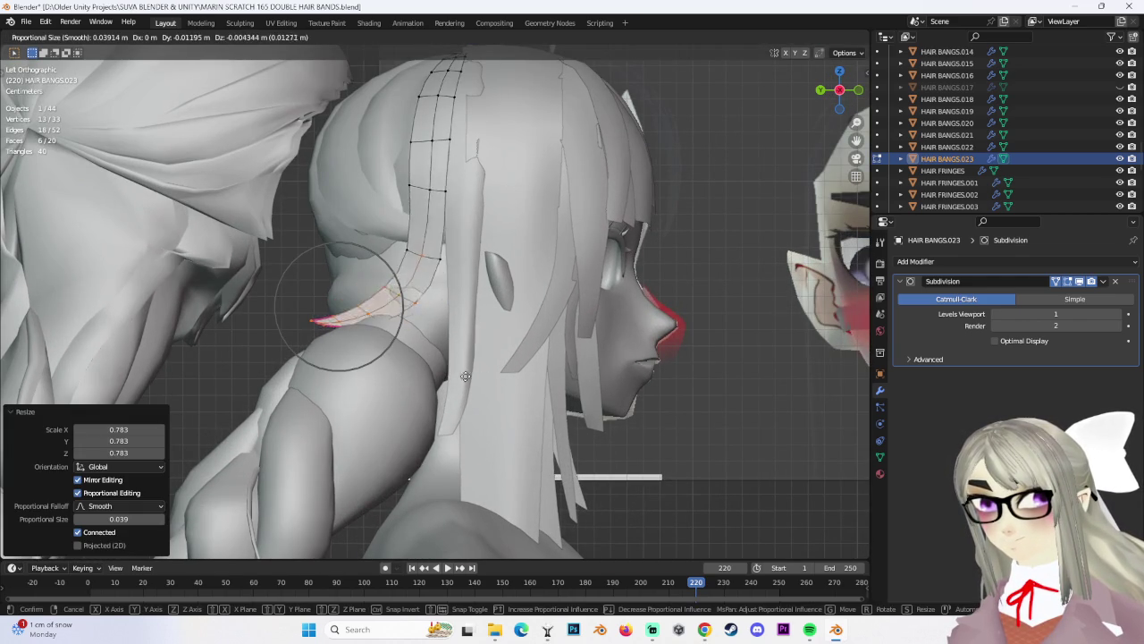
{"action": "left_click", "coordinate": [517, 380]}
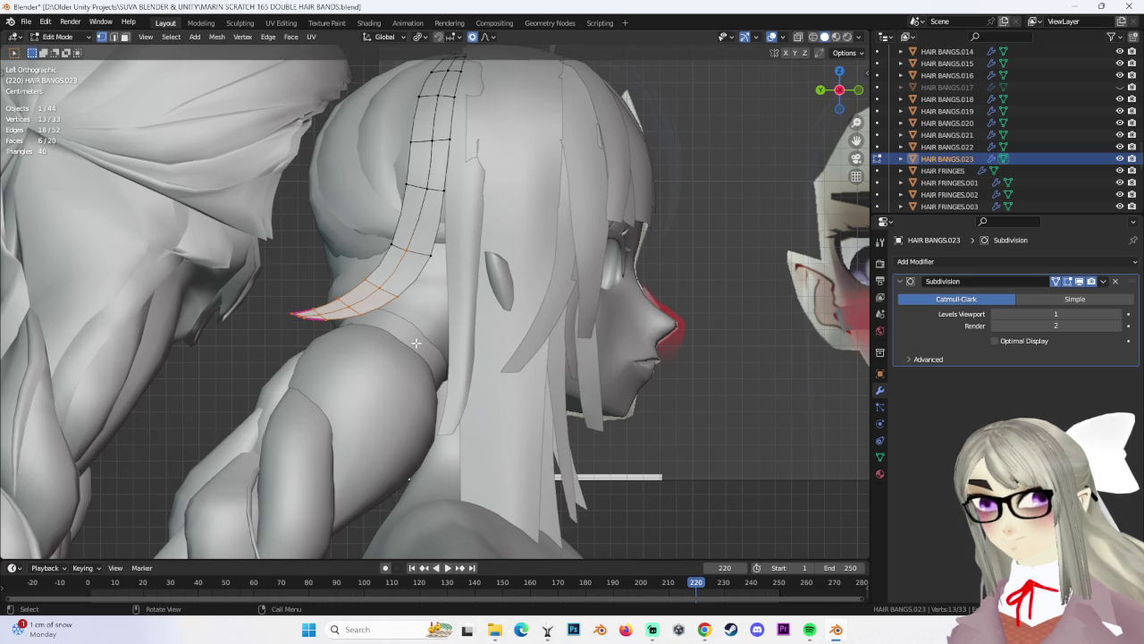
Undo a trial tip transform and rotate the strand about 32 degrees instead
{"action": "key", "text": "g"}
{"action": "left_click", "coordinate": [313, 337]}
{"action": "key", "text": "ctrl+z"}
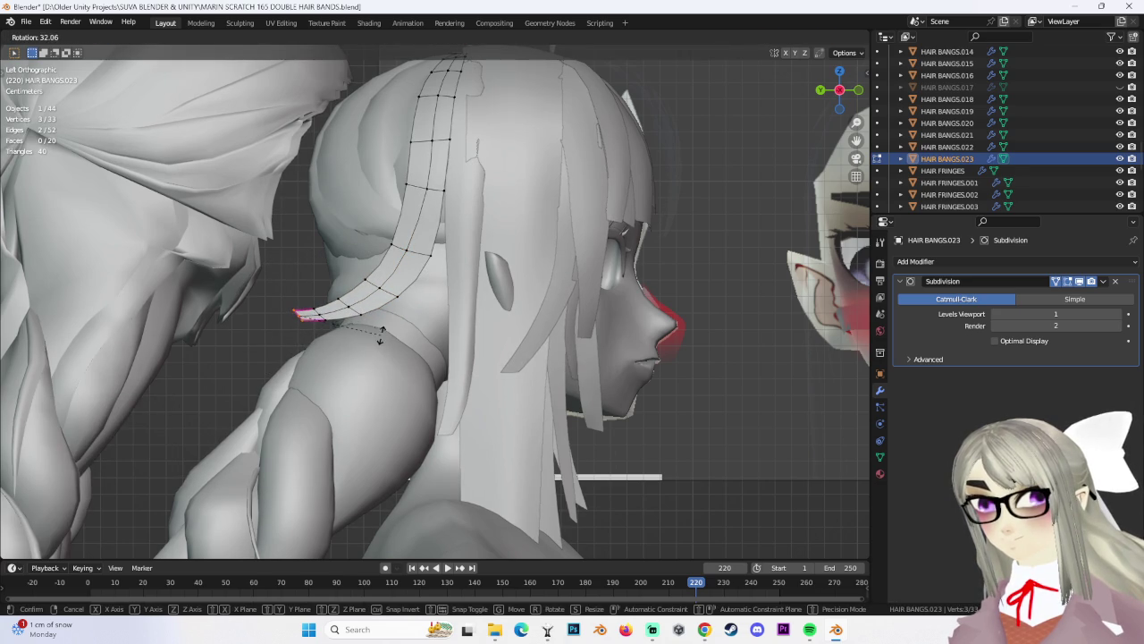
{"action": "left_click", "coordinate": [380, 333]}
Shrink the lower-tip faces, reposition them, and push them inward along X
{"action": "left_click_drag", "start_coordinate": [246, 278], "coordinate": [469, 399]}
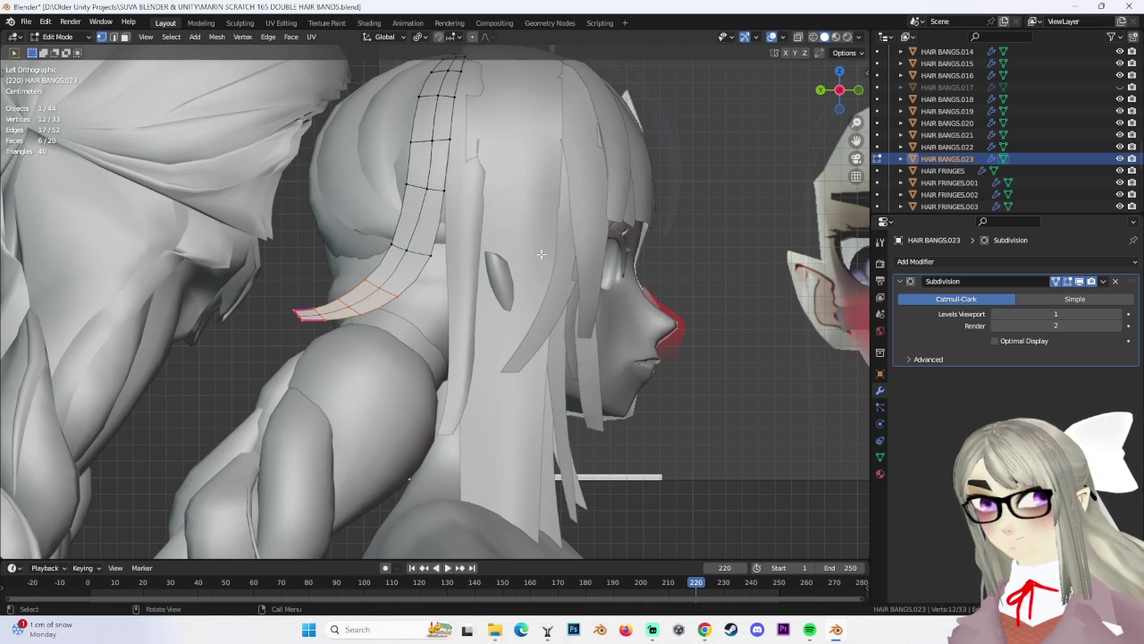
{"action": "key", "text": "g"}
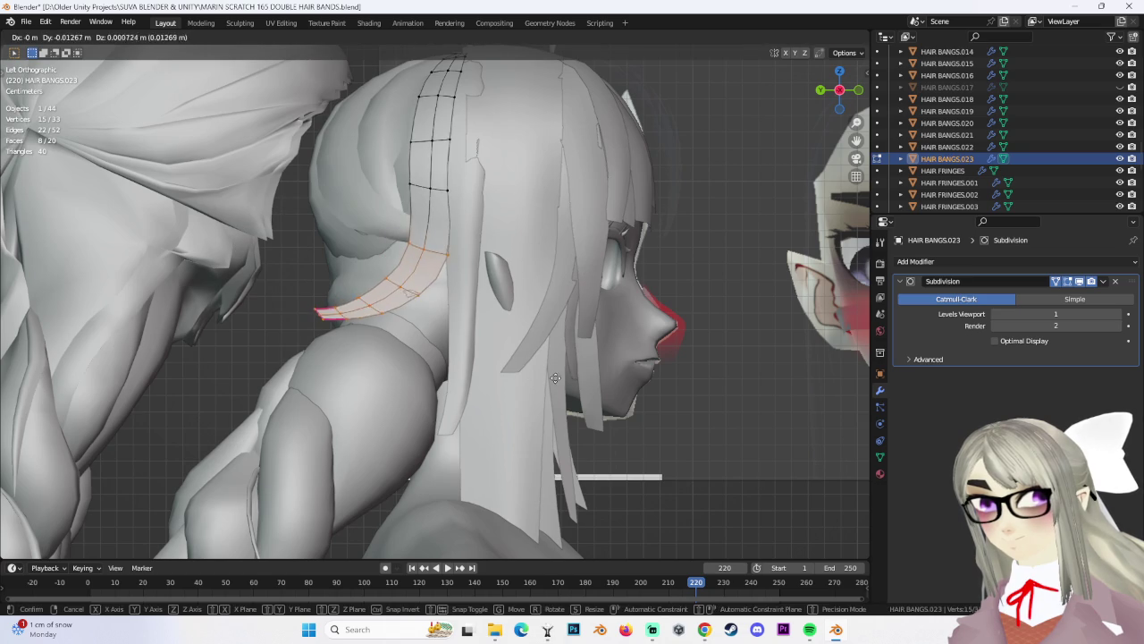
{"action": "left_click", "coordinate": [554, 372]}
{"action": "scroll", "coordinate": [574, 295], "scroll_direction": "down", "scroll_amount": 1}
{"action": "key", "text": "s"}
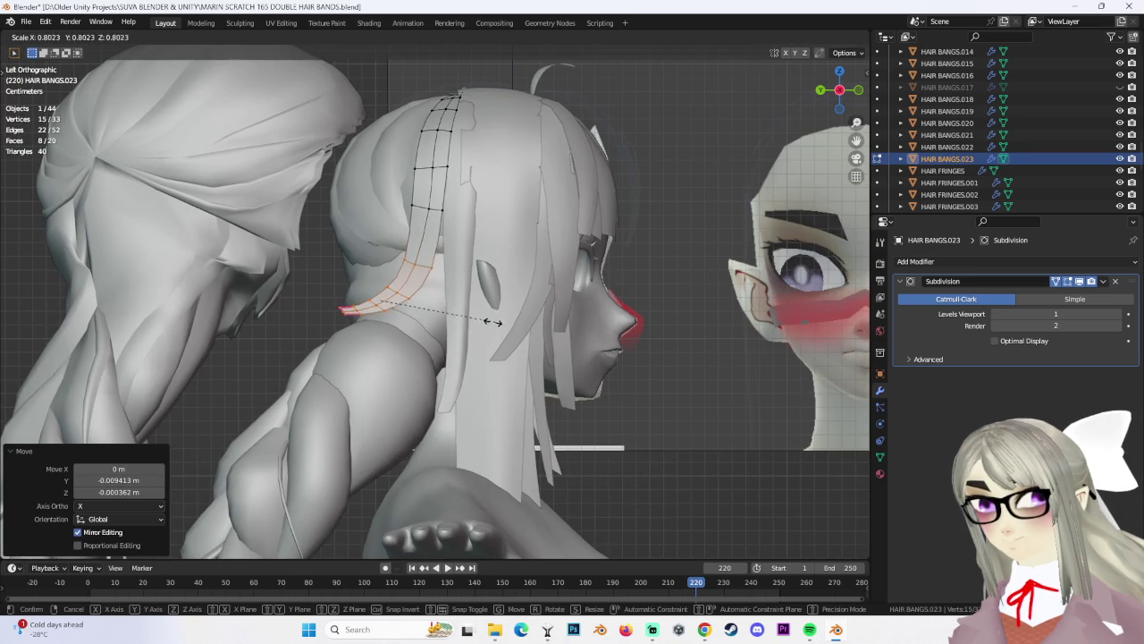
{"action": "left_click", "coordinate": [518, 331]}
{"action": "key", "text": "g"}
{"action": "left_click", "coordinate": [508, 328]}
{"action": "middle_click_drag", "start_coordinate": [507, 327], "coordinate": [542, 315]}
{"action": "key", "text": "g"}
{"action": "key", "text": "x"}
{"action": "left_click", "coordinate": [531, 316]}
Box-select the tip vertices and shift them sideways along X
{"action": "left_click", "coordinate": [559, 319]}
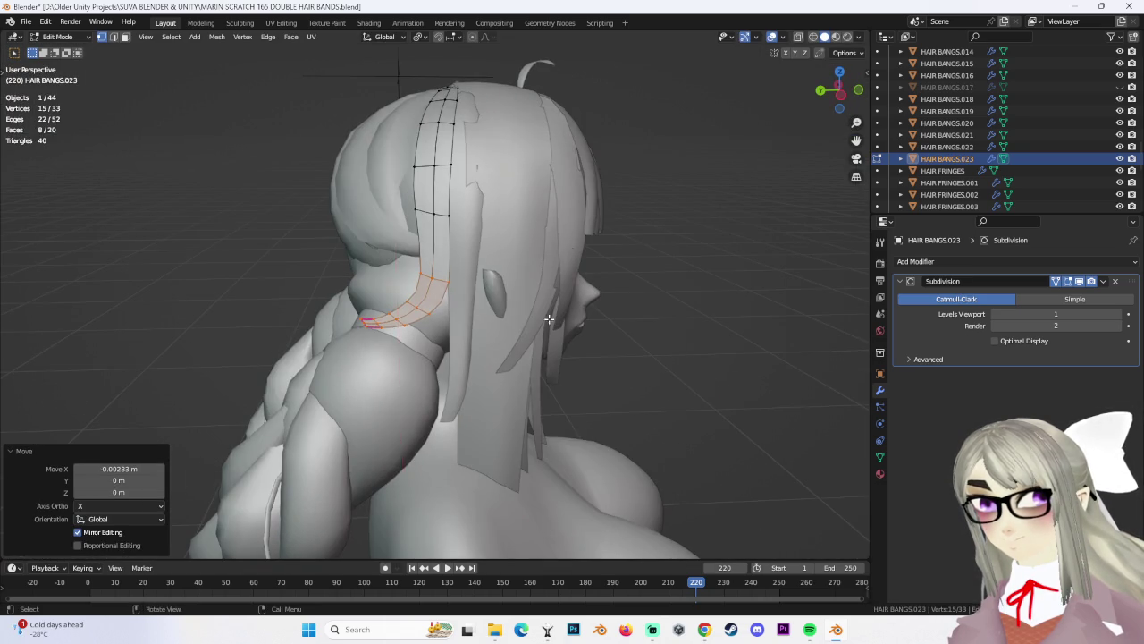
{"action": "middle_click_drag", "start_coordinate": [558, 319], "coordinate": [542, 289]}
{"action": "left_click", "coordinate": [470, 266]}
{"action": "key", "text": "b"}
{"action": "left_click_drag", "start_coordinate": [494, 277], "coordinate": [460, 258]}
{"action": "key", "text": "g"}
{"action": "key", "text": "x"}
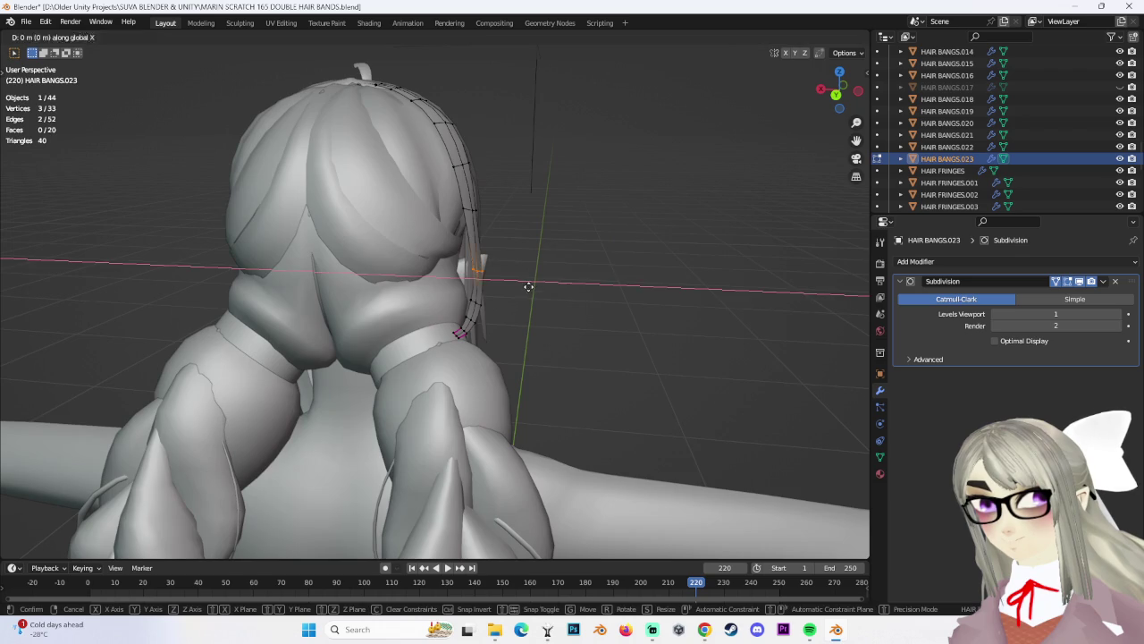
{"action": "left_click", "coordinate": [522, 286]}
Add another tip vertex and tuck the tip inward along X, about 0.007885 m
{"action": "middle_click_drag", "start_coordinate": [522, 287], "coordinate": [377, 279]}
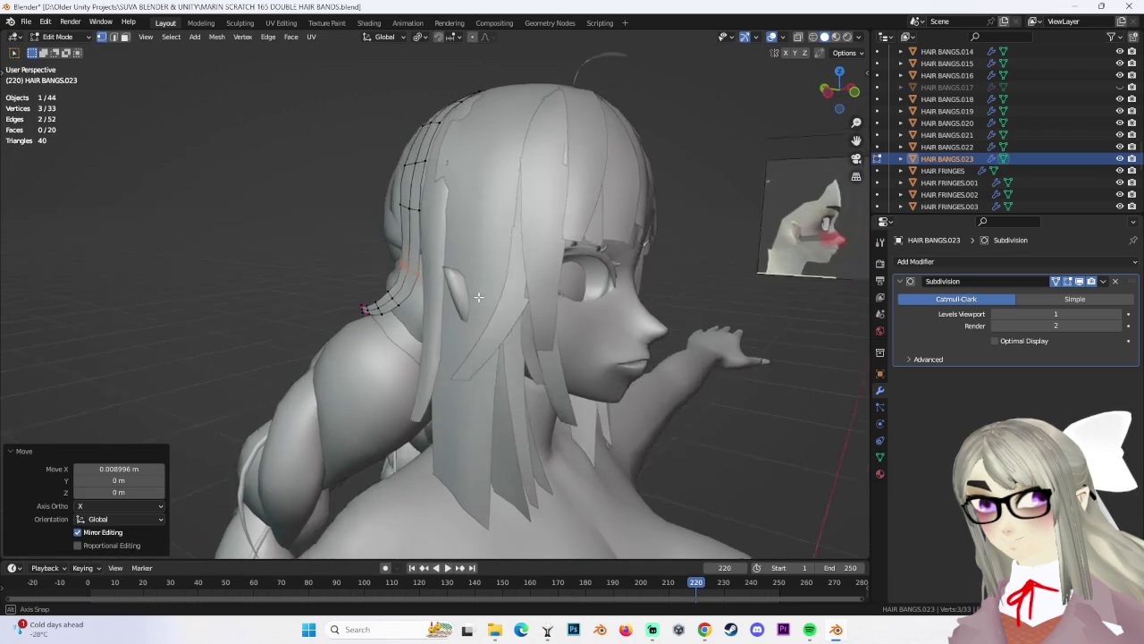
{"action": "left_click", "coordinate": [377, 279], "text": "shift"}
{"action": "key", "text": "g"}
{"action": "key", "text": "x"}
{"action": "left_click", "coordinate": [393, 299]}
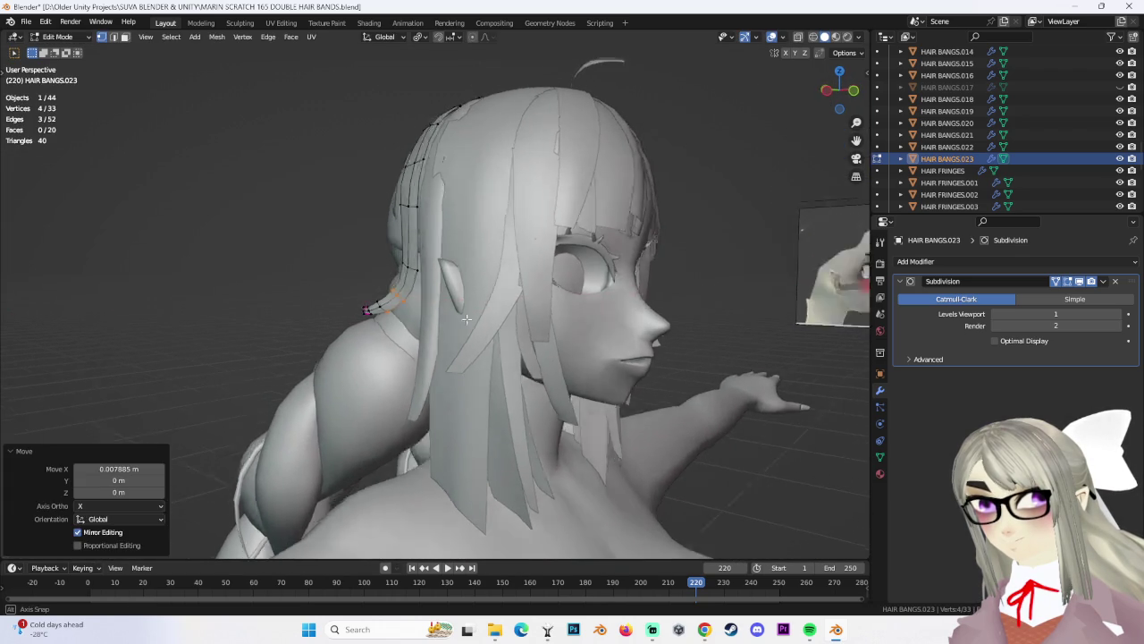
Select the linked vertices at the strand's end and display their transform values in the sidebar
{"action": "scroll", "coordinate": [399, 303], "scroll_direction": "up", "scroll_amount": 5}
{"action": "scroll", "coordinate": [399, 304], "scroll_direction": "down", "scroll_amount": 8}
{"action": "left_click", "coordinate": [463, 366], "text": "ctrl"}
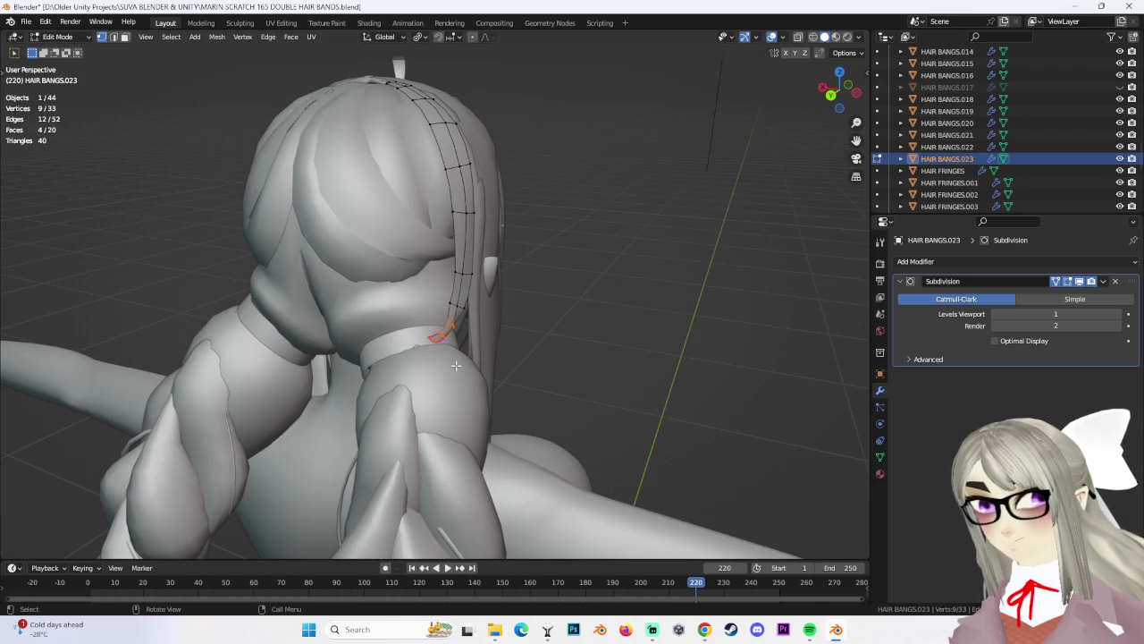
{"action": "mouse_move", "coordinate": [457, 365]}
{"action": "middle_mouse_down"}
{"action": "mouse_move", "coordinate": [480, 316]}
{"action": "mouse_move", "coordinate": [530, 329]}
{"action": "mouse_move", "coordinate": [451, 341]}
{"action": "mouse_move", "coordinate": [206, 49]}
{"action": "middle_mouse_up"}
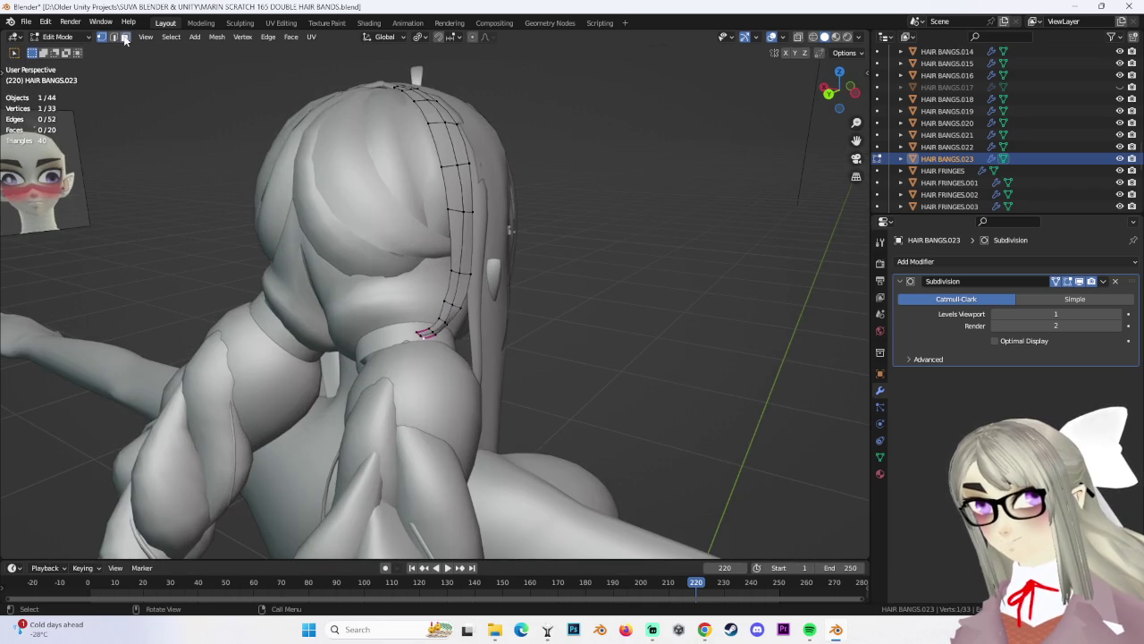
{"action": "mouse_move", "coordinate": [452, 347]}
{"action": "middle_mouse_down"}
{"action": "mouse_move", "coordinate": [429, 335]}
{"action": "mouse_move", "coordinate": [446, 346]}
{"action": "mouse_move", "coordinate": [400, 344]}
{"action": "middle_mouse_up"}
{"action": "key", "text": "l"}
{"action": "key", "text": "c"}
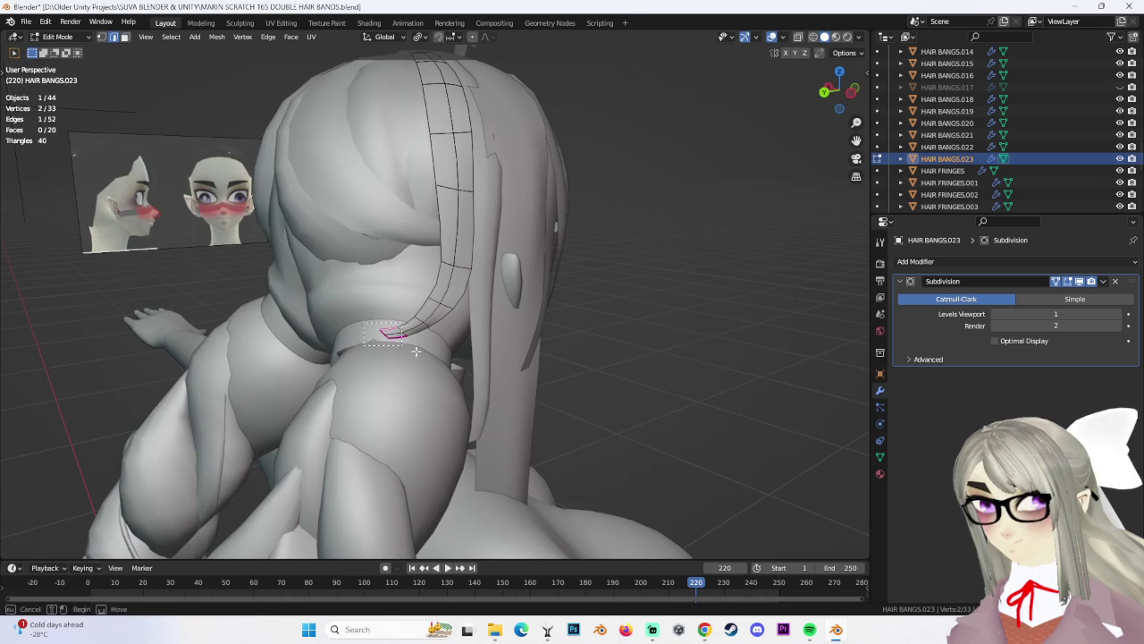
{"action": "left_click", "coordinate": [864, 71]}
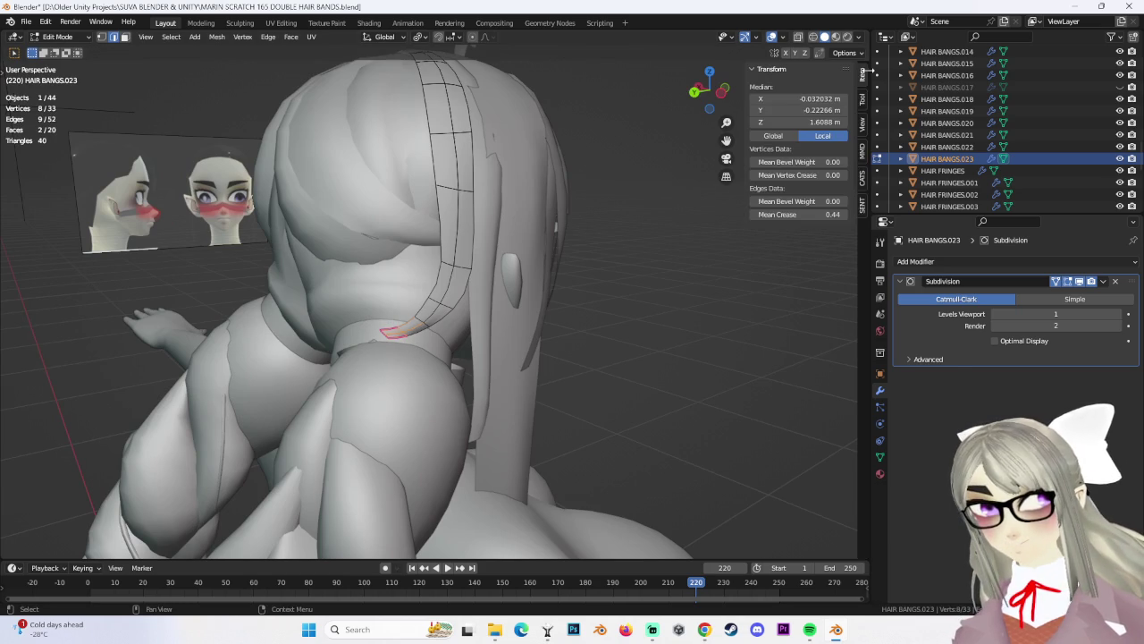
Orbit to a three-quarter view and box-select the strand's lower section
{"action": "scroll", "coordinate": [638, 320], "scroll_direction": "up", "scroll_amount": 3}
{"action": "middle_click_drag", "start_coordinate": [639, 319], "coordinate": [274, 292]}
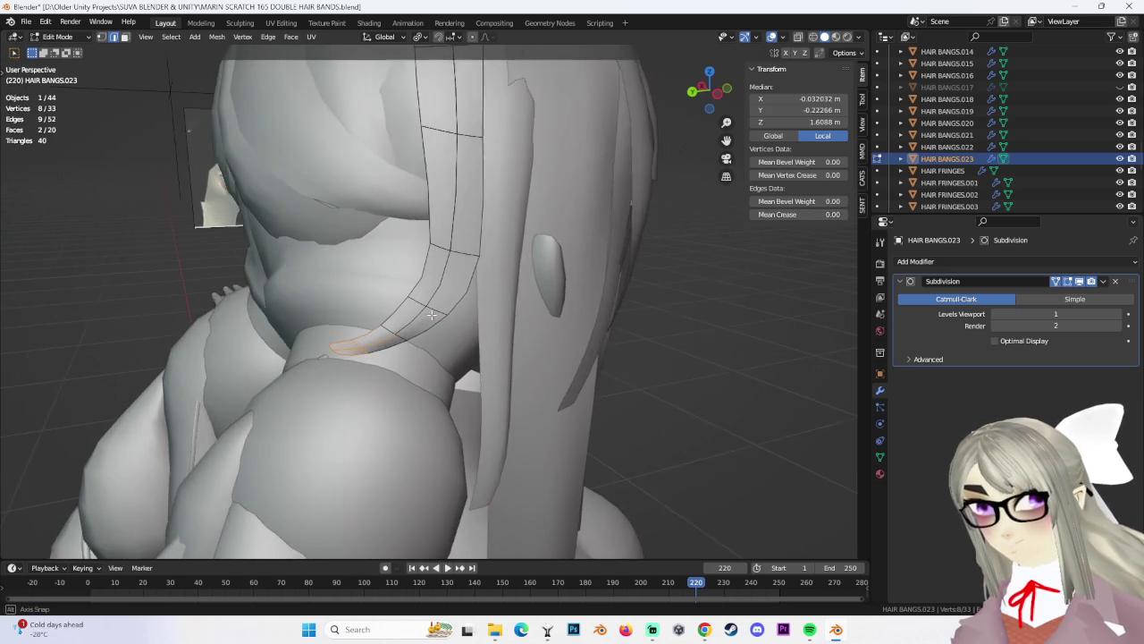
{"action": "middle_click_drag", "start_coordinate": [719, 114], "coordinate": [539, 250]}
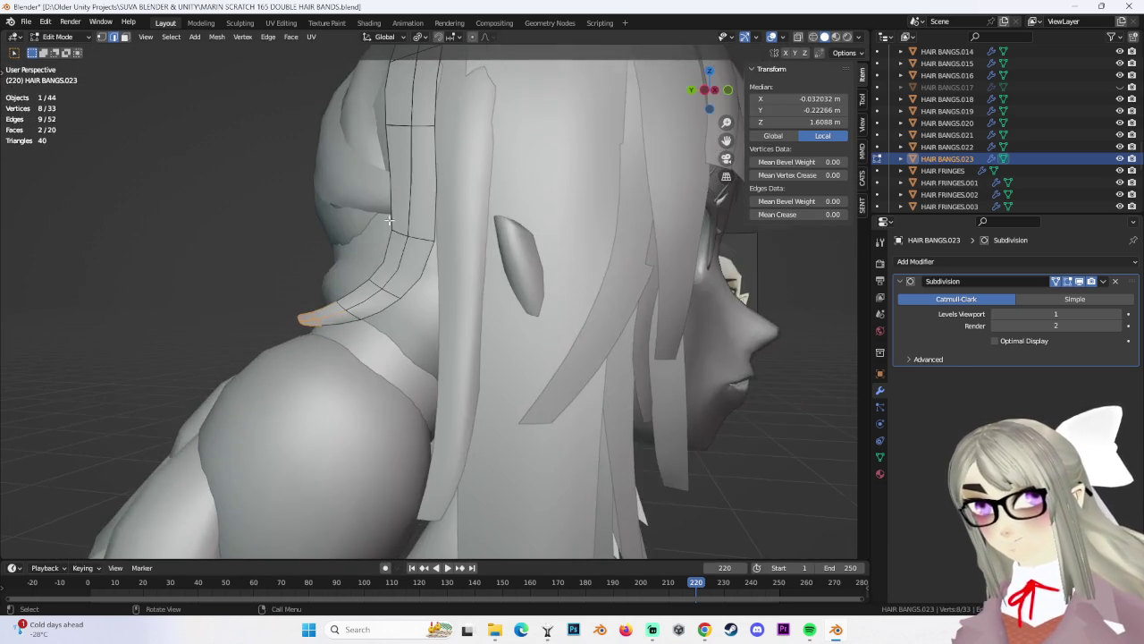
{"action": "mouse_move", "coordinate": [388, 220]}
{"action": "middle_mouse_down"}
{"action": "mouse_move", "coordinate": [557, 300]}
{"action": "mouse_move", "coordinate": [556, 340]}
{"action": "mouse_move", "coordinate": [585, 353]}
{"action": "middle_mouse_up"}
{"action": "left_click", "coordinate": [585, 352]}
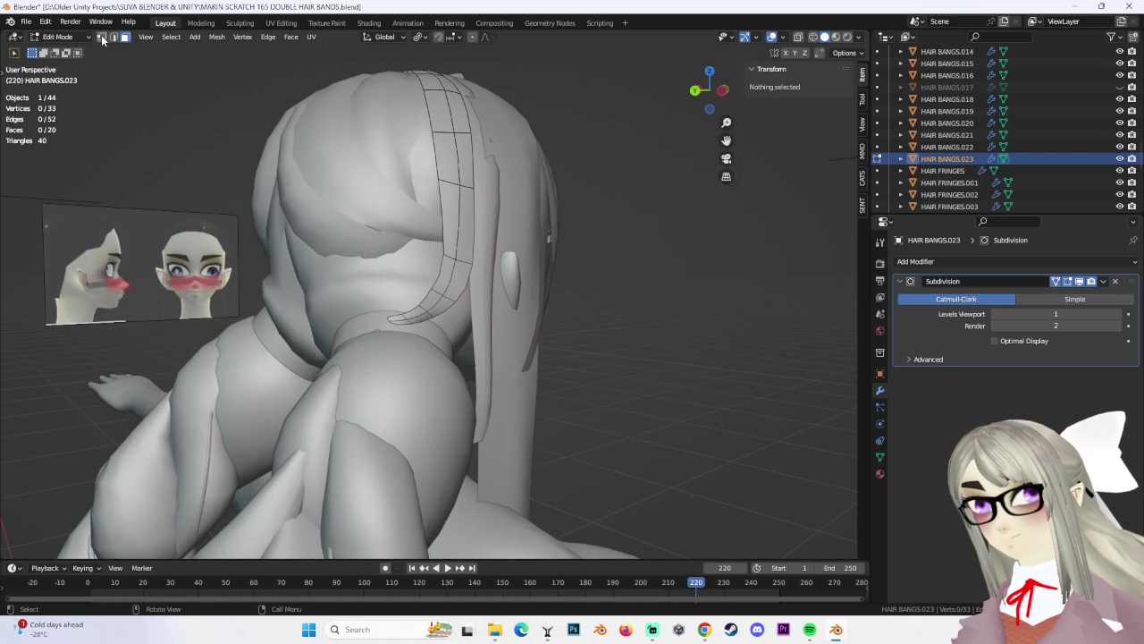
{"action": "left_click_drag", "start_coordinate": [349, 281], "coordinate": [468, 351]}
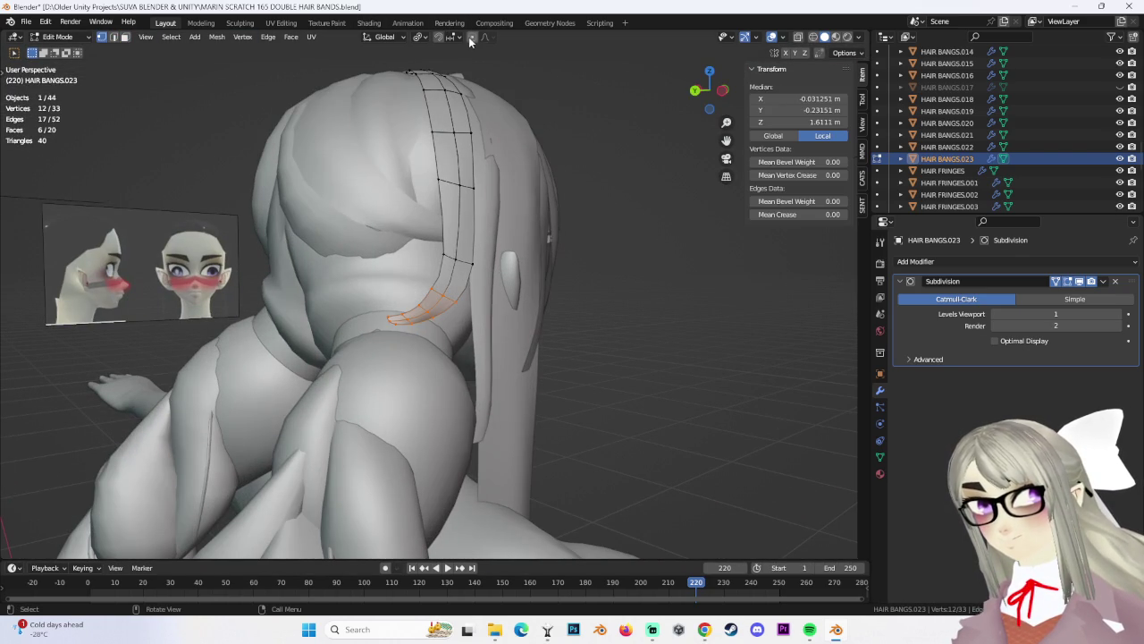
Move the lower section with proportional falloff, pulling it in along Y
{"action": "key", "text": "g"}
{"action": "scroll", "coordinate": [391, 266], "scroll_direction": "down", "scroll_amount": 4}
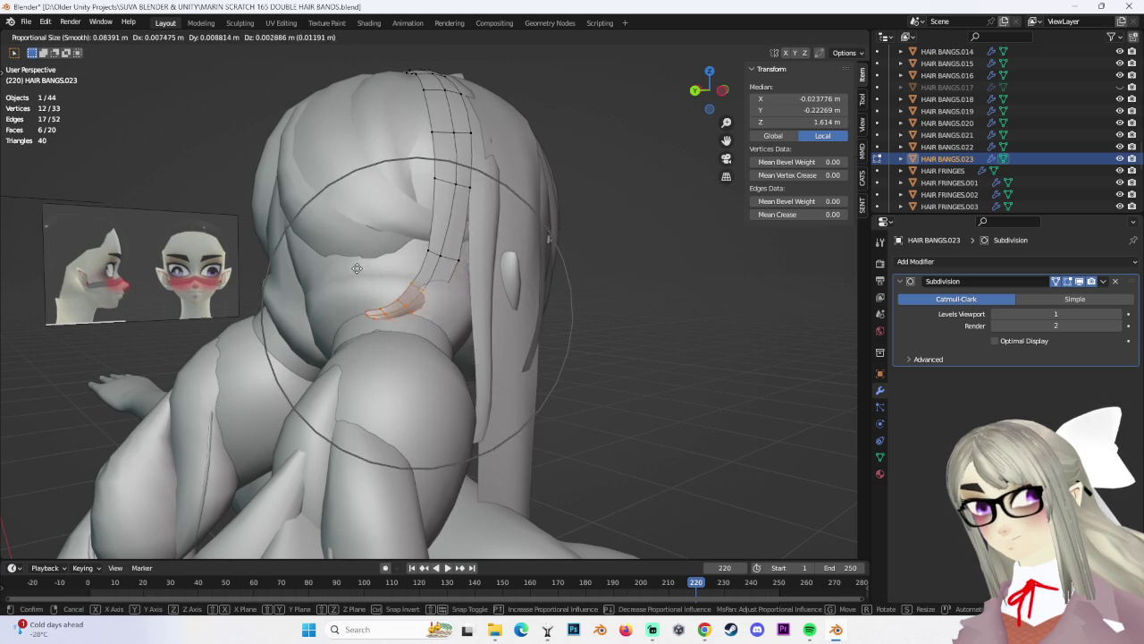
{"action": "left_click", "coordinate": [392, 265]}
{"action": "middle_click_drag", "start_coordinate": [392, 265], "coordinate": [444, 282]}
{"action": "key", "text": "g"}
{"action": "right_click", "coordinate": [445, 282]}
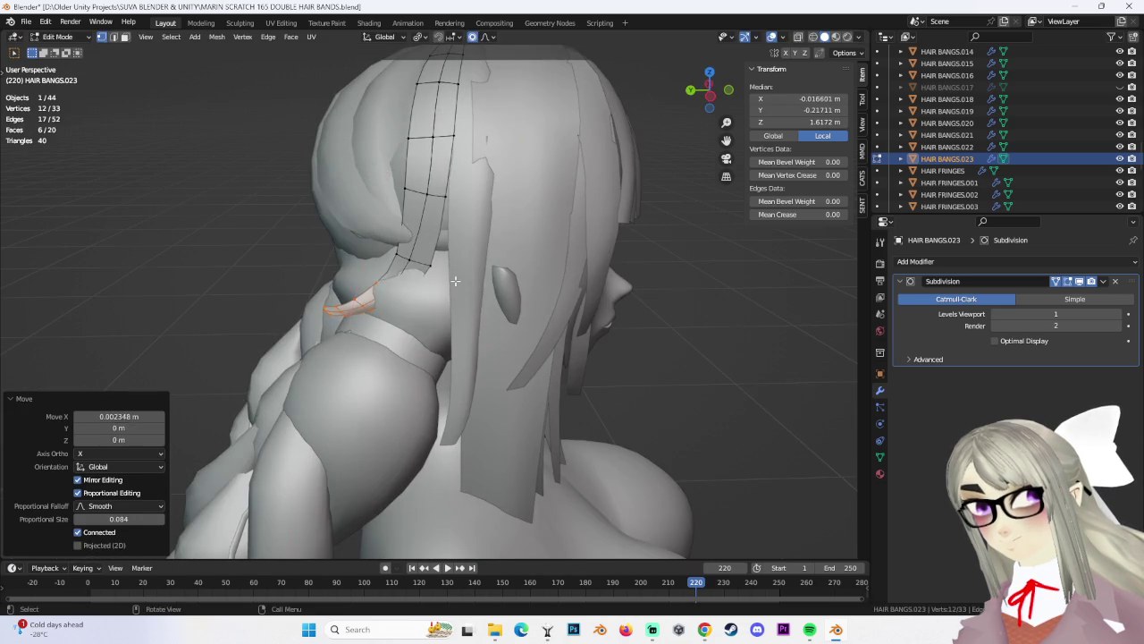
{"action": "key", "text": "g"}
{"action": "key", "text": "y"}
{"action": "left_click", "coordinate": [488, 277]}
Press the lower section against the head along X
{"action": "key", "text": "g"}
{"action": "key", "text": "x"}
{"action": "mouse_move", "coordinate": [487, 277]}
{"action": "middle_mouse_down"}
{"action": "mouse_move", "coordinate": [424, 305]}
{"action": "mouse_move", "coordinate": [429, 233]}
{"action": "middle_mouse_up"}
{"action": "left_click", "coordinate": [408, 308]}
{"action": "key", "text": "g"}
{"action": "key", "text": "Escape"}
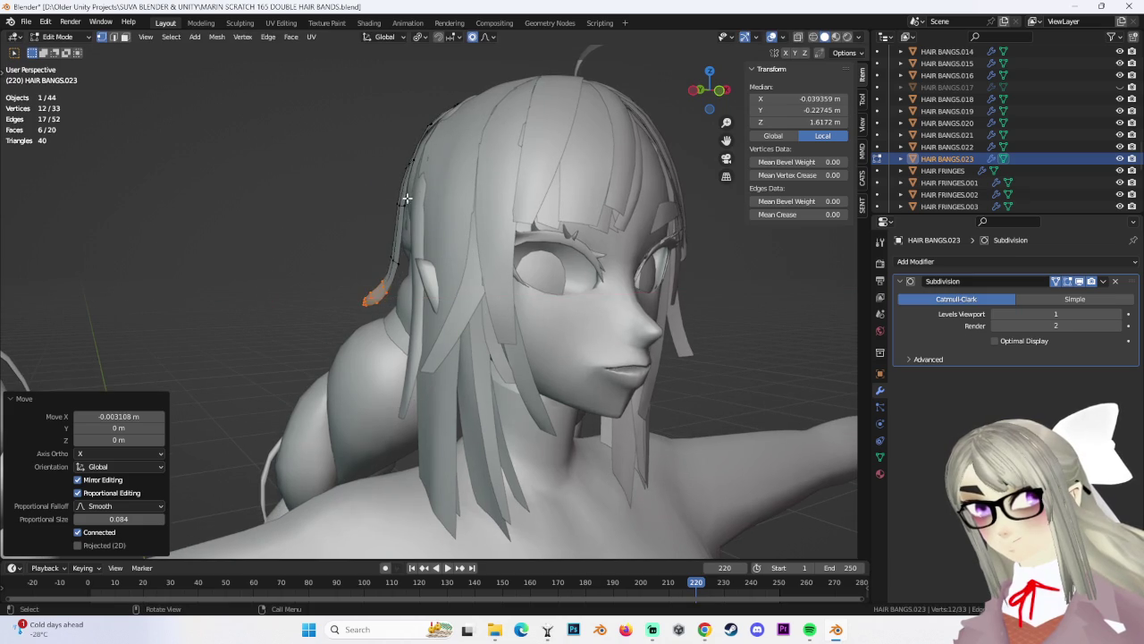
Nudge a single strand-edge vertex inward along X so it hugs the head
{"action": "left_click", "coordinate": [433, 226]}
{"action": "scroll", "coordinate": [433, 226], "scroll_direction": "up", "scroll_amount": 3}
{"action": "key", "text": "g"}
{"action": "left_click", "coordinate": [447, 234]}
{"action": "mouse_move", "coordinate": [447, 234]}
{"action": "middle_mouse_down"}
{"action": "mouse_move", "coordinate": [485, 258]}
{"action": "mouse_move", "coordinate": [465, 219]}
{"action": "mouse_move", "coordinate": [438, 205]}
{"action": "mouse_move", "coordinate": [501, 322]}
{"action": "middle_mouse_up"}
{"action": "key", "text": "g"}
{"action": "key", "text": "x"}
{"action": "left_click", "coordinate": [417, 190]}
{"action": "key", "text": "g"}
{"action": "left_click", "coordinate": [517, 342]}
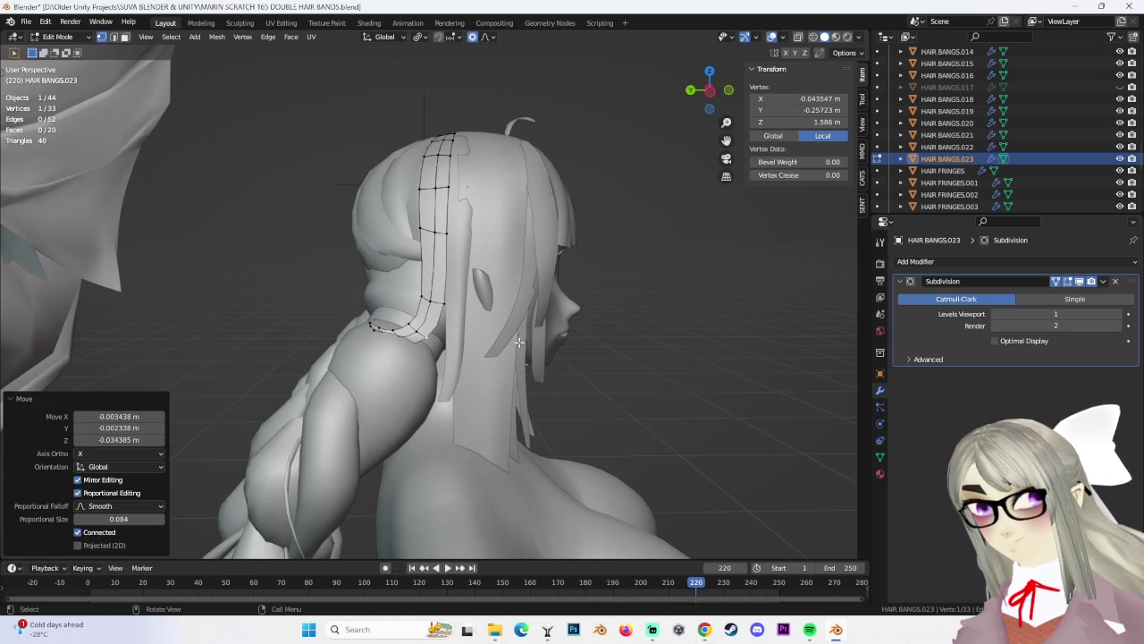
In Left Ortho view, move three tip vertices 0.023981 m along Y and 0.017725 m along Z
{"action": "left_click", "coordinate": [709, 90]}
{"action": "key", "text": "g"}
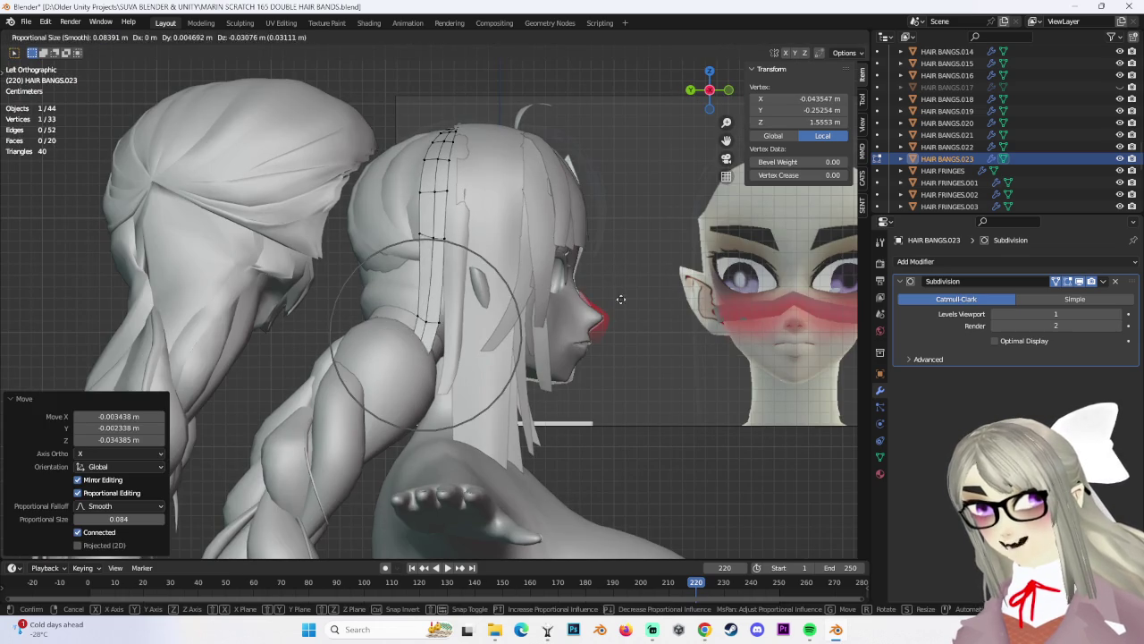
{"action": "right_click", "coordinate": [615, 271]}
{"action": "key", "text": "g"}
{"action": "left_click", "coordinate": [611, 277]}
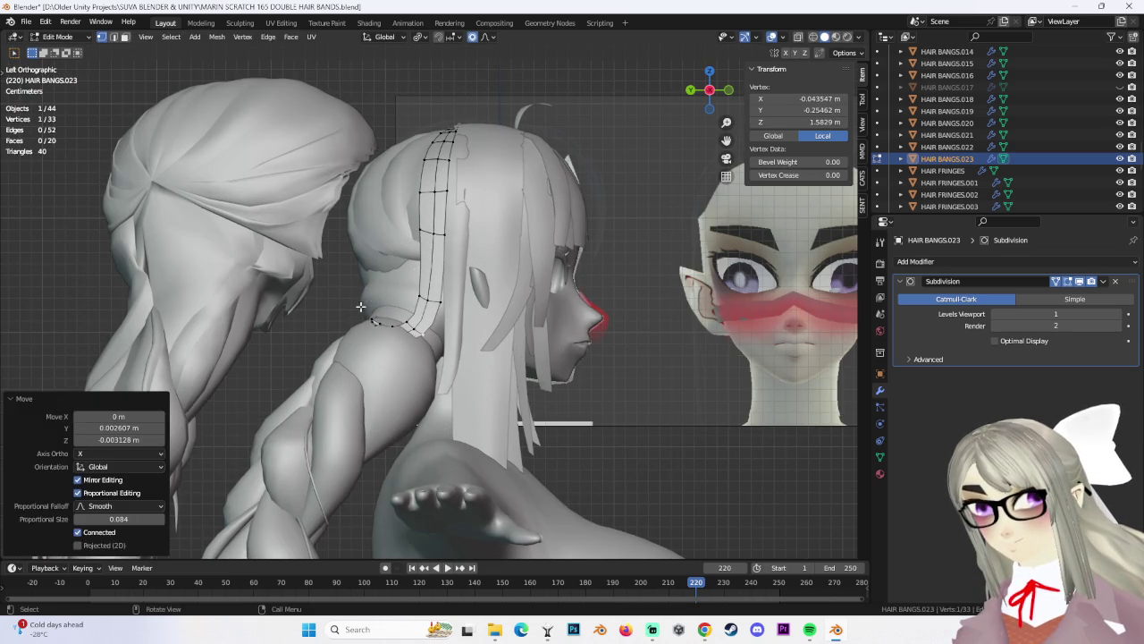
{"action": "left_click", "coordinate": [353, 308], "text": "ctrl"}
{"action": "key", "text": "g"}
{"action": "left_click", "coordinate": [348, 317]}
{"action": "middle_click_drag", "start_coordinate": [348, 316], "coordinate": [436, 310]}
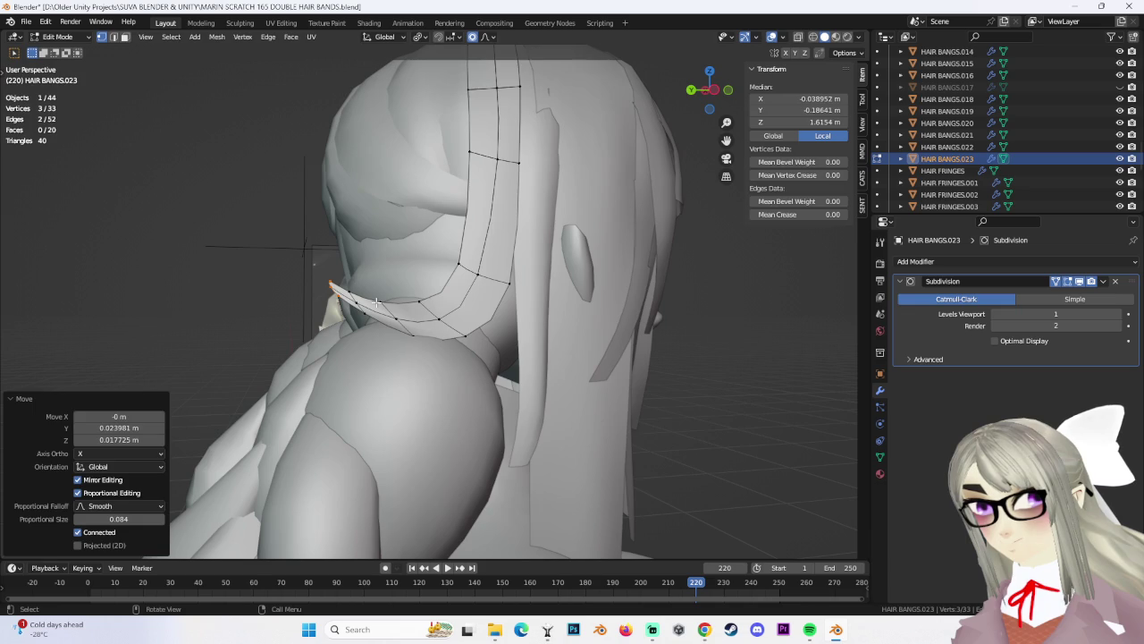
Pull a single tip vertex of HAIR BANGS.023 into place with soft proportional moves
{"action": "key", "text": "g"}
{"action": "right_click", "coordinate": [376, 303]}
{"action": "left_click", "coordinate": [357, 309]}
{"action": "middle_click_drag", "start_coordinate": [358, 308], "coordinate": [332, 319]}
{"action": "key", "text": "g"}
{"action": "left_click", "coordinate": [345, 326]}
{"action": "key", "text": "g"}
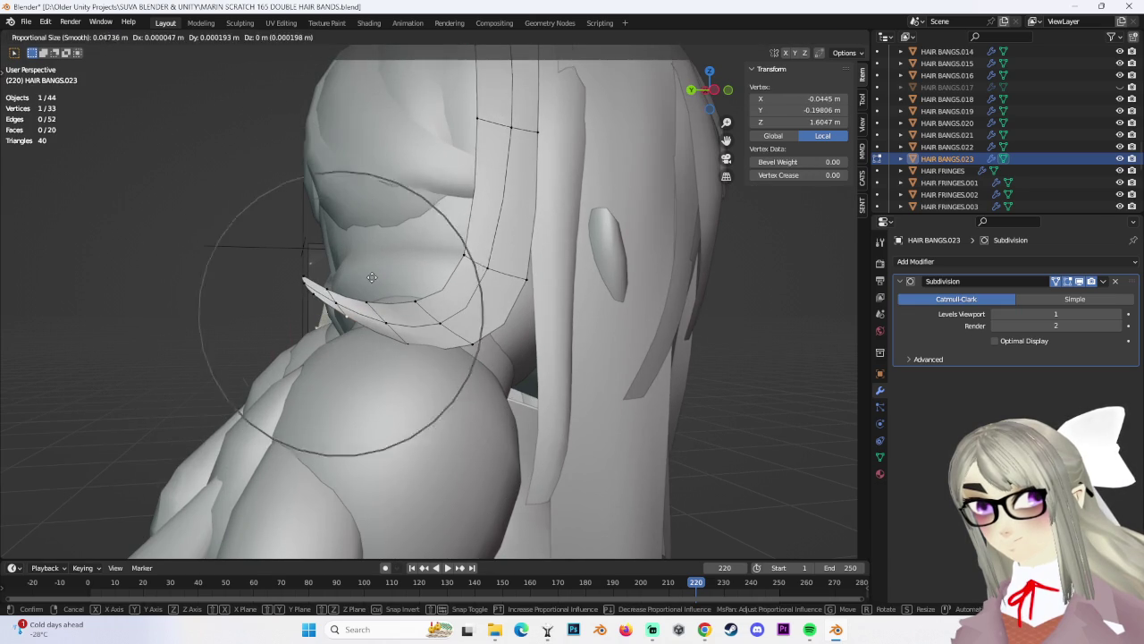
{"action": "left_click", "coordinate": [376, 279]}
{"action": "mouse_move", "coordinate": [376, 278]}
{"action": "middle_mouse_down"}
{"action": "mouse_move", "coordinate": [340, 295]}
{"action": "mouse_move", "coordinate": [276, 268]}
{"action": "middle_mouse_up"}
In left side view, curl the tip loop 53.5° and 21° and narrow it along Y
{"action": "left_click", "coordinate": [313, 309], "text": "alt"}
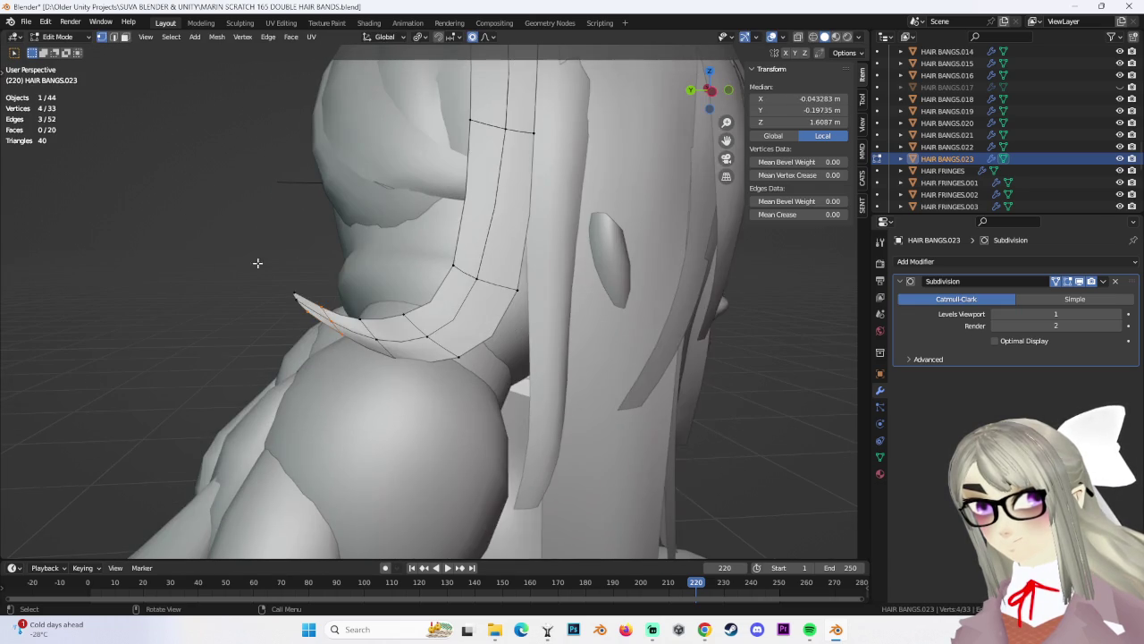
{"action": "left_click", "coordinate": [716, 94]}
{"action": "key", "text": "r"}
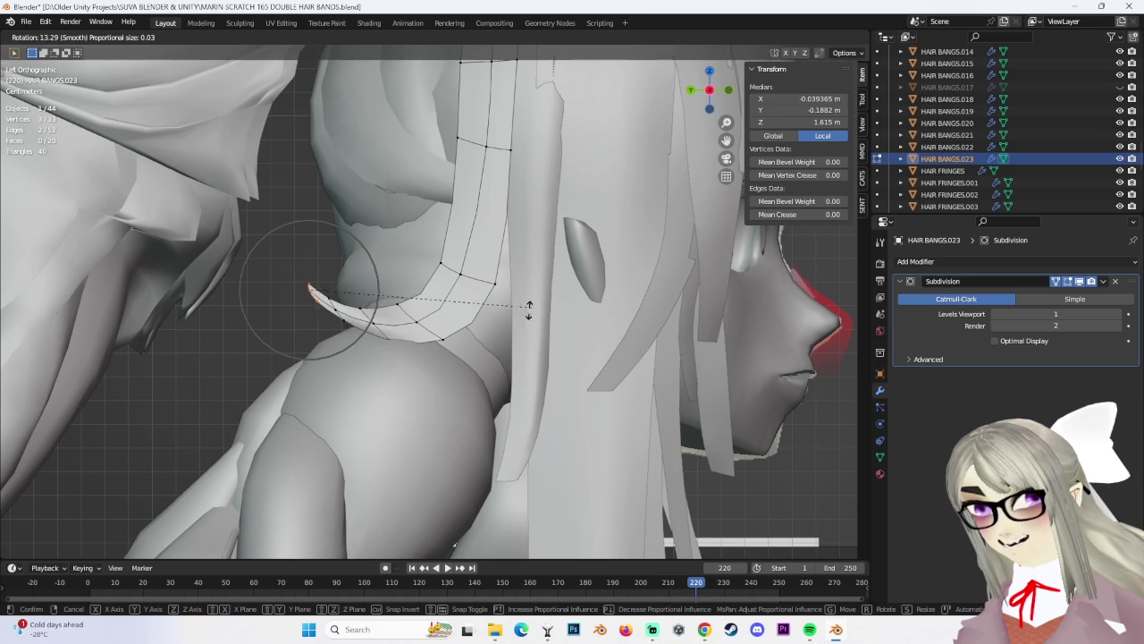
{"action": "left_click", "coordinate": [374, 354]}
{"action": "key", "text": "s"}
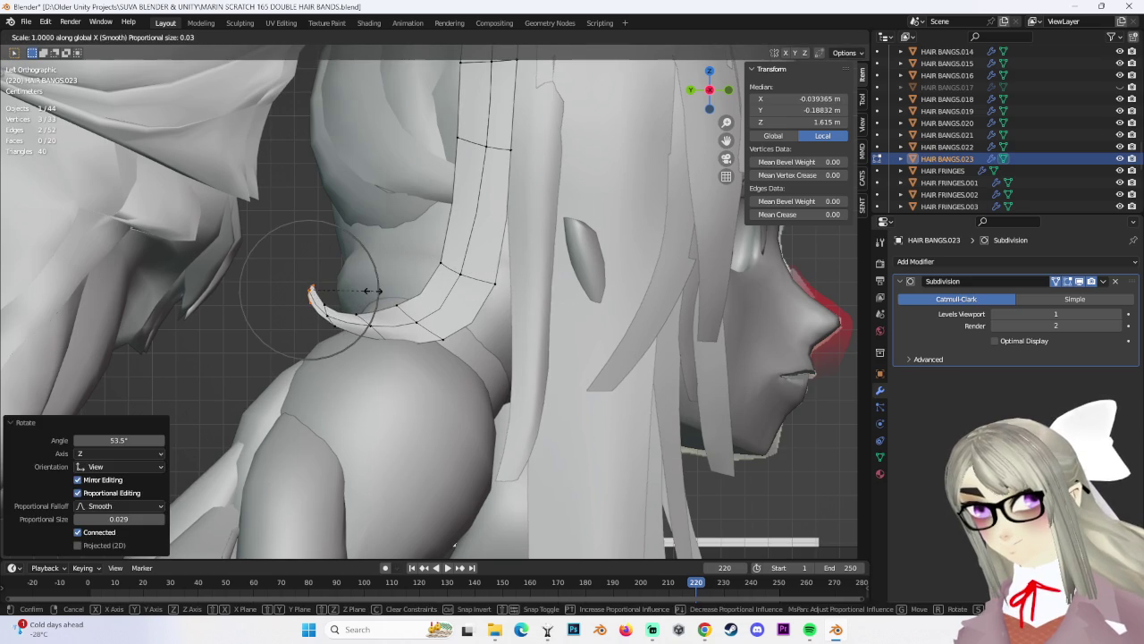
{"action": "key", "text": "y"}
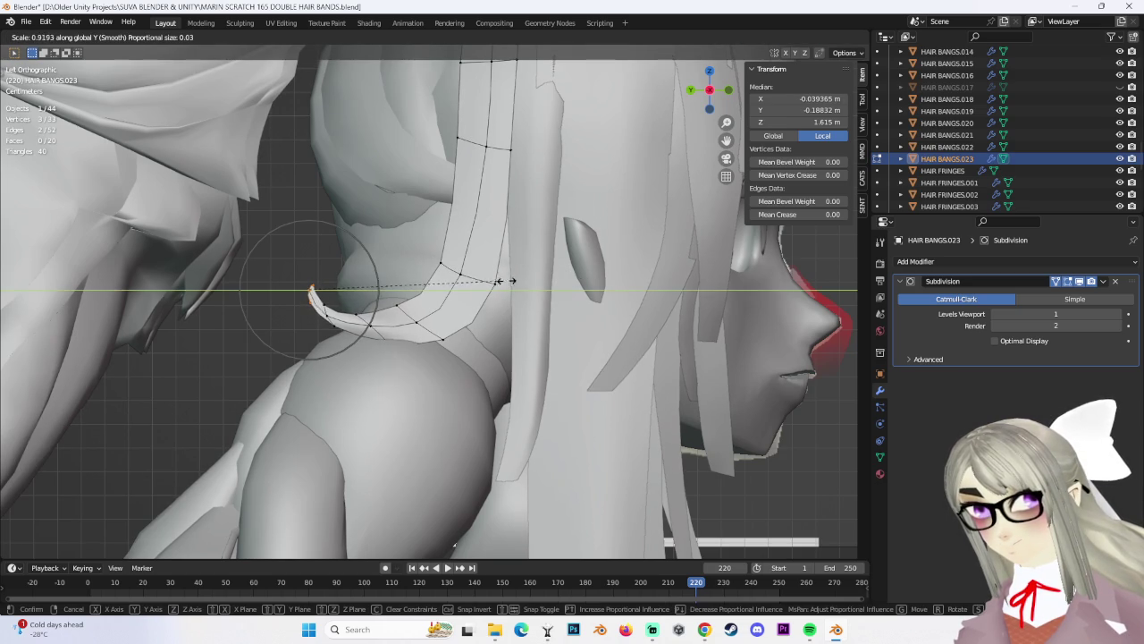
{"action": "left_click", "coordinate": [325, 254]}
{"action": "key", "text": "r"}
{"action": "left_click", "coordinate": [312, 300]}
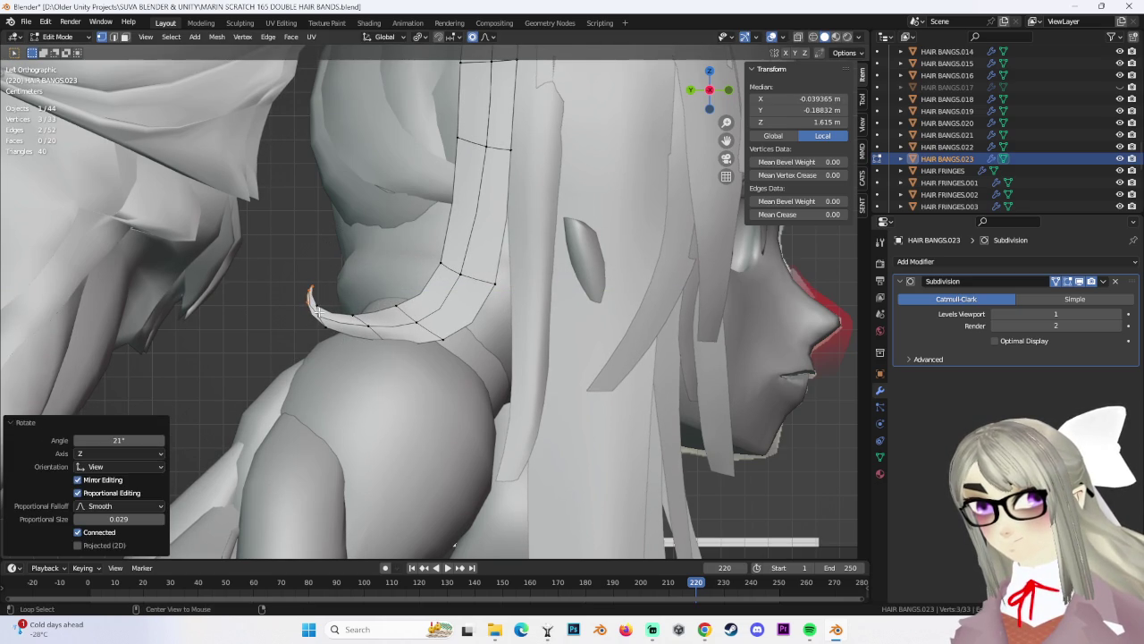
Move and rotate the tip to tuck it toward the shoulder
{"action": "key", "text": "g"}
{"action": "left_click", "coordinate": [356, 312]}
{"action": "key", "text": "g"}
{"action": "left_click", "coordinate": [376, 322]}
{"action": "key", "text": "r"}
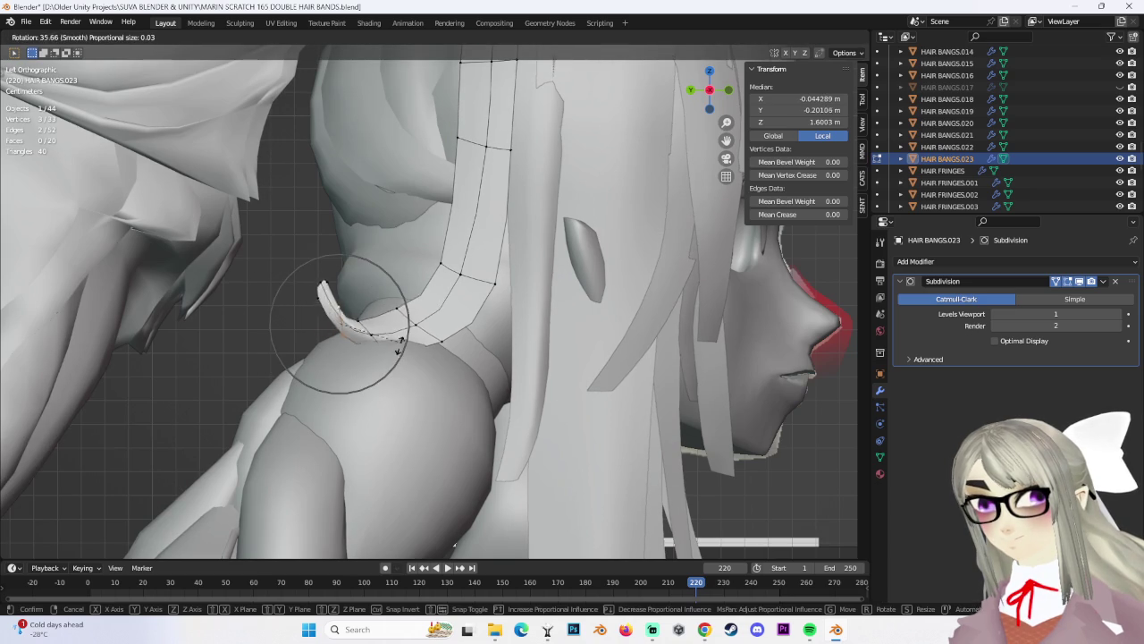
{"action": "left_click", "coordinate": [356, 360]}
{"action": "key", "text": "g"}
{"action": "left_click", "coordinate": [327, 301]}
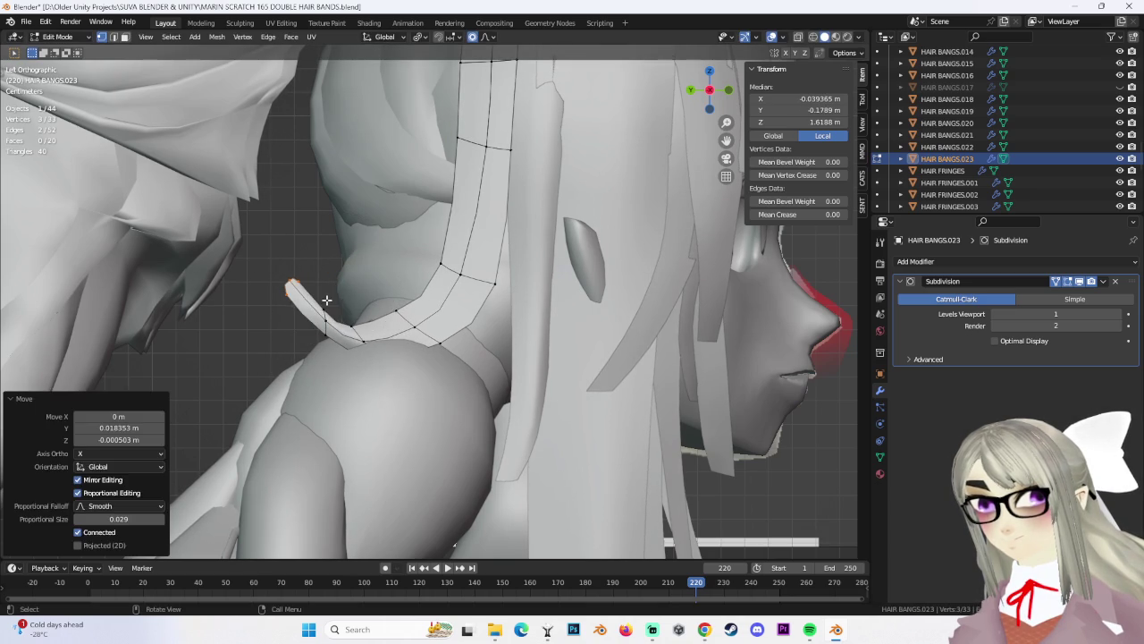
Reposition an edge loop across the strip, undoing an accidental extrusion
{"action": "left_click", "coordinate": [352, 314], "text": "alt"}
{"action": "key", "text": "g"}
{"action": "left_click", "coordinate": [396, 372]}
{"action": "key", "text": "g"}
{"action": "key", "text": "g"}
{"action": "left_click", "coordinate": [422, 315]}
{"action": "key", "text": "ctrl+z"}
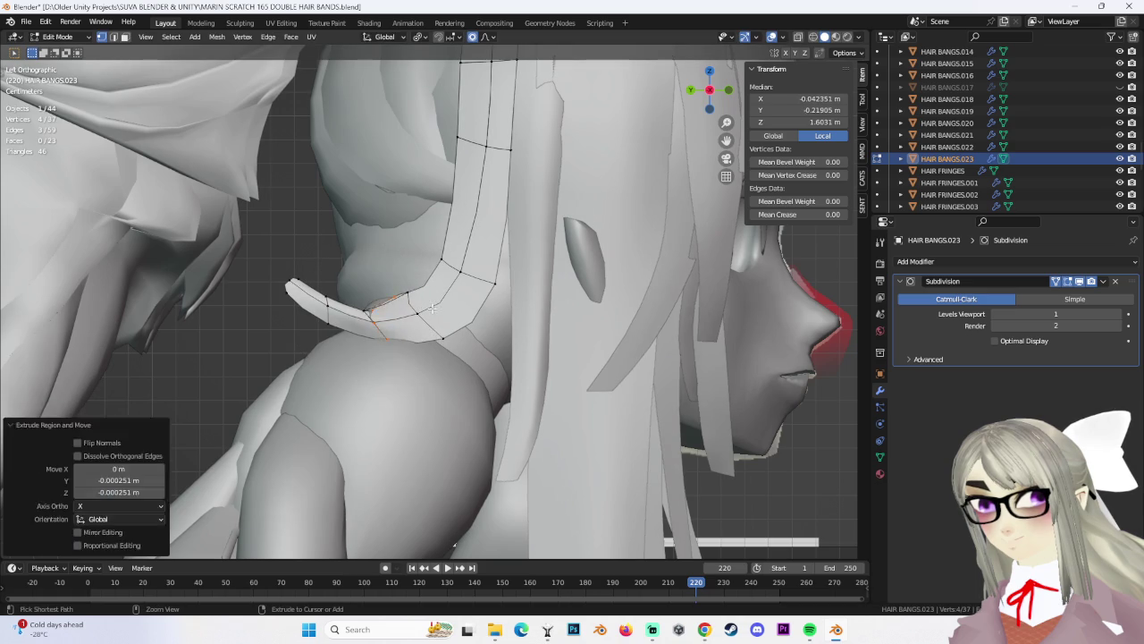
{"action": "key", "text": "ctrl+z"}
{"action": "key", "text": "g"}
{"action": "left_click", "coordinate": [459, 369]}
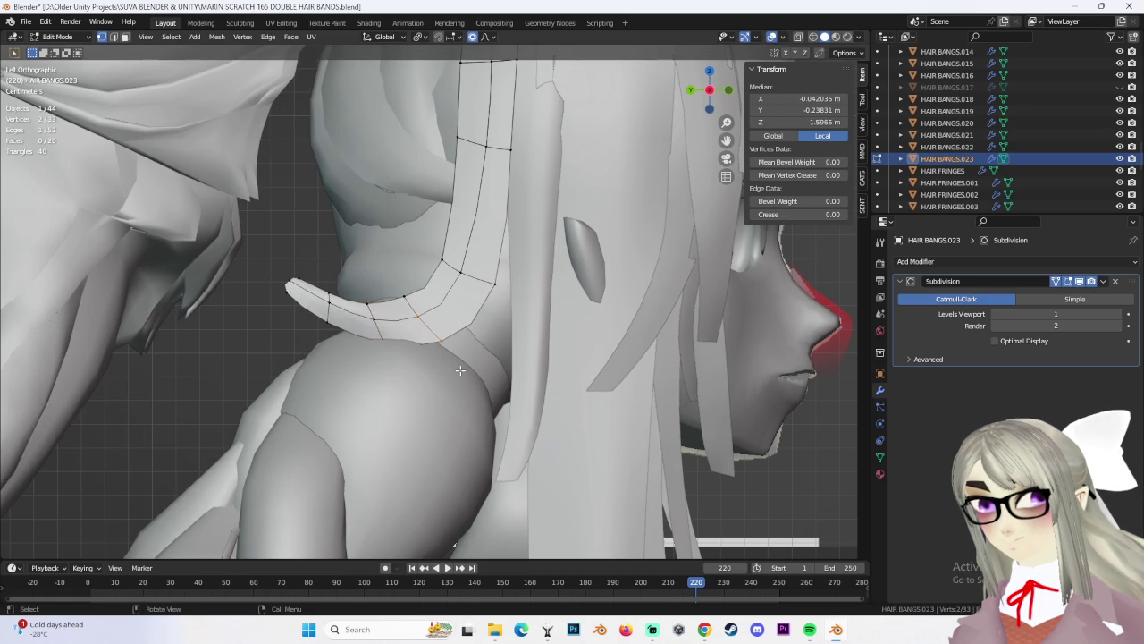
Pull the strand's tip vertices back so the tip wraps behind the neck
{"action": "left_click_drag", "start_coordinate": [390, 273], "coordinate": [448, 363]}
{"action": "key", "text": "g"}
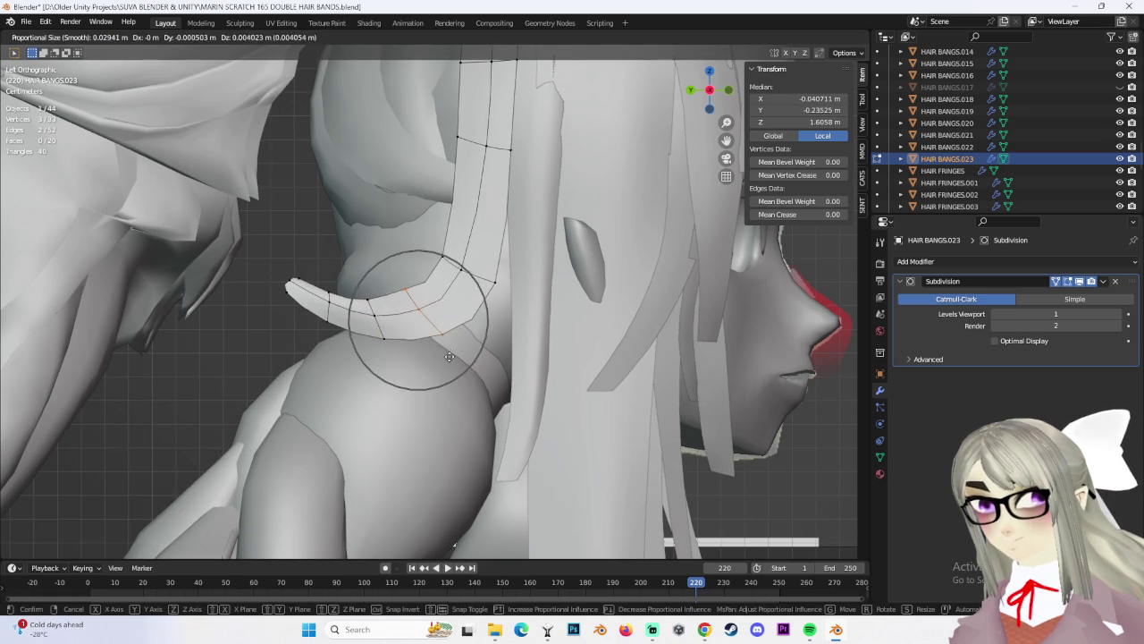
{"action": "left_click", "coordinate": [430, 331]}
{"action": "scroll", "coordinate": [447, 270], "scroll_direction": "down", "scroll_amount": 3}
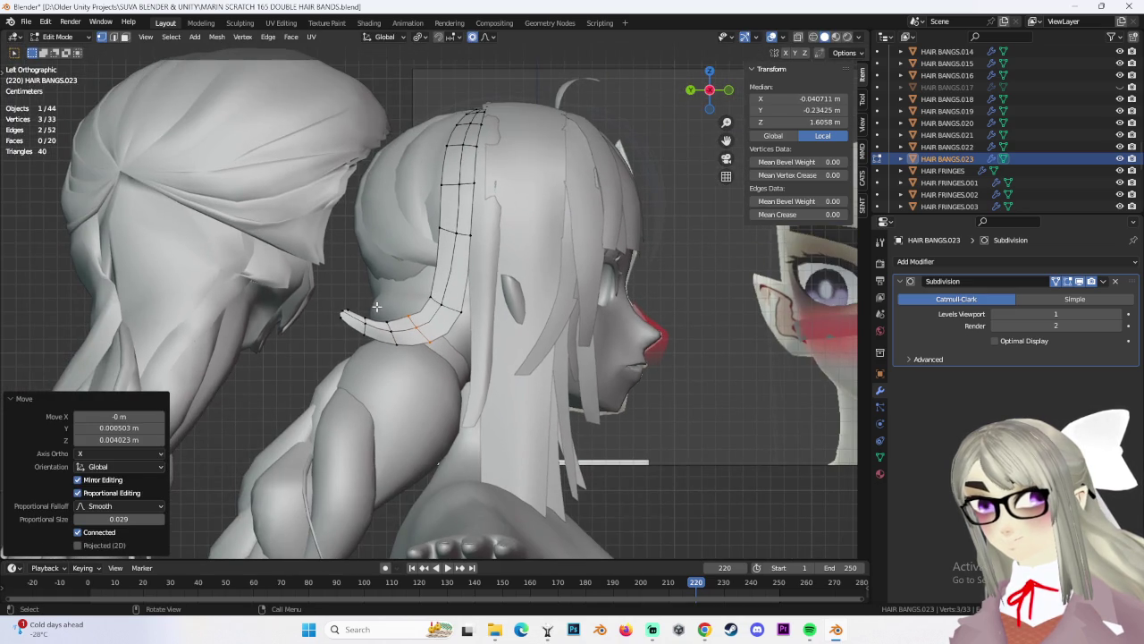
{"action": "scroll", "coordinate": [376, 304], "scroll_direction": "up", "scroll_amount": 2}
{"action": "left_click", "coordinate": [339, 323]}
{"action": "key", "text": "g"}
{"action": "left_click", "coordinate": [345, 328]}
{"action": "key", "text": "c"}
{"action": "left_click_drag", "start_coordinate": [358, 338], "coordinate": [311, 318]}
{"action": "key", "text": "g"}
{"action": "left_click", "coordinate": [322, 324]}
Adjust individual tip vertices and shift a row of tip vertices along X
{"action": "scroll", "coordinate": [358, 322], "scroll_direction": "down", "scroll_amount": 2}
{"action": "scroll", "coordinate": [376, 322], "scroll_direction": "up", "scroll_amount": 2}
{"action": "left_click", "coordinate": [388, 323]}
{"action": "key", "text": "g"}
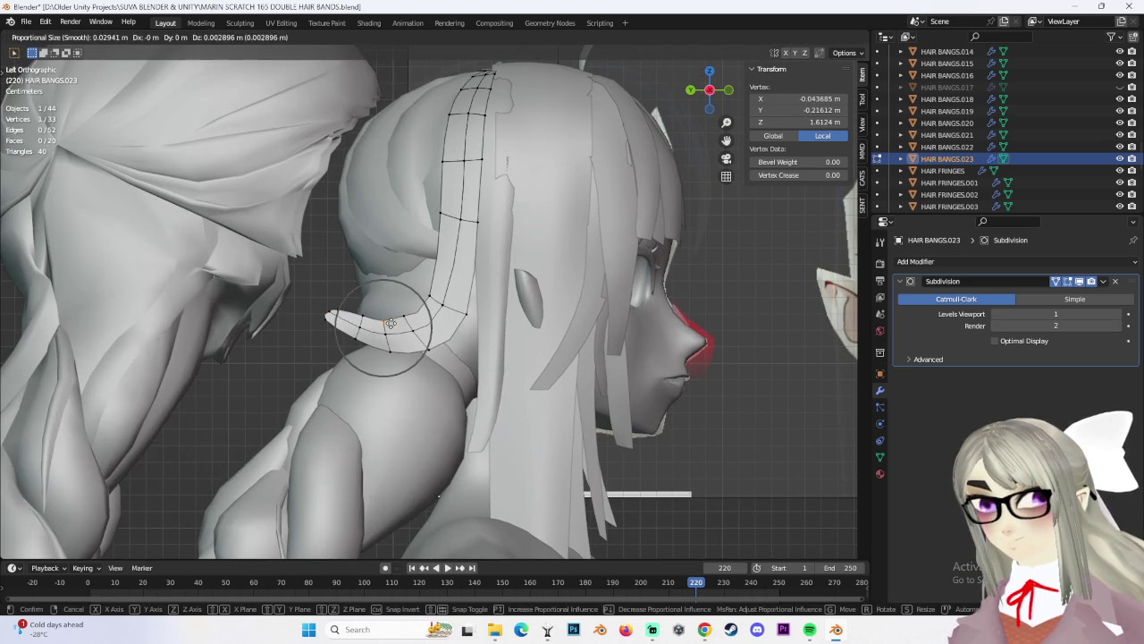
{"action": "left_click", "coordinate": [390, 323]}
{"action": "scroll", "coordinate": [659, 275], "scroll_direction": "down", "scroll_amount": 2}
{"action": "mouse_move", "coordinate": [659, 275]}
{"action": "middle_mouse_down"}
{"action": "mouse_move", "coordinate": [562, 335]}
{"action": "mouse_move", "coordinate": [651, 378]}
{"action": "mouse_move", "coordinate": [407, 321]}
{"action": "mouse_move", "coordinate": [460, 305]}
{"action": "mouse_move", "coordinate": [445, 295]}
{"action": "mouse_move", "coordinate": [468, 286]}
{"action": "mouse_move", "coordinate": [442, 272]}
{"action": "mouse_move", "coordinate": [432, 319]}
{"action": "mouse_move", "coordinate": [496, 327]}
{"action": "mouse_move", "coordinate": [436, 322]}
{"action": "mouse_move", "coordinate": [442, 305]}
{"action": "mouse_move", "coordinate": [501, 271]}
{"action": "middle_mouse_up"}
{"action": "key", "text": "g"}
{"action": "key", "text": "g"}
{"action": "left_click", "coordinate": [444, 295]}
{"action": "left_click", "coordinate": [383, 269], "text": "ctrl"}
Nudge single strand vertices, then inspect the back of the head
{"action": "key", "text": "g"}
{"action": "key", "text": "x"}
{"action": "left_click", "coordinate": [422, 319]}
{"action": "left_click", "coordinate": [455, 315]}
{"action": "key", "text": "g"}
{"action": "left_click", "coordinate": [457, 319]}
{"action": "left_click", "coordinate": [440, 183]}
{"action": "key", "text": "g"}
{"action": "left_click", "coordinate": [472, 196]}
{"action": "mouse_move", "coordinate": [472, 195]}
{"action": "middle_mouse_down"}
{"action": "mouse_move", "coordinate": [629, 300]}
{"action": "mouse_move", "coordinate": [613, 314]}
{"action": "mouse_move", "coordinate": [581, 299]}
{"action": "middle_mouse_up"}
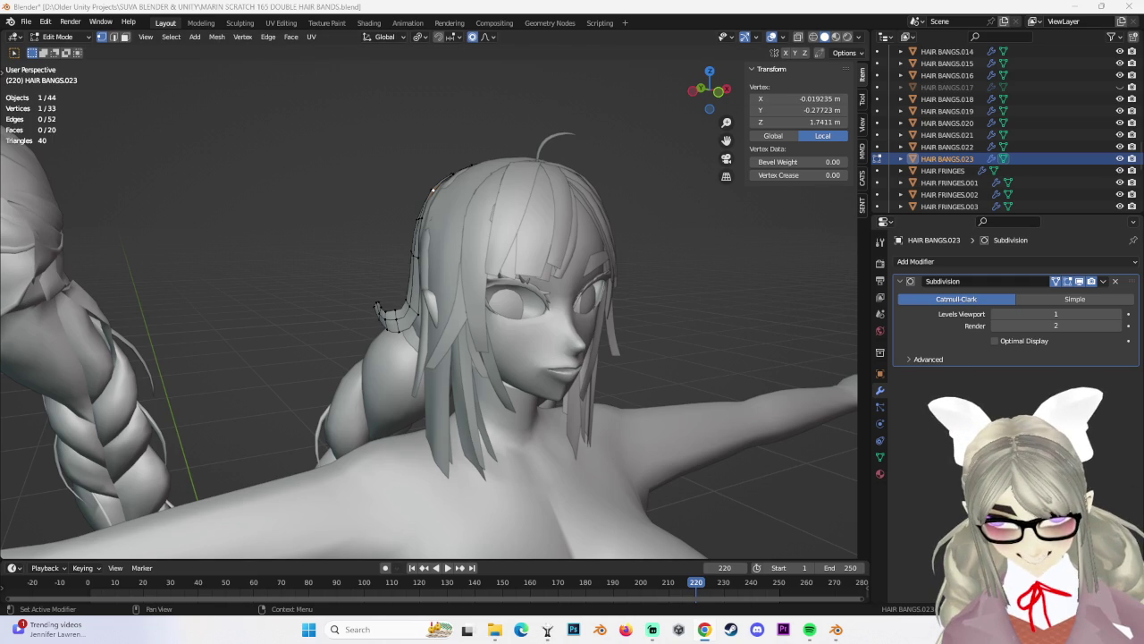
{"action": "mouse_move", "coordinate": [319, 322]}
{"action": "middle_mouse_down"}
{"action": "mouse_move", "coordinate": [444, 337]}
{"action": "mouse_move", "coordinate": [376, 394]}
{"action": "middle_mouse_up"}
Move the strand-end edge loop in side view and adjust one end vertex
{"action": "left_click", "coordinate": [376, 394], "text": "alt"}
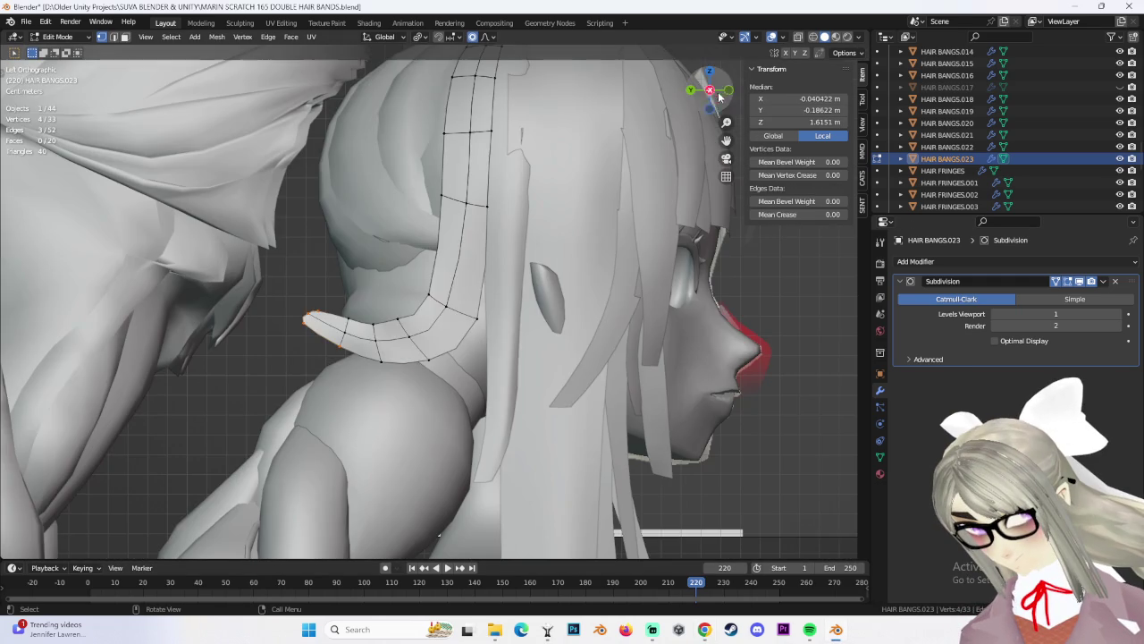
{"action": "left_click", "coordinate": [703, 86]}
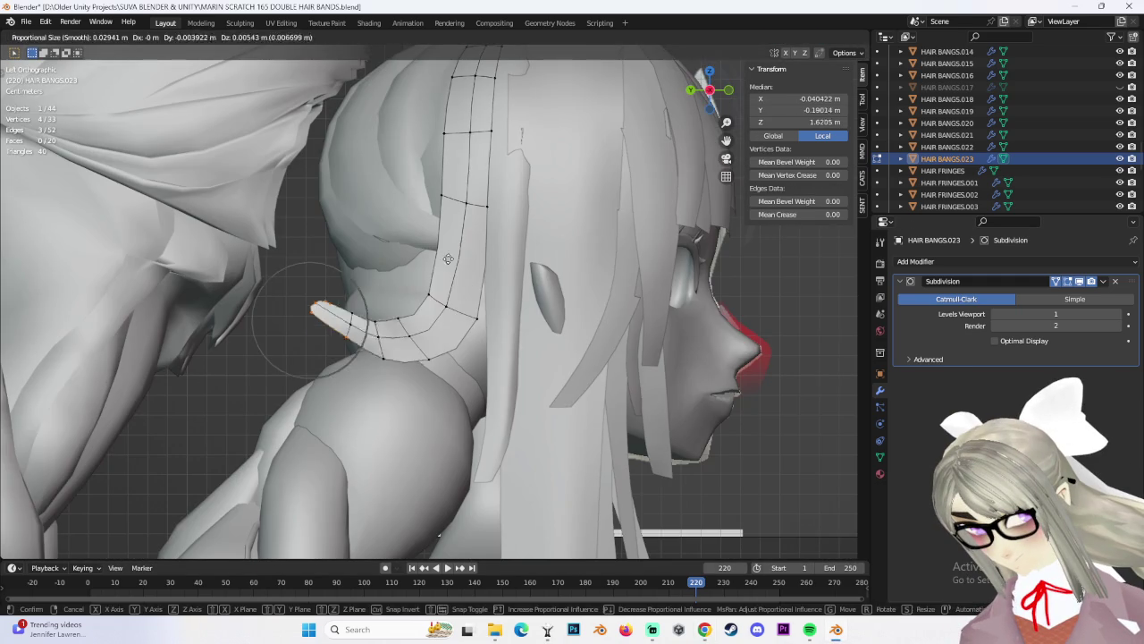
{"action": "key", "text": "g"}
{"action": "left_click", "coordinate": [383, 301]}
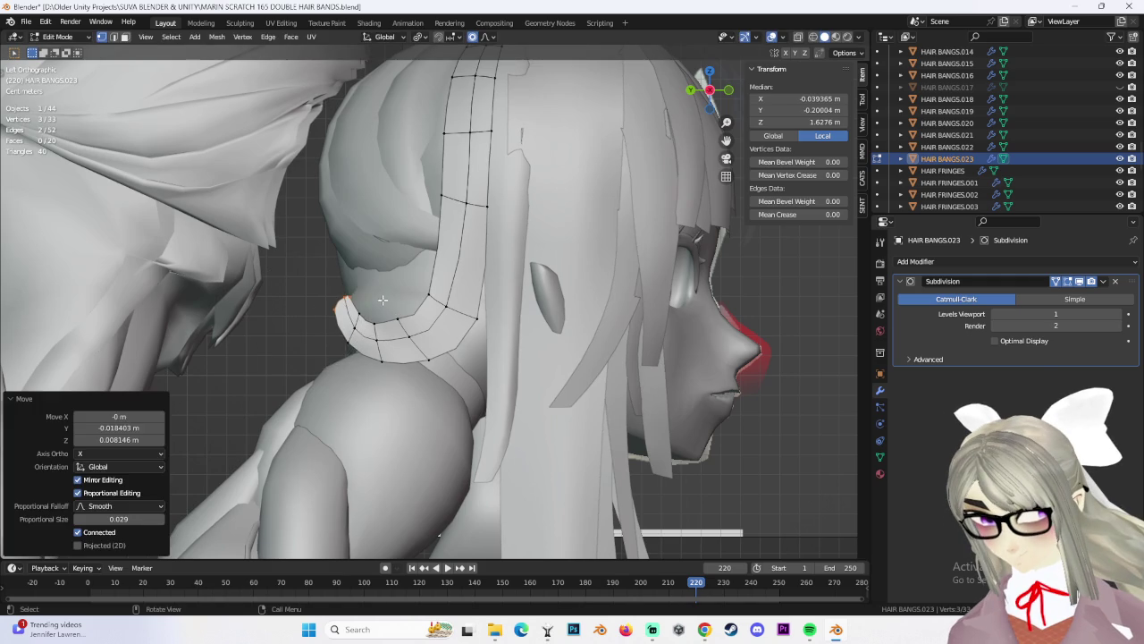
{"action": "middle_click_drag", "start_coordinate": [404, 279], "coordinate": [376, 294]}
{"action": "left_click", "coordinate": [349, 344]}
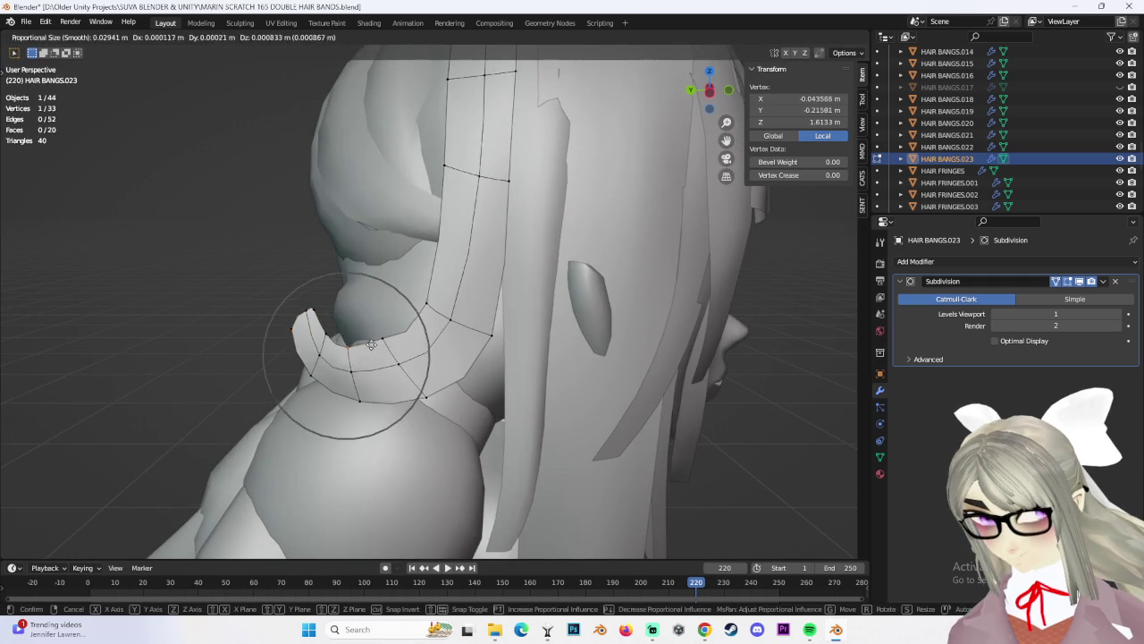
{"action": "key", "text": "g"}
{"action": "left_click", "coordinate": [350, 342]}
{"action": "mouse_move", "coordinate": [350, 343]}
{"action": "middle_mouse_down"}
{"action": "mouse_move", "coordinate": [475, 314]}
{"action": "mouse_move", "coordinate": [153, 78]}
{"action": "middle_mouse_up"}
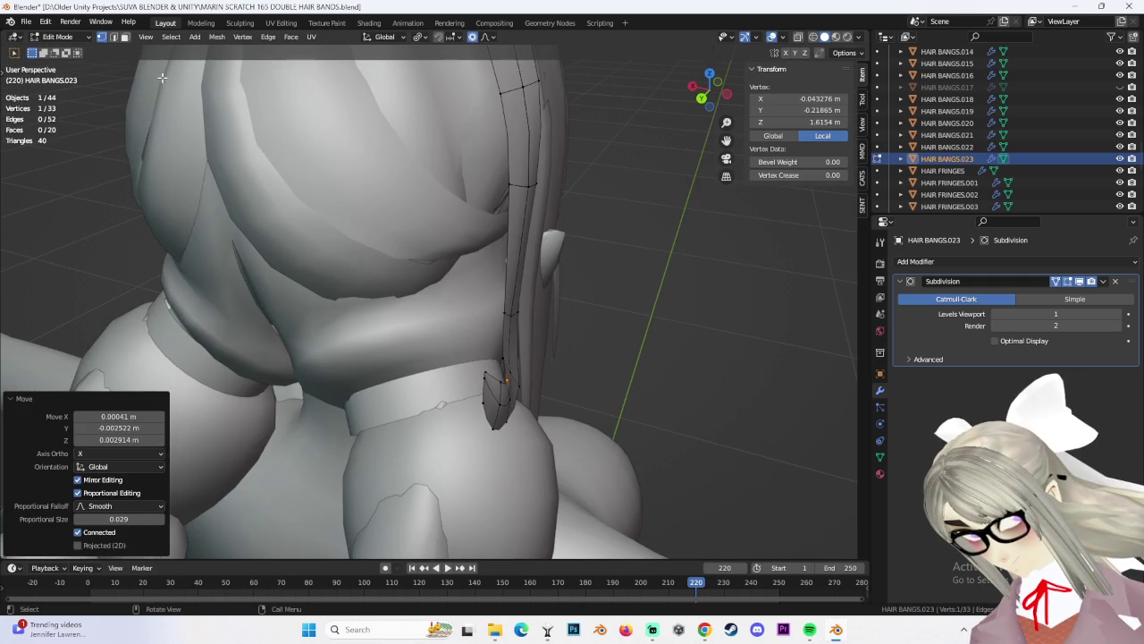
In face select mode, move the strand's end faces in toward the neck
{"action": "left_click", "coordinate": [125, 37]}
{"action": "middle_click_drag", "start_coordinate": [358, 358], "coordinate": [500, 429]}
{"action": "left_click_drag", "start_coordinate": [416, 317], "coordinate": [512, 455]}
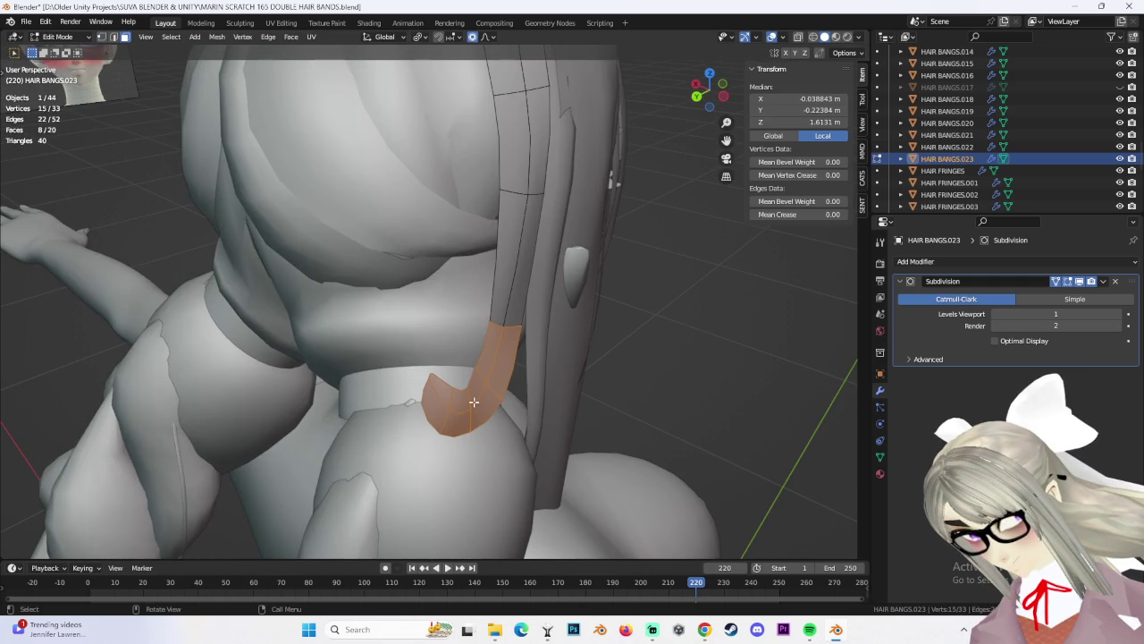
{"action": "key", "text": "g"}
{"action": "left_click", "coordinate": [496, 384]}
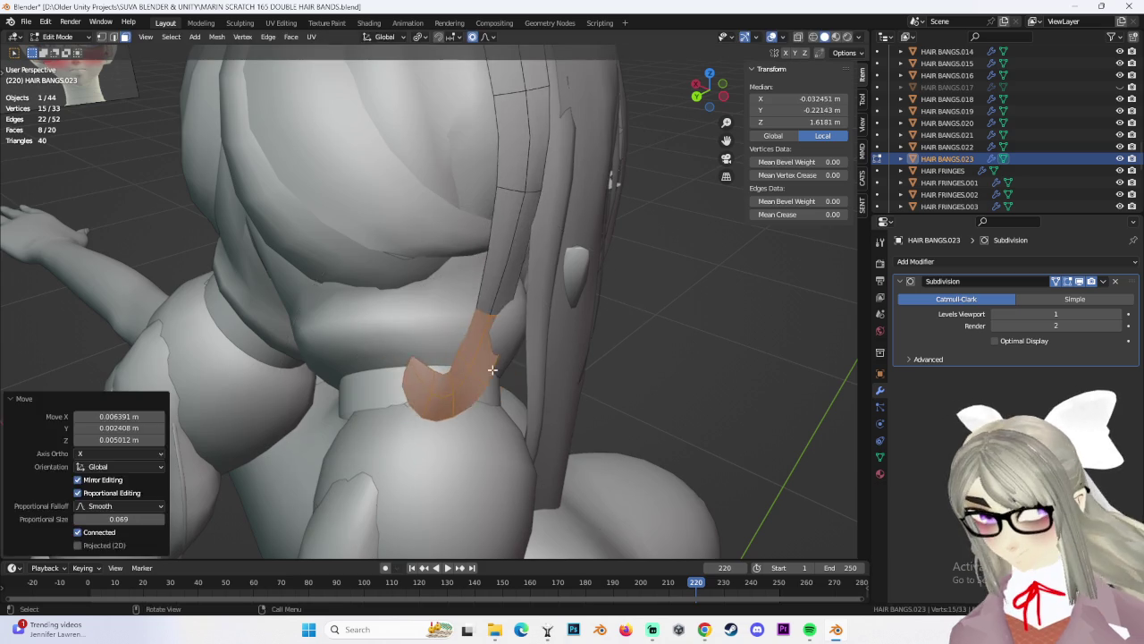
{"action": "middle_click_drag", "start_coordinate": [496, 384], "coordinate": [262, 61]}
Move and rotate a single end face to tuck it against the neck
{"action": "middle_click_drag", "start_coordinate": [507, 273], "coordinate": [340, 322]}
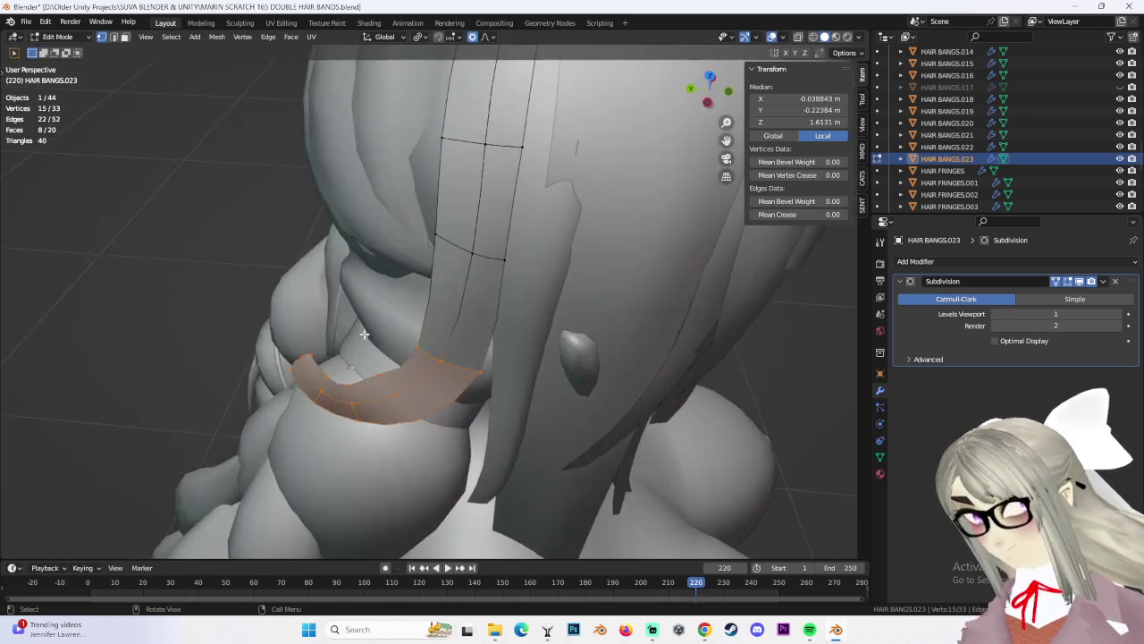
{"action": "left_click", "coordinate": [329, 320]}
{"action": "key", "text": "g"}
{"action": "left_click", "coordinate": [348, 315]}
{"action": "key", "text": "r"}
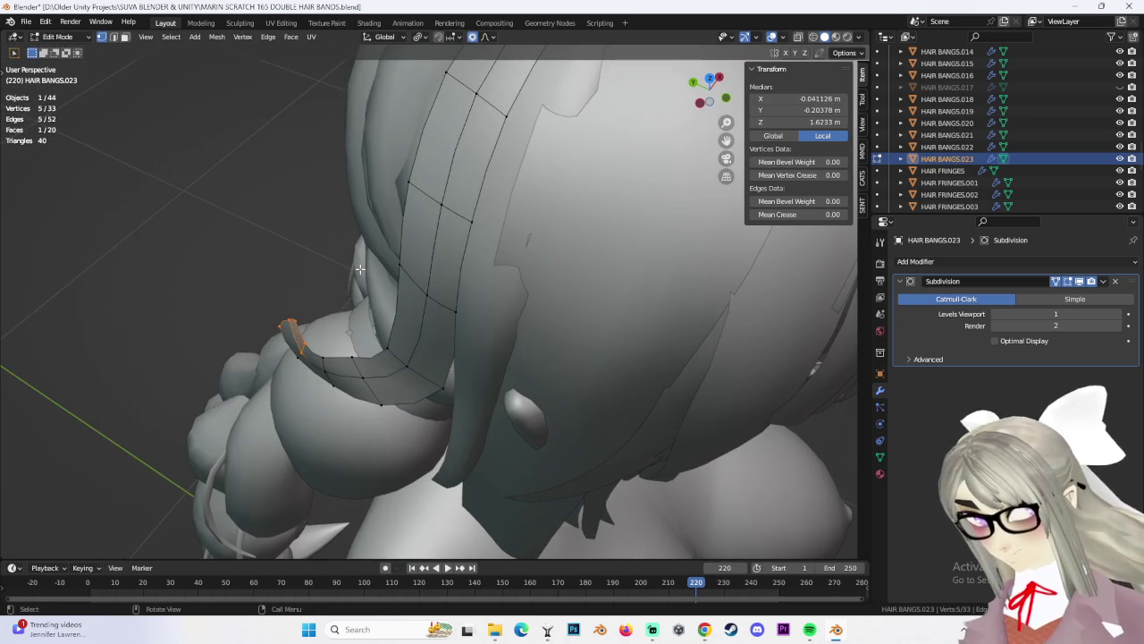
{"action": "left_click", "coordinate": [385, 294]}
{"action": "key", "text": "g"}
{"action": "left_click", "coordinate": [404, 291]}
Tweak individual tip vertices seen from behind the head
{"action": "mouse_move", "coordinate": [403, 291]}
{"action": "middle_mouse_down"}
{"action": "mouse_move", "coordinate": [474, 340]}
{"action": "mouse_move", "coordinate": [554, 337]}
{"action": "middle_mouse_up"}
{"action": "left_click", "coordinate": [477, 341]}
{"action": "key", "text": "g"}
{"action": "left_click", "coordinate": [478, 341]}
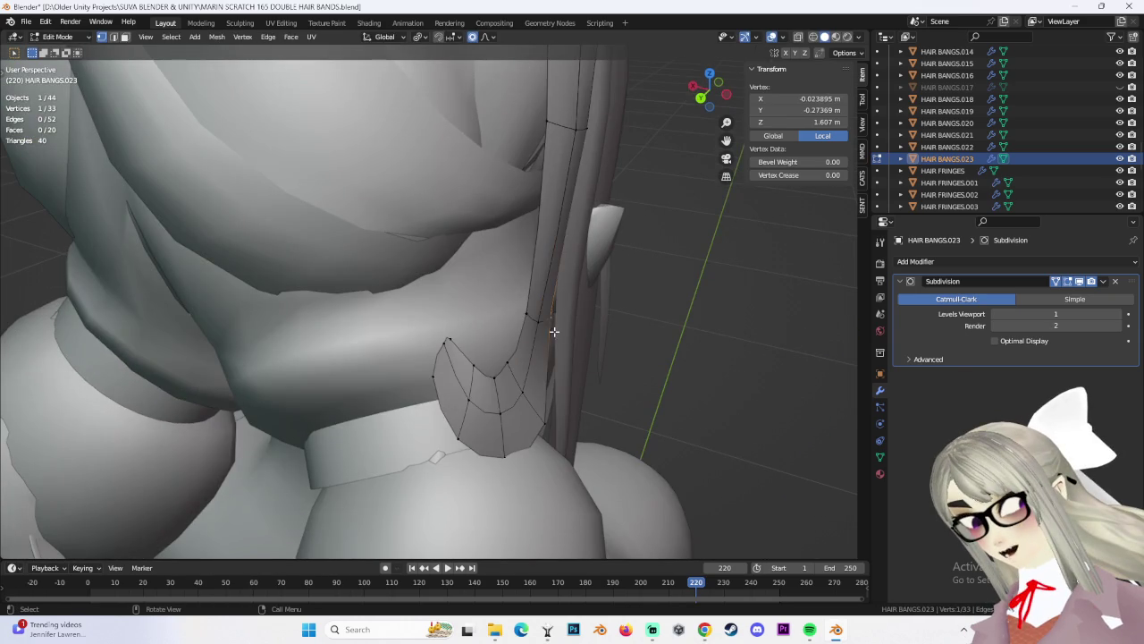
{"action": "key", "text": "g"}
{"action": "left_click", "coordinate": [607, 361]}
{"action": "middle_click_drag", "start_coordinate": [608, 361], "coordinate": [536, 385]}
{"action": "left_click", "coordinate": [539, 406]}
{"action": "left_click", "coordinate": [539, 407]}
{"action": "key", "text": "g"}
{"action": "left_click", "coordinate": [527, 409]}
Raise a tip vertex along Z and smooth it into place
{"action": "mouse_move", "coordinate": [507, 433]}
{"action": "middle_mouse_down"}
{"action": "mouse_move", "coordinate": [420, 376]}
{"action": "mouse_move", "coordinate": [407, 285]}
{"action": "middle_mouse_up"}
{"action": "key", "text": "g"}
{"action": "key", "text": "z"}
{"action": "left_click", "coordinate": [420, 357]}
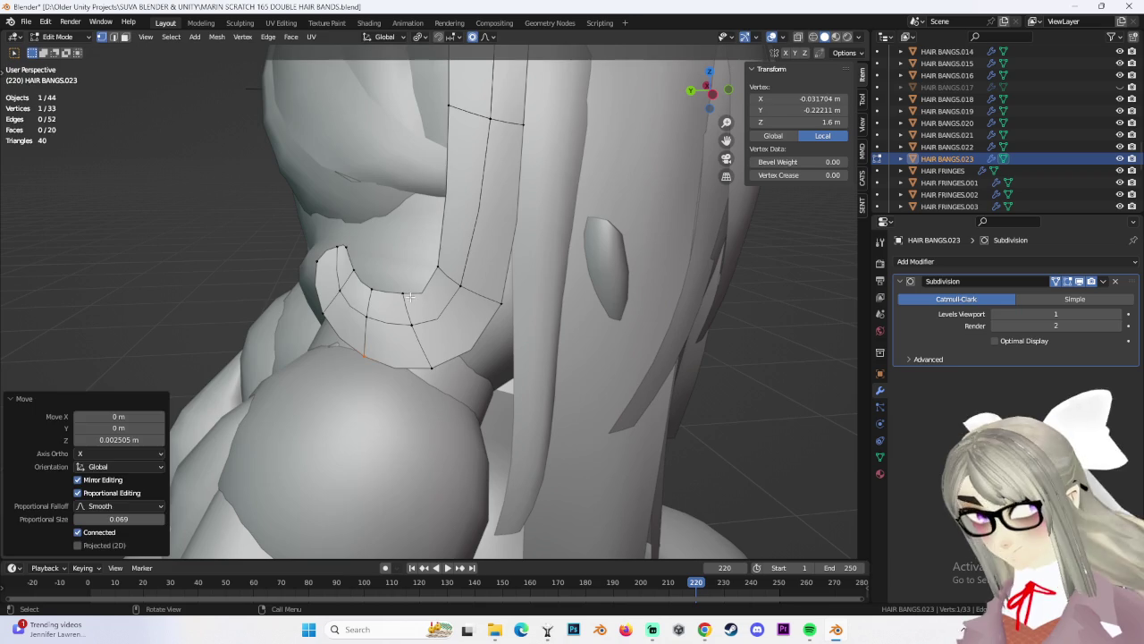
{"action": "key", "text": "g"}
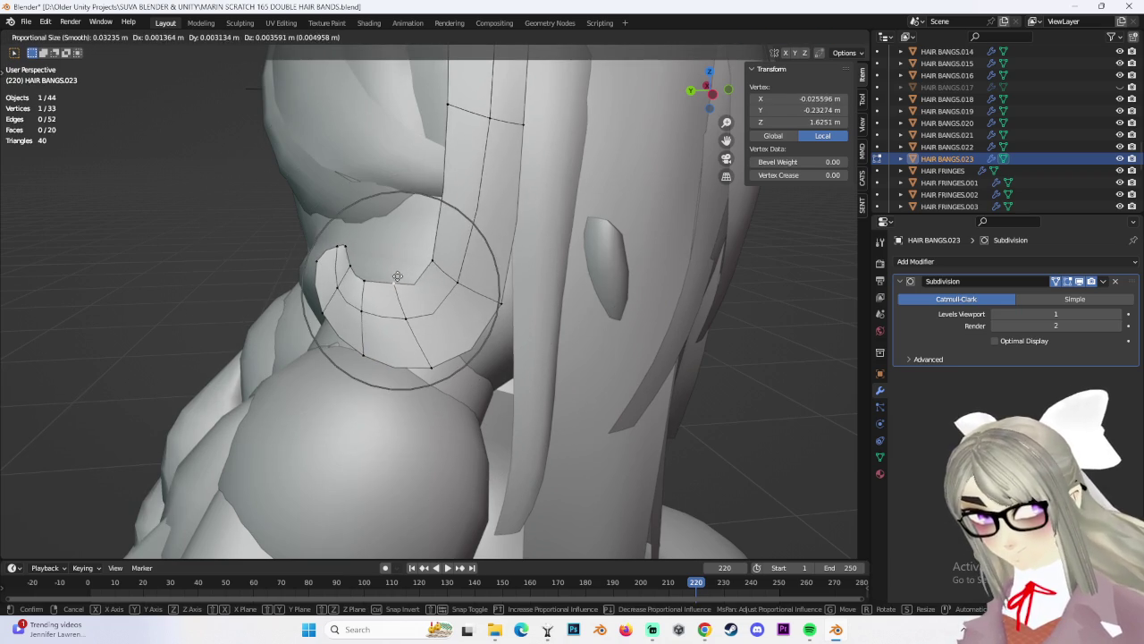
{"action": "left_click", "coordinate": [397, 276]}
{"action": "scroll", "coordinate": [397, 276], "scroll_direction": "down", "scroll_amount": 3}
{"action": "mouse_move", "coordinate": [397, 276]}
{"action": "middle_mouse_down"}
{"action": "mouse_move", "coordinate": [476, 284]}
{"action": "mouse_move", "coordinate": [406, 292]}
{"action": "mouse_move", "coordinate": [219, 80]}
{"action": "middle_mouse_up"}
Extrude a short new section from the strand's end face
{"action": "left_click", "coordinate": [125, 37]}
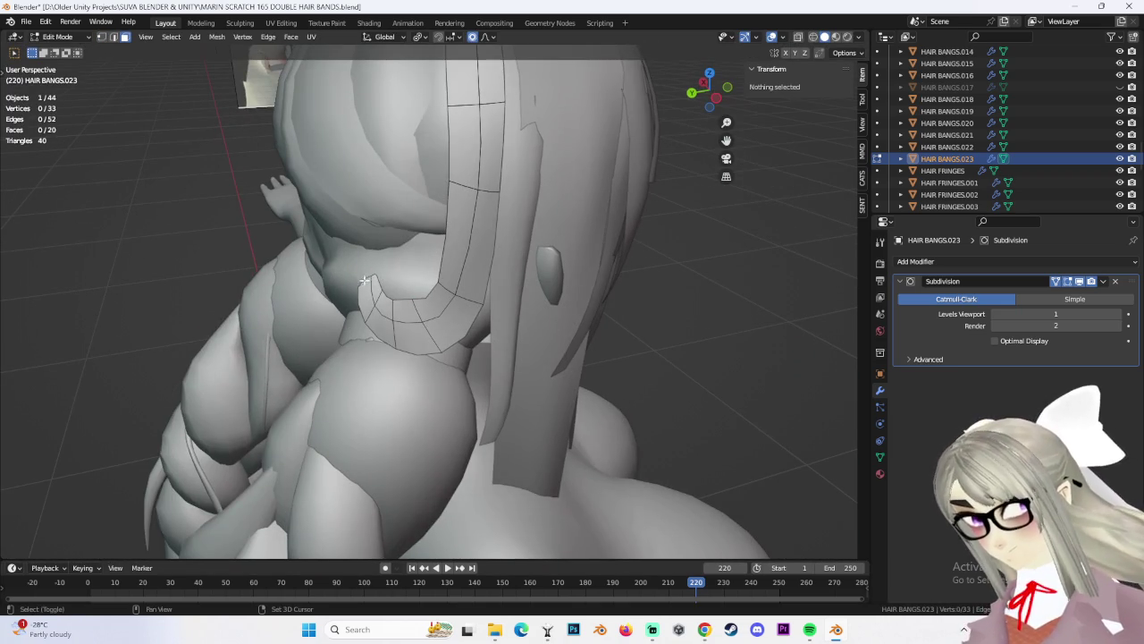
{"action": "left_click", "coordinate": [366, 284]}
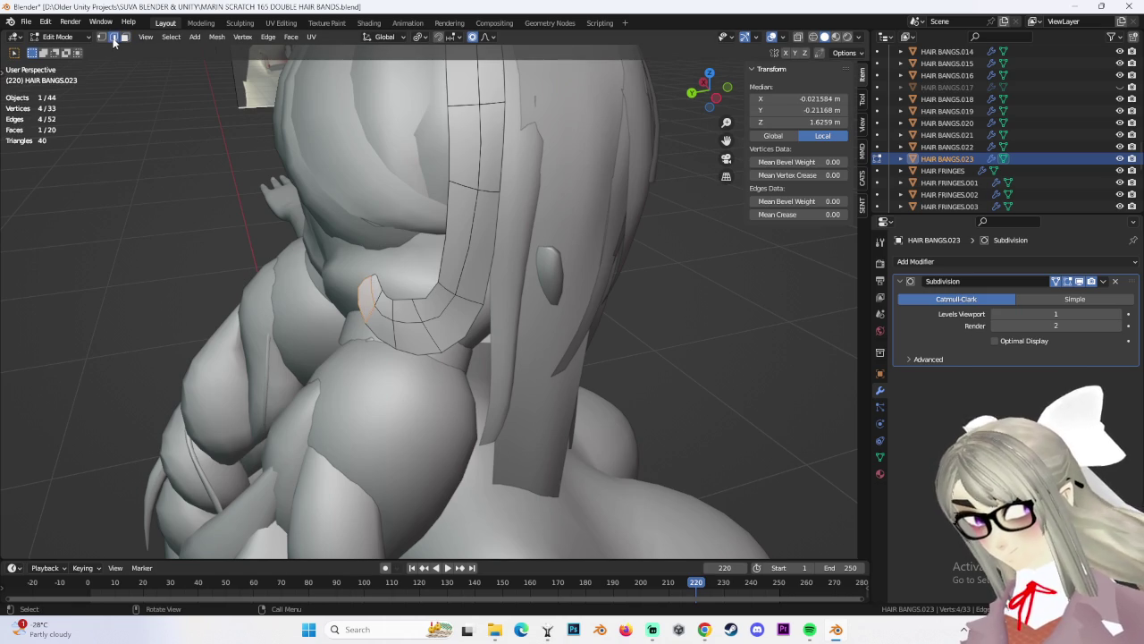
{"action": "mouse_move", "coordinate": [380, 275]}
{"action": "middle_mouse_down"}
{"action": "mouse_move", "coordinate": [463, 289]}
{"action": "mouse_move", "coordinate": [582, 271]}
{"action": "mouse_move", "coordinate": [567, 296]}
{"action": "mouse_move", "coordinate": [504, 300]}
{"action": "middle_mouse_up"}
{"action": "left_click", "coordinate": [441, 256]}
{"action": "left_click", "coordinate": [489, 258]}
{"action": "mouse_move", "coordinate": [489, 258]}
{"action": "middle_mouse_down"}
{"action": "mouse_move", "coordinate": [590, 260]}
{"action": "mouse_move", "coordinate": [528, 242]}
{"action": "mouse_move", "coordinate": [536, 302]}
{"action": "middle_mouse_up"}
Rotate and move the new end section so the tip turns back toward the head
{"action": "key", "text": "r"}
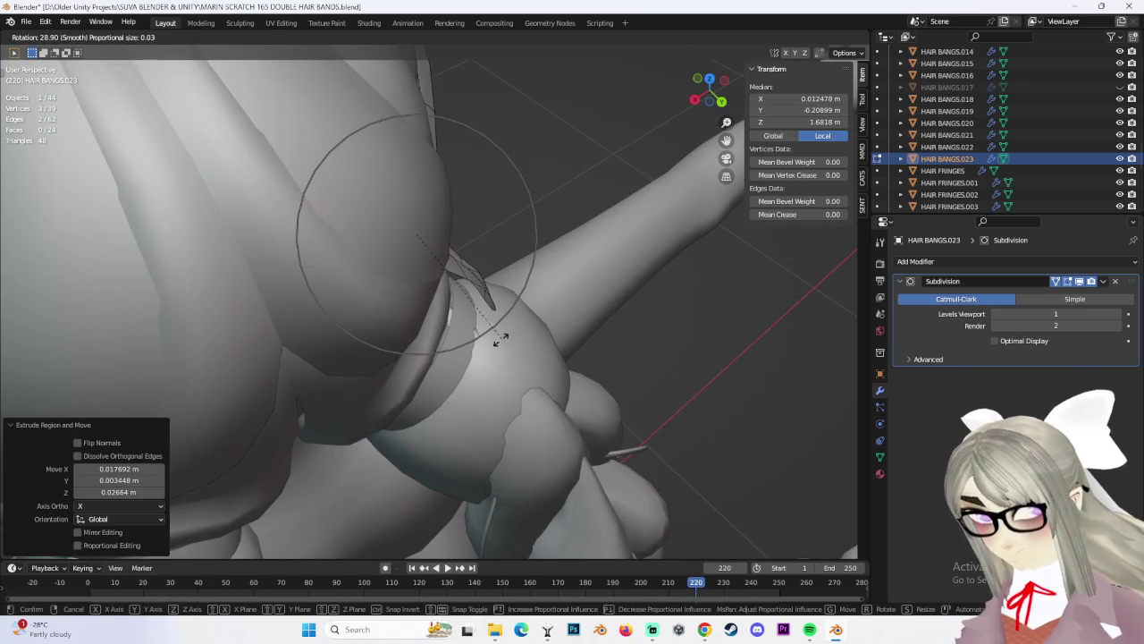
{"action": "left_click", "coordinate": [503, 338]}
{"action": "middle_click_drag", "start_coordinate": [503, 338], "coordinate": [421, 205]}
{"action": "key", "text": "g"}
{"action": "left_click", "coordinate": [453, 262]}
{"action": "key", "text": "ctrl+z"}
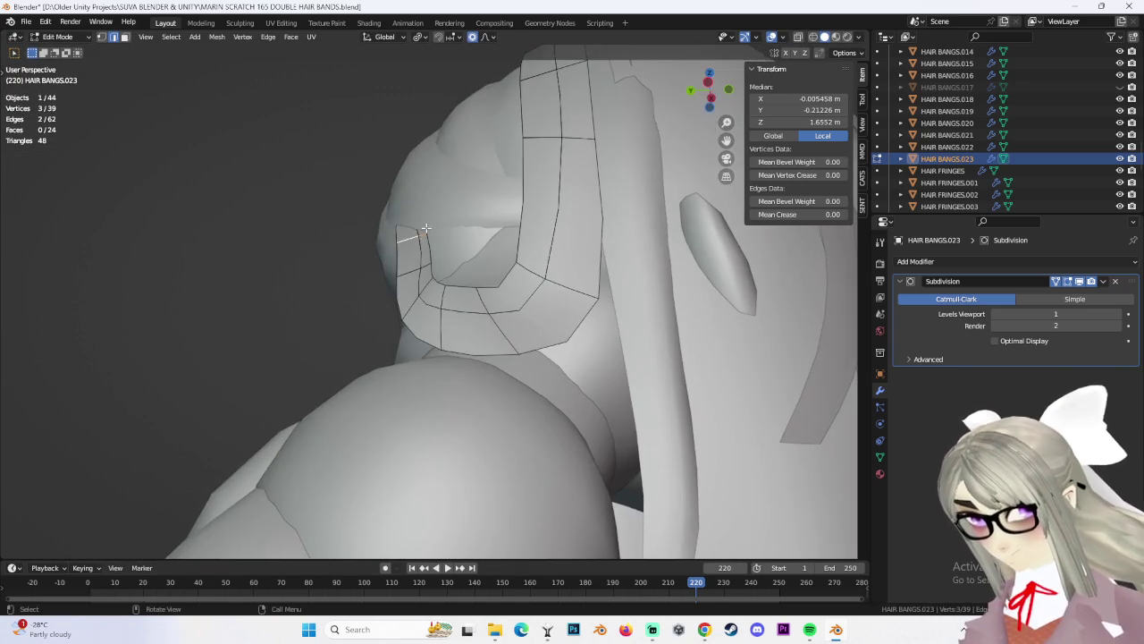
{"action": "key", "text": "r"}
{"action": "middle_click_drag", "start_coordinate": [438, 264], "coordinate": [465, 324]}
{"action": "left_click", "coordinate": [460, 313]}
Try further rotations and moves on the end section, undoing the ones that don't fit
{"action": "key", "text": "r"}
{"action": "left_click", "coordinate": [465, 323]}
{"action": "key", "text": "ctrl+z"}
{"action": "key", "text": "g"}
{"action": "left_click", "coordinate": [370, 104]}
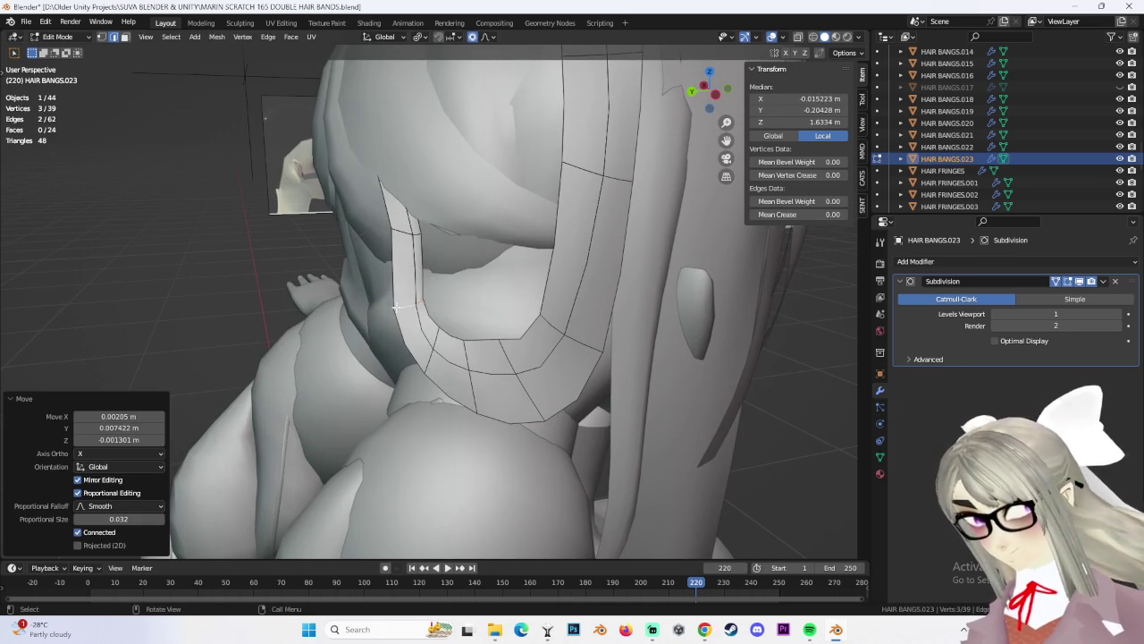
{"action": "key", "text": "ctrl+z"}
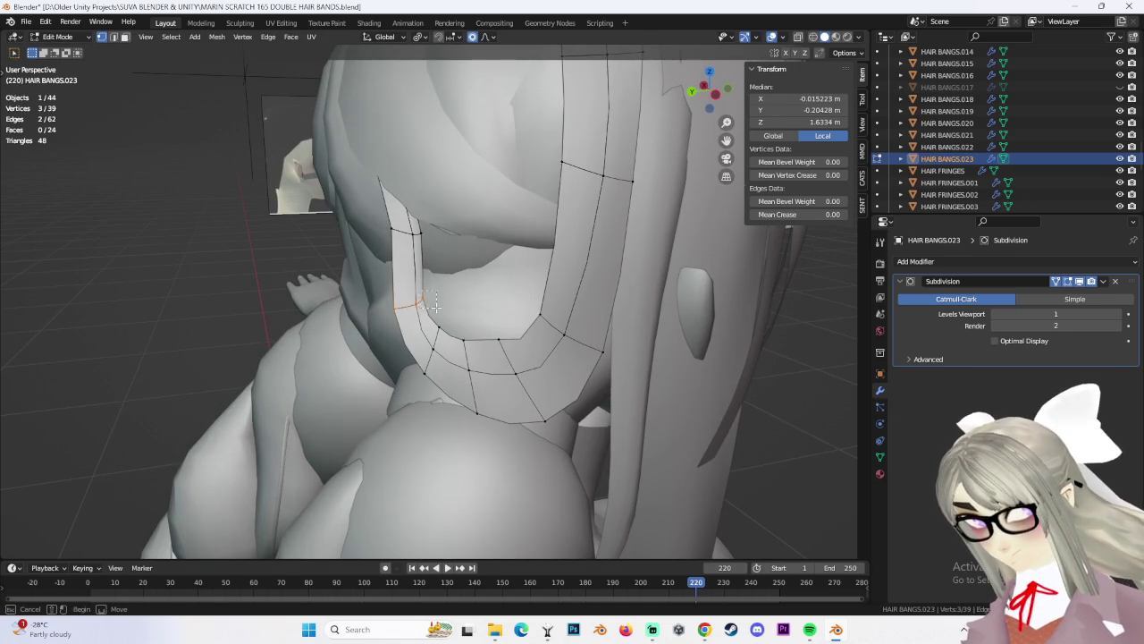
Nudge a single vertex of the new section into place with smooth proportional moves
{"action": "left_click", "coordinate": [436, 306]}
{"action": "key", "text": "g"}
{"action": "left_click", "coordinate": [451, 296]}
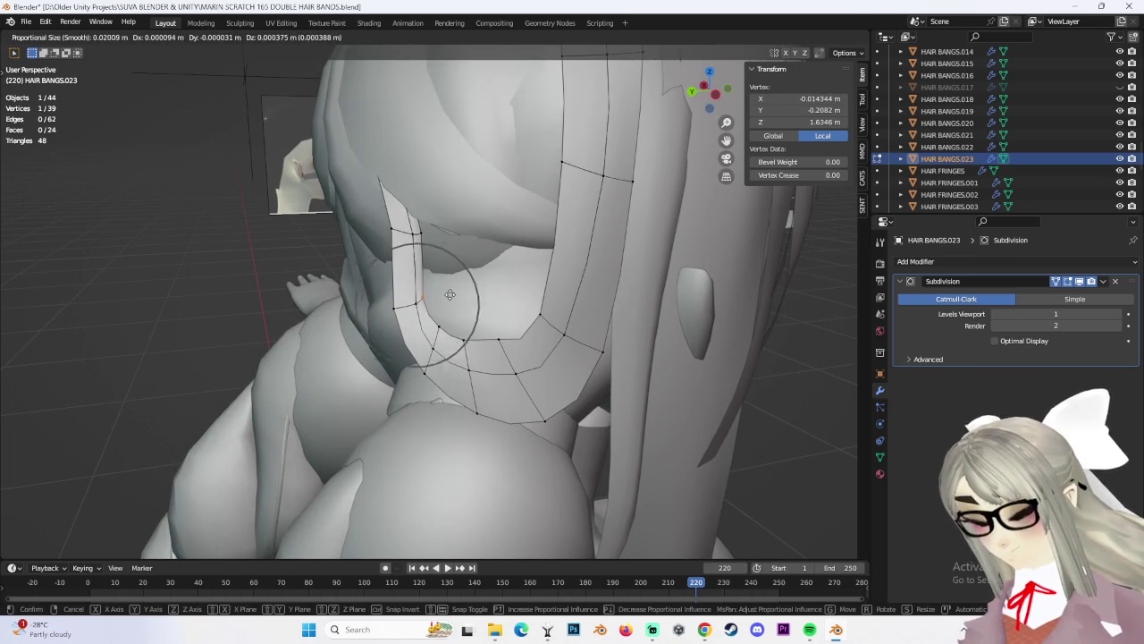
{"action": "left_click", "coordinate": [478, 295]}
{"action": "key", "text": "g"}
{"action": "left_click", "coordinate": [482, 248]}
{"action": "mouse_move", "coordinate": [483, 248]}
{"action": "middle_mouse_down"}
{"action": "mouse_move", "coordinate": [474, 287]}
{"action": "mouse_move", "coordinate": [498, 318]}
{"action": "middle_mouse_up"}
{"action": "scroll", "coordinate": [474, 287], "scroll_direction": "up", "scroll_amount": 5}
{"action": "scroll", "coordinate": [474, 287], "scroll_direction": "down", "scroll_amount": 5}
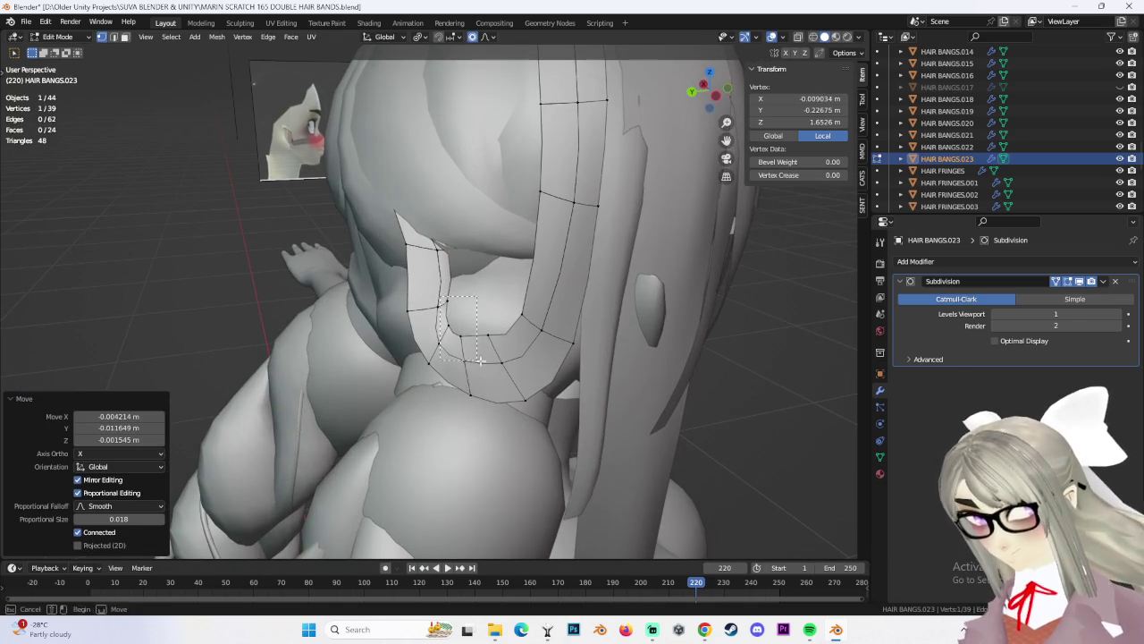
Move the tucked tip's vertices so the strand wraps toward the back of the head
{"action": "left_click", "coordinate": [498, 317], "text": "alt"}
{"action": "left_click", "coordinate": [464, 336]}
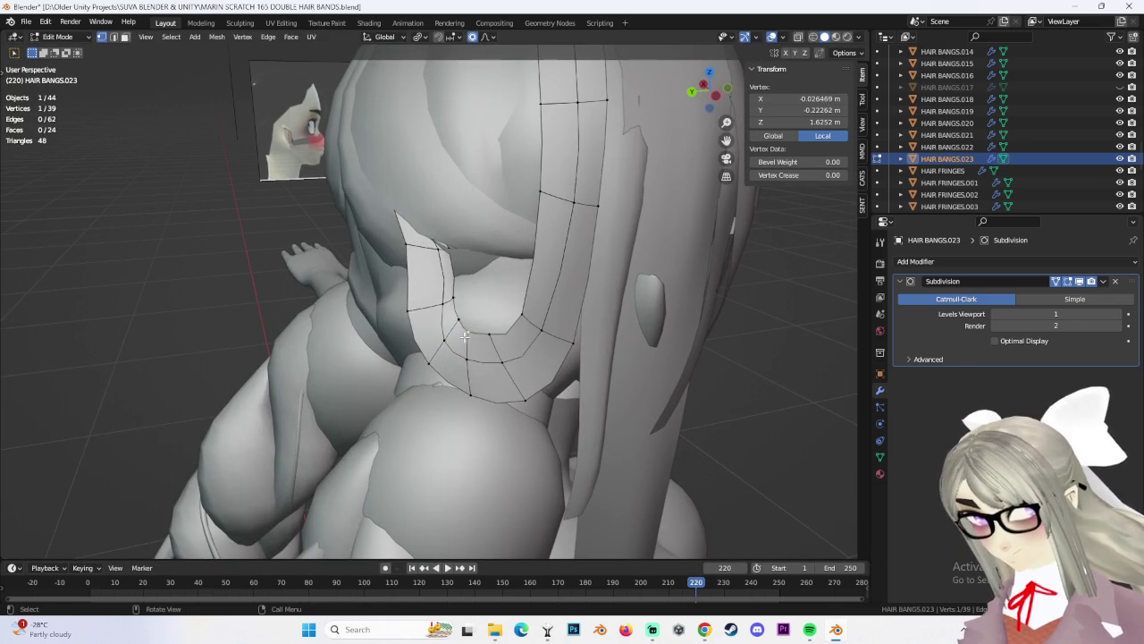
{"action": "left_click", "coordinate": [474, 320]}
{"action": "key", "text": "g"}
{"action": "left_click", "coordinate": [523, 309]}
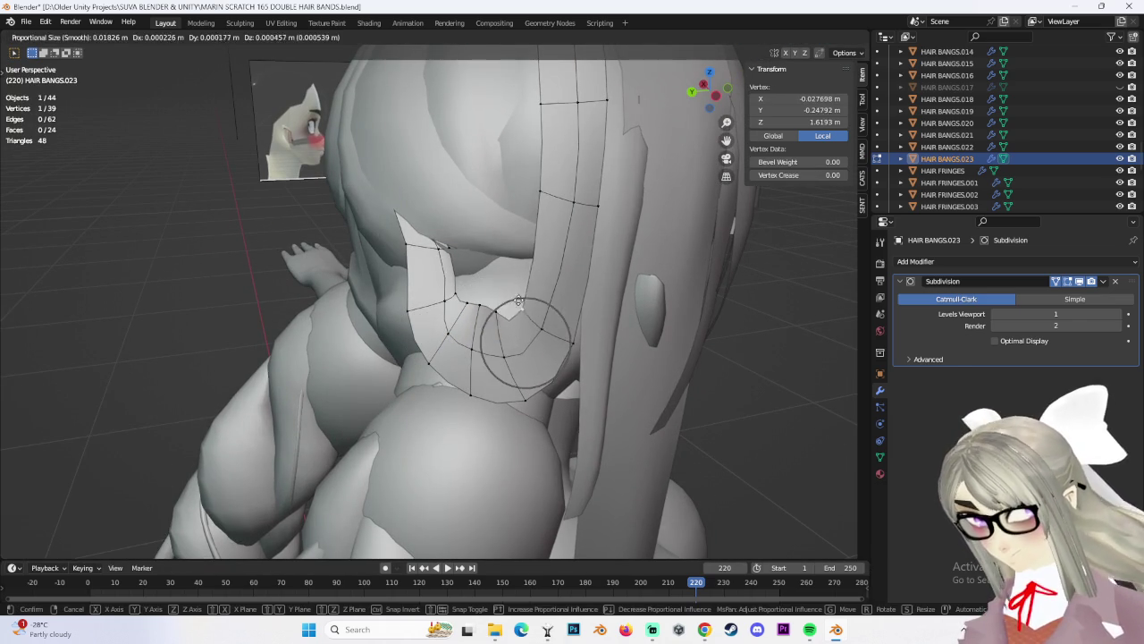
{"action": "left_click", "coordinate": [510, 285]}
{"action": "mouse_move", "coordinate": [510, 285]}
{"action": "middle_mouse_down"}
{"action": "mouse_move", "coordinate": [418, 321]}
{"action": "mouse_move", "coordinate": [479, 326]}
{"action": "mouse_move", "coordinate": [444, 307]}
{"action": "mouse_move", "coordinate": [486, 331]}
{"action": "mouse_move", "coordinate": [420, 258]}
{"action": "middle_mouse_up"}
{"action": "key", "text": "g"}
{"action": "left_click", "coordinate": [417, 321]}
Box-select tip vertices and move them so the extended tip hugs the neck
{"action": "key", "text": "b"}
{"action": "left_click", "coordinate": [467, 264]}
{"action": "key", "text": "g"}
{"action": "left_click", "coordinate": [420, 332]}
{"action": "middle_click_drag", "start_coordinate": [420, 332], "coordinate": [414, 341]}
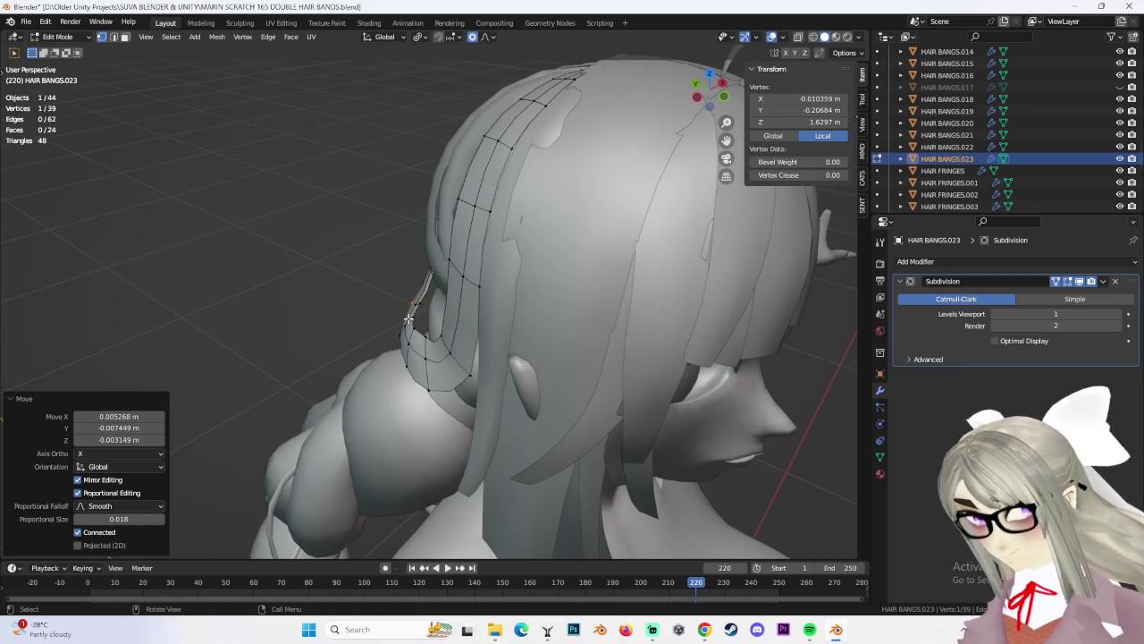
Select three strand-tip vertices and nudge them slightly closer to the head
{"action": "left_click_drag", "start_coordinate": [411, 329], "coordinate": [426, 306]}
{"action": "key", "text": "g"}
{"action": "left_click", "coordinate": [428, 342]}
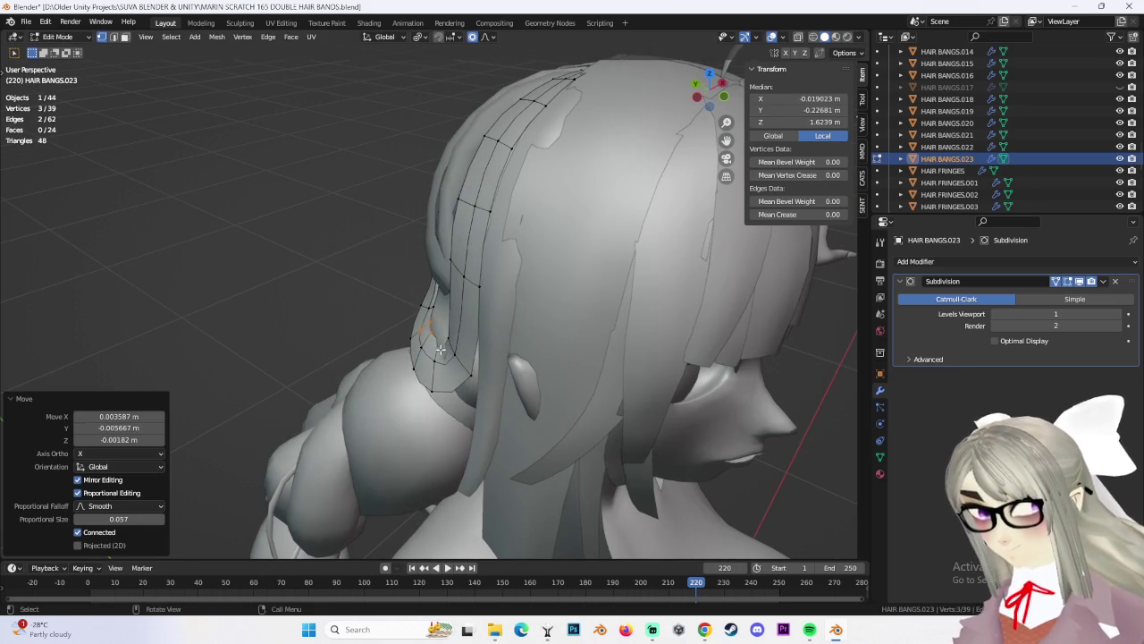
{"action": "middle_click_drag", "start_coordinate": [439, 342], "coordinate": [437, 340]}
{"action": "left_click", "coordinate": [436, 340]}
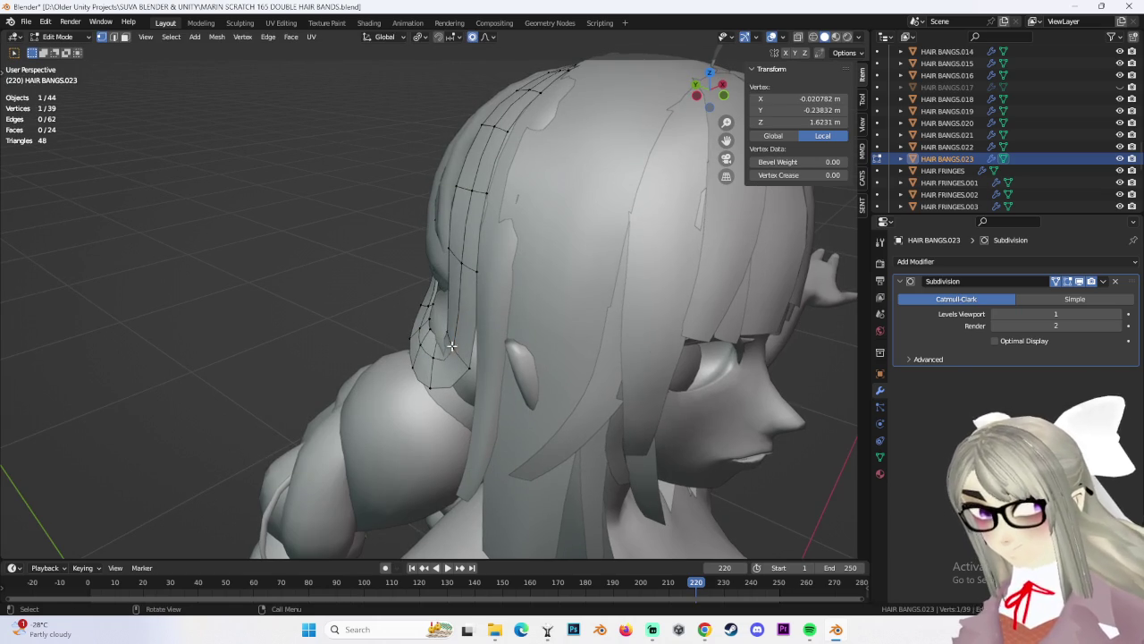
{"action": "left_click", "coordinate": [432, 346]}
{"action": "mouse_move", "coordinate": [432, 346]}
{"action": "middle_mouse_down"}
{"action": "mouse_move", "coordinate": [418, 332]}
{"action": "mouse_move", "coordinate": [518, 330]}
{"action": "mouse_move", "coordinate": [438, 296]}
{"action": "mouse_move", "coordinate": [430, 307]}
{"action": "mouse_move", "coordinate": [447, 280]}
{"action": "middle_mouse_up"}
{"action": "left_click", "coordinate": [420, 341]}
Adjust individual tip vertices one at a time with small moves
{"action": "left_click", "coordinate": [437, 296]}
{"action": "left_click", "coordinate": [430, 295]}
{"action": "left_click", "coordinate": [428, 304]}
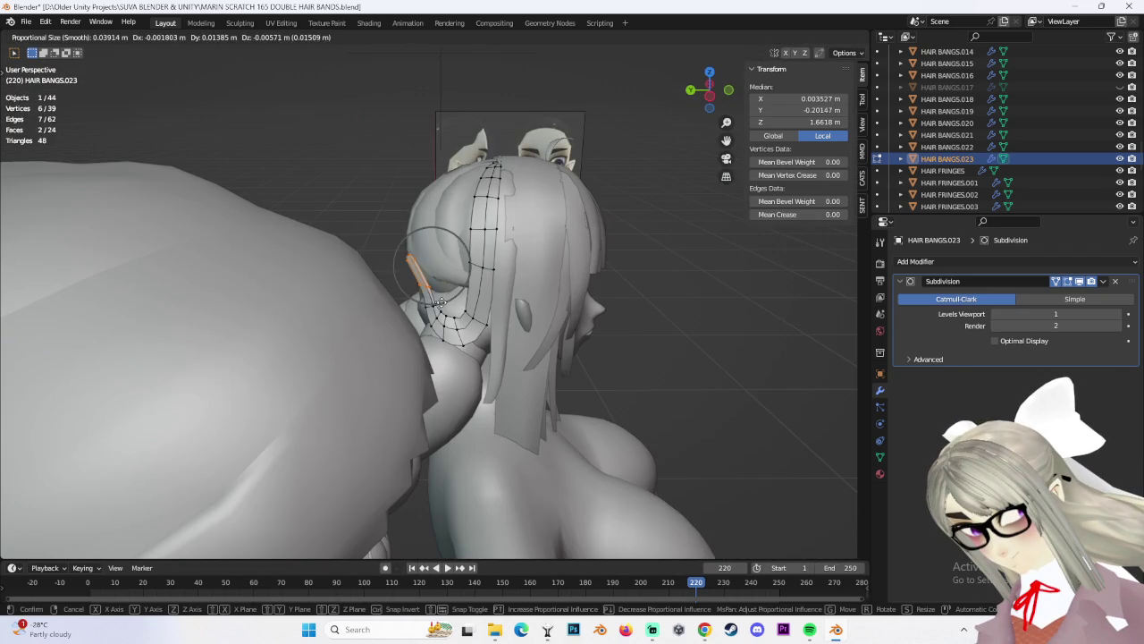
{"action": "left_click", "coordinate": [439, 303]}
{"action": "mouse_move", "coordinate": [439, 302]}
{"action": "middle_mouse_down"}
{"action": "mouse_move", "coordinate": [409, 293]}
{"action": "mouse_move", "coordinate": [386, 203]}
{"action": "mouse_move", "coordinate": [511, 289]}
{"action": "mouse_move", "coordinate": [420, 304]}
{"action": "middle_mouse_up"}
{"action": "left_click", "coordinate": [410, 293]}
{"action": "key", "text": "g"}
{"action": "left_click", "coordinate": [409, 292]}
{"action": "key", "text": "g"}
{"action": "left_click", "coordinate": [386, 203]}
Move neighbouring tip vertices with proportional falloff, including an axis-locked move
{"action": "left_click", "coordinate": [493, 276], "text": "ctrl"}
{"action": "key", "text": "g"}
{"action": "left_click", "coordinate": [480, 286]}
{"action": "left_click", "coordinate": [459, 293]}
{"action": "key", "text": "g"}
{"action": "left_click", "coordinate": [407, 311]}
Reposition the last tip vertices, sliding one along its edge by factor 0.136
{"action": "left_click", "coordinate": [421, 304]}
{"action": "key", "text": "g"}
{"action": "left_click", "coordinate": [444, 316]}
{"action": "left_click", "coordinate": [423, 316]}
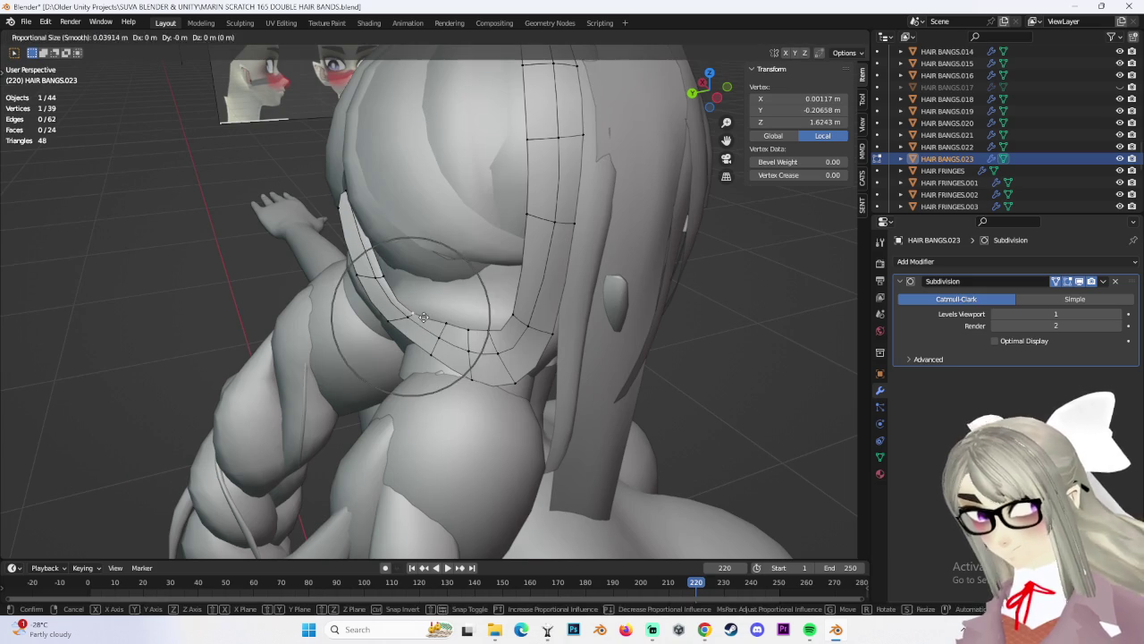
{"action": "left_click", "coordinate": [438, 295]}
{"action": "key", "text": "g"}
{"action": "right_click", "coordinate": [400, 320]}
{"action": "middle_click_drag", "start_coordinate": [400, 320], "coordinate": [396, 319]}
Slide strand vertices along their edges to even out the lower curl
{"action": "left_click", "coordinate": [386, 327]}
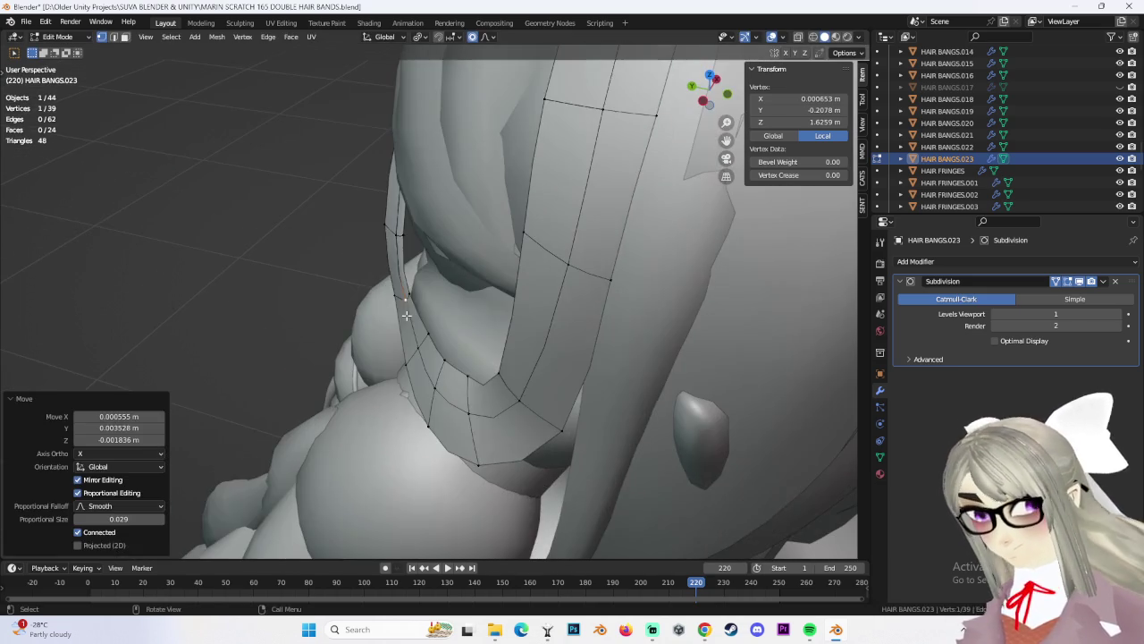
{"action": "left_click", "coordinate": [401, 237]}
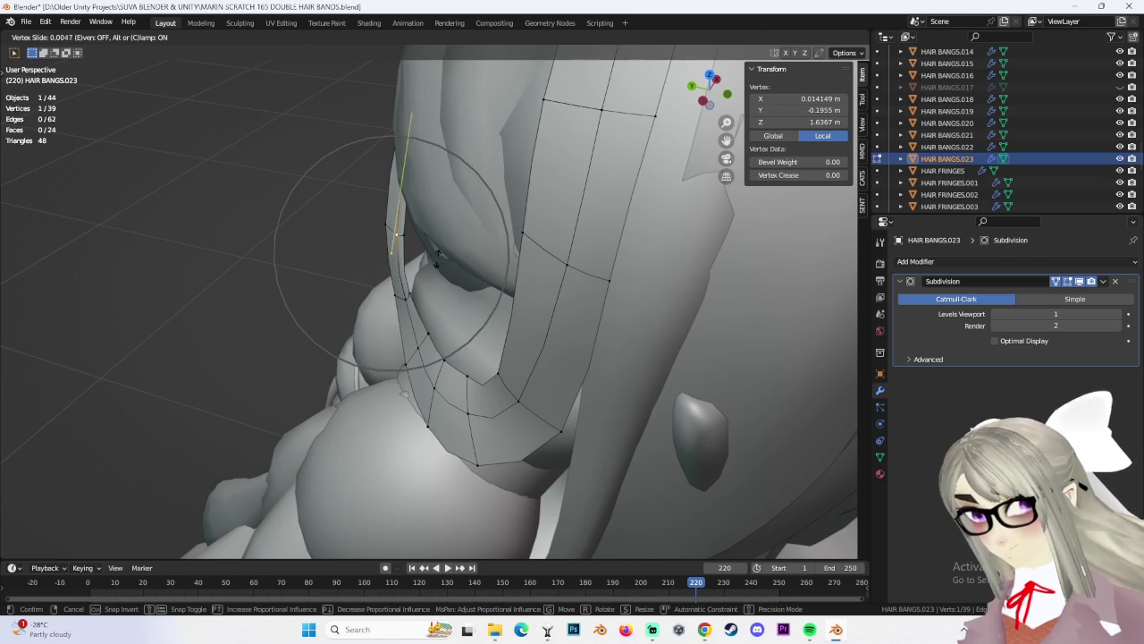
{"action": "left_click", "coordinate": [437, 257]}
{"action": "left_click", "coordinate": [456, 261]}
{"action": "middle_click_drag", "start_coordinate": [447, 256], "coordinate": [454, 263]}
{"action": "scroll", "coordinate": [537, 304], "scroll_direction": "up", "scroll_amount": 5}
{"action": "scroll", "coordinate": [610, 343], "scroll_direction": "down", "scroll_amount": 8}
{"action": "middle_click_drag", "start_coordinate": [610, 343], "coordinate": [517, 295]}
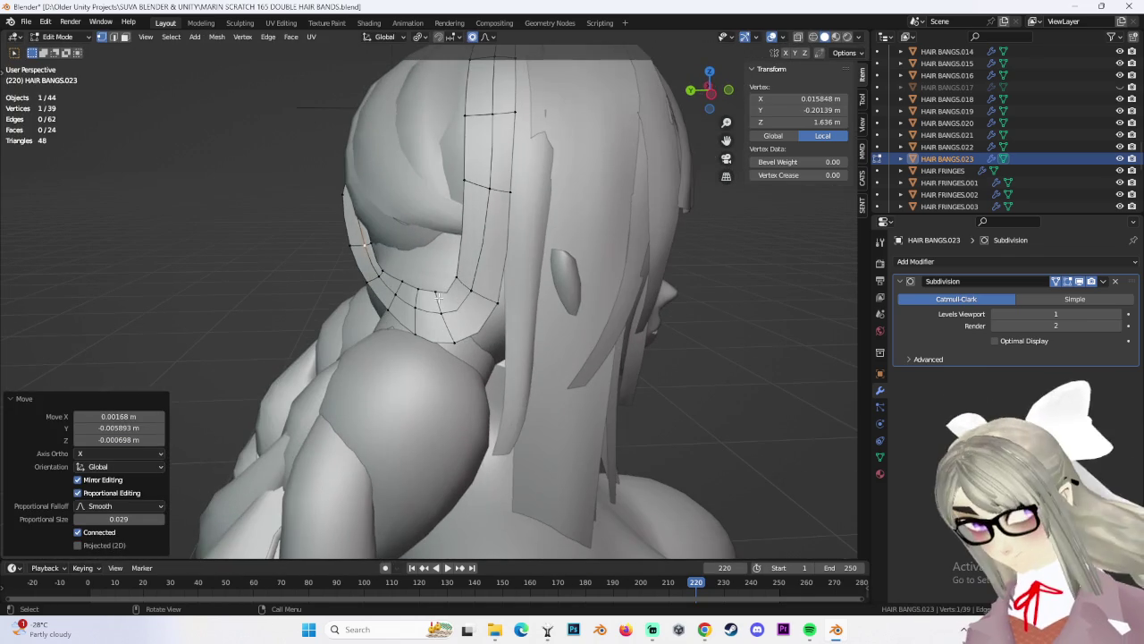
{"action": "left_click", "coordinate": [517, 296]}
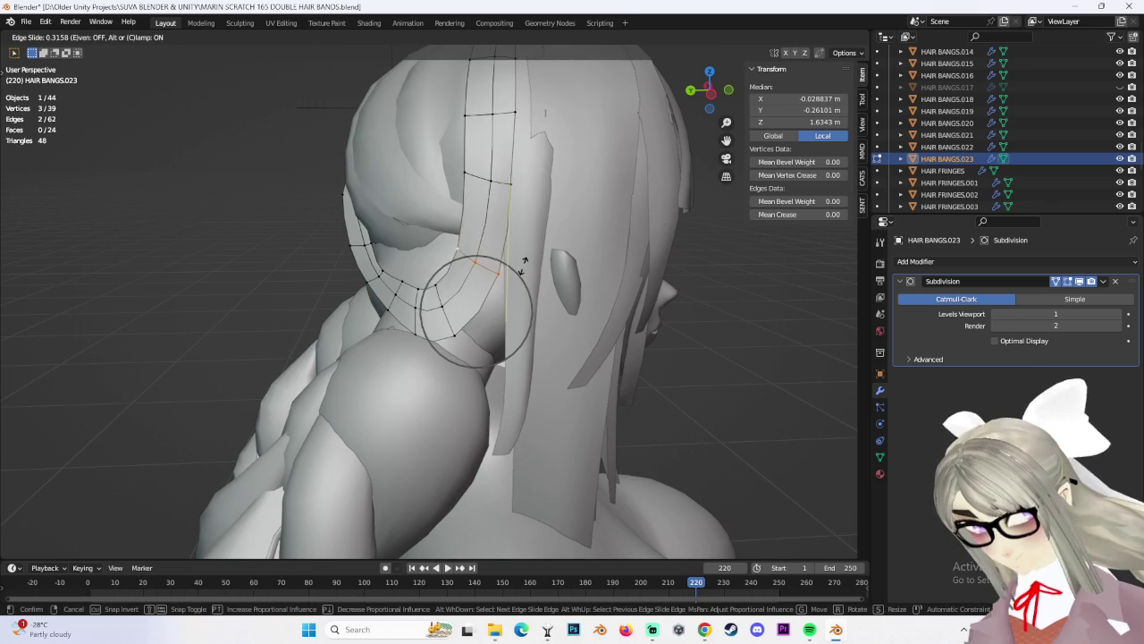
{"action": "left_click", "coordinate": [523, 270]}
Edge-slide and proportionally nudge curl vertices near the tip
{"action": "left_click", "coordinate": [437, 288]}
{"action": "mouse_move", "coordinate": [437, 288]}
{"action": "middle_mouse_down"}
{"action": "mouse_move", "coordinate": [481, 313]}
{"action": "mouse_move", "coordinate": [375, 286]}
{"action": "middle_mouse_up"}
{"action": "left_click", "coordinate": [463, 308]}
{"action": "scroll", "coordinate": [379, 281], "scroll_direction": "up", "scroll_amount": 3}
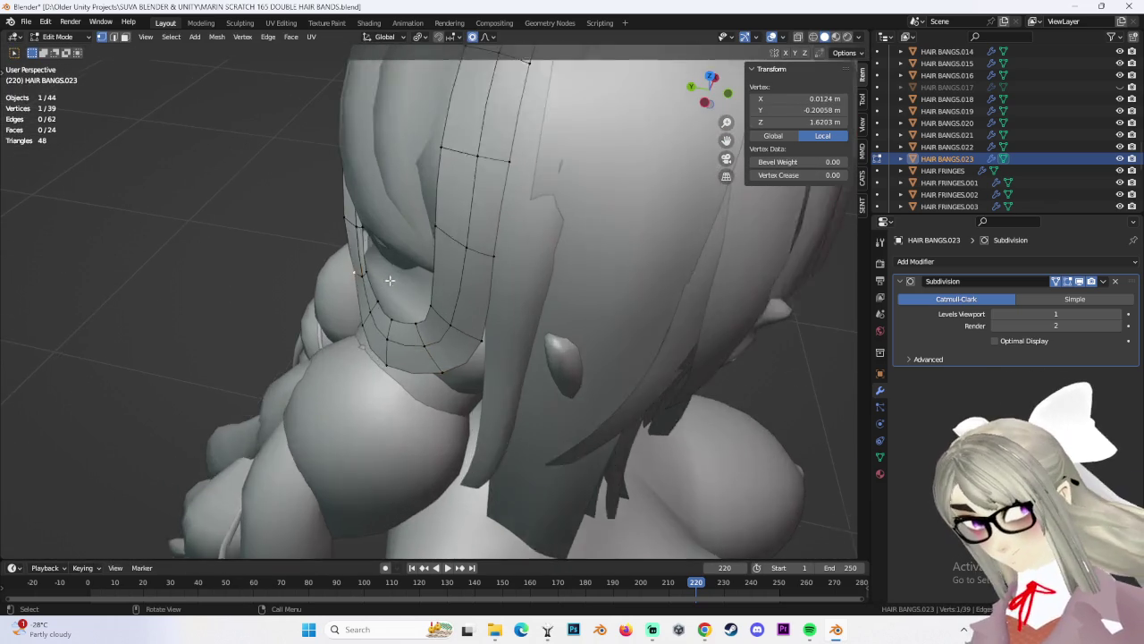
{"action": "scroll", "coordinate": [378, 282], "scroll_direction": "up", "scroll_amount": 3}
{"action": "left_click", "coordinate": [376, 282]}
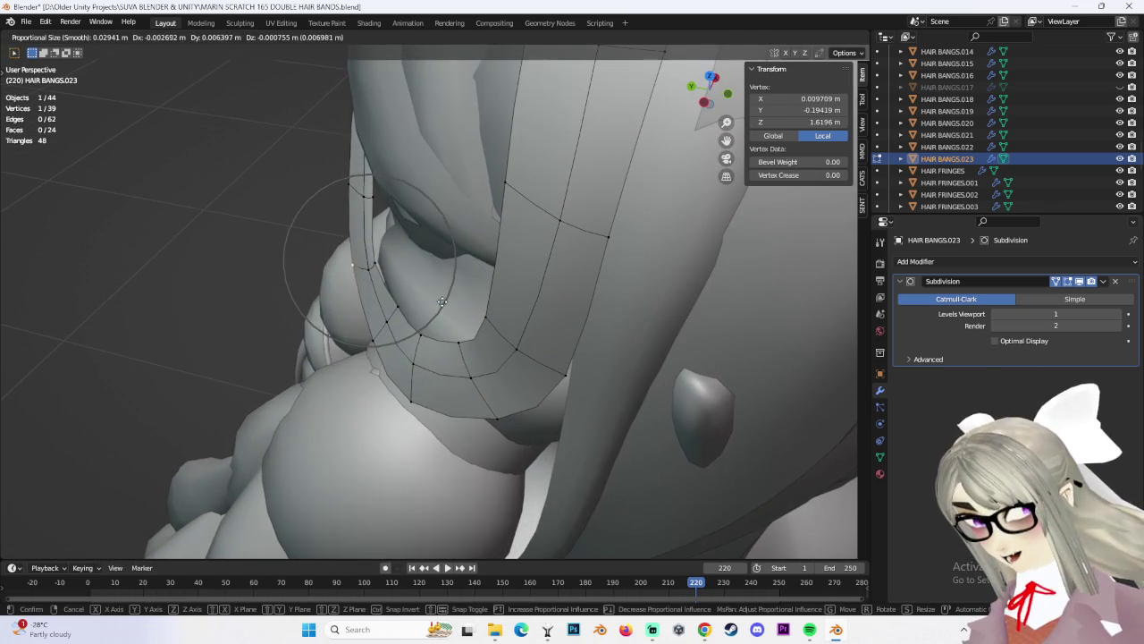
{"action": "left_click", "coordinate": [375, 280]}
{"action": "mouse_move", "coordinate": [375, 281]}
{"action": "middle_mouse_down"}
{"action": "mouse_move", "coordinate": [412, 287]}
{"action": "mouse_move", "coordinate": [424, 329]}
{"action": "mouse_move", "coordinate": [490, 320]}
{"action": "mouse_move", "coordinate": [470, 333]}
{"action": "middle_mouse_up"}
{"action": "left_click", "coordinate": [425, 329]}
{"action": "left_click", "coordinate": [427, 324]}
Move another curl vertex with soft proportional falloff
{"action": "left_click", "coordinate": [470, 334]}
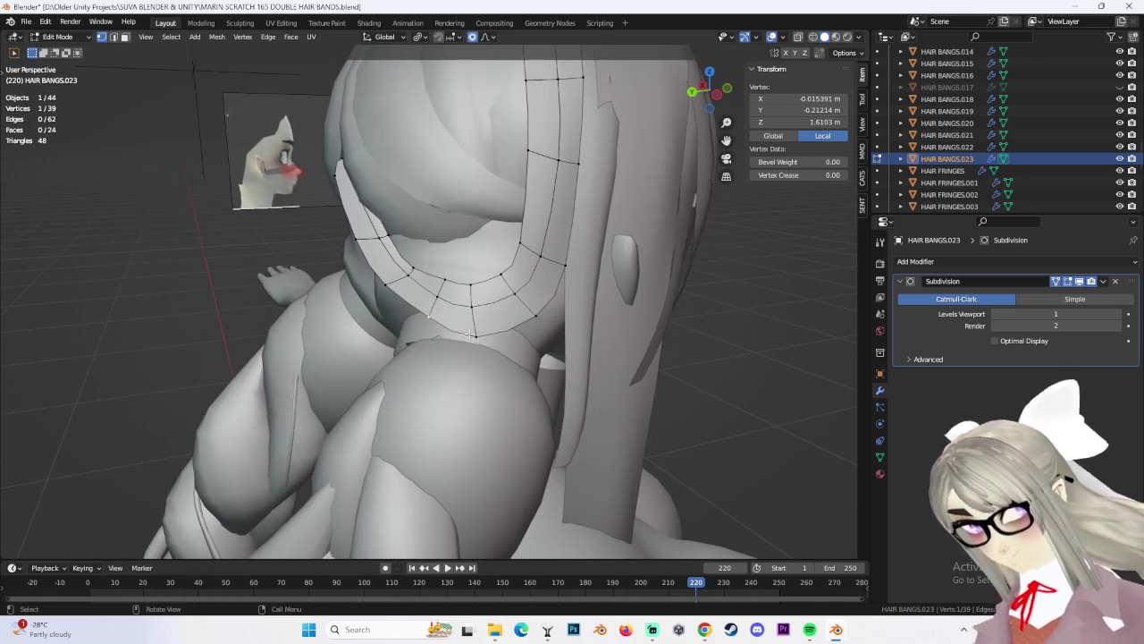
{"action": "left_click", "coordinate": [470, 319]}
{"action": "key", "text": "g"}
{"action": "left_click", "coordinate": [544, 309]}
{"action": "scroll", "coordinate": [543, 289], "scroll_direction": "up", "scroll_amount": 5}
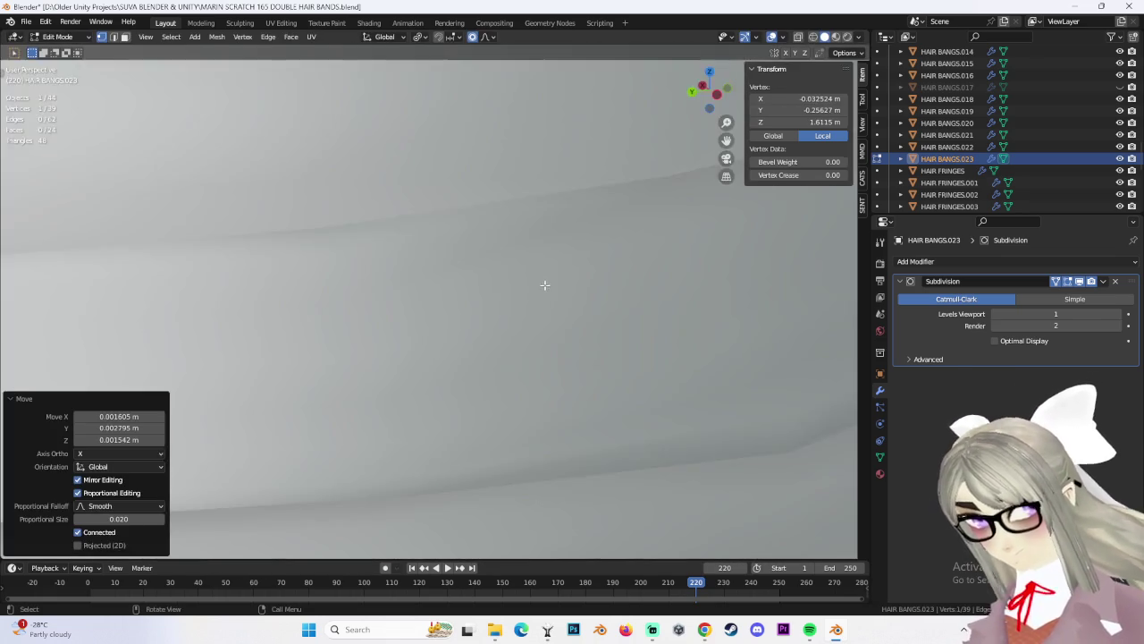
{"action": "scroll", "coordinate": [537, 290], "scroll_direction": "down", "scroll_amount": 8}
{"action": "mouse_move", "coordinate": [532, 292]}
{"action": "middle_mouse_down"}
{"action": "mouse_move", "coordinate": [461, 275]}
{"action": "mouse_move", "coordinate": [590, 289]}
{"action": "mouse_move", "coordinate": [510, 288]}
{"action": "mouse_move", "coordinate": [606, 316]}
{"action": "mouse_move", "coordinate": [521, 312]}
{"action": "middle_mouse_up"}
In Left Orthographic view, edge-slide three lower-curve vertices by factor 0.244 behind the ear
{"action": "left_click", "coordinate": [700, 101]}
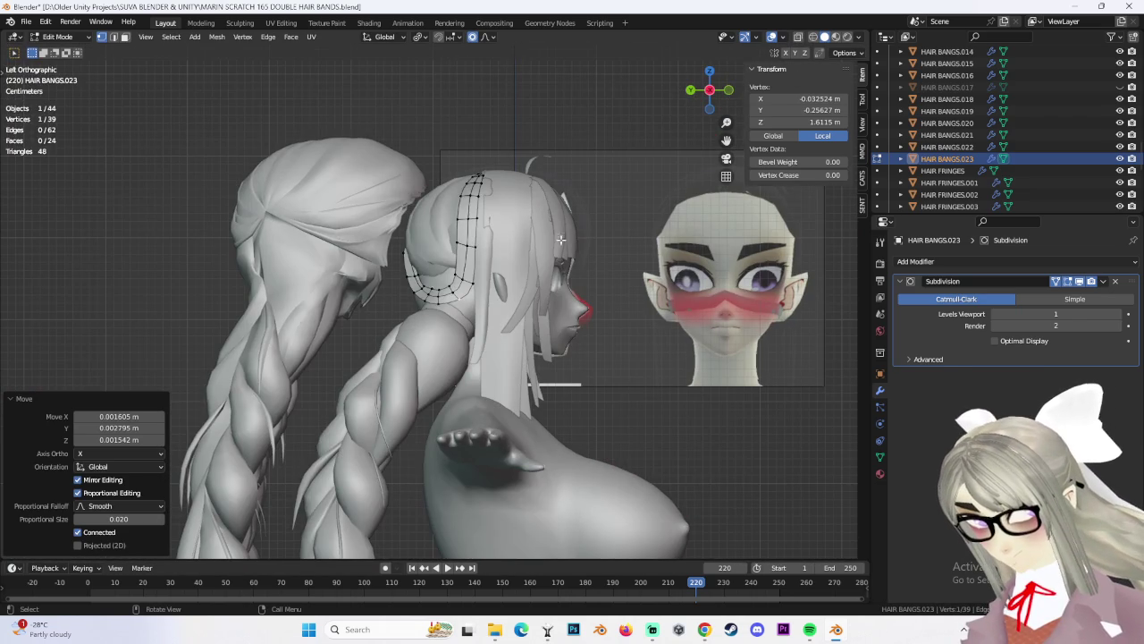
{"action": "scroll", "coordinate": [633, 236], "scroll_direction": "up", "scroll_amount": 2}
{"action": "scroll", "coordinate": [537, 245], "scroll_direction": "up", "scroll_amount": 1}
{"action": "left_click", "coordinate": [431, 265]}
{"action": "key", "text": "g"}
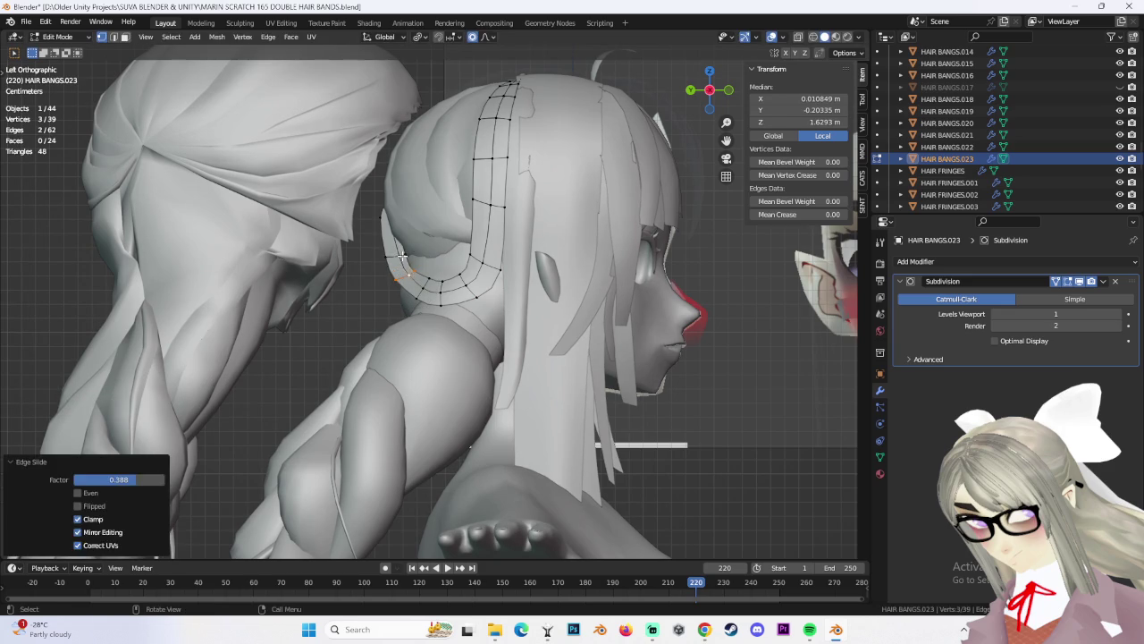
{"action": "left_click", "coordinate": [399, 248]}
{"action": "mouse_move", "coordinate": [400, 249]}
{"action": "middle_mouse_down"}
{"action": "mouse_move", "coordinate": [555, 228]}
{"action": "mouse_move", "coordinate": [495, 274]}
{"action": "mouse_move", "coordinate": [359, 210]}
{"action": "middle_mouse_up"}
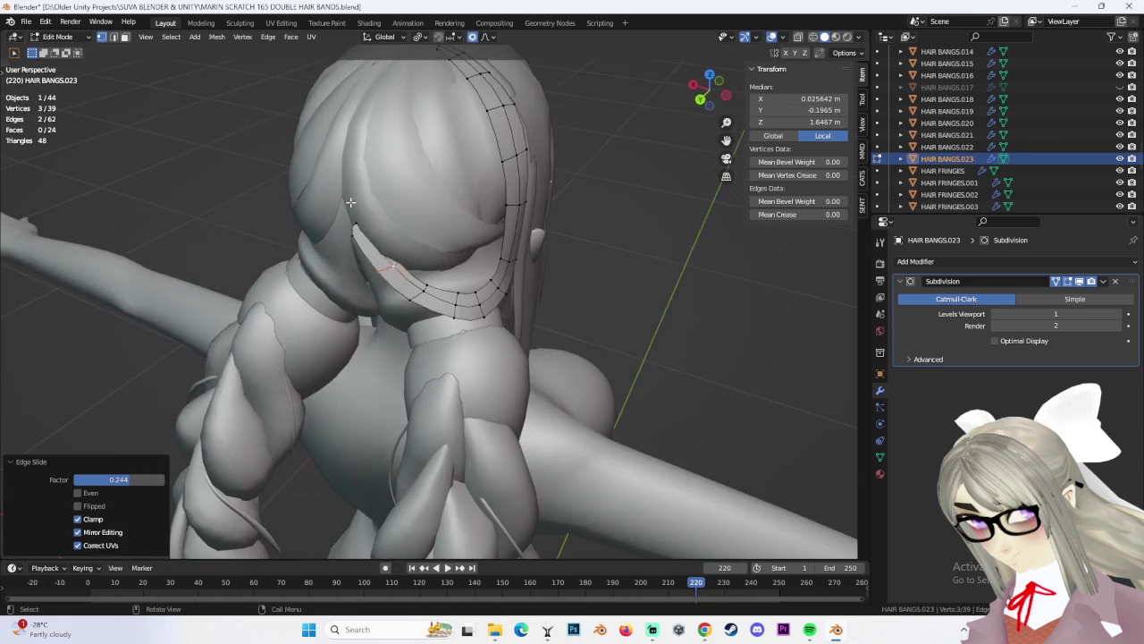
Tilt the selected tip vertices by 15.4° and refine them with proportional moves
{"action": "mouse_move", "coordinate": [391, 259]}
{"action": "middle_mouse_down"}
{"action": "mouse_move", "coordinate": [420, 255]}
{"action": "mouse_move", "coordinate": [352, 258]}
{"action": "middle_mouse_up"}
{"action": "key", "text": "r"}
{"action": "left_click", "coordinate": [438, 246]}
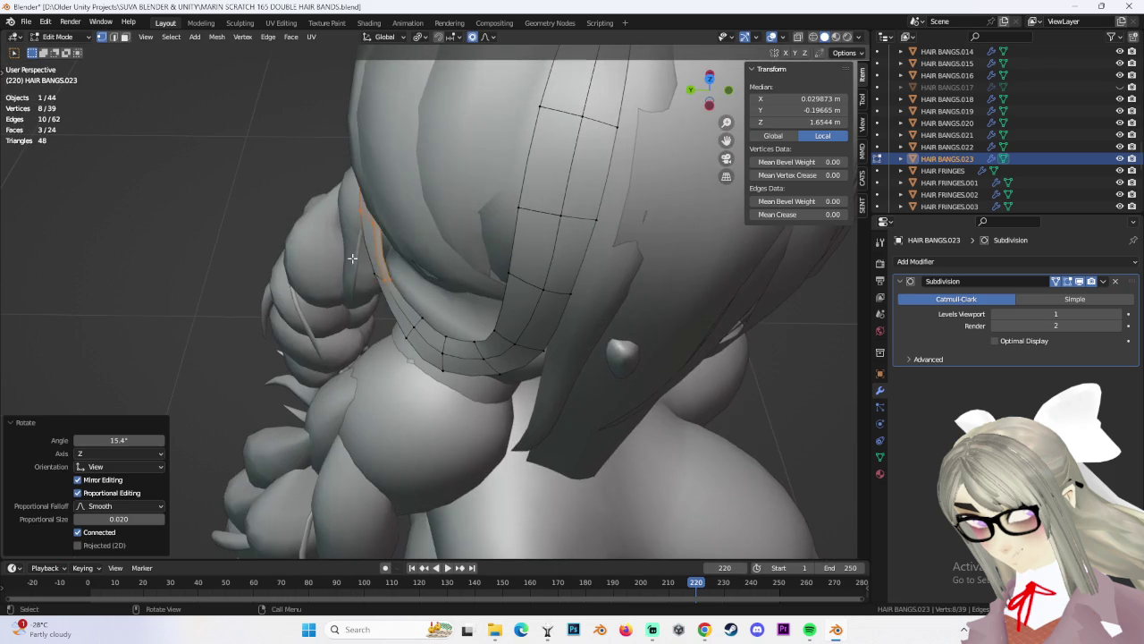
{"action": "left_click", "coordinate": [415, 293]}
{"action": "mouse_move", "coordinate": [415, 293]}
{"action": "middle_mouse_down"}
{"action": "mouse_move", "coordinate": [402, 270]}
{"action": "mouse_move", "coordinate": [470, 315]}
{"action": "mouse_move", "coordinate": [553, 260]}
{"action": "middle_mouse_up"}
{"action": "left_click", "coordinate": [518, 331]}
{"action": "left_click", "coordinate": [426, 258]}
Edge-slide the tip vertices slightly and nudge them with proportional moves
{"action": "mouse_move", "coordinate": [427, 257]}
{"action": "middle_mouse_down"}
{"action": "mouse_move", "coordinate": [454, 292]}
{"action": "mouse_move", "coordinate": [407, 272]}
{"action": "middle_mouse_up"}
{"action": "left_click", "coordinate": [438, 281]}
{"action": "key", "text": "g"}
{"action": "key", "text": "g"}
{"action": "left_click", "coordinate": [401, 268]}
{"action": "left_click", "coordinate": [432, 254]}
{"action": "mouse_move", "coordinate": [431, 254]}
{"action": "middle_mouse_down"}
{"action": "mouse_move", "coordinate": [471, 279]}
{"action": "mouse_move", "coordinate": [430, 305]}
{"action": "mouse_move", "coordinate": [404, 297]}
{"action": "mouse_move", "coordinate": [561, 329]}
{"action": "mouse_move", "coordinate": [447, 214]}
{"action": "middle_mouse_up"}
{"action": "left_click", "coordinate": [477, 279]}
Lower a single tip vertex with soft proportional falloff
{"action": "left_click", "coordinate": [459, 282]}
{"action": "key", "text": "g"}
{"action": "left_click", "coordinate": [458, 282]}
{"action": "key", "text": "g"}
{"action": "left_click", "coordinate": [411, 300]}
{"action": "scroll", "coordinate": [403, 296], "scroll_direction": "up", "scroll_amount": 2}
{"action": "left_click", "coordinate": [420, 295]}
Nudge an upper vertex by -0.001281 m along Z, then clear the selection
{"action": "left_click", "coordinate": [443, 207]}
{"action": "mouse_move", "coordinate": [509, 232]}
{"action": "middle_mouse_down"}
{"action": "mouse_move", "coordinate": [442, 241]}
{"action": "mouse_move", "coordinate": [646, 313]}
{"action": "mouse_move", "coordinate": [646, 301]}
{"action": "mouse_move", "coordinate": [508, 320]}
{"action": "mouse_move", "coordinate": [694, 384]}
{"action": "middle_mouse_up"}
{"action": "key", "text": "g"}
{"action": "left_click", "coordinate": [443, 251]}
{"action": "key", "text": "g"}
{"action": "key", "text": "g"}
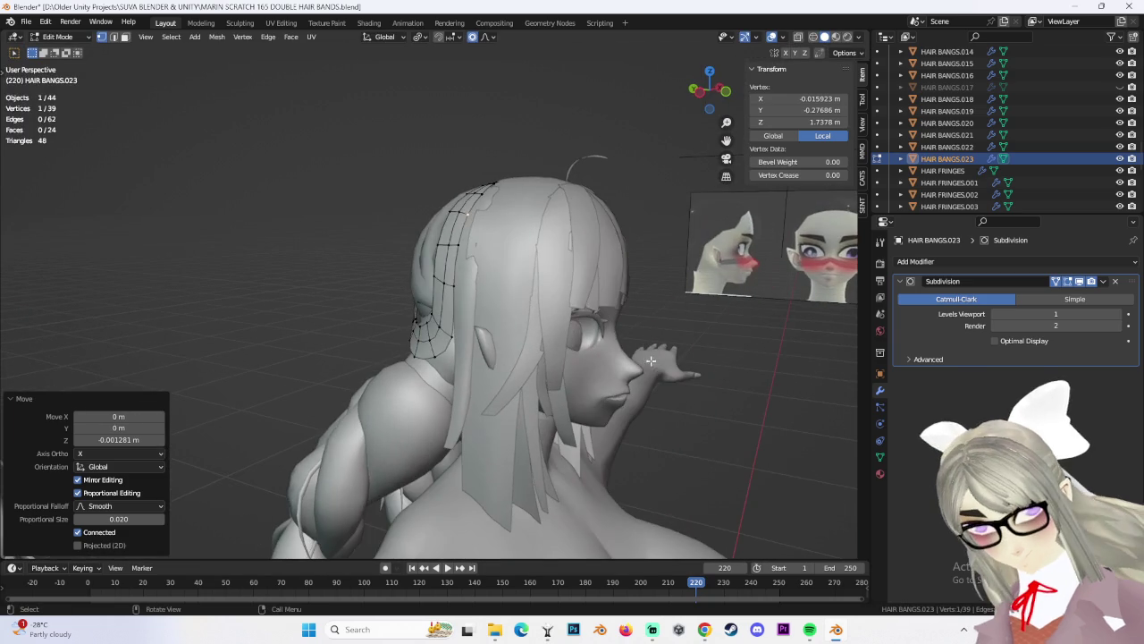
{"action": "left_click", "coordinate": [694, 384]}
{"action": "middle_click_drag", "start_coordinate": [562, 382], "coordinate": [486, 322]}
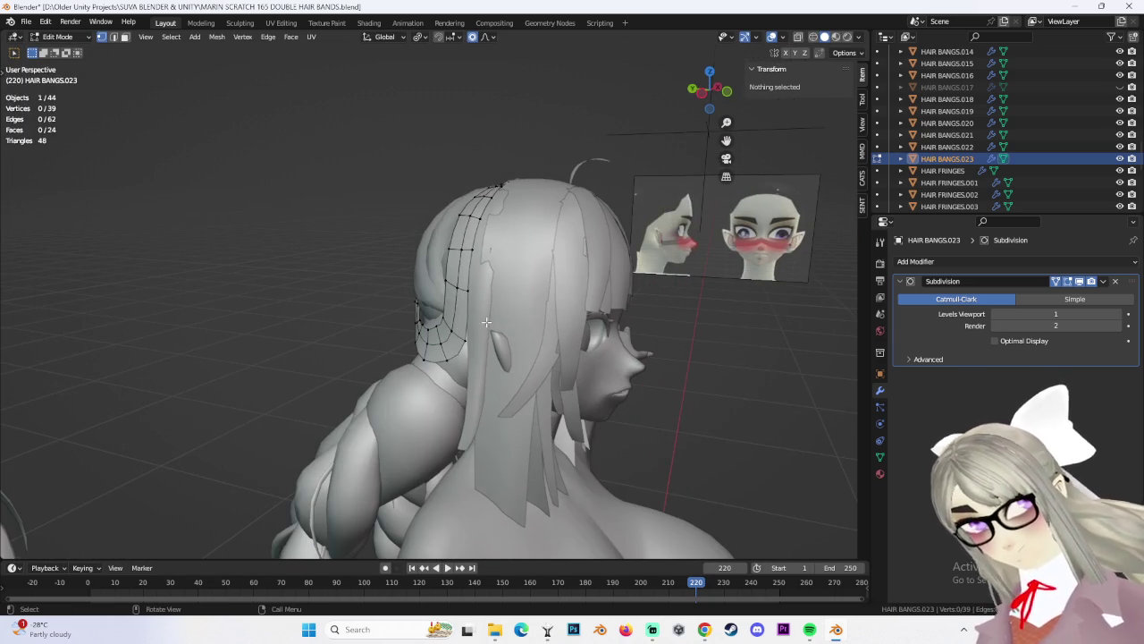
Switch to Object Mode and inspect the strand against the side reference image and Body.002
{"action": "left_click", "coordinate": [76, 40]}
{"action": "left_click", "coordinate": [58, 54]}
{"action": "mouse_move", "coordinate": [722, 373]}
{"action": "middle_mouse_down"}
{"action": "mouse_move", "coordinate": [641, 386]}
{"action": "mouse_move", "coordinate": [664, 378]}
{"action": "mouse_move", "coordinate": [454, 356]}
{"action": "middle_mouse_up"}
{"action": "mouse_move", "coordinate": [463, 310]}
{"action": "middle_mouse_down"}
{"action": "mouse_move", "coordinate": [729, 413]}
{"action": "mouse_move", "coordinate": [732, 458]}
{"action": "mouse_move", "coordinate": [649, 419]}
{"action": "mouse_move", "coordinate": [512, 382]}
{"action": "mouse_move", "coordinate": [551, 388]}
{"action": "mouse_move", "coordinate": [473, 321]}
{"action": "middle_mouse_up"}
{"action": "left_click", "coordinate": [729, 416]}
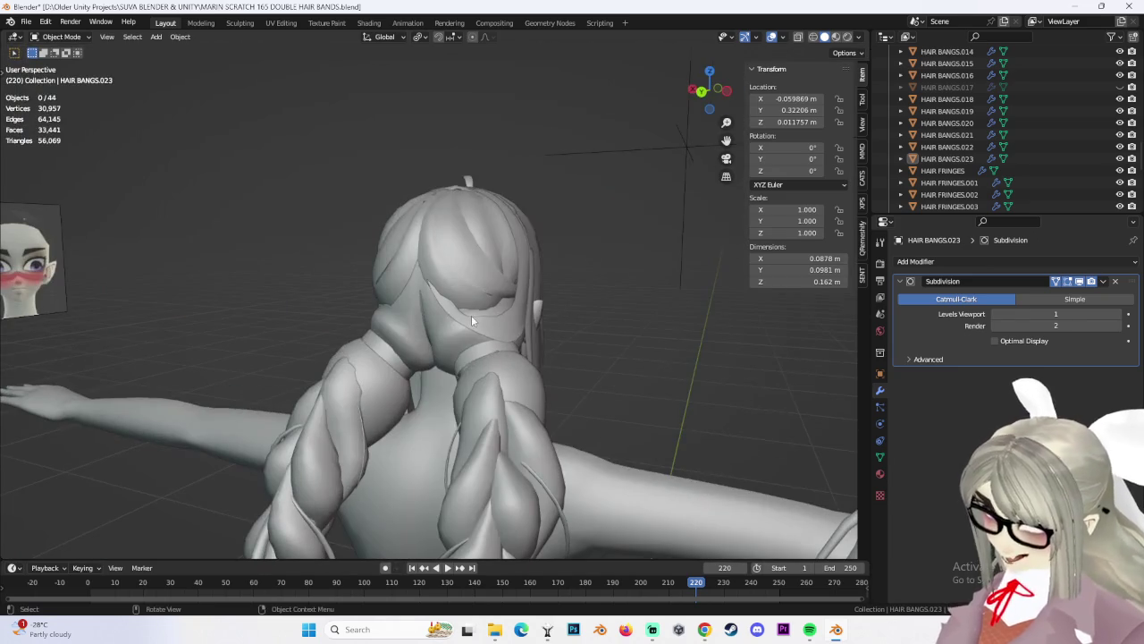
{"action": "mouse_move", "coordinate": [595, 348]}
{"action": "middle_mouse_down"}
{"action": "mouse_move", "coordinate": [524, 348]}
{"action": "mouse_move", "coordinate": [637, 400]}
{"action": "mouse_move", "coordinate": [627, 295]}
{"action": "mouse_move", "coordinate": [606, 324]}
{"action": "middle_mouse_up"}
{"action": "left_click", "coordinate": [638, 400]}
{"action": "left_click", "coordinate": [635, 322]}
{"action": "mouse_move", "coordinate": [554, 361]}
{"action": "middle_mouse_down"}
{"action": "mouse_move", "coordinate": [421, 350]}
{"action": "mouse_move", "coordinate": [551, 353]}
{"action": "mouse_move", "coordinate": [497, 375]}
{"action": "mouse_move", "coordinate": [501, 415]}
{"action": "mouse_move", "coordinate": [556, 460]}
{"action": "mouse_move", "coordinate": [519, 380]}
{"action": "middle_mouse_up"}
{"action": "scroll", "coordinate": [523, 362], "scroll_direction": "up", "scroll_amount": 5}
{"action": "left_click", "coordinate": [529, 349]}
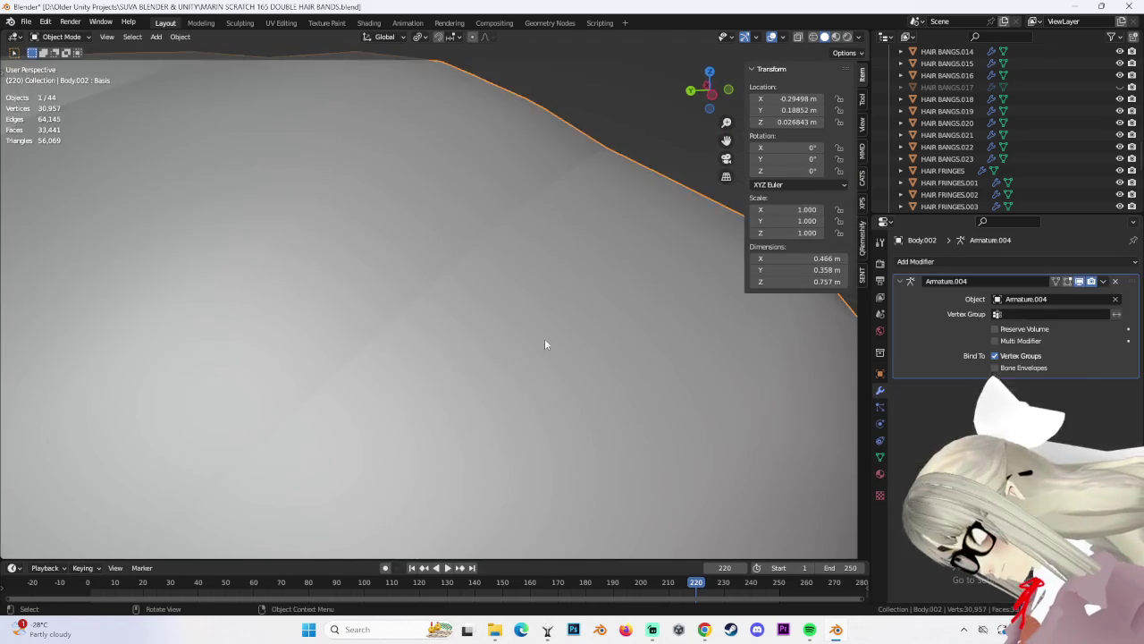
{"action": "scroll", "coordinate": [530, 349], "scroll_direction": "down", "scroll_amount": 5}
{"action": "key", "text": "alt+a"}
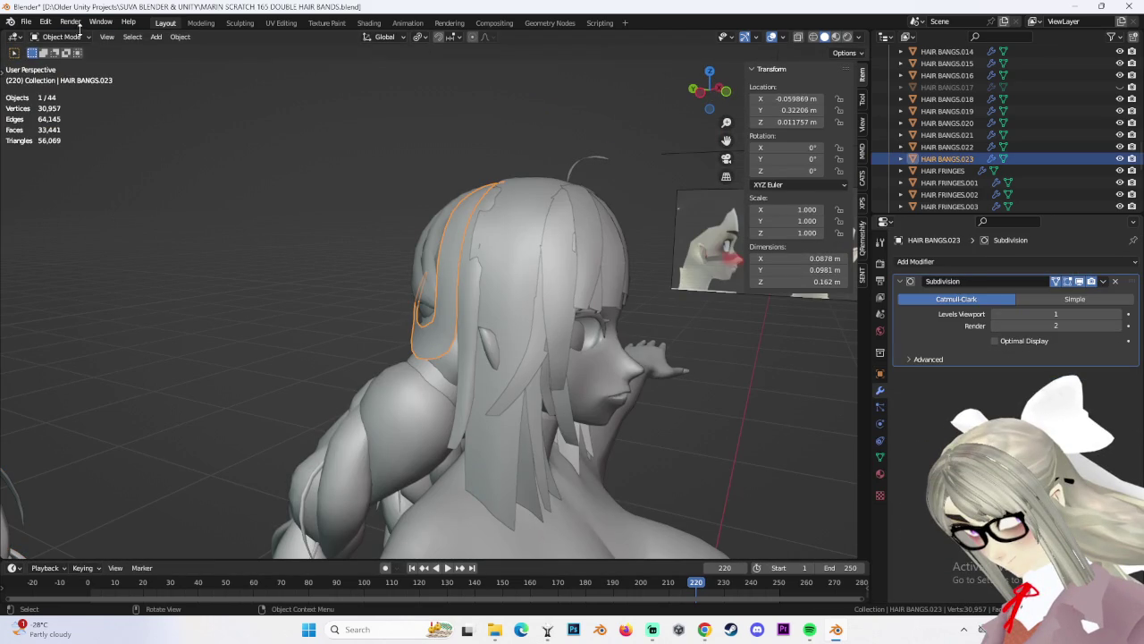
Return to Edit Mode and nudge the tip vertex proportionally, raising it 0.006182 m along Z
{"action": "left_click", "coordinate": [79, 69]}
{"action": "mouse_move", "coordinate": [376, 340]}
{"action": "middle_mouse_down"}
{"action": "mouse_move", "coordinate": [410, 365]}
{"action": "mouse_move", "coordinate": [462, 376]}
{"action": "mouse_move", "coordinate": [463, 362]}
{"action": "middle_mouse_up"}
{"action": "key", "text": "g"}
{"action": "left_click", "coordinate": [472, 361]}
{"action": "key", "text": "g"}
{"action": "left_click", "coordinate": [465, 362]}
{"action": "key", "text": "g"}
{"action": "left_click", "coordinate": [461, 344]}
{"action": "key", "text": "g"}
{"action": "left_click", "coordinate": [479, 331]}
{"action": "mouse_move", "coordinate": [479, 331]}
{"action": "middle_mouse_down"}
{"action": "mouse_move", "coordinate": [477, 315]}
{"action": "mouse_move", "coordinate": [569, 349]}
{"action": "mouse_move", "coordinate": [587, 378]}
{"action": "mouse_move", "coordinate": [446, 353]}
{"action": "middle_mouse_up"}
Shift the selected tip vertex with two X-locked moves and one free move
{"action": "key", "text": "g"}
{"action": "key", "text": "x"}
{"action": "left_click", "coordinate": [589, 373]}
{"action": "key", "text": "g"}
{"action": "key", "text": "x"}
{"action": "left_click", "coordinate": [452, 353]}
{"action": "key", "text": "g"}
{"action": "left_click", "coordinate": [413, 344]}
Box-select a strip of tip vertices and reshape it with proportional moves
{"action": "left_click", "coordinate": [405, 332]}
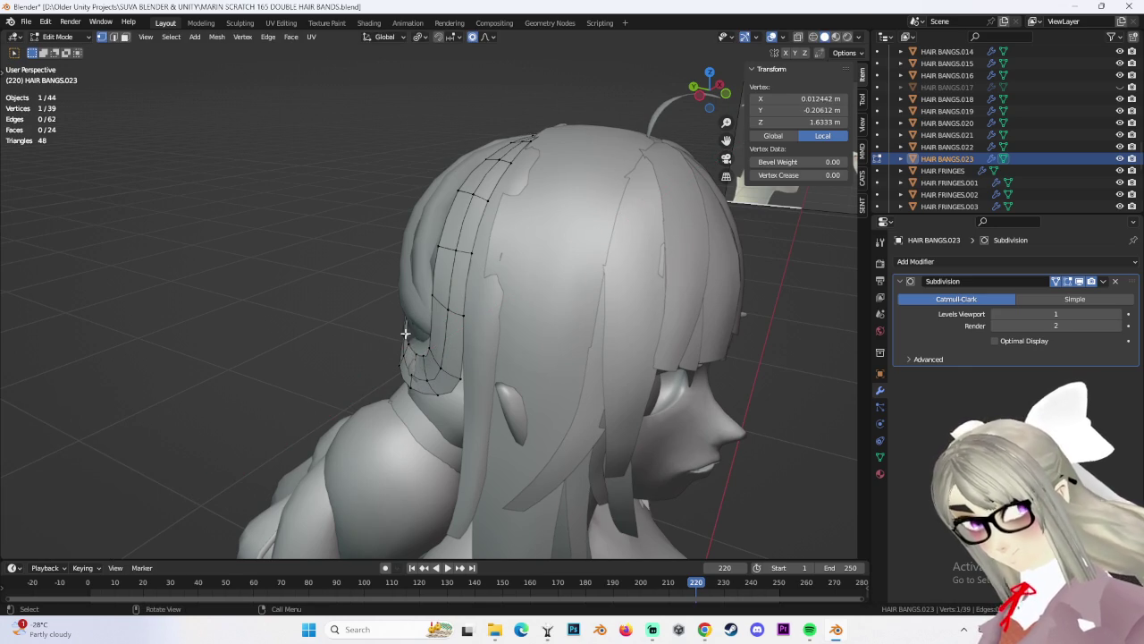
{"action": "right_click", "coordinate": [415, 333]}
{"action": "mouse_move", "coordinate": [415, 333]}
{"action": "middle_mouse_down"}
{"action": "mouse_move", "coordinate": [396, 305]}
{"action": "mouse_move", "coordinate": [421, 312]}
{"action": "middle_mouse_up"}
{"action": "left_click_drag", "start_coordinate": [407, 303], "coordinate": [439, 323]}
{"action": "key", "text": "g"}
{"action": "left_click", "coordinate": [447, 339]}
{"action": "left_click", "coordinate": [445, 348]}
{"action": "left_click", "coordinate": [453, 341]}
{"action": "mouse_move", "coordinate": [453, 341]}
{"action": "middle_mouse_down"}
{"action": "mouse_move", "coordinate": [438, 317]}
{"action": "mouse_move", "coordinate": [409, 331]}
{"action": "mouse_move", "coordinate": [465, 339]}
{"action": "mouse_move", "coordinate": [519, 327]}
{"action": "middle_mouse_up"}
{"action": "left_click", "coordinate": [428, 309]}
{"action": "left_click", "coordinate": [410, 330], "text": "shift"}
{"action": "left_click", "coordinate": [408, 320]}
Nudge individual curl vertices and a small vertex group with smooth proportional moves
{"action": "left_click", "coordinate": [518, 327]}
{"action": "key", "text": "g"}
{"action": "left_click", "coordinate": [603, 324]}
{"action": "left_click", "coordinate": [567, 336]}
{"action": "left_click", "coordinate": [579, 314]}
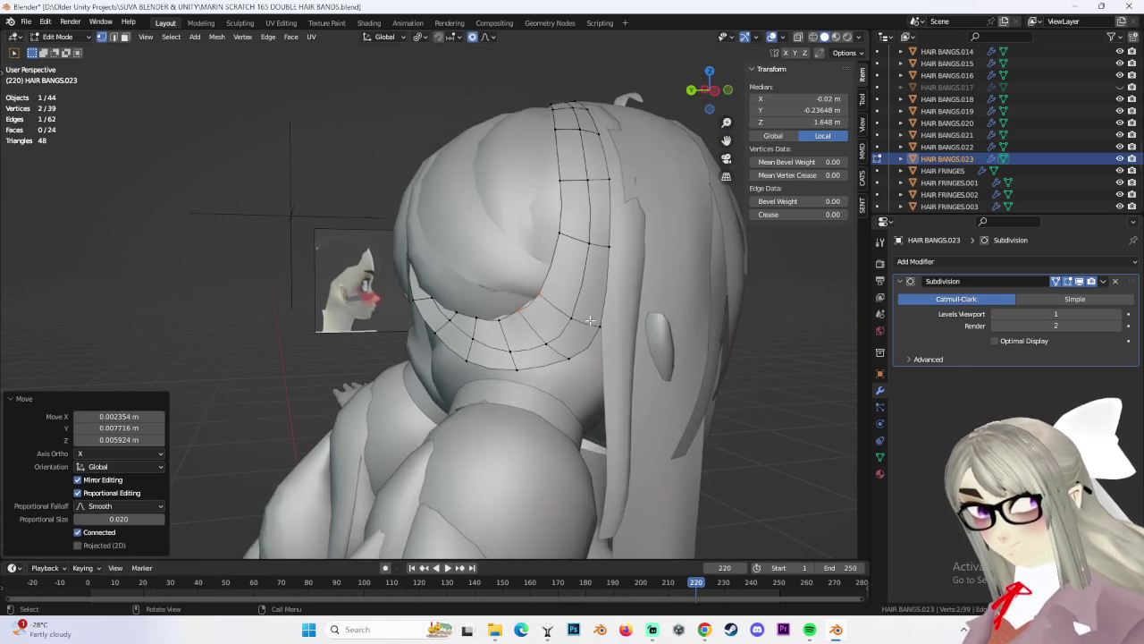
{"action": "scroll", "coordinate": [581, 318], "scroll_direction": "up", "scroll_amount": 2}
{"action": "mouse_move", "coordinate": [581, 317]}
{"action": "middle_mouse_down"}
{"action": "mouse_move", "coordinate": [628, 338]}
{"action": "mouse_move", "coordinate": [570, 345]}
{"action": "mouse_move", "coordinate": [669, 318]}
{"action": "mouse_move", "coordinate": [558, 299]}
{"action": "middle_mouse_up"}
{"action": "left_click", "coordinate": [578, 329]}
{"action": "left_click", "coordinate": [645, 312]}
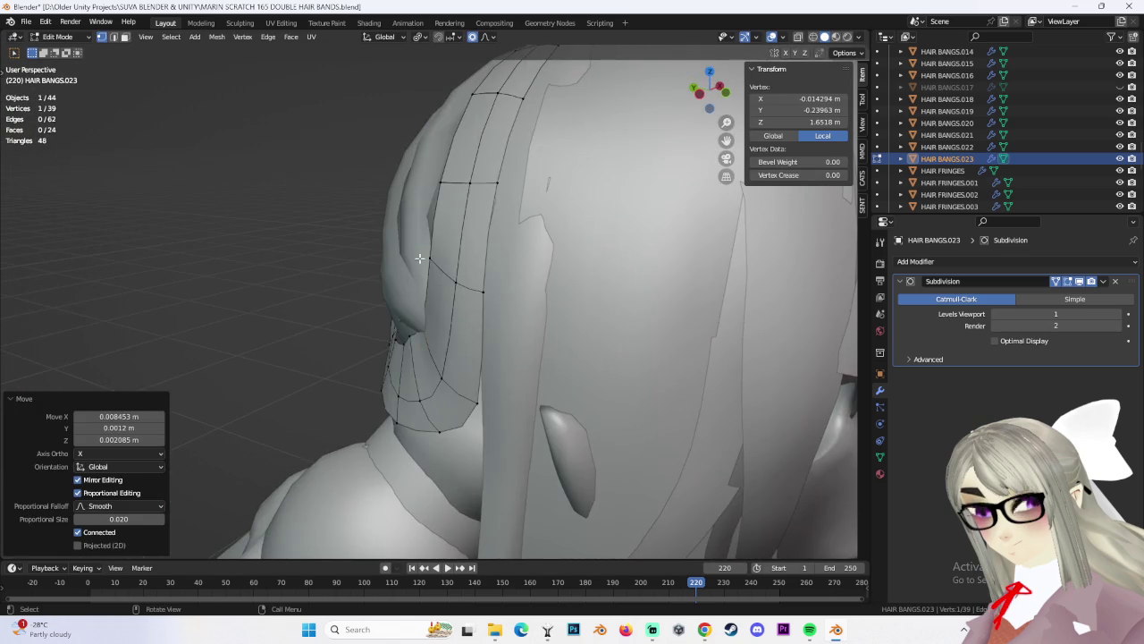
{"action": "middle_click_drag", "start_coordinate": [419, 258], "coordinate": [396, 299]}
{"action": "left_click_drag", "start_coordinate": [396, 300], "coordinate": [418, 318]}
{"action": "left_click", "coordinate": [412, 321]}
From a back view, move the vertex on the strand's back edge
{"action": "mouse_move", "coordinate": [412, 321]}
{"action": "middle_mouse_down"}
{"action": "mouse_move", "coordinate": [607, 178]}
{"action": "mouse_move", "coordinate": [635, 200]}
{"action": "middle_mouse_up"}
{"action": "scroll", "coordinate": [557, 262], "scroll_direction": "up", "scroll_amount": 3}
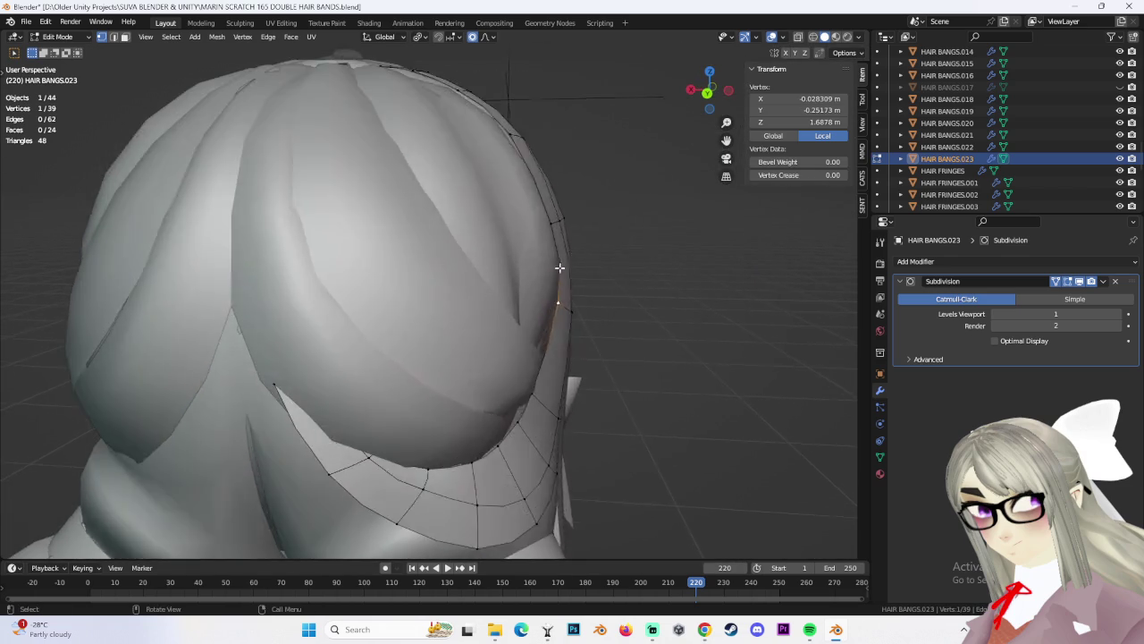
{"action": "scroll", "coordinate": [592, 268], "scroll_direction": "up", "scroll_amount": 2}
{"action": "scroll", "coordinate": [566, 260], "scroll_direction": "up", "scroll_amount": 2}
{"action": "key", "text": "g"}
{"action": "left_click", "coordinate": [552, 250]}
Select a pair of curl vertices and vertex-slide them along the strand, factor 0.246
{"action": "mouse_move", "coordinate": [625, 294]}
{"action": "middle_mouse_down"}
{"action": "mouse_move", "coordinate": [492, 325]}
{"action": "mouse_move", "coordinate": [469, 404]}
{"action": "mouse_move", "coordinate": [457, 390]}
{"action": "middle_mouse_up"}
{"action": "left_click", "coordinate": [453, 401], "text": "alt"}
{"action": "left_click_drag", "start_coordinate": [458, 391], "coordinate": [509, 411]}
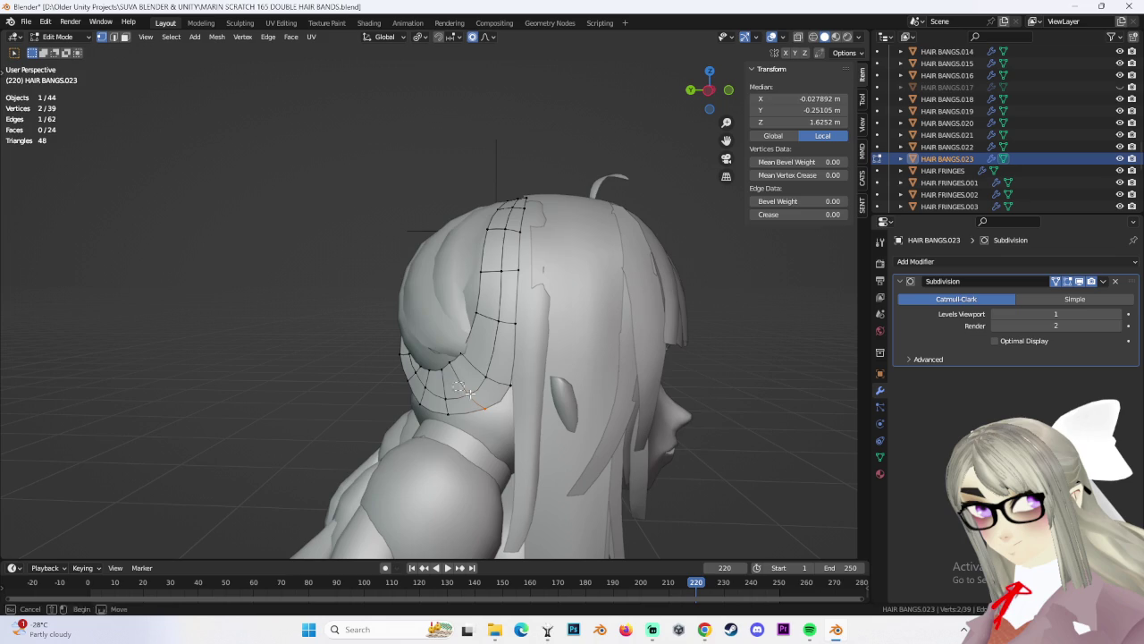
{"action": "left_click", "coordinate": [524, 395]}
{"action": "key", "text": "g"}
{"action": "key", "text": "g"}
{"action": "left_click", "coordinate": [500, 387]}
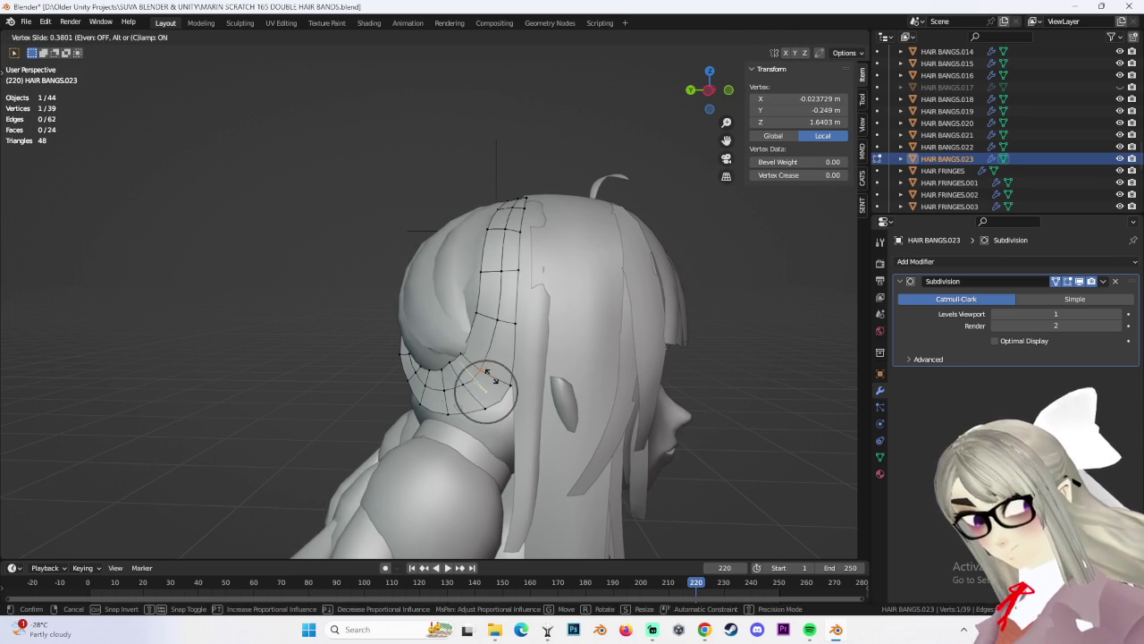
{"action": "left_click", "coordinate": [487, 374]}
Make two small proportional moves, then slide the vertex along the hairline, factor 0.178
{"action": "key", "text": "g"}
{"action": "left_click", "coordinate": [516, 388]}
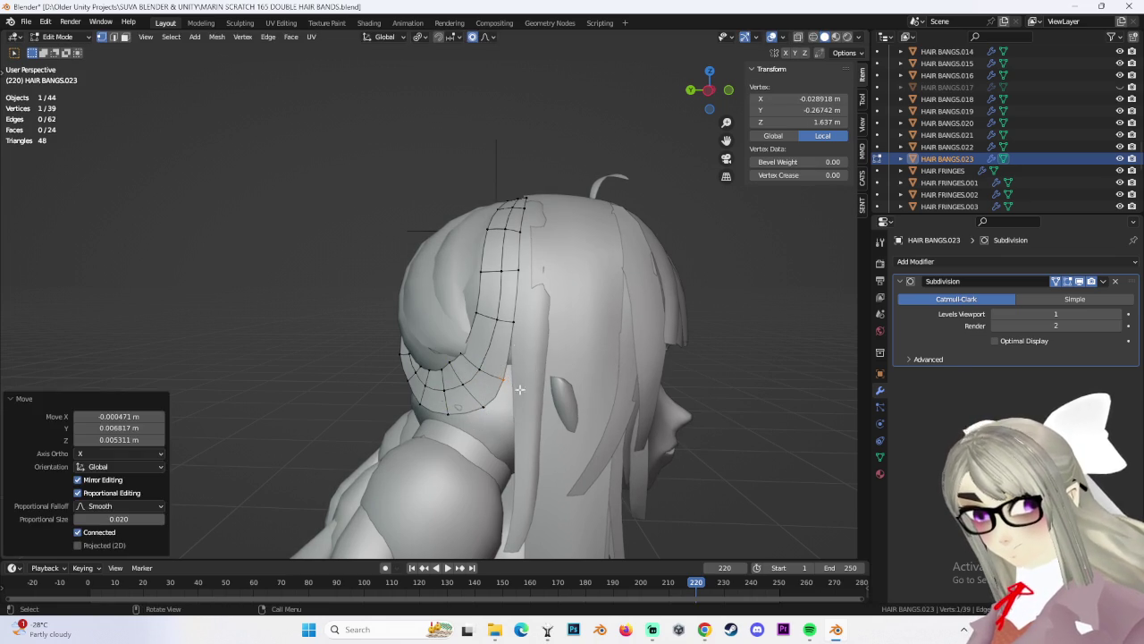
{"action": "key", "text": "g"}
{"action": "left_click", "coordinate": [509, 385]}
{"action": "middle_click_drag", "start_coordinate": [509, 385], "coordinate": [539, 437]}
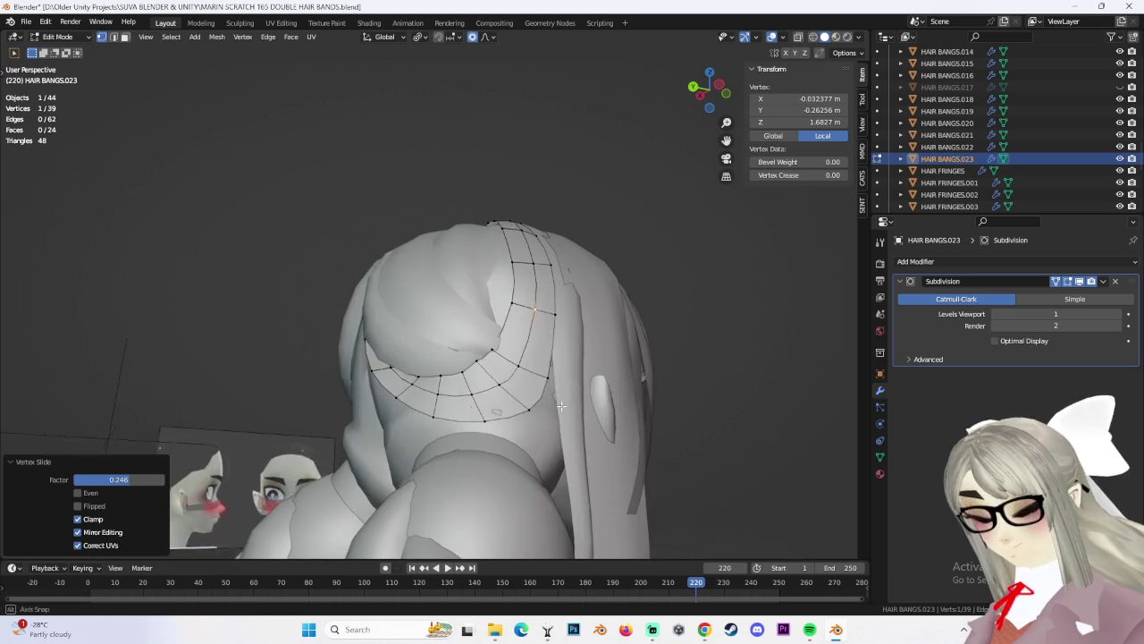
{"action": "left_click", "coordinate": [526, 427]}
{"action": "key", "text": "g"}
{"action": "key", "text": "g"}
{"action": "left_click", "coordinate": [485, 432]}
{"action": "key", "text": "g"}
{"action": "key", "text": "g"}
{"action": "left_click", "coordinate": [446, 426]}
Move another curl vertex with soft falloff so the tip wraps under the hair
{"action": "mouse_move", "coordinate": [445, 426]}
{"action": "middle_mouse_down"}
{"action": "mouse_move", "coordinate": [438, 348]}
{"action": "mouse_move", "coordinate": [476, 348]}
{"action": "mouse_move", "coordinate": [419, 349]}
{"action": "mouse_move", "coordinate": [394, 375]}
{"action": "middle_mouse_up"}
{"action": "left_click", "coordinate": [438, 348]}
{"action": "key", "text": "g"}
{"action": "left_click", "coordinate": [486, 341]}
{"action": "left_click", "coordinate": [384, 380]}
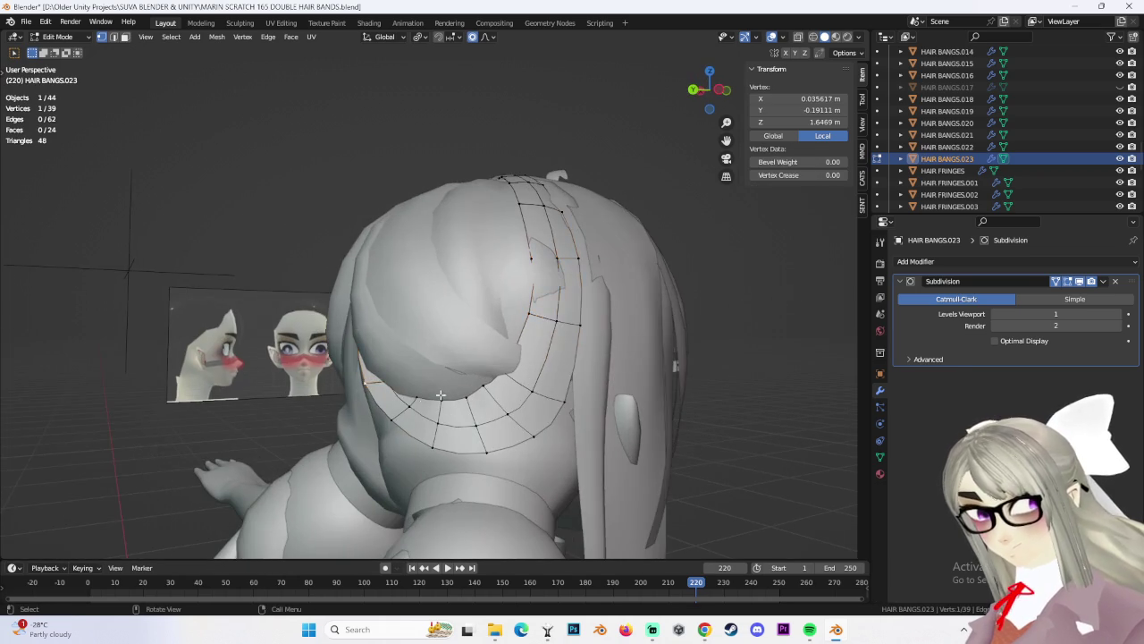
Push the strand's middle vertices toward the head with proportional moves
{"action": "scroll", "coordinate": [429, 340], "scroll_direction": "up", "scroll_amount": 4}
{"action": "mouse_move", "coordinate": [450, 325]}
{"action": "middle_mouse_down"}
{"action": "mouse_move", "coordinate": [602, 356]}
{"action": "mouse_move", "coordinate": [528, 408]}
{"action": "mouse_move", "coordinate": [526, 447]}
{"action": "mouse_move", "coordinate": [544, 425]}
{"action": "middle_mouse_up"}
{"action": "left_click", "coordinate": [520, 344]}
{"action": "mouse_move", "coordinate": [642, 398]}
{"action": "middle_mouse_down"}
{"action": "mouse_move", "coordinate": [625, 402]}
{"action": "mouse_move", "coordinate": [642, 405]}
{"action": "mouse_move", "coordinate": [617, 393]}
{"action": "mouse_move", "coordinate": [583, 346]}
{"action": "mouse_move", "coordinate": [652, 334]}
{"action": "mouse_move", "coordinate": [542, 319]}
{"action": "middle_mouse_up"}
{"action": "left_click", "coordinate": [630, 408]}
{"action": "key", "text": "g"}
{"action": "left_click", "coordinate": [586, 358]}
{"action": "left_click", "coordinate": [593, 335]}
{"action": "left_click", "coordinate": [600, 341]}
{"action": "left_click", "coordinate": [544, 312]}
{"action": "left_click", "coordinate": [617, 321]}
Select a whole strand loop and move it with soft falloff near the top
{"action": "mouse_move", "coordinate": [620, 321]}
{"action": "middle_mouse_down"}
{"action": "mouse_move", "coordinate": [617, 359]}
{"action": "mouse_move", "coordinate": [500, 268]}
{"action": "mouse_move", "coordinate": [469, 223]}
{"action": "mouse_move", "coordinate": [572, 266]}
{"action": "mouse_move", "coordinate": [592, 218]}
{"action": "middle_mouse_up"}
{"action": "left_click", "coordinate": [606, 349], "text": "alt"}
{"action": "key", "text": "g"}
{"action": "left_click", "coordinate": [469, 223]}
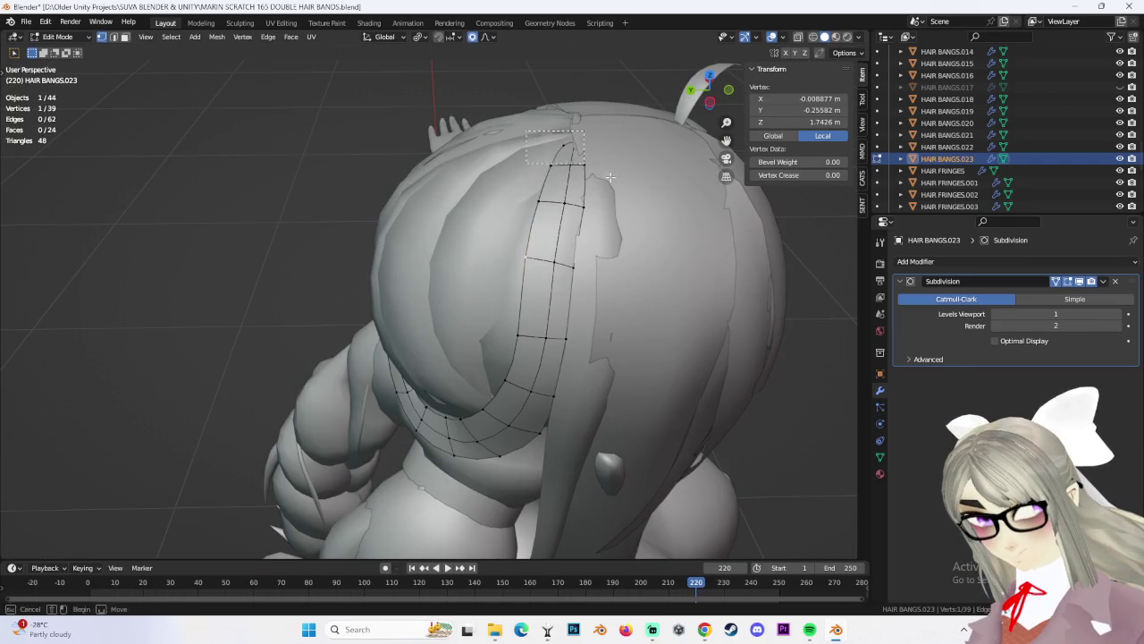
{"action": "left_click", "coordinate": [609, 181]}
{"action": "key", "text": "g"}
{"action": "left_click", "coordinate": [603, 183]}
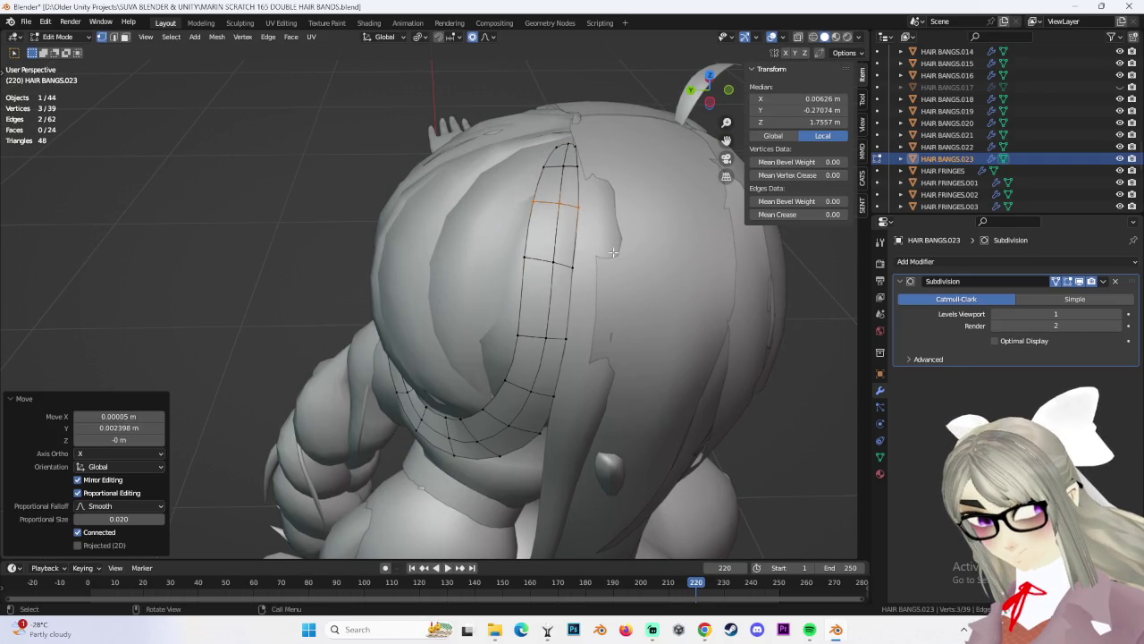
{"action": "middle_click_drag", "start_coordinate": [603, 183], "coordinate": [587, 273]}
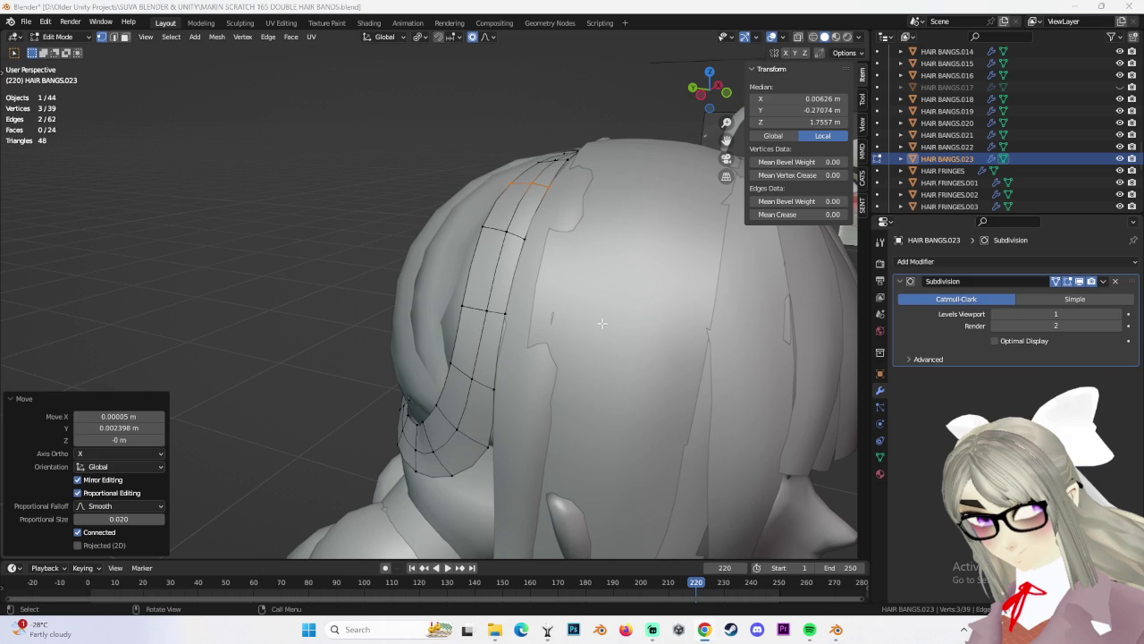
In Left Orthographic view, nudge a vertex -0.002141 m along Y, then deselect and return to Object Mode
{"action": "middle_click_drag", "start_coordinate": [615, 320], "coordinate": [653, 325]}
{"action": "left_click", "coordinate": [714, 91]}
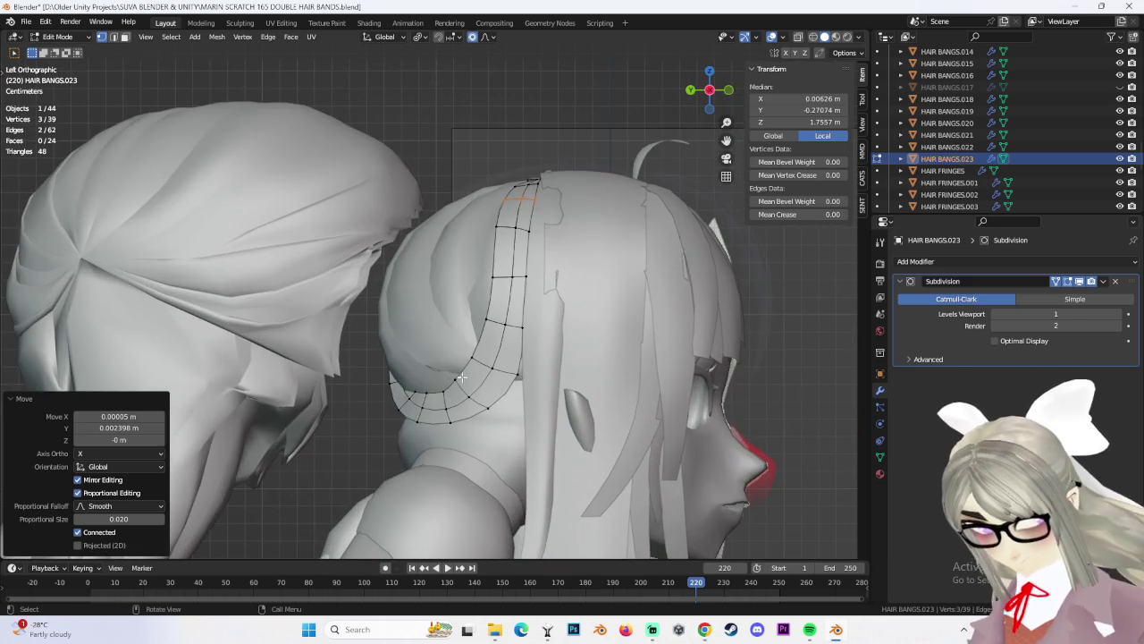
{"action": "left_click", "coordinate": [474, 427]}
{"action": "scroll", "coordinate": [493, 390], "scroll_direction": "up", "scroll_amount": 2}
{"action": "key", "text": "g"}
{"action": "left_click", "coordinate": [501, 382]}
{"action": "key", "text": "g"}
{"action": "left_click", "coordinate": [528, 367]}
{"action": "mouse_move", "coordinate": [528, 367]}
{"action": "middle_mouse_down"}
{"action": "mouse_move", "coordinate": [542, 362]}
{"action": "mouse_move", "coordinate": [465, 362]}
{"action": "middle_mouse_up"}
{"action": "key", "text": "alt+a"}
{"action": "left_click", "coordinate": [65, 51]}
Back in Edit Mode, extrude the strand outward to give it thickness
{"action": "mouse_move", "coordinate": [610, 317]}
{"action": "middle_mouse_down"}
{"action": "mouse_move", "coordinate": [680, 413]}
{"action": "mouse_move", "coordinate": [579, 268]}
{"action": "mouse_move", "coordinate": [485, 196]}
{"action": "middle_mouse_up"}
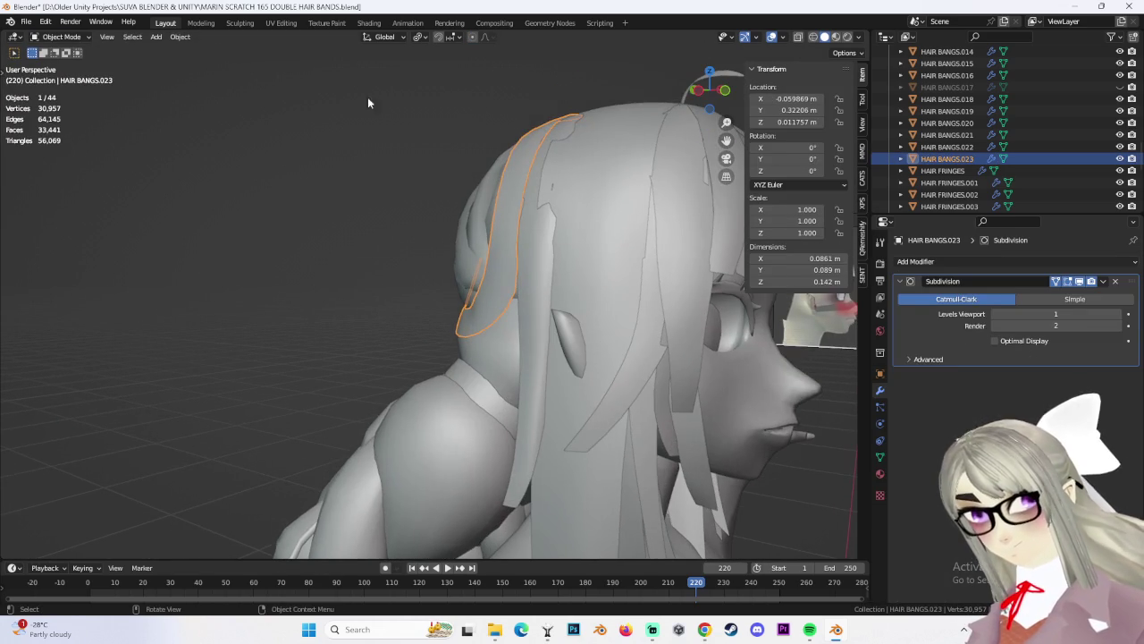
{"action": "left_click", "coordinate": [75, 66]}
{"action": "middle_click_drag", "start_coordinate": [358, 268], "coordinate": [451, 300]}
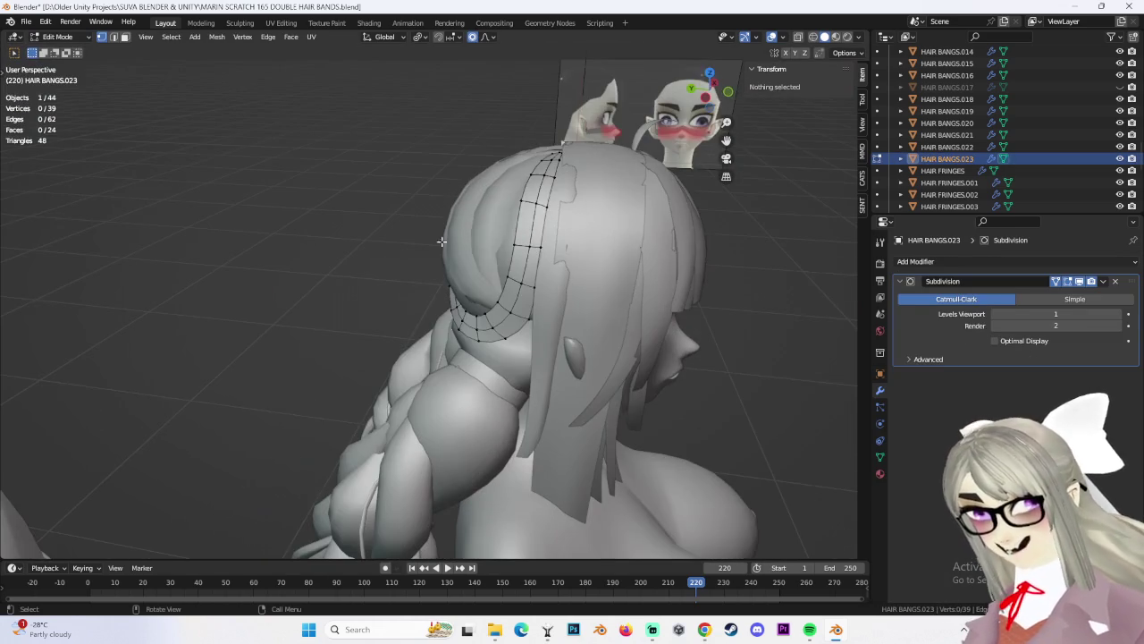
{"action": "mouse_move", "coordinate": [758, 474]}
{"action": "middle_mouse_down"}
{"action": "mouse_move", "coordinate": [549, 341]}
{"action": "mouse_move", "coordinate": [558, 324]}
{"action": "middle_mouse_up"}
{"action": "key", "text": "e"}
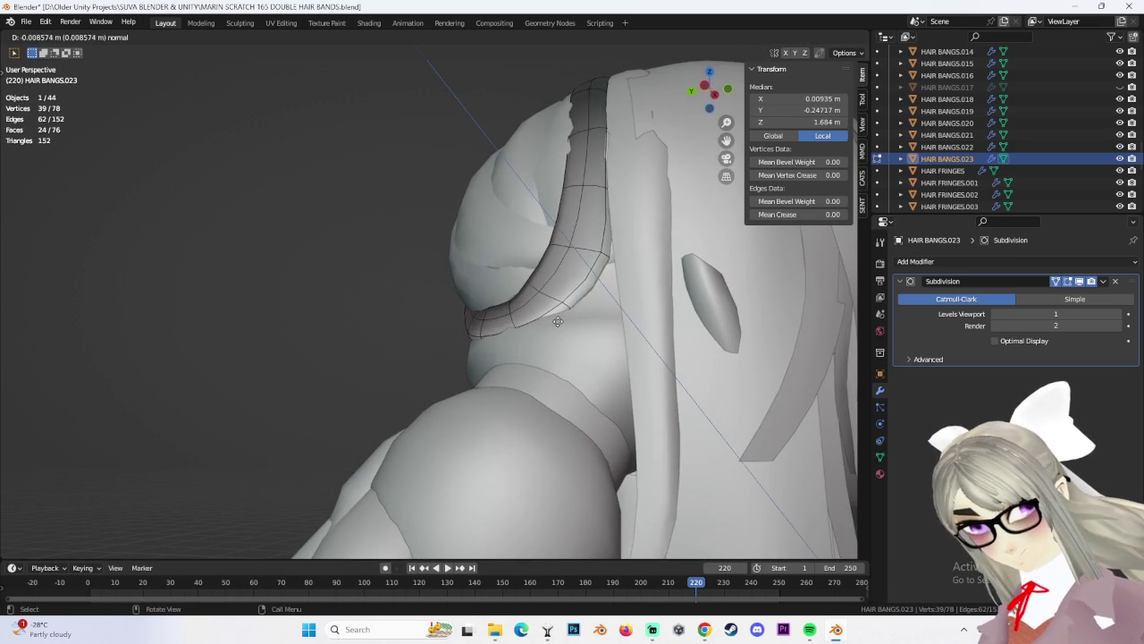
{"action": "left_click", "coordinate": [558, 320]}
{"action": "middle_click_drag", "start_coordinate": [558, 320], "coordinate": [593, 320]}
Check the strand in Object Mode, reselect HAIR BANGS.023 and reopen it in Edit Mode with nothing selected
{"action": "left_click", "coordinate": [59, 37]}
{"action": "left_click", "coordinate": [59, 52]}
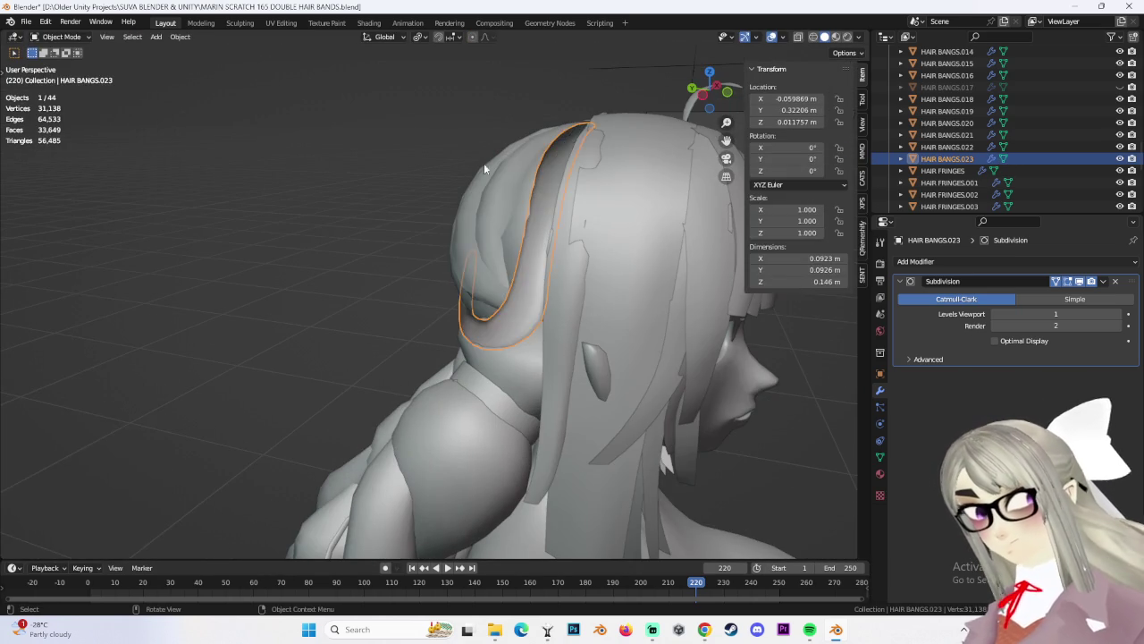
{"action": "middle_click_drag", "start_coordinate": [509, 295], "coordinate": [531, 306]}
{"action": "left_click", "coordinate": [762, 409]}
{"action": "mouse_move", "coordinate": [763, 409]}
{"action": "middle_mouse_down"}
{"action": "mouse_move", "coordinate": [596, 364]}
{"action": "mouse_move", "coordinate": [728, 294]}
{"action": "mouse_move", "coordinate": [632, 316]}
{"action": "mouse_move", "coordinate": [696, 304]}
{"action": "mouse_move", "coordinate": [628, 335]}
{"action": "mouse_move", "coordinate": [554, 311]}
{"action": "mouse_move", "coordinate": [637, 338]}
{"action": "mouse_move", "coordinate": [572, 341]}
{"action": "middle_mouse_up"}
{"action": "left_click", "coordinate": [472, 318]}
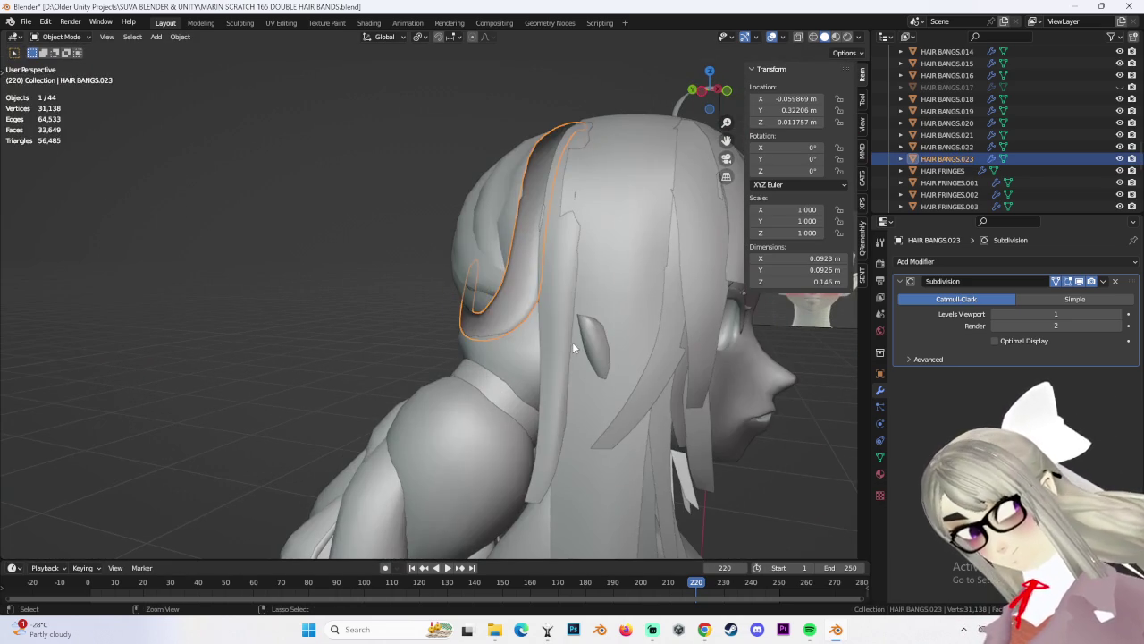
{"action": "key", "text": "Tab"}
{"action": "key", "text": "h"}
{"action": "mouse_move", "coordinate": [472, 318]}
{"action": "middle_mouse_down"}
{"action": "mouse_move", "coordinate": [509, 330]}
{"action": "mouse_move", "coordinate": [453, 234]}
{"action": "middle_mouse_up"}
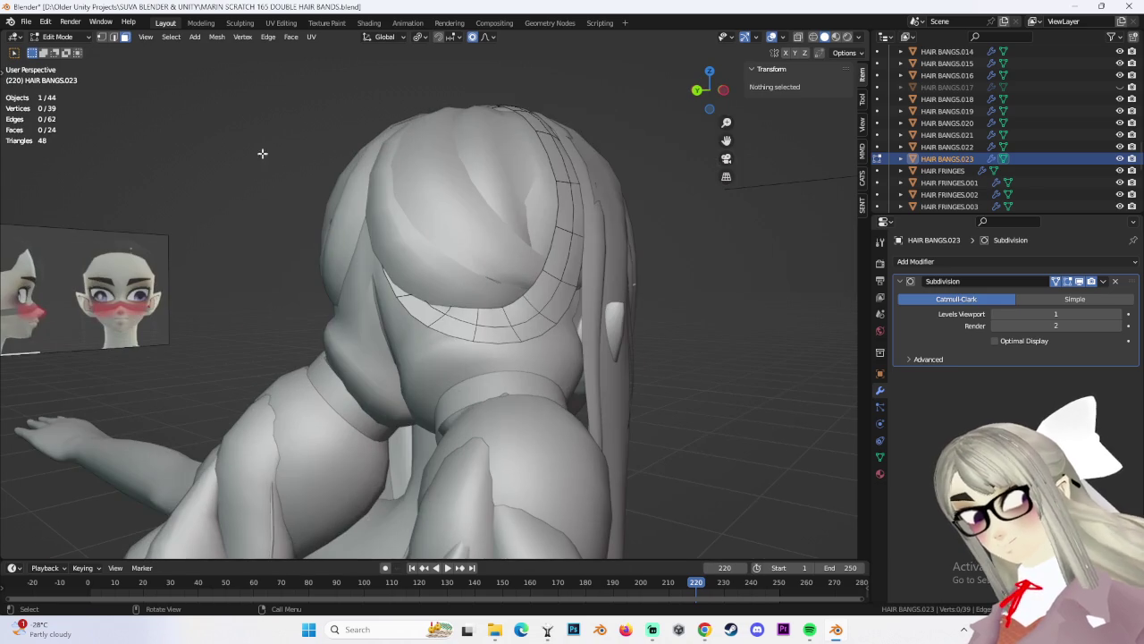
Select the strip's lower-tip edge loop and nudge it with proportional editing
{"action": "middle_click_drag", "start_coordinate": [532, 308], "coordinate": [563, 297]}
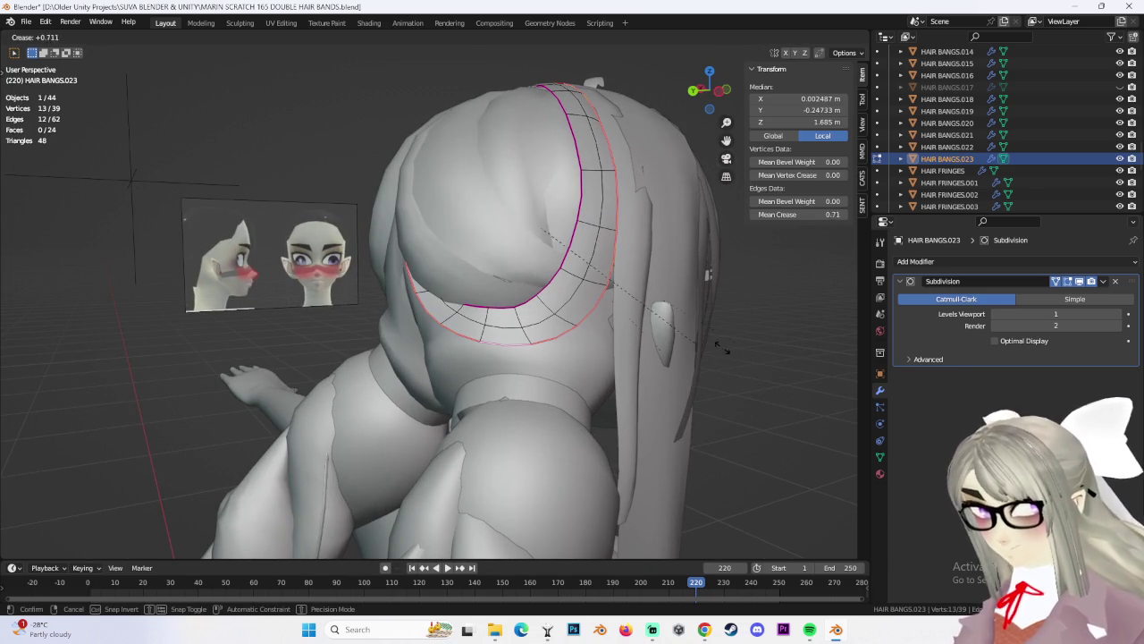
{"action": "middle_click_drag", "start_coordinate": [463, 339], "coordinate": [528, 328]}
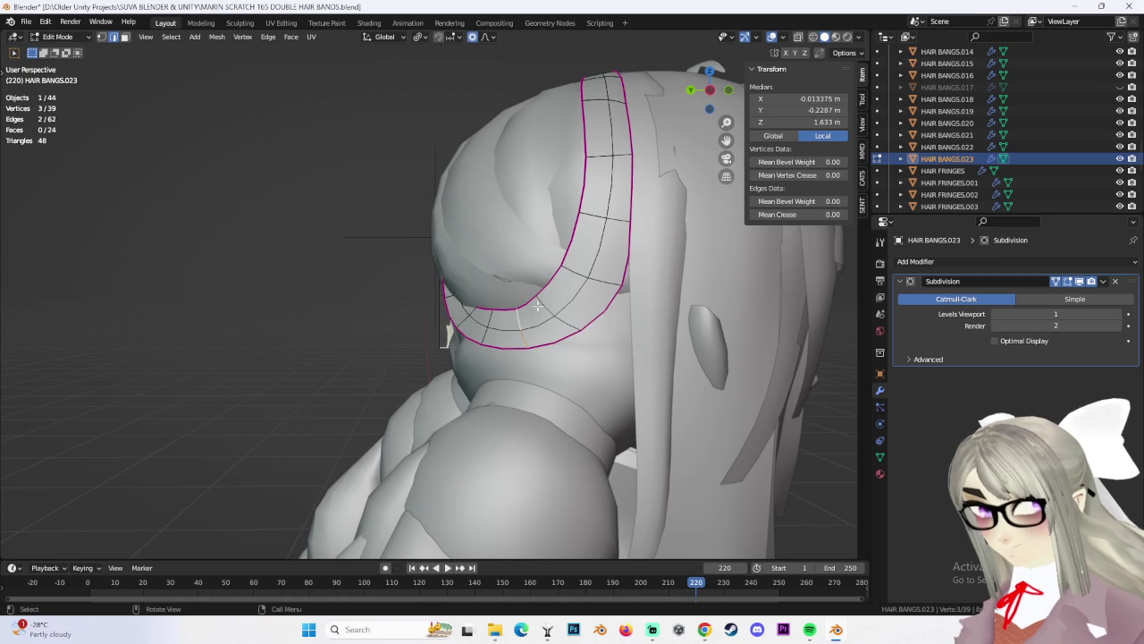
{"action": "left_click", "coordinate": [594, 259], "text": "alt"}
{"action": "mouse_move", "coordinate": [595, 259]}
{"action": "middle_mouse_down"}
{"action": "mouse_move", "coordinate": [559, 307]}
{"action": "mouse_move", "coordinate": [501, 312]}
{"action": "middle_mouse_up"}
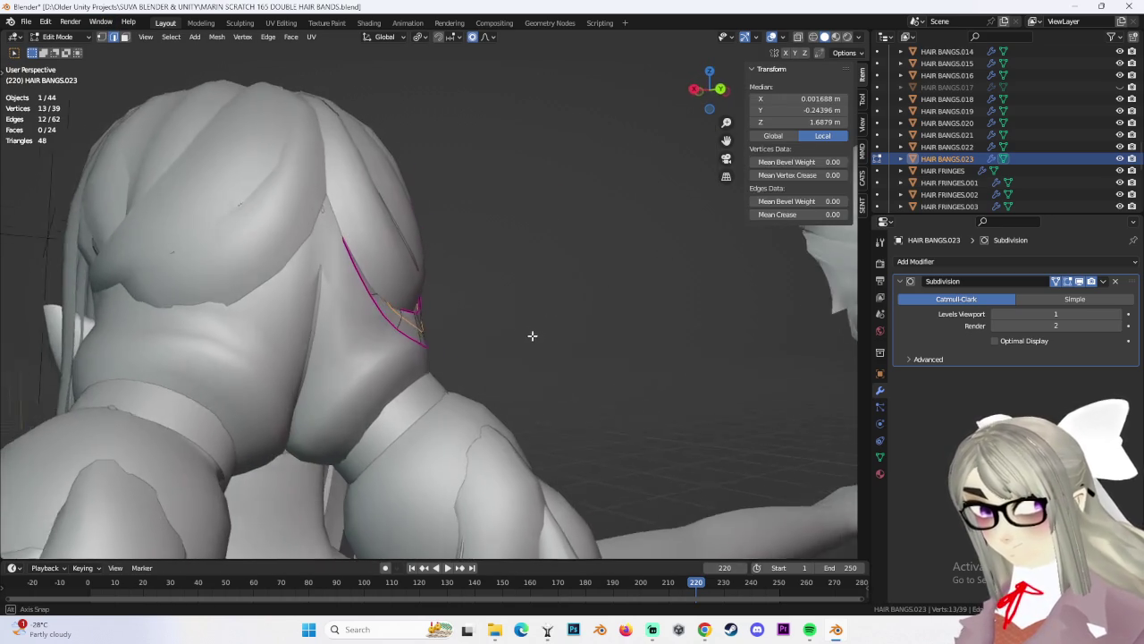
{"action": "scroll", "coordinate": [462, 304], "scroll_direction": "up", "scroll_amount": 4}
{"action": "key", "text": "g"}
{"action": "left_click", "coordinate": [484, 305]}
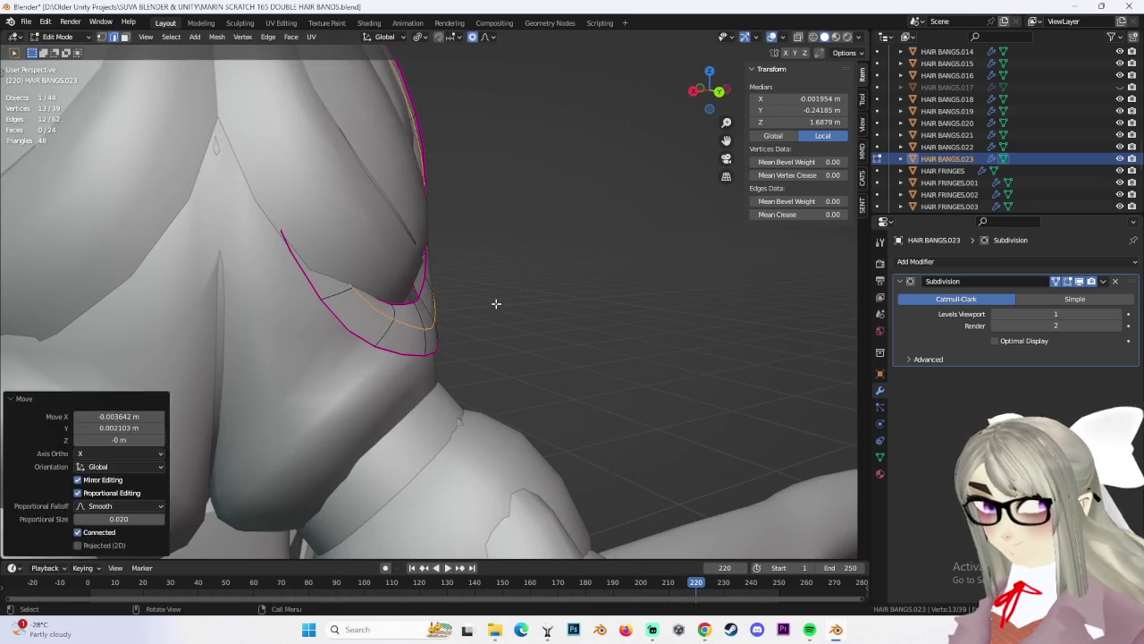
Try extruding the tip loop, then undo the extrusion to keep 39 vertices
{"action": "middle_click_drag", "start_coordinate": [485, 305], "coordinate": [485, 316]}
{"action": "middle_click_drag", "start_coordinate": [427, 278], "coordinate": [507, 277]}
{"action": "key", "text": "e"}
{"action": "right_click", "coordinate": [540, 277]}
{"action": "middle_click_drag", "start_coordinate": [572, 248], "coordinate": [573, 282]}
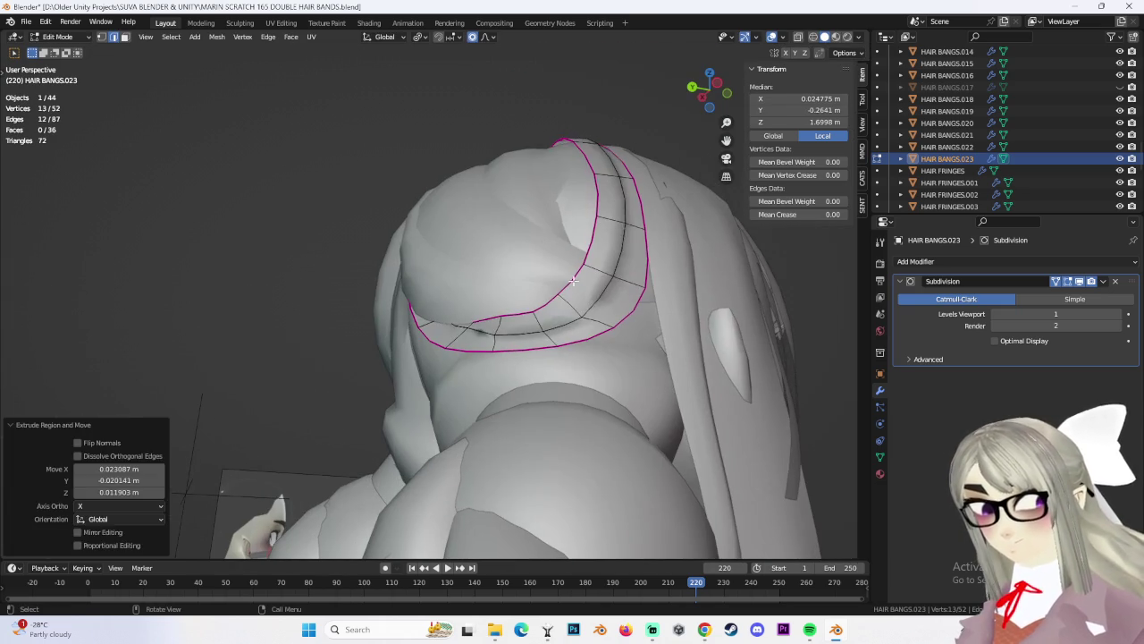
{"action": "key", "text": "ctrl+z"}
Cancel the stray inset and pull a lower-edge strip vertex toward the head with proportional editing
{"action": "key", "text": "i"}
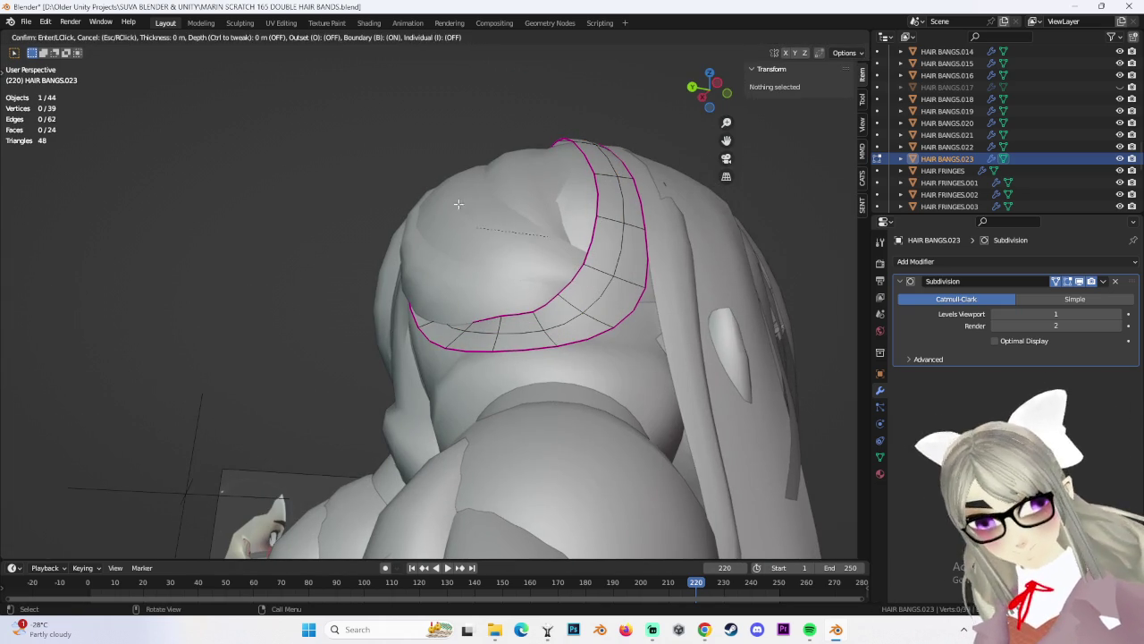
{"action": "key", "text": "Escape"}
{"action": "key", "text": "ctrl+x"}
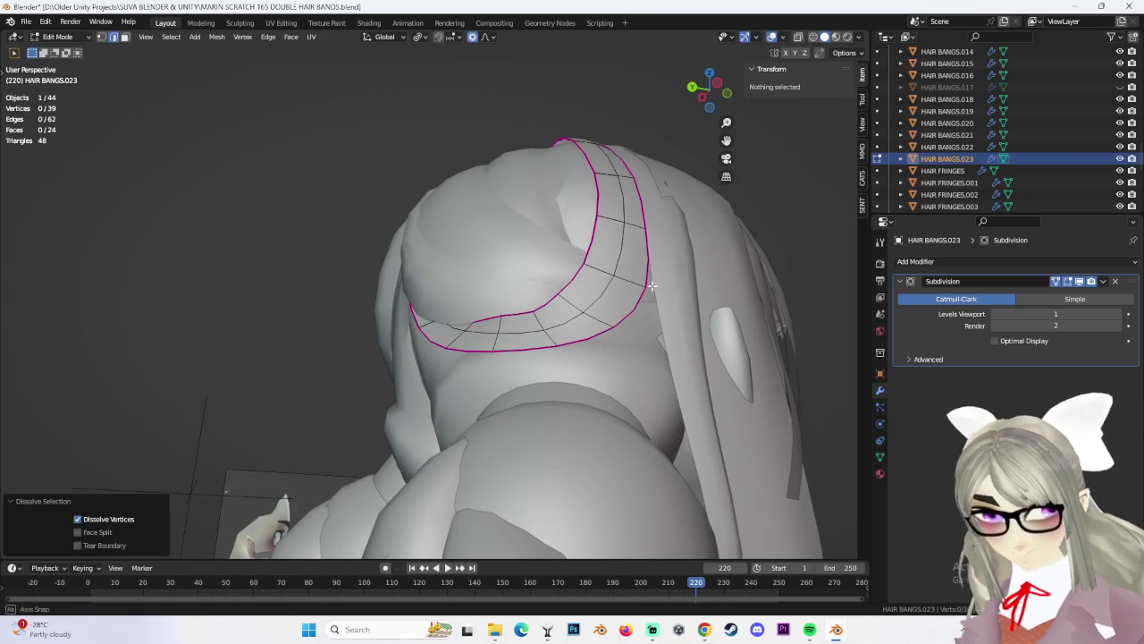
{"action": "middle_click_drag", "start_coordinate": [653, 285], "coordinate": [178, 86]}
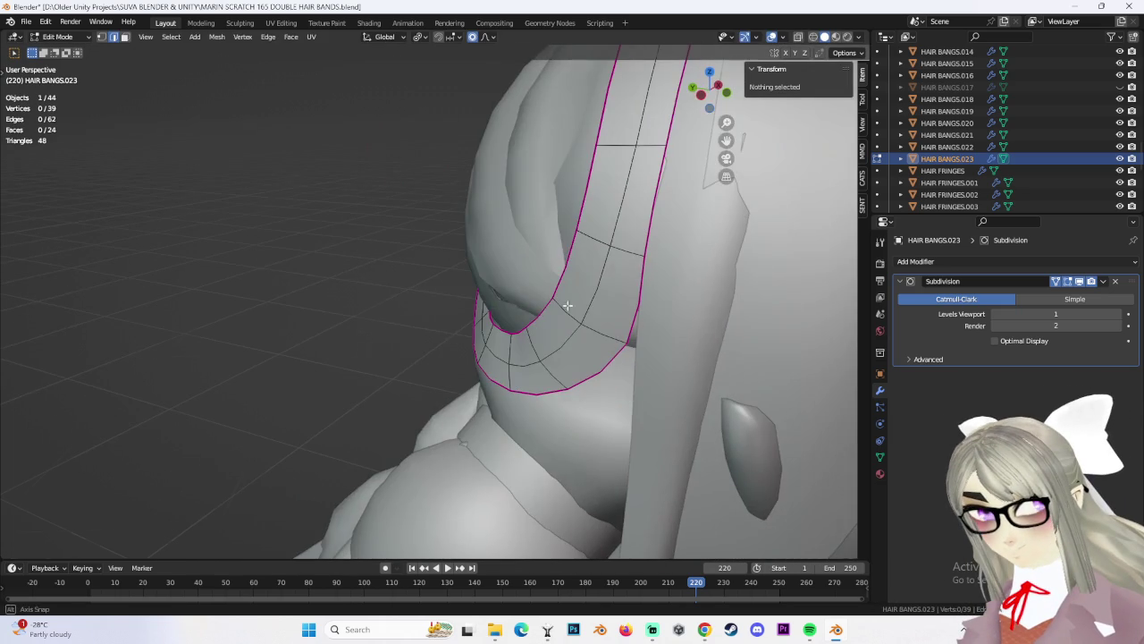
{"action": "middle_click_drag", "start_coordinate": [512, 361], "coordinate": [501, 339], "text": "shift"}
{"action": "left_click", "coordinate": [487, 321], "text": "shift"}
{"action": "left_click_drag", "start_coordinate": [487, 322], "coordinate": [482, 313]}
{"action": "mouse_move", "coordinate": [483, 313]}
{"action": "middle_mouse_down"}
{"action": "mouse_move", "coordinate": [584, 307]}
{"action": "mouse_move", "coordinate": [512, 276]}
{"action": "middle_mouse_up"}
{"action": "left_click", "coordinate": [485, 304]}
{"action": "key", "text": "g"}
{"action": "left_click", "coordinate": [526, 312]}
{"action": "key", "text": "g"}
{"action": "left_click", "coordinate": [584, 285]}
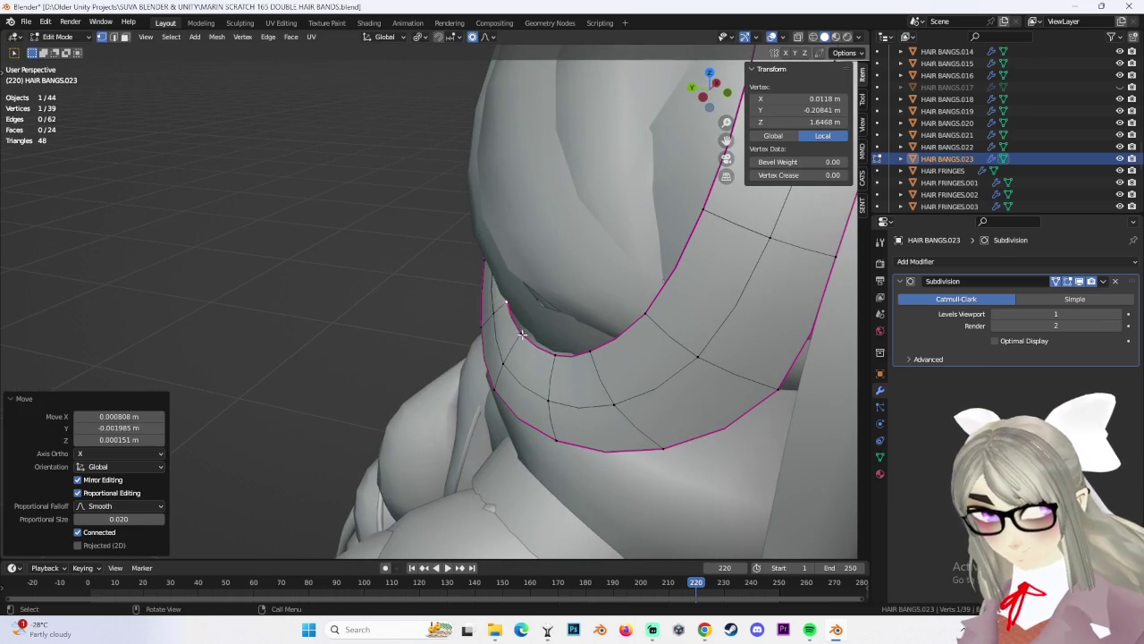
Move more lower strip vertices closer to the head, checking the fit from new angles
{"action": "key", "text": "g"}
{"action": "left_click", "coordinate": [549, 358]}
{"action": "key", "text": "g"}
{"action": "left_click", "coordinate": [585, 358]}
{"action": "mouse_move", "coordinate": [586, 357]}
{"action": "middle_mouse_down"}
{"action": "mouse_move", "coordinate": [675, 330]}
{"action": "mouse_move", "coordinate": [554, 233]}
{"action": "mouse_move", "coordinate": [584, 320]}
{"action": "mouse_move", "coordinate": [601, 295]}
{"action": "mouse_move", "coordinate": [621, 309]}
{"action": "mouse_move", "coordinate": [498, 360]}
{"action": "middle_mouse_up"}
{"action": "key", "text": "g"}
{"action": "left_click", "coordinate": [560, 226]}
{"action": "left_click", "coordinate": [583, 315]}
{"action": "left_click", "coordinate": [481, 356]}
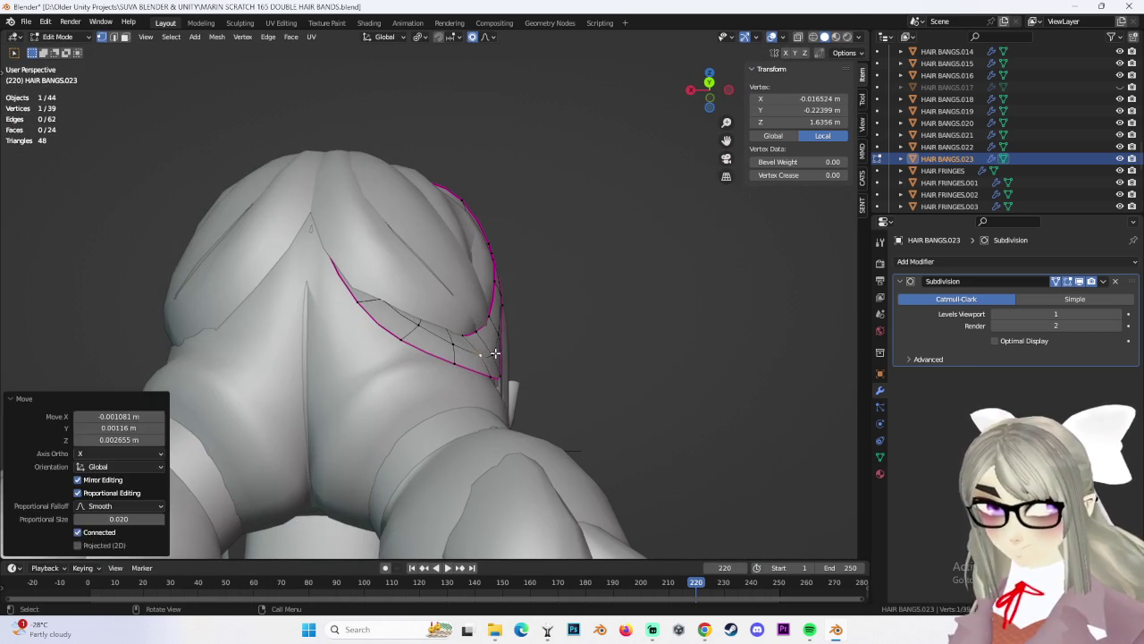
{"action": "right_click", "coordinate": [563, 304]}
{"action": "mouse_move", "coordinate": [563, 304]}
{"action": "middle_mouse_down"}
{"action": "mouse_move", "coordinate": [587, 337]}
{"action": "mouse_move", "coordinate": [485, 270]}
{"action": "mouse_move", "coordinate": [477, 286]}
{"action": "mouse_move", "coordinate": [472, 435]}
{"action": "mouse_move", "coordinate": [486, 482]}
{"action": "mouse_move", "coordinate": [537, 358]}
{"action": "middle_mouse_up"}
{"action": "left_click", "coordinate": [490, 261]}
Tuck the strand's side vertices in toward the head from a side view
{"action": "key", "text": "g"}
{"action": "left_click", "coordinate": [527, 452]}
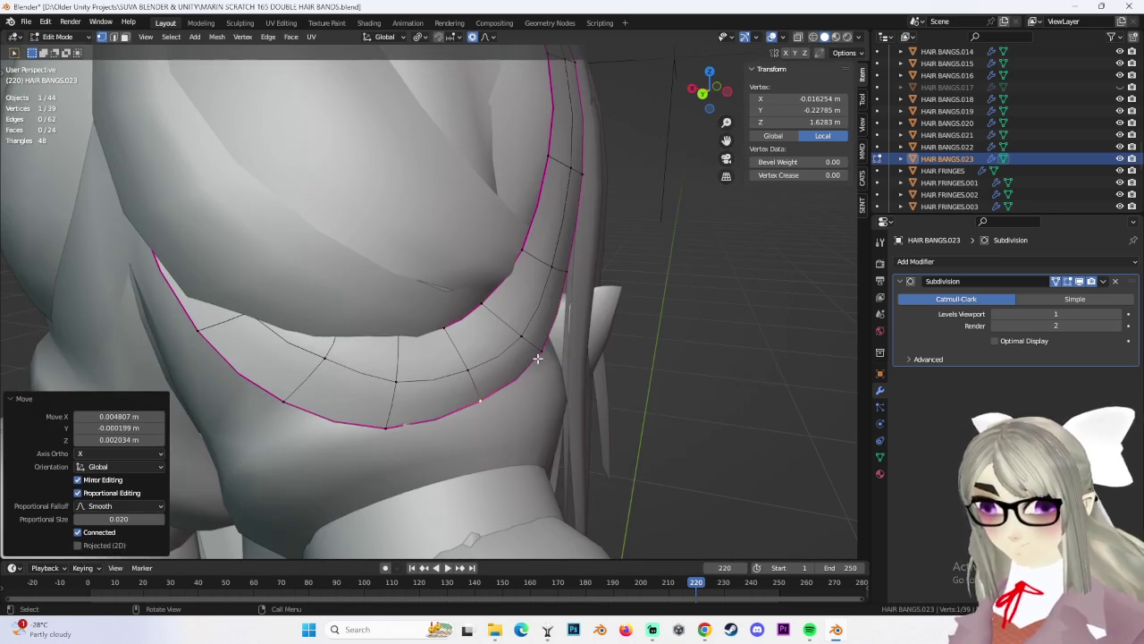
{"action": "key", "text": "g"}
{"action": "left_click", "coordinate": [656, 340]}
{"action": "mouse_move", "coordinate": [656, 340]}
{"action": "middle_mouse_down"}
{"action": "mouse_move", "coordinate": [525, 314]}
{"action": "mouse_move", "coordinate": [502, 321]}
{"action": "middle_mouse_up"}
{"action": "left_click", "coordinate": [525, 313]}
{"action": "left_click", "coordinate": [474, 318]}
{"action": "key", "text": "g"}
{"action": "left_click", "coordinate": [454, 146]}
{"action": "mouse_move", "coordinate": [454, 146]}
{"action": "middle_mouse_down"}
{"action": "mouse_move", "coordinate": [476, 230]}
{"action": "mouse_move", "coordinate": [437, 243]}
{"action": "middle_mouse_up"}
{"action": "key", "text": "g"}
{"action": "left_click", "coordinate": [480, 247]}
Make a series of small vertex nudges on the strand, undoing the last one
{"action": "left_click", "coordinate": [480, 246]}
{"action": "left_click", "coordinate": [438, 237]}
{"action": "key", "text": "g"}
{"action": "left_click", "coordinate": [433, 244]}
{"action": "key", "text": "g"}
{"action": "left_click", "coordinate": [420, 242]}
{"action": "key", "text": "g"}
{"action": "left_click", "coordinate": [472, 243]}
{"action": "key", "text": "ctrl+z"}
From around the back of the head, pull further strand vertices in to hug the skull
{"action": "mouse_move", "coordinate": [476, 208]}
{"action": "middle_mouse_down"}
{"action": "mouse_move", "coordinate": [504, 244]}
{"action": "mouse_move", "coordinate": [400, 323]}
{"action": "middle_mouse_up"}
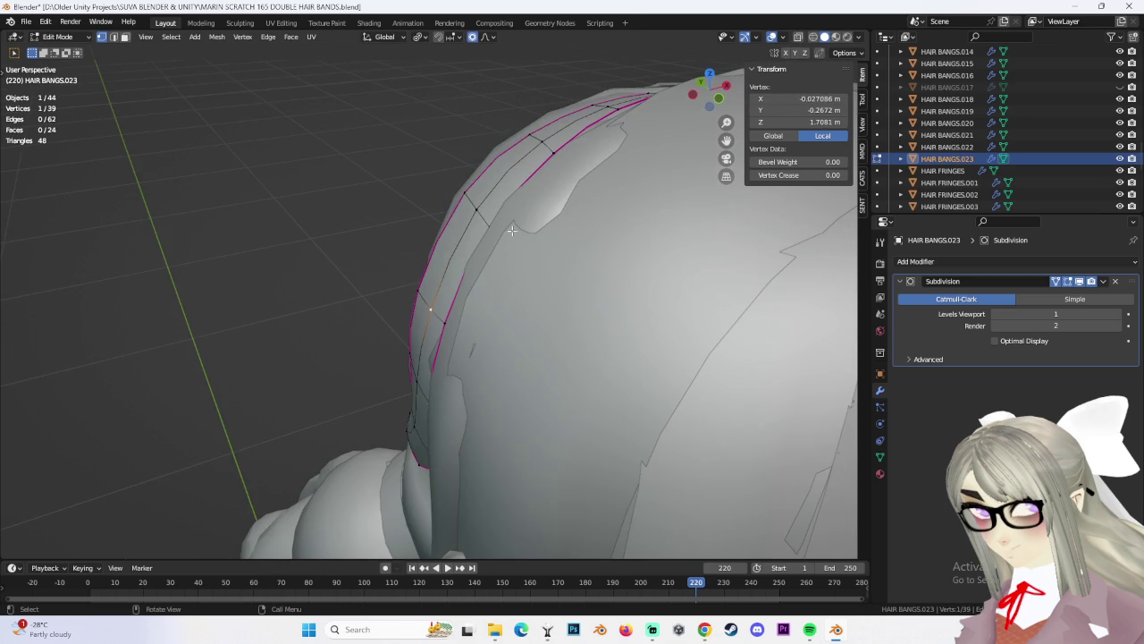
{"action": "mouse_move", "coordinate": [503, 177]}
{"action": "middle_mouse_down"}
{"action": "mouse_move", "coordinate": [473, 153]}
{"action": "mouse_move", "coordinate": [500, 286]}
{"action": "mouse_move", "coordinate": [536, 291]}
{"action": "mouse_move", "coordinate": [459, 343]}
{"action": "mouse_move", "coordinate": [519, 276]}
{"action": "mouse_move", "coordinate": [467, 310]}
{"action": "mouse_move", "coordinate": [506, 252]}
{"action": "mouse_move", "coordinate": [453, 264]}
{"action": "mouse_move", "coordinate": [554, 286]}
{"action": "mouse_move", "coordinate": [567, 268]}
{"action": "middle_mouse_up"}
{"action": "left_click", "coordinate": [472, 153]}
{"action": "left_click", "coordinate": [536, 292]}
{"action": "key", "text": "g"}
{"action": "left_click", "coordinate": [459, 343]}
{"action": "key", "text": "g"}
{"action": "left_click", "coordinate": [451, 350]}
{"action": "key", "text": "g"}
{"action": "left_click", "coordinate": [521, 275]}
{"action": "left_click", "coordinate": [506, 252]}
{"action": "left_click", "coordinate": [447, 264]}
Adjust the strand's edge vertices, ending with a -0.000266 m X, -0.001451 m Y shift, then deselect all
{"action": "left_click", "coordinate": [565, 265], "text": "ctrl"}
{"action": "mouse_move", "coordinate": [613, 319]}
{"action": "middle_mouse_down"}
{"action": "mouse_move", "coordinate": [486, 324]}
{"action": "mouse_move", "coordinate": [476, 279]}
{"action": "mouse_move", "coordinate": [459, 268]}
{"action": "mouse_move", "coordinate": [438, 304]}
{"action": "mouse_move", "coordinate": [310, 380]}
{"action": "mouse_move", "coordinate": [553, 281]}
{"action": "mouse_move", "coordinate": [543, 255]}
{"action": "mouse_move", "coordinate": [627, 306]}
{"action": "middle_mouse_up"}
{"action": "left_click", "coordinate": [562, 324], "text": "ctrl"}
{"action": "left_click", "coordinate": [479, 326]}
{"action": "left_click", "coordinate": [474, 286]}
{"action": "key", "text": "g"}
{"action": "left_click", "coordinate": [325, 375]}
{"action": "key", "text": "g"}
{"action": "left_click", "coordinate": [328, 374]}
{"action": "left_click", "coordinate": [728, 319]}
{"action": "mouse_move", "coordinate": [741, 305]}
{"action": "middle_mouse_down"}
{"action": "mouse_move", "coordinate": [728, 319]}
{"action": "mouse_move", "coordinate": [516, 255]}
{"action": "middle_mouse_up"}
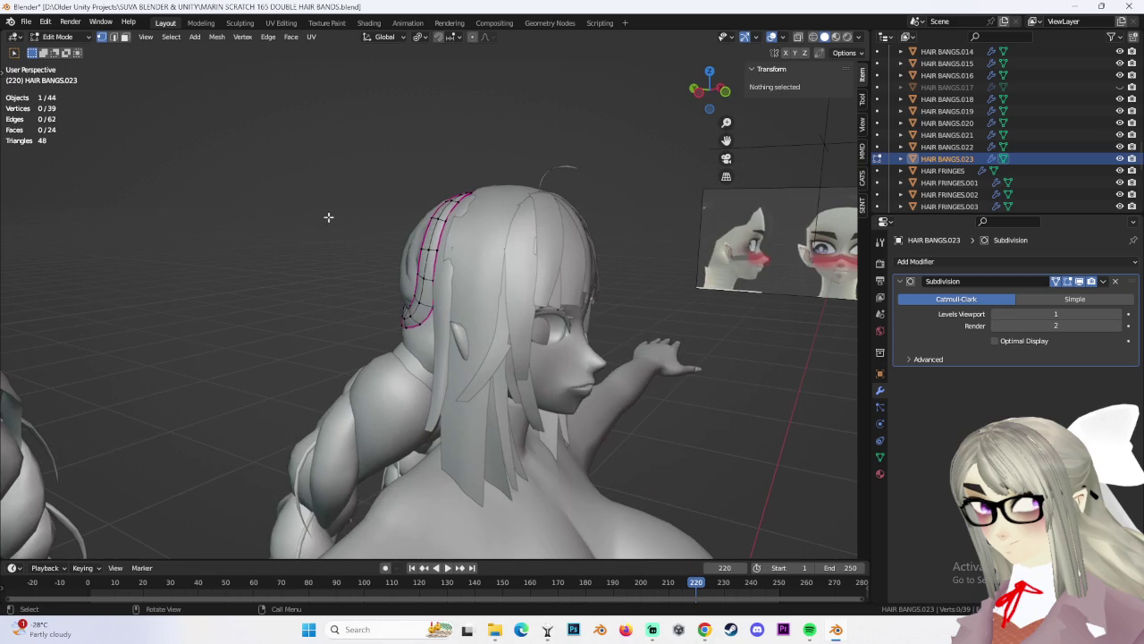
Return to Object Mode, select BACK HAIR.010 and enter its Edit Mode
{"action": "left_click", "coordinate": [65, 52]}
{"action": "left_click", "coordinate": [702, 359]}
{"action": "left_click", "coordinate": [446, 338]}
{"action": "mouse_move", "coordinate": [445, 338]}
{"action": "middle_mouse_down"}
{"action": "mouse_move", "coordinate": [488, 332]}
{"action": "mouse_move", "coordinate": [359, 284]}
{"action": "mouse_move", "coordinate": [454, 273]}
{"action": "mouse_move", "coordinate": [434, 328]}
{"action": "mouse_move", "coordinate": [391, 335]}
{"action": "mouse_move", "coordinate": [319, 309]}
{"action": "middle_mouse_up"}
{"action": "scroll", "coordinate": [491, 320], "scroll_direction": "up", "scroll_amount": 3}
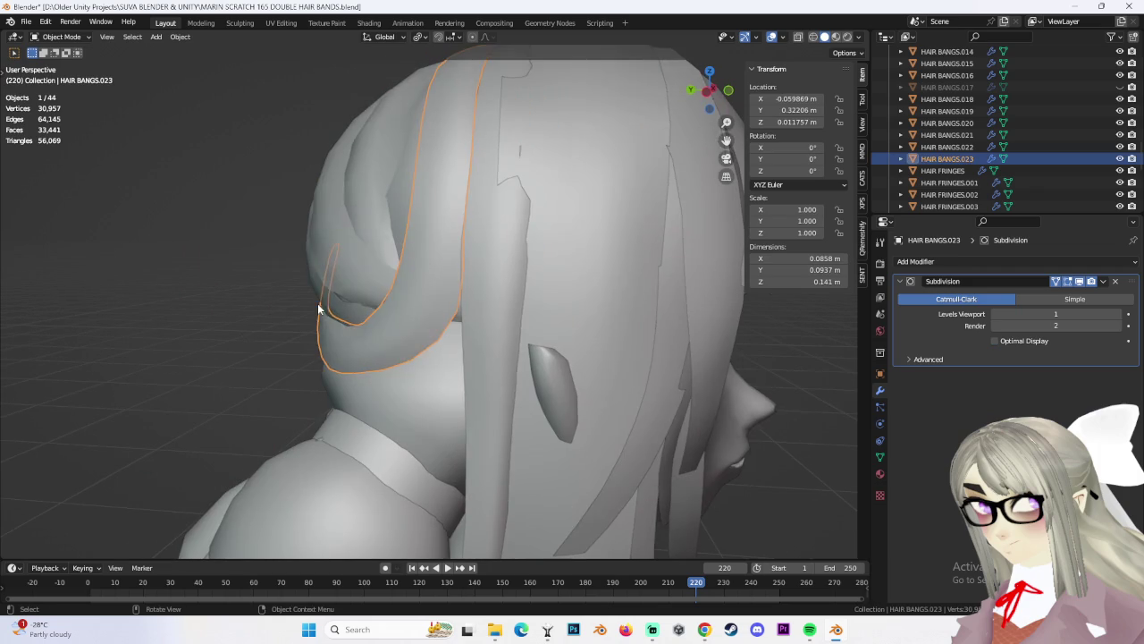
{"action": "left_click", "coordinate": [320, 309]}
{"action": "left_click", "coordinate": [62, 64]}
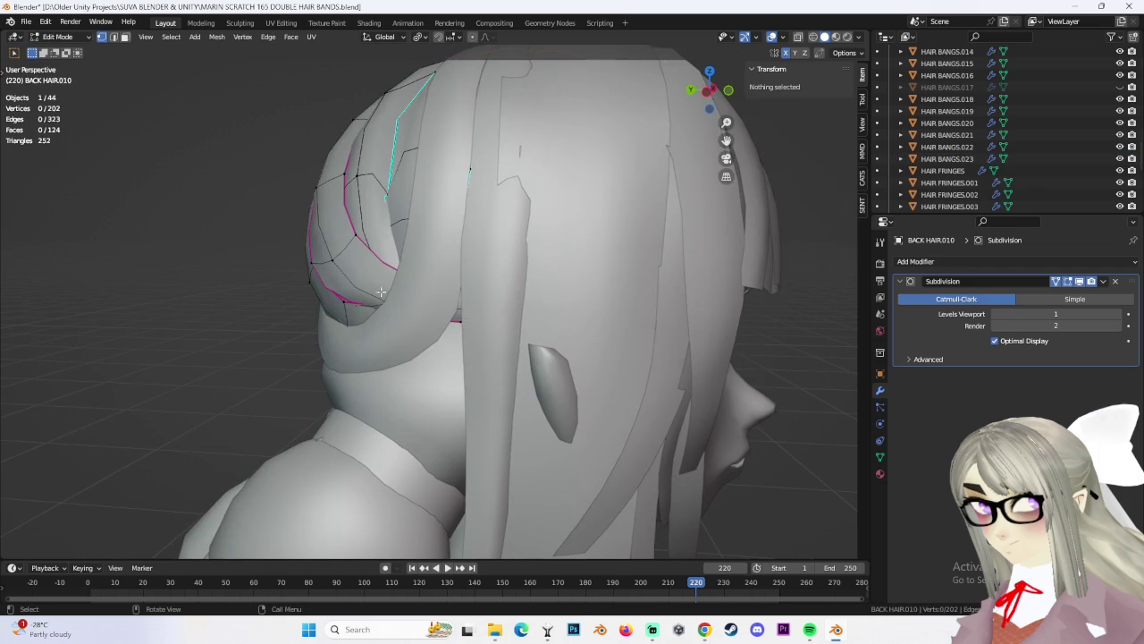
Select two back-hair vertices and try moving them, then undo the move
{"action": "mouse_move", "coordinate": [365, 300]}
{"action": "middle_mouse_down"}
{"action": "mouse_move", "coordinate": [385, 322]}
{"action": "mouse_move", "coordinate": [353, 332]}
{"action": "mouse_move", "coordinate": [455, 371]}
{"action": "mouse_move", "coordinate": [524, 251]}
{"action": "mouse_move", "coordinate": [536, 376]}
{"action": "mouse_move", "coordinate": [552, 385]}
{"action": "mouse_move", "coordinate": [394, 375]}
{"action": "middle_mouse_up"}
{"action": "left_click", "coordinate": [471, 376]}
{"action": "left_click", "coordinate": [367, 268], "text": "shift"}
{"action": "key", "text": "g"}
{"action": "mouse_move", "coordinate": [366, 268]}
{"action": "middle_mouse_down"}
{"action": "mouse_move", "coordinate": [358, 368]}
{"action": "mouse_move", "coordinate": [366, 281]}
{"action": "middle_mouse_up"}
{"action": "left_click", "coordinate": [356, 374]}
{"action": "key", "text": "ctrl+z"}
Box-select and move the back-hair vertices near the bang, nudge one more, then open Save As
{"action": "middle_click_drag", "start_coordinate": [365, 293], "coordinate": [366, 281]}
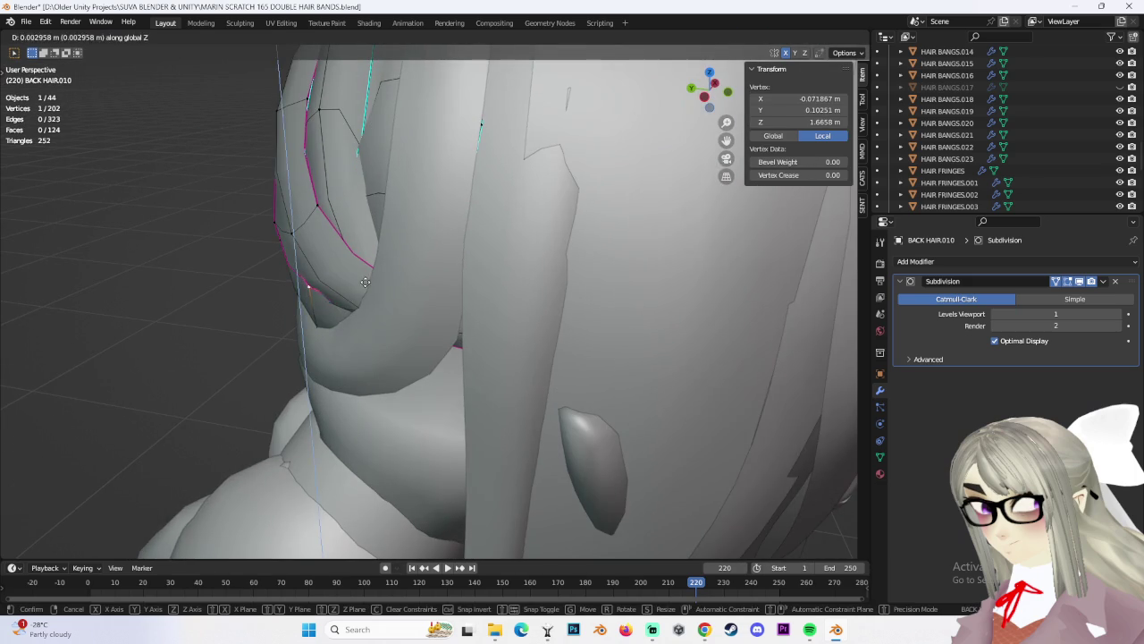
{"action": "left_click_drag", "start_coordinate": [365, 281], "coordinate": [366, 277]}
{"action": "middle_click_drag", "start_coordinate": [365, 278], "coordinate": [357, 341]}
{"action": "left_click_drag", "start_coordinate": [358, 341], "coordinate": [408, 374]}
{"action": "mouse_move", "coordinate": [408, 373]}
{"action": "middle_mouse_down"}
{"action": "mouse_move", "coordinate": [512, 314]}
{"action": "mouse_move", "coordinate": [373, 302]}
{"action": "mouse_move", "coordinate": [648, 358]}
{"action": "mouse_move", "coordinate": [664, 357]}
{"action": "mouse_move", "coordinate": [661, 327]}
{"action": "mouse_move", "coordinate": [711, 401]}
{"action": "middle_mouse_up"}
{"action": "key", "text": "g"}
{"action": "left_click", "coordinate": [429, 353]}
{"action": "left_click", "coordinate": [373, 303]}
{"action": "key", "text": "g"}
{"action": "left_click", "coordinate": [373, 304]}
{"action": "left_click", "coordinate": [649, 358]}
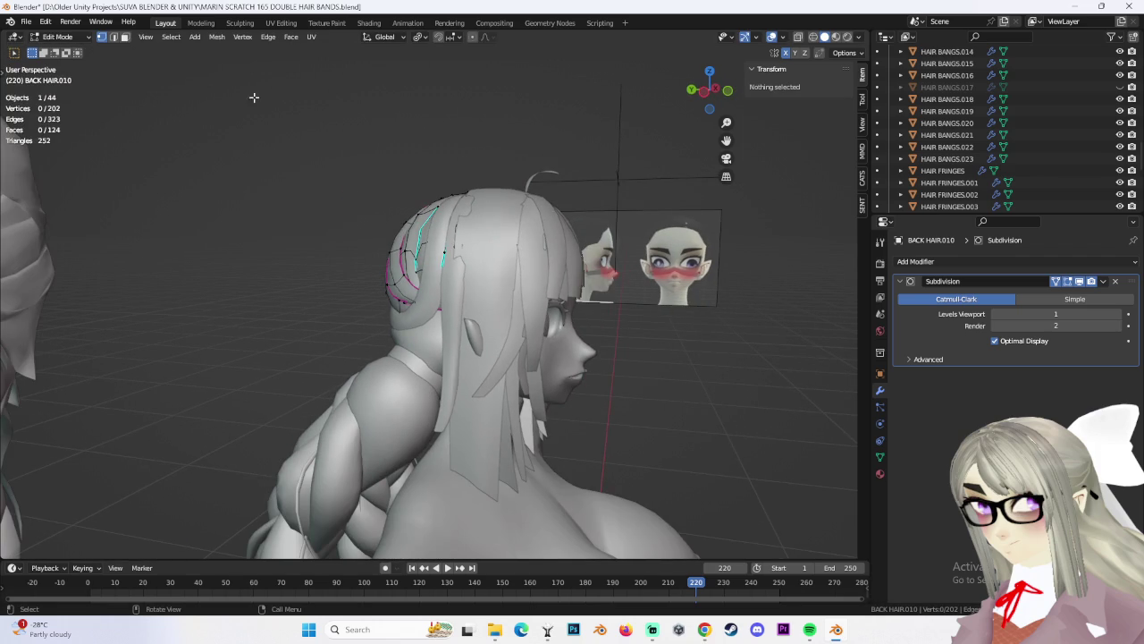
{"action": "left_click", "coordinate": [27, 20]}
{"action": "left_click", "coordinate": [62, 114]}
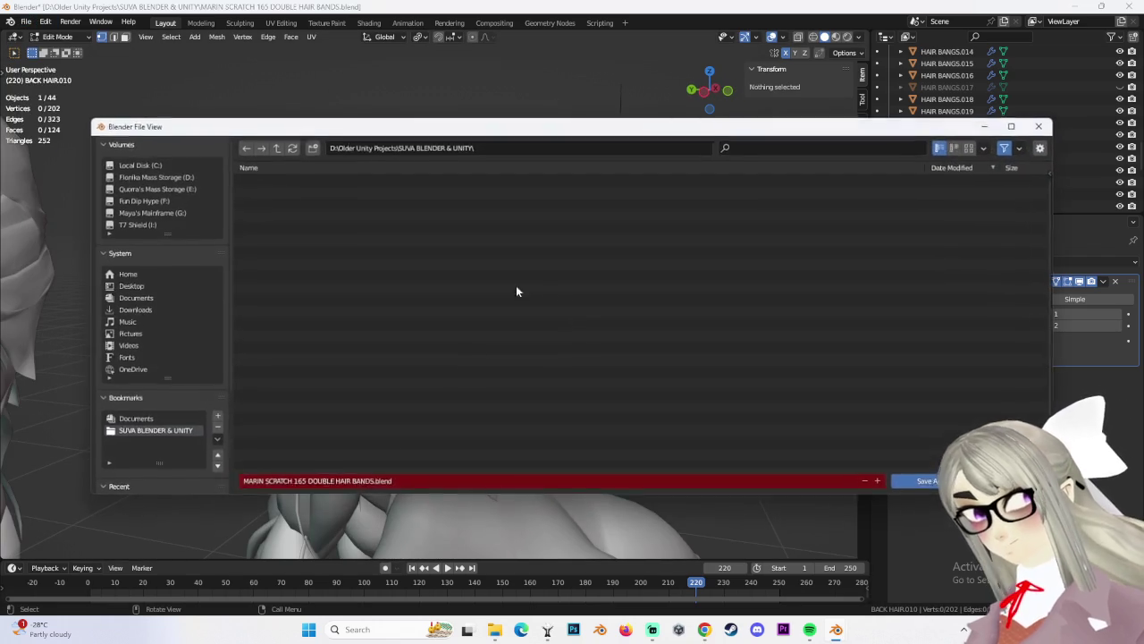
Save the file as MARIN SCRATCH 166 DOUBLE HAIR BANDS.blend and switch to Object Mode
{"action": "type", "text": "6"}
{"action": "left_click", "coordinate": [934, 482]}
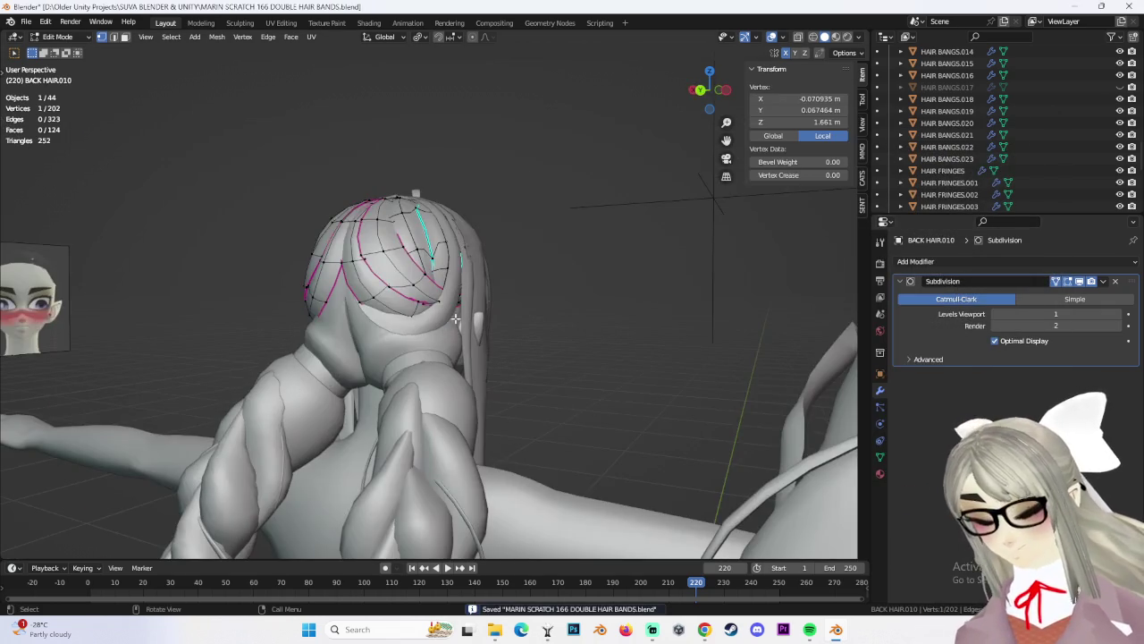
{"action": "mouse_move", "coordinate": [375, 340]}
{"action": "middle_mouse_down"}
{"action": "mouse_move", "coordinate": [483, 351]}
{"action": "mouse_move", "coordinate": [124, 127]}
{"action": "middle_mouse_up"}
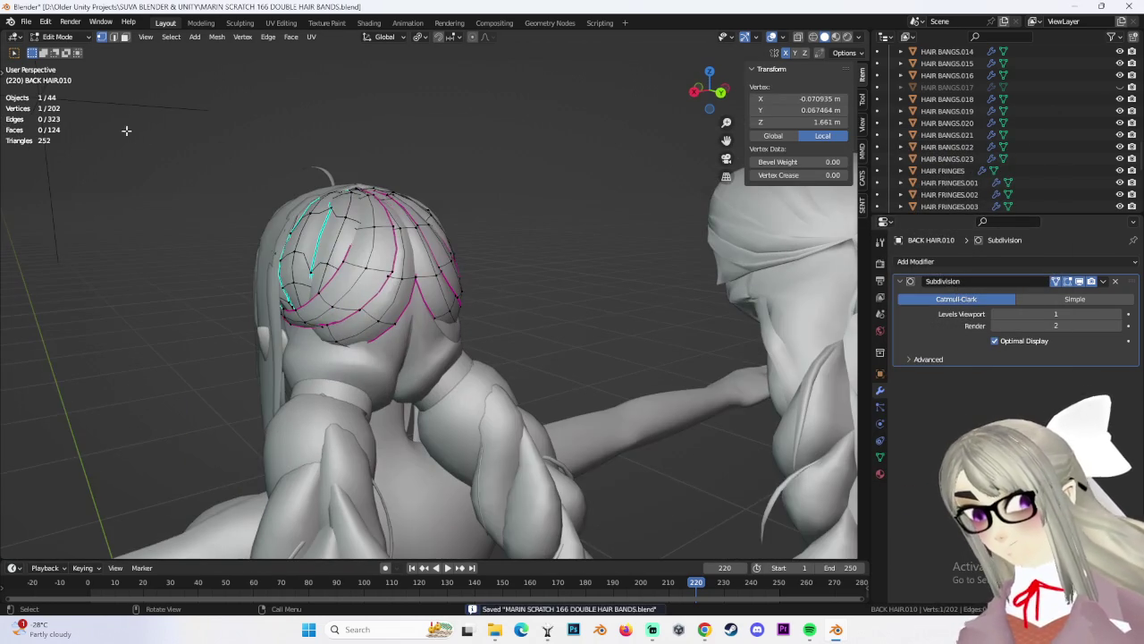
{"action": "left_click", "coordinate": [63, 37]}
{"action": "left_click", "coordinate": [54, 52]}
Select the HAIR BANGS.023 strand and snap to the front orthographic view
{"action": "mouse_move", "coordinate": [474, 293]}
{"action": "middle_mouse_down"}
{"action": "mouse_move", "coordinate": [440, 306]}
{"action": "mouse_move", "coordinate": [573, 358]}
{"action": "mouse_move", "coordinate": [547, 370]}
{"action": "mouse_move", "coordinate": [558, 372]}
{"action": "mouse_move", "coordinate": [423, 318]}
{"action": "mouse_move", "coordinate": [457, 342]}
{"action": "mouse_move", "coordinate": [725, 128]}
{"action": "middle_mouse_up"}
{"action": "left_click", "coordinate": [469, 331]}
{"action": "left_click", "coordinate": [423, 317]}
{"action": "left_click", "coordinate": [717, 92]}
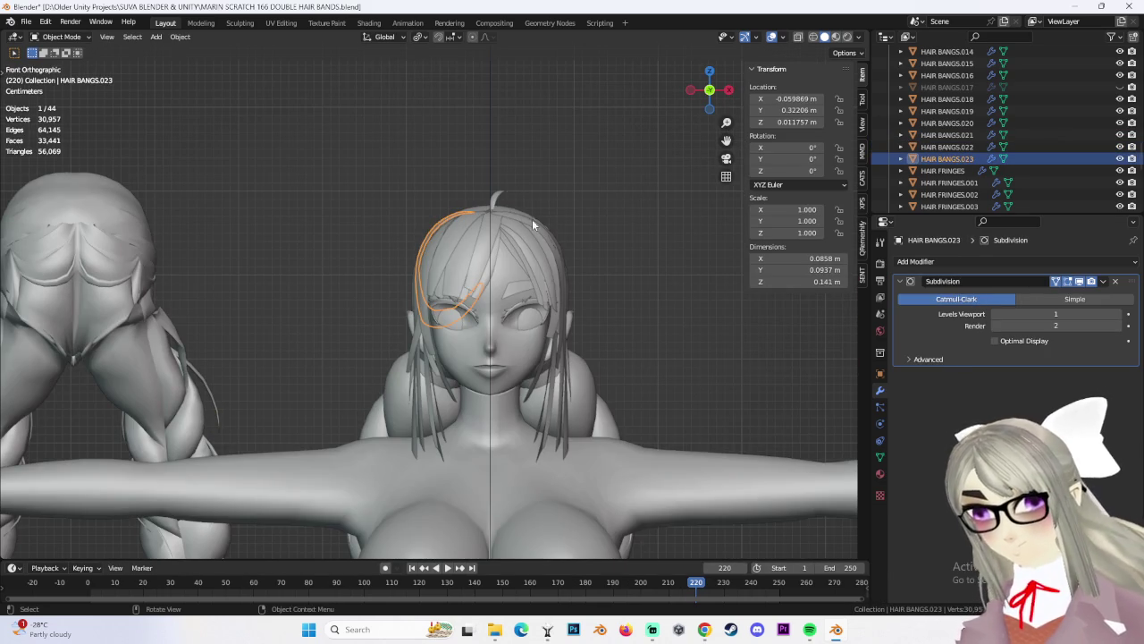
Apply All Transforms to HAIR BANGS.023 so its location reads 0 m, then view from the back
{"action": "left_click", "coordinate": [179, 37]}
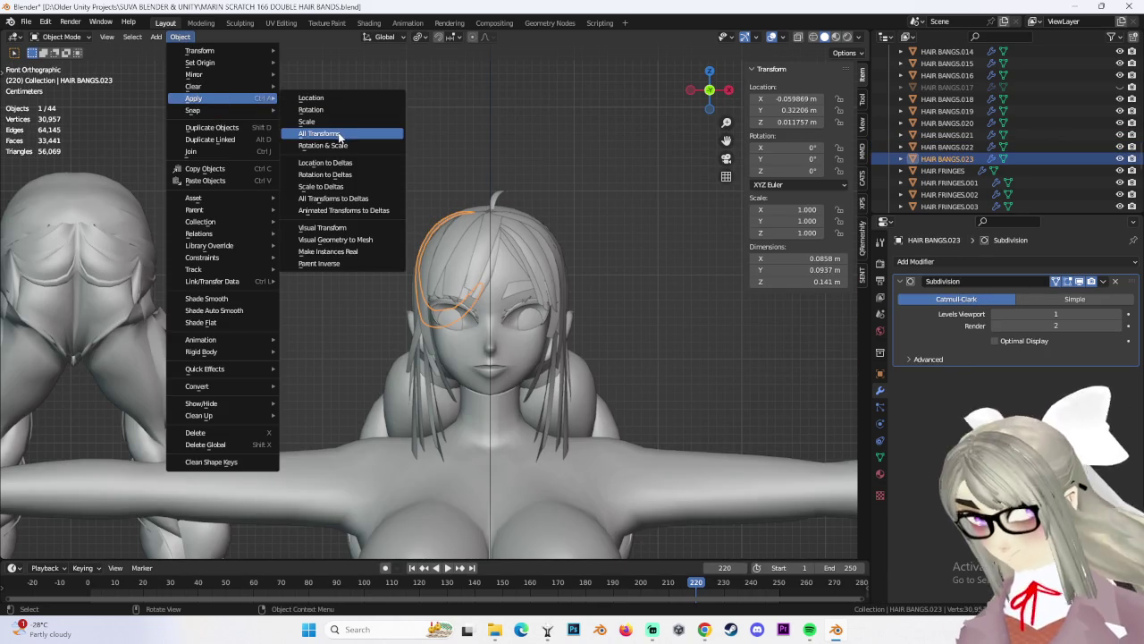
{"action": "left_click", "coordinate": [343, 135]}
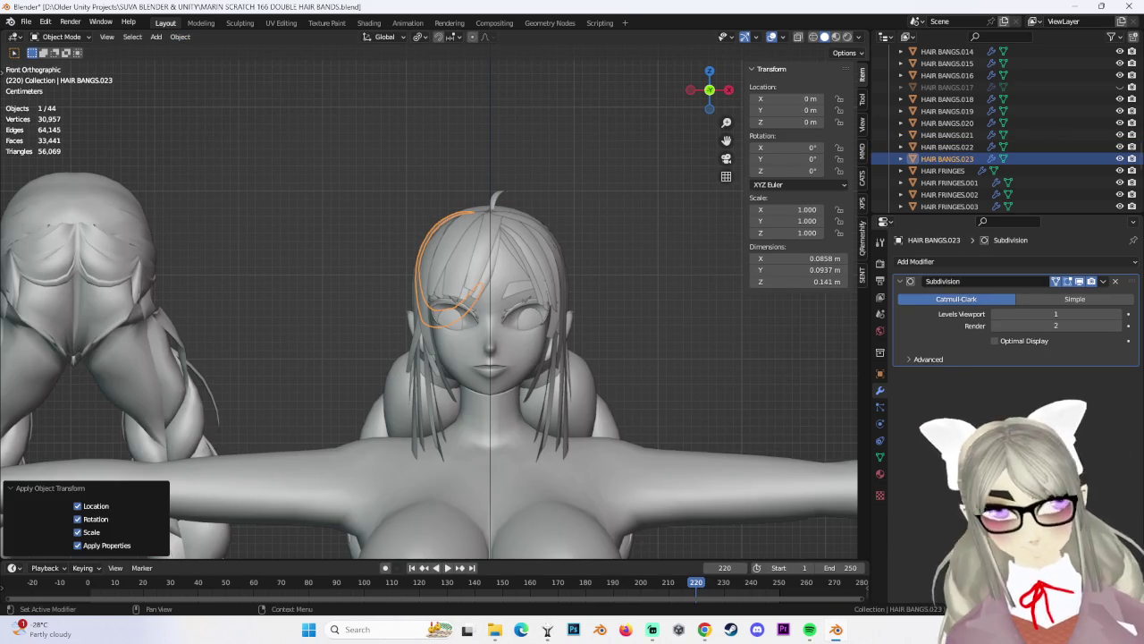
{"action": "mouse_move", "coordinate": [662, 373]}
{"action": "middle_mouse_down"}
{"action": "mouse_move", "coordinate": [477, 285]}
{"action": "mouse_move", "coordinate": [478, 311]}
{"action": "mouse_move", "coordinate": [723, 107]}
{"action": "middle_mouse_up"}
{"action": "left_click", "coordinate": [722, 107]}
Orbit to a side view and put the strand back into Edit Mode
{"action": "mouse_move", "coordinate": [377, 307]}
{"action": "middle_mouse_down"}
{"action": "mouse_move", "coordinate": [414, 343]}
{"action": "mouse_move", "coordinate": [555, 322]}
{"action": "mouse_move", "coordinate": [666, 330]}
{"action": "middle_mouse_up"}
{"action": "left_click", "coordinate": [59, 36]}
{"action": "left_click", "coordinate": [59, 55]}
{"action": "left_click", "coordinate": [54, 36]}
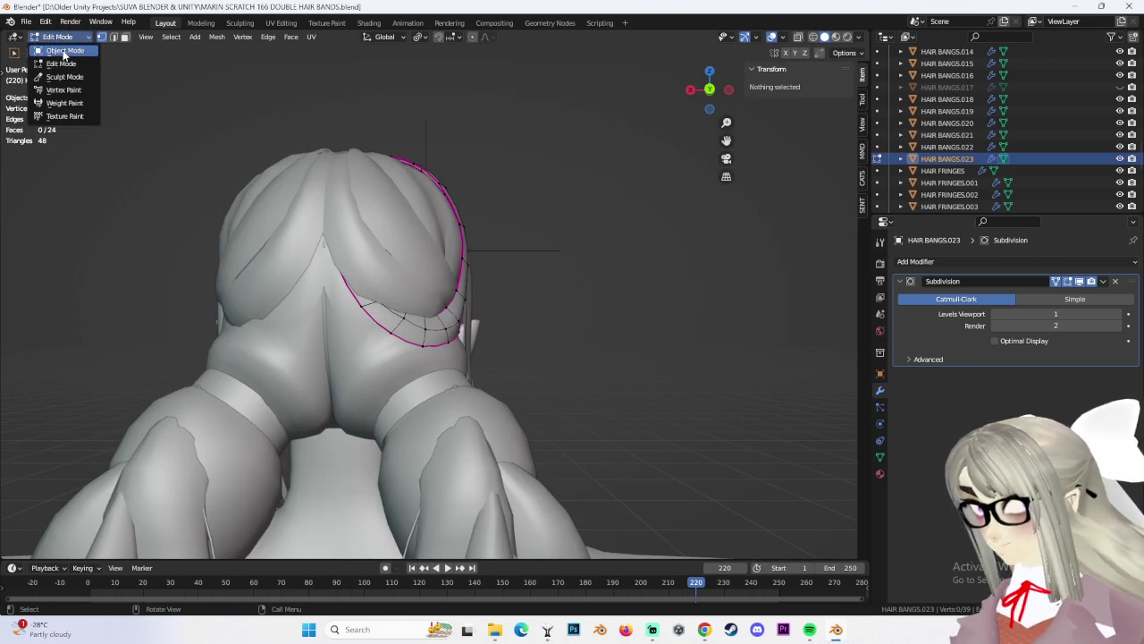
Back in Object Mode, add a Mirror modifier to HAIR BANGS.023
{"action": "left_click", "coordinate": [54, 43]}
{"action": "left_click", "coordinate": [1102, 262]}
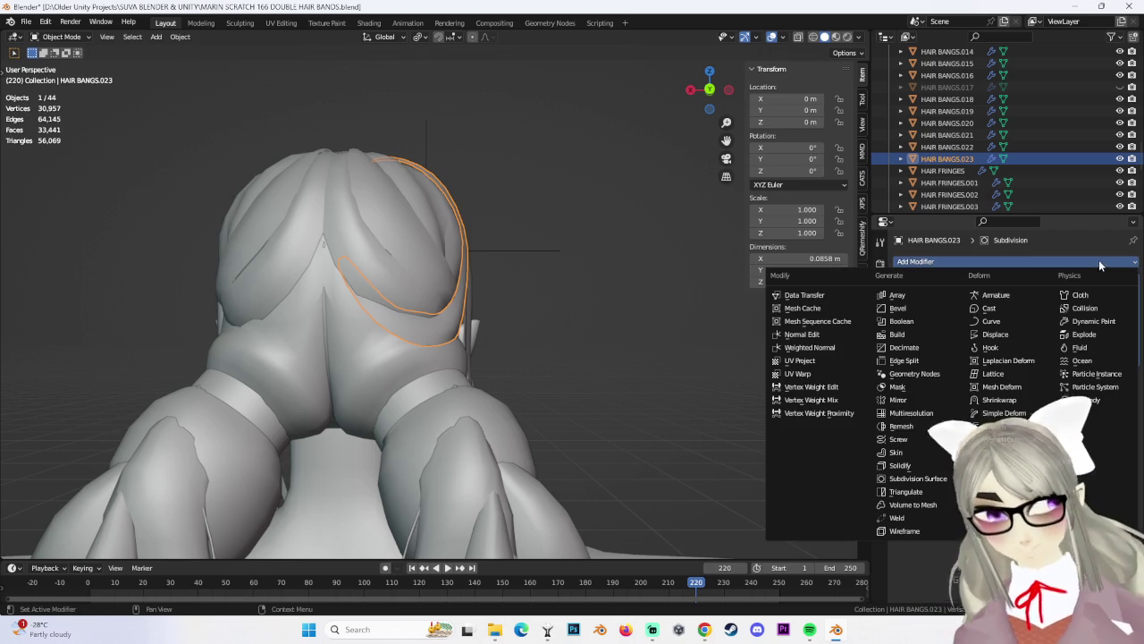
{"action": "left_click", "coordinate": [921, 401]}
Select the HAIR BANGS.023 strand and enter Edit Mode on its mesh
{"action": "left_click", "coordinate": [537, 322]}
{"action": "mouse_move", "coordinate": [471, 288]}
{"action": "middle_mouse_down"}
{"action": "mouse_move", "coordinate": [646, 355]}
{"action": "mouse_move", "coordinate": [567, 345]}
{"action": "middle_mouse_up"}
{"action": "left_click", "coordinate": [461, 327]}
{"action": "mouse_move", "coordinate": [461, 326]}
{"action": "middle_mouse_down"}
{"action": "mouse_move", "coordinate": [455, 307]}
{"action": "mouse_move", "coordinate": [224, 237]}
{"action": "middle_mouse_up"}
{"action": "left_click", "coordinate": [60, 37]}
{"action": "left_click", "coordinate": [53, 50]}
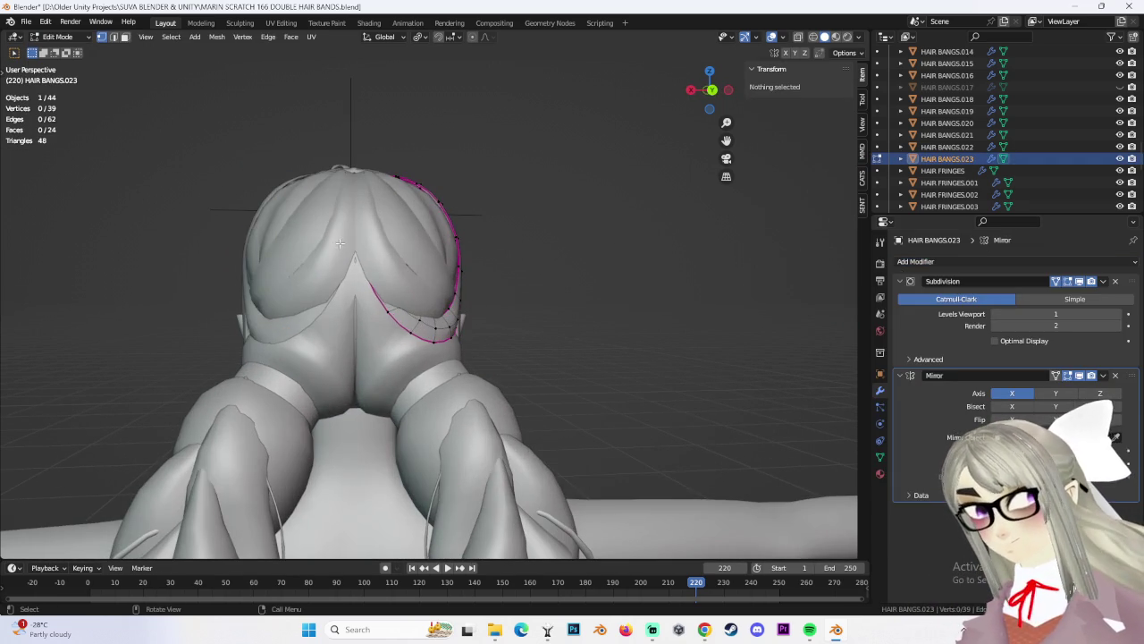
Shift the strand's vertices along X, undoing the second shift
{"action": "key", "text": "g"}
{"action": "key", "text": "x"}
{"action": "left_click", "coordinate": [380, 305]}
{"action": "key", "text": "g"}
{"action": "key", "text": "x"}
{"action": "middle_click_drag", "start_coordinate": [380, 305], "coordinate": [465, 305]}
{"action": "left_click", "coordinate": [401, 310]}
{"action": "key", "text": "ctrl+z"}
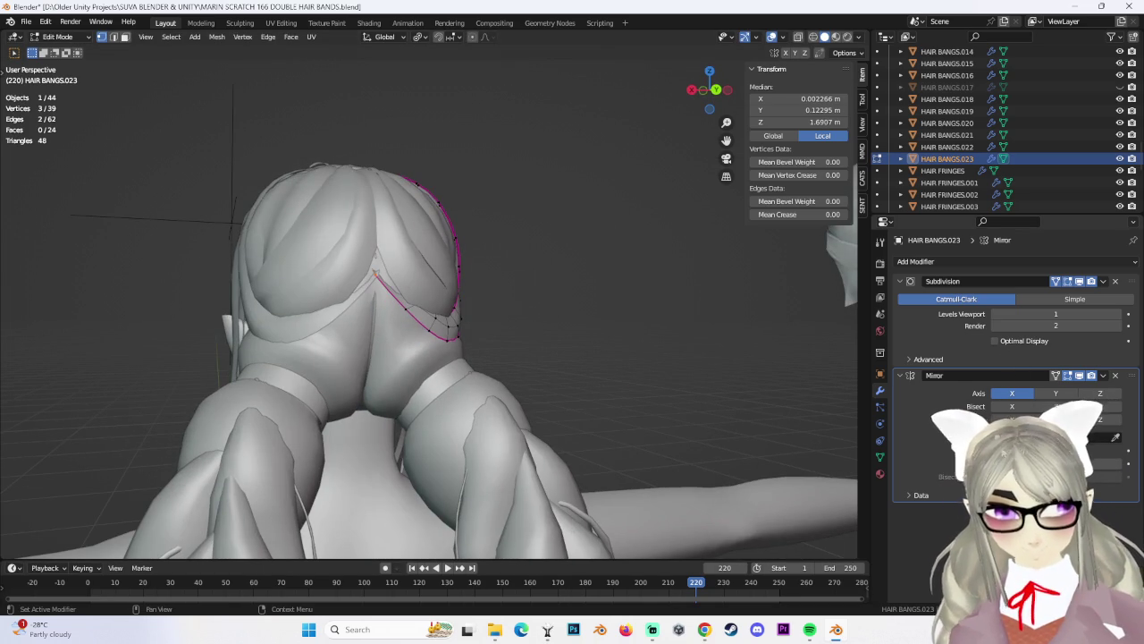
Switch to see-through wireframe and shift the vertices along X again
{"action": "left_click", "coordinate": [813, 37]}
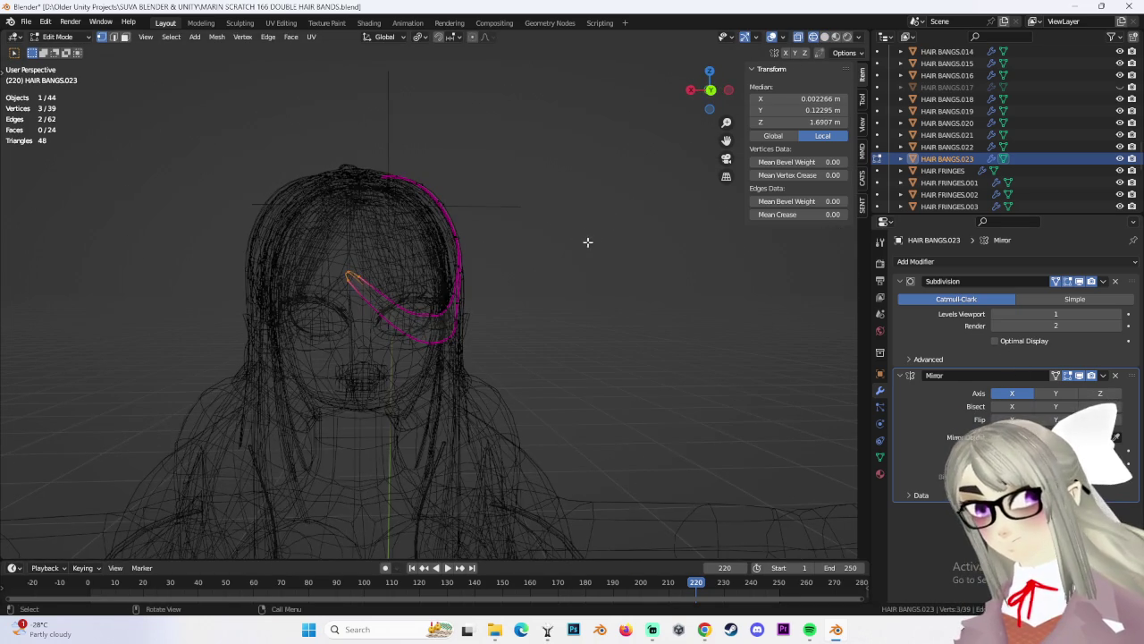
{"action": "key", "text": "g"}
{"action": "key", "text": "x"}
{"action": "left_click", "coordinate": [474, 249]}
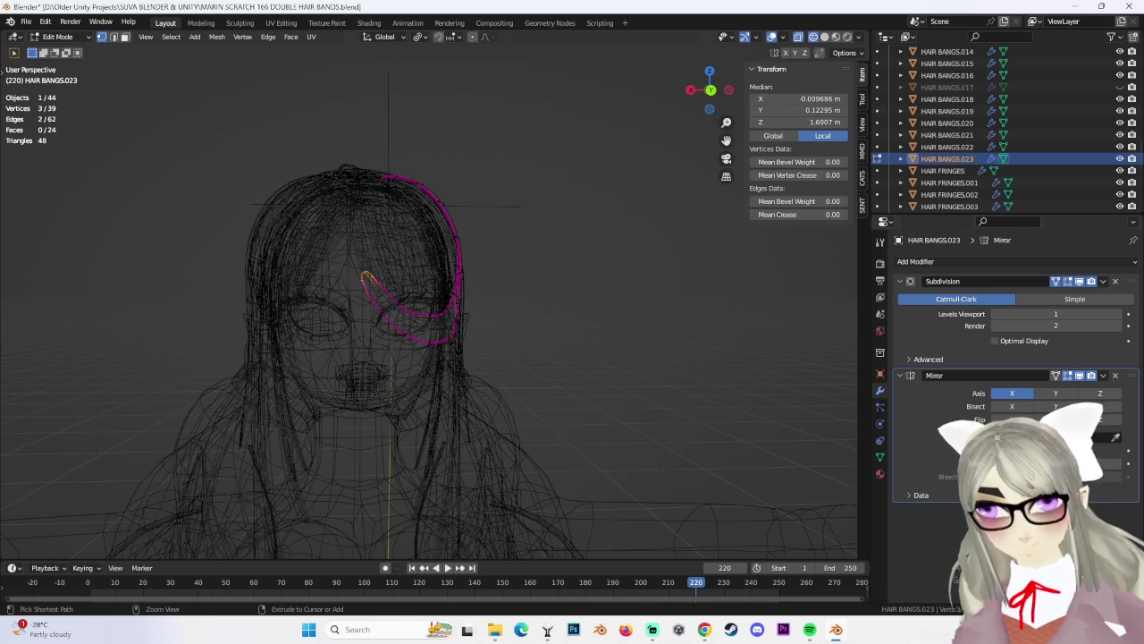
From the back orthographic view, try moving a single vertex along X, then undo it
{"action": "left_click", "coordinate": [711, 90]}
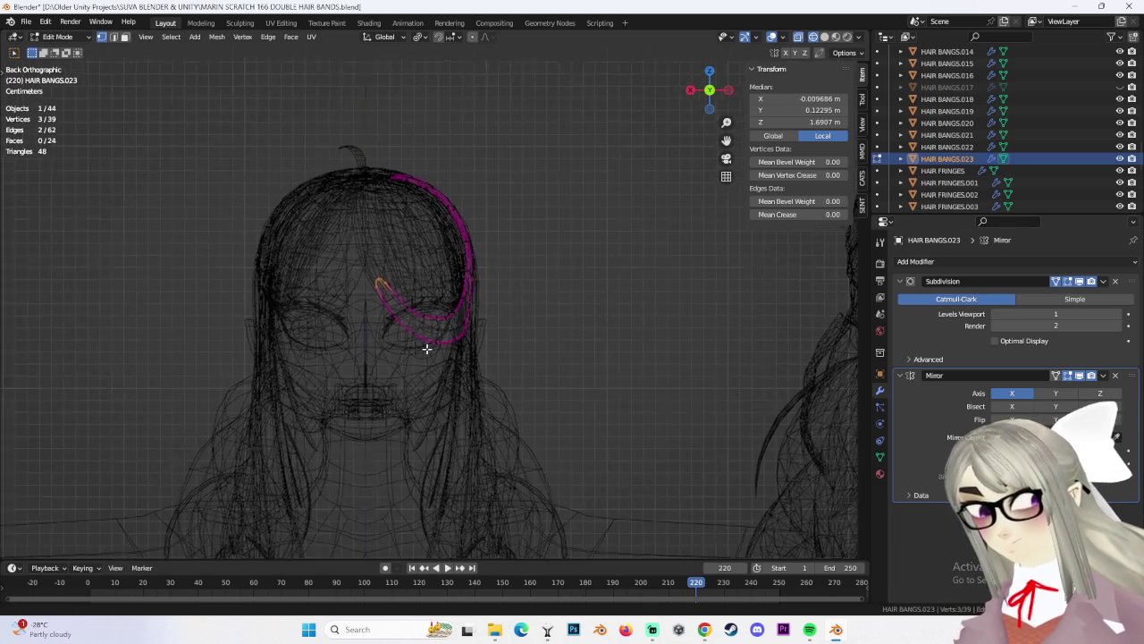
{"action": "scroll", "coordinate": [403, 308], "scroll_direction": "up", "scroll_amount": 4}
{"action": "left_click", "coordinate": [369, 335]}
{"action": "key", "text": "g"}
{"action": "key", "text": "x"}
{"action": "left_click", "coordinate": [319, 325]}
{"action": "key", "text": "ctrl+z"}
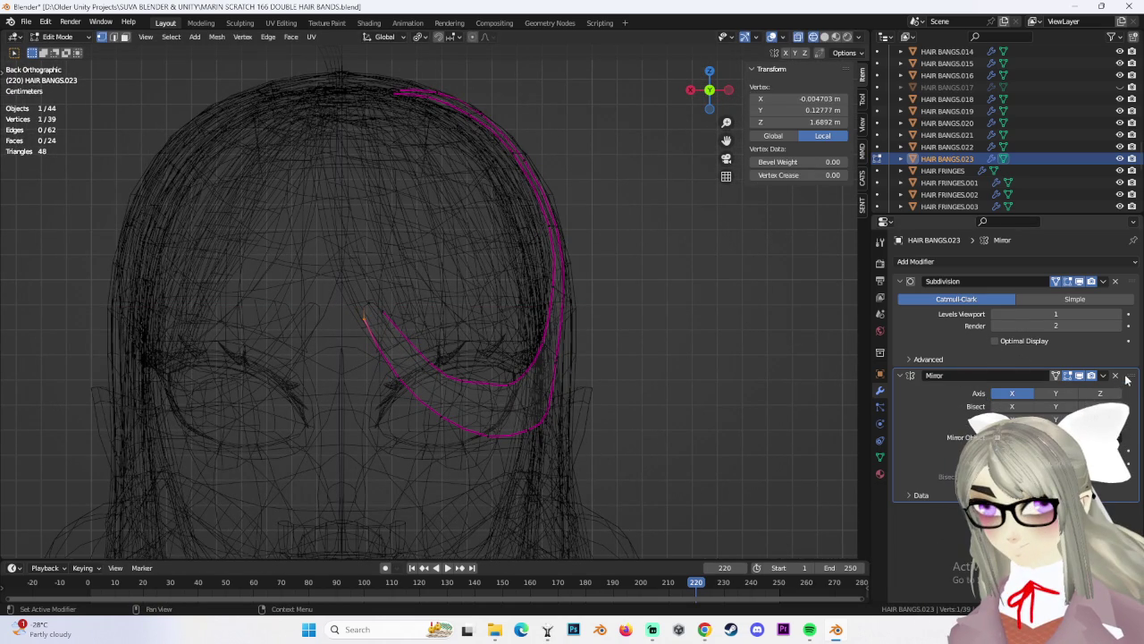
Move Mirror above Subdivision and slide the inner tip vertex toward the centre along X
{"action": "left_click_drag", "start_coordinate": [1128, 375], "coordinate": [1128, 281]}
{"action": "key", "text": "g"}
{"action": "key", "text": "x"}
{"action": "left_click", "coordinate": [333, 334]}
{"action": "key", "text": "g"}
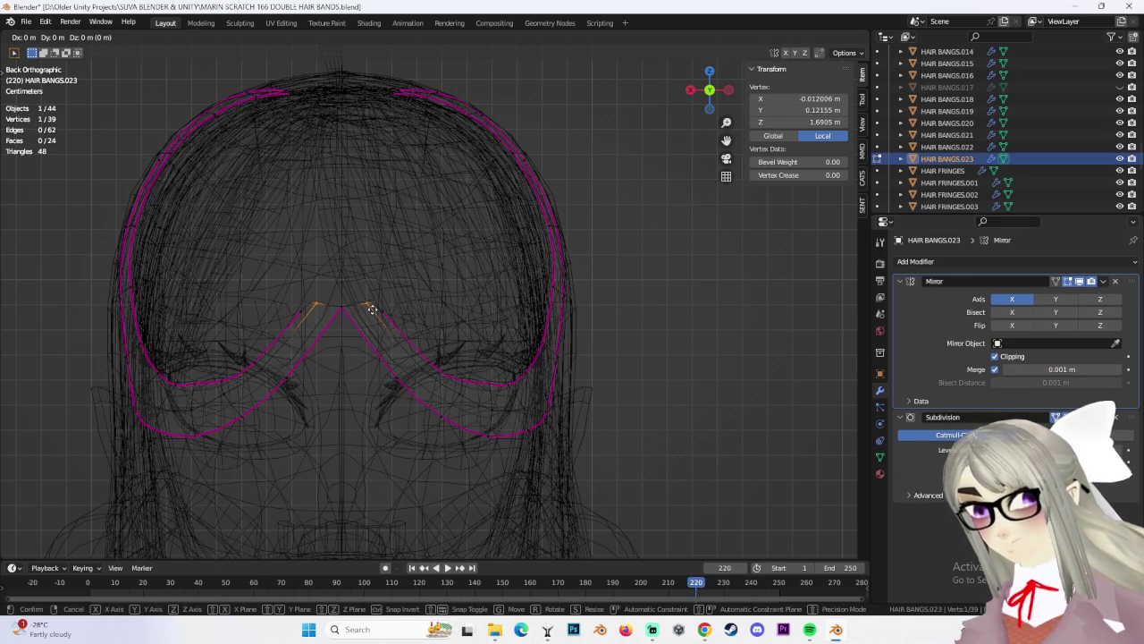
{"action": "left_click", "coordinate": [379, 269]}
{"action": "key", "text": "g"}
{"action": "key", "text": "x"}
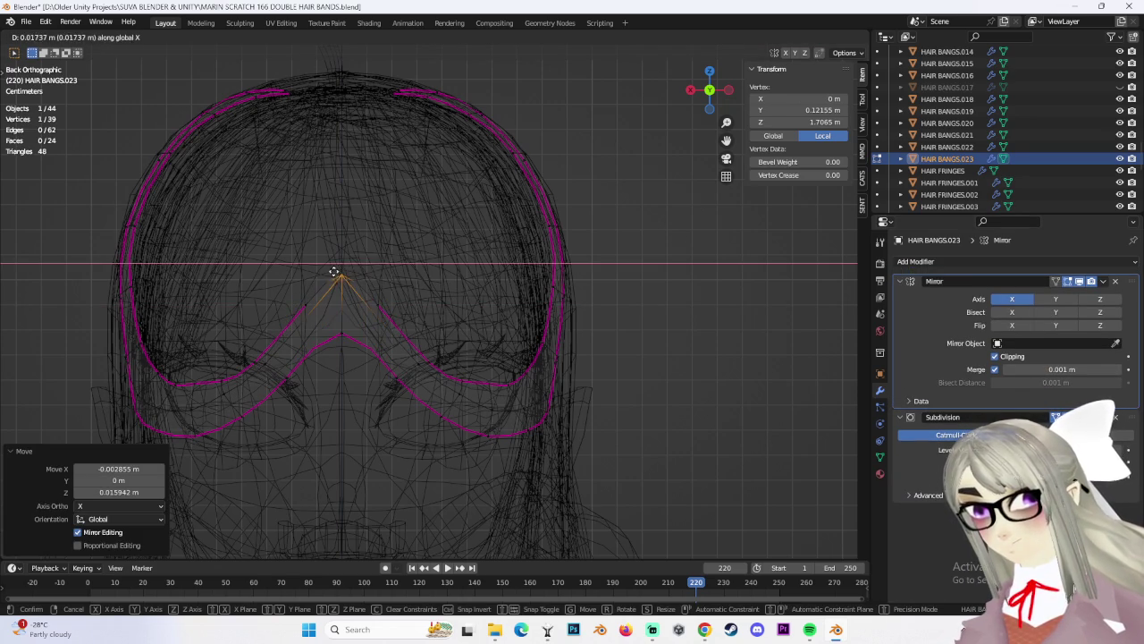
{"action": "left_click", "coordinate": [338, 272]}
Centre the peak vertex along X and raise it along Z
{"action": "middle_click_drag", "start_coordinate": [486, 335], "coordinate": [417, 346]}
{"action": "middle_click_drag", "start_coordinate": [281, 317], "coordinate": [348, 310]}
{"action": "key", "text": "g"}
{"action": "key", "text": "z"}
{"action": "left_click", "coordinate": [358, 251]}
{"action": "mouse_move", "coordinate": [358, 251]}
{"action": "middle_mouse_down"}
{"action": "mouse_move", "coordinate": [396, 268]}
{"action": "mouse_move", "coordinate": [389, 339]}
{"action": "middle_mouse_up"}
{"action": "key", "text": "ctrl+z"}
{"action": "key", "text": "g"}
{"action": "key", "text": "x"}
{"action": "left_click", "coordinate": [336, 274]}
{"action": "key", "text": "g"}
{"action": "key", "text": "z"}
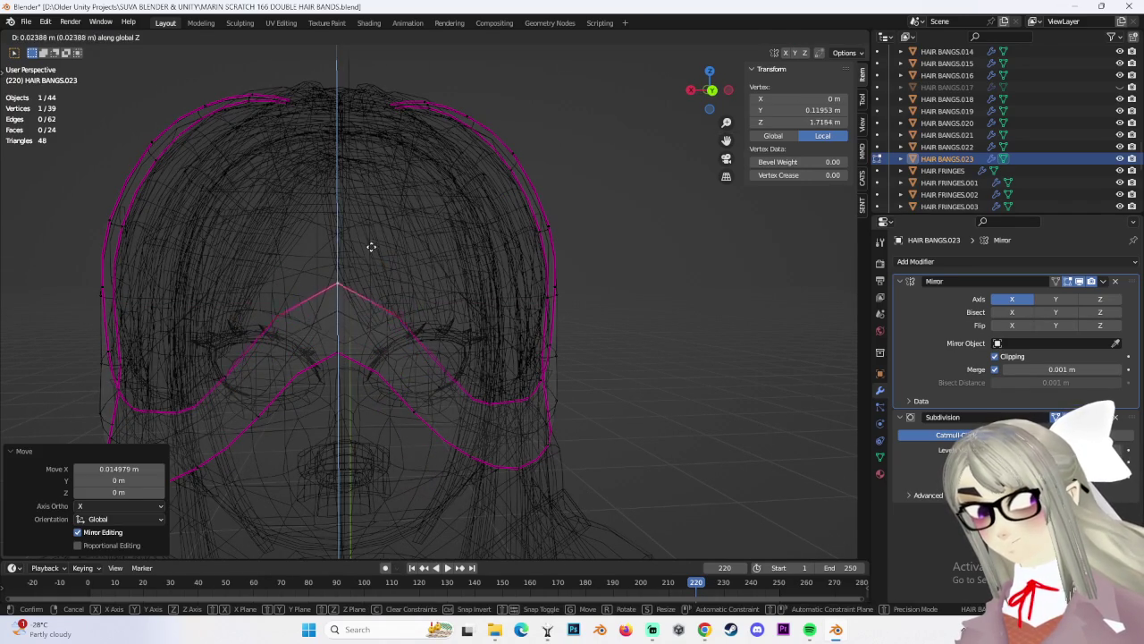
{"action": "left_click", "coordinate": [370, 259]}
Grow the selection to the tip edge, tilt it from the side view, and reposition it
{"action": "mouse_move", "coordinate": [429, 319]}
{"action": "middle_mouse_down"}
{"action": "mouse_move", "coordinate": [334, 327]}
{"action": "mouse_move", "coordinate": [491, 322]}
{"action": "mouse_move", "coordinate": [378, 301]}
{"action": "mouse_move", "coordinate": [299, 263]}
{"action": "mouse_move", "coordinate": [301, 391]}
{"action": "mouse_move", "coordinate": [287, 372]}
{"action": "middle_mouse_up"}
{"action": "key", "text": "ctrl+KP_Add"}
{"action": "left_click", "coordinate": [718, 94]}
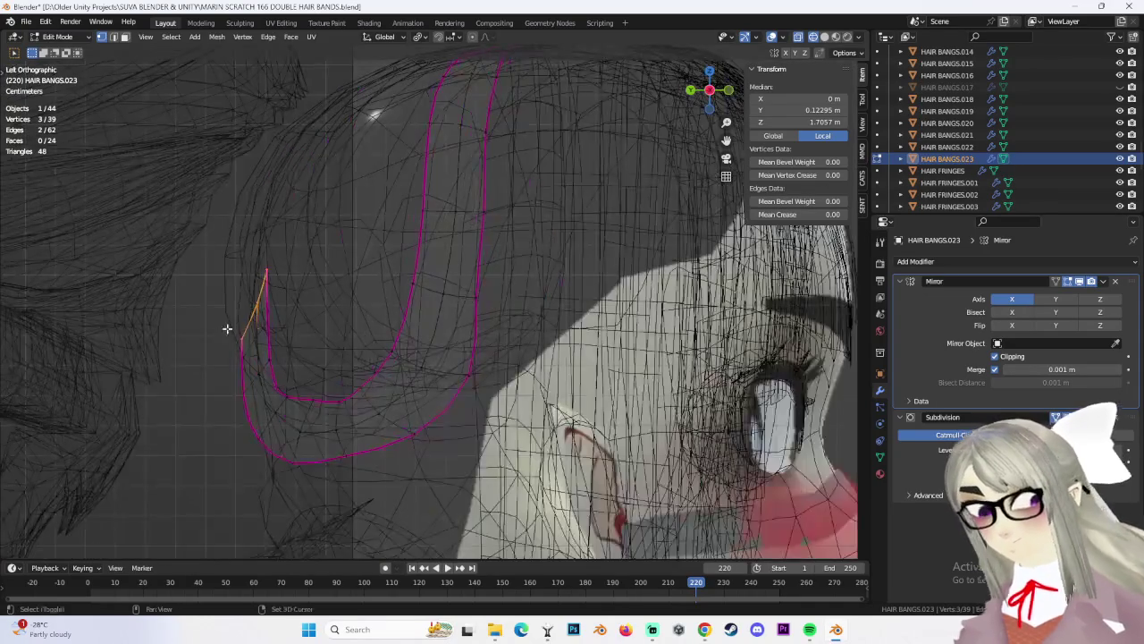
{"action": "key", "text": "r"}
{"action": "left_click", "coordinate": [416, 288]}
{"action": "left_click", "coordinate": [370, 324], "text": "shift"}
{"action": "key", "text": "g"}
{"action": "left_click", "coordinate": [355, 322]}
{"action": "key", "text": "g"}
{"action": "left_click", "coordinate": [362, 325]}
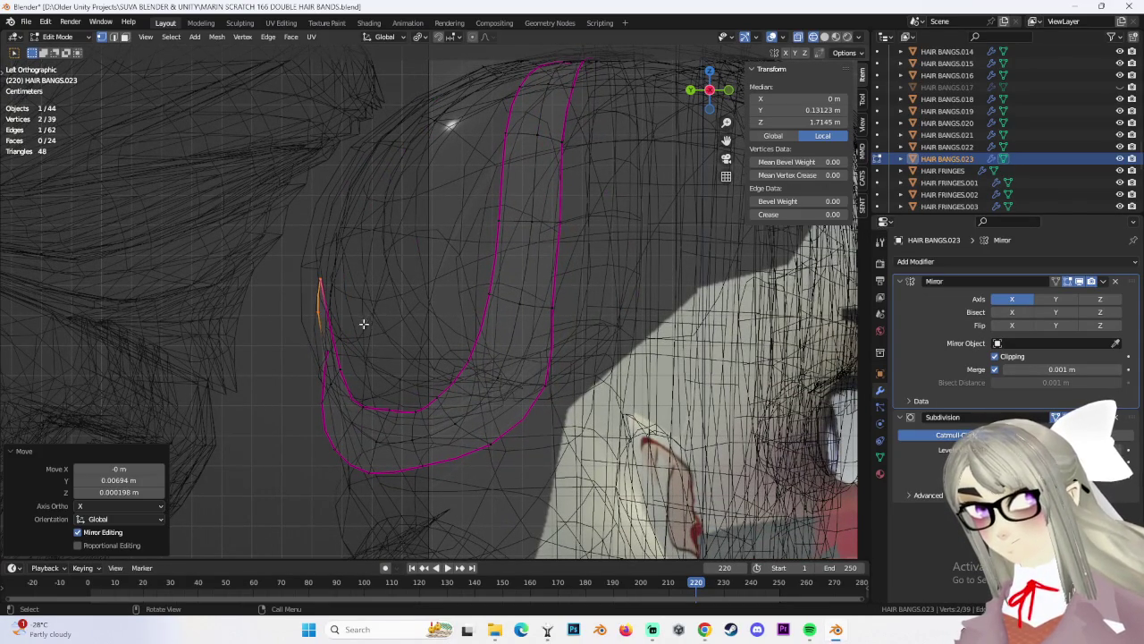
Return to solid shading and nudge the apex vertex along Y
{"action": "left_click", "coordinate": [824, 38]}
{"action": "middle_click_drag", "start_coordinate": [500, 286], "coordinate": [436, 305]}
{"action": "left_click", "coordinate": [446, 309]}
{"action": "key", "text": "g"}
{"action": "key", "text": "y"}
{"action": "left_click", "coordinate": [435, 302]}
Push two vertices near the peak toward the head along Y
{"action": "left_click", "coordinate": [298, 268]}
{"action": "key", "text": "g"}
{"action": "key", "text": "y"}
{"action": "left_click", "coordinate": [303, 263]}
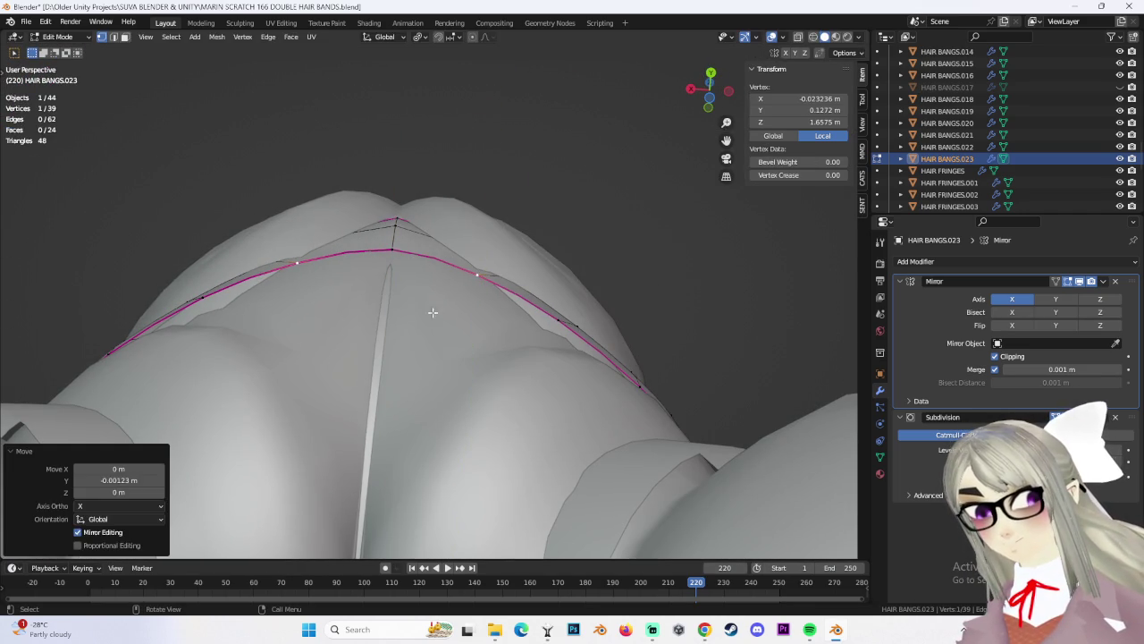
{"action": "left_click", "coordinate": [558, 325]}
{"action": "key", "text": "g"}
{"action": "key", "text": "y"}
{"action": "left_click", "coordinate": [551, 348]}
{"action": "mouse_move", "coordinate": [550, 348]}
{"action": "middle_mouse_down"}
{"action": "mouse_move", "coordinate": [440, 436]}
{"action": "mouse_move", "coordinate": [429, 483]}
{"action": "mouse_move", "coordinate": [536, 438]}
{"action": "mouse_move", "coordinate": [621, 424]}
{"action": "middle_mouse_up"}
Adjust another strand vertex along Z, move it onto the centre line, then lower it
{"action": "left_click", "coordinate": [420, 456]}
{"action": "key", "text": "g"}
{"action": "key", "text": "z"}
{"action": "left_click", "coordinate": [448, 459]}
{"action": "key", "text": "g"}
{"action": "left_click", "coordinate": [431, 289]}
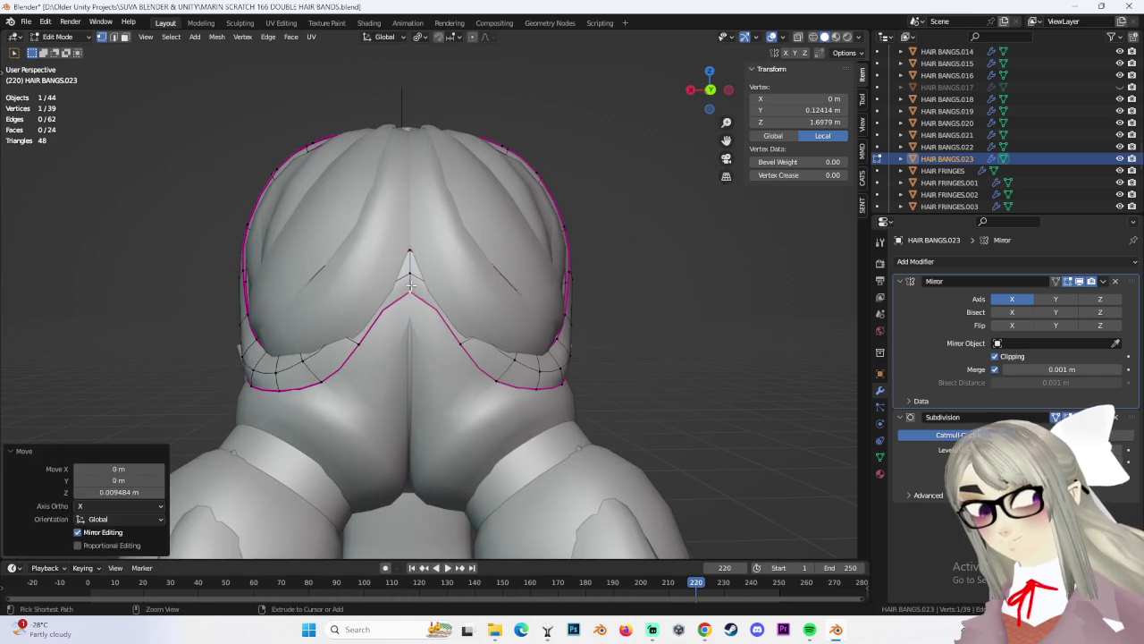
{"action": "scroll", "coordinate": [431, 289], "scroll_direction": "up", "scroll_amount": 3}
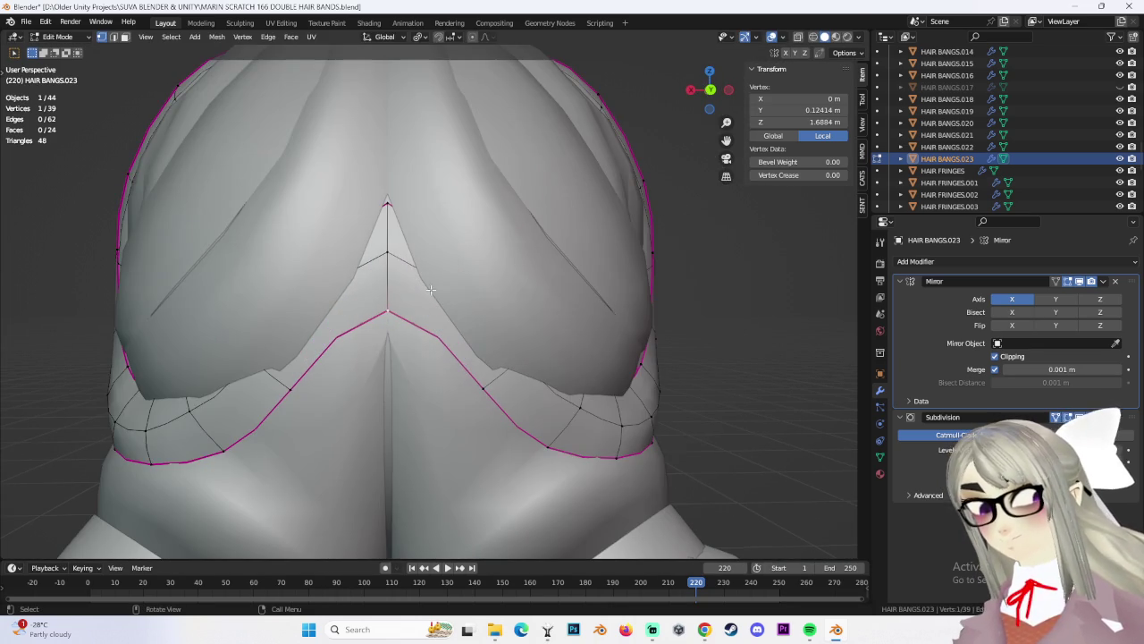
{"action": "key", "text": "g"}
{"action": "left_click", "coordinate": [389, 321]}
Clear the vertex selection and switch back to Object Mode
{"action": "mouse_move", "coordinate": [389, 322]}
{"action": "middle_mouse_down"}
{"action": "mouse_move", "coordinate": [331, 309]}
{"action": "mouse_move", "coordinate": [381, 169]}
{"action": "middle_mouse_up"}
{"action": "scroll", "coordinate": [381, 169], "scroll_direction": "down", "scroll_amount": 4}
{"action": "scroll", "coordinate": [721, 327], "scroll_direction": "down", "scroll_amount": 3}
{"action": "left_click", "coordinate": [689, 378]}
{"action": "scroll", "coordinate": [668, 377], "scroll_direction": "down", "scroll_amount": 2}
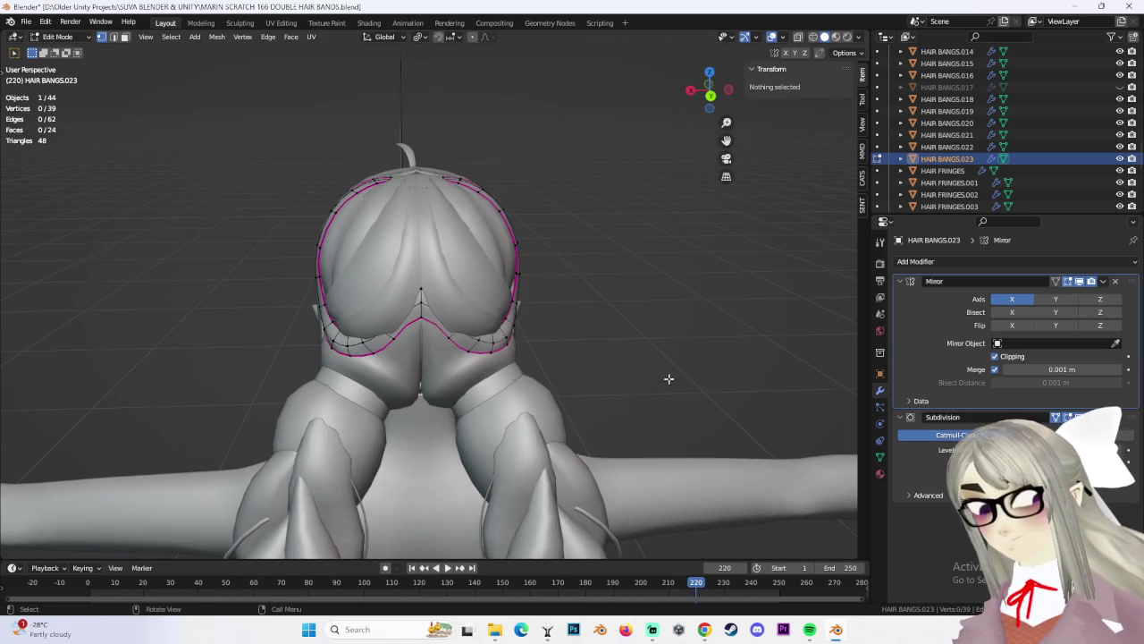
{"action": "left_click", "coordinate": [57, 36]}
{"action": "left_click", "coordinate": [54, 51]}
{"action": "middle_click_drag", "start_coordinate": [660, 279], "coordinate": [556, 287]}
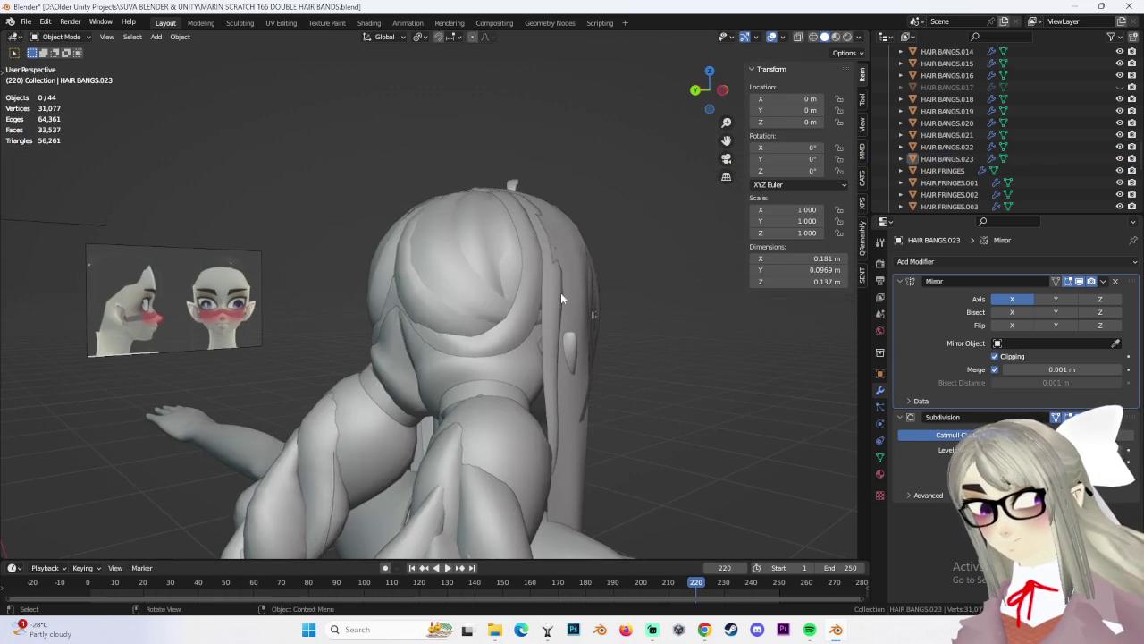
Select the bangs in Edit Mode and pick the inner tip vertex using X-ray and front view
{"action": "scroll", "coordinate": [666, 380], "scroll_direction": "up", "scroll_amount": 3}
{"action": "scroll", "coordinate": [528, 346], "scroll_direction": "up", "scroll_amount": 2}
{"action": "left_click", "coordinate": [495, 318]}
{"action": "key", "text": "Tab"}
{"action": "mouse_move", "coordinate": [495, 317]}
{"action": "middle_mouse_down"}
{"action": "mouse_move", "coordinate": [483, 265]}
{"action": "mouse_move", "coordinate": [487, 321]}
{"action": "middle_mouse_up"}
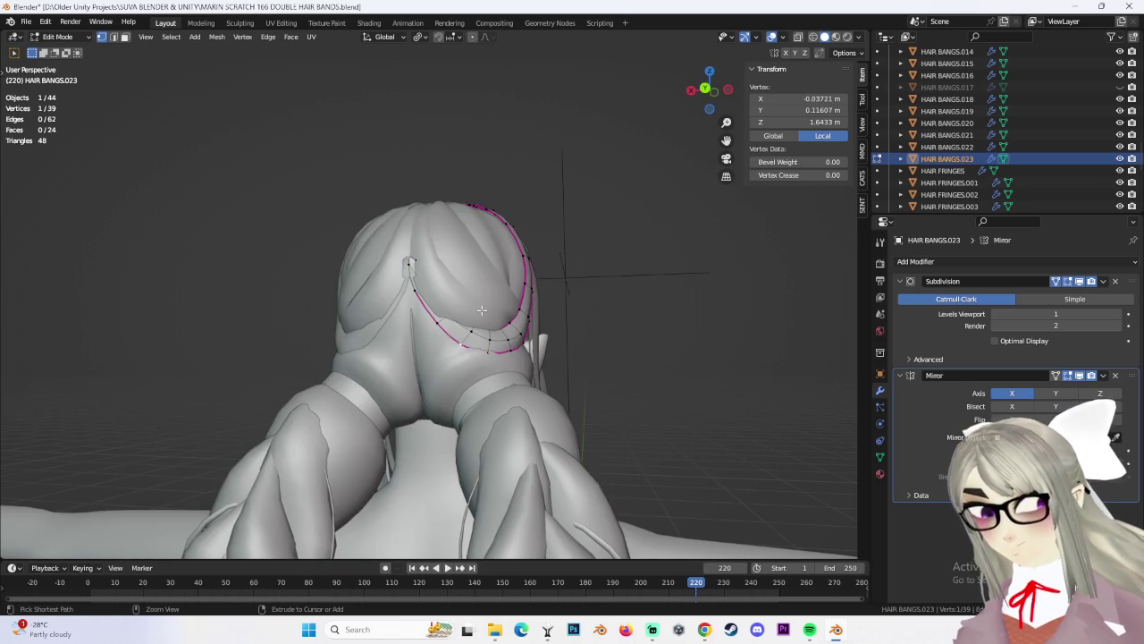
{"action": "mouse_move", "coordinate": [481, 307]}
{"action": "middle_mouse_down"}
{"action": "mouse_move", "coordinate": [492, 322]}
{"action": "mouse_move", "coordinate": [445, 310]}
{"action": "mouse_move", "coordinate": [469, 299]}
{"action": "mouse_move", "coordinate": [492, 312]}
{"action": "mouse_move", "coordinate": [371, 254]}
{"action": "middle_mouse_up"}
{"action": "left_click", "coordinate": [498, 332], "text": "ctrl"}
{"action": "key", "text": "shift+z"}
{"action": "left_click", "coordinate": [459, 294]}
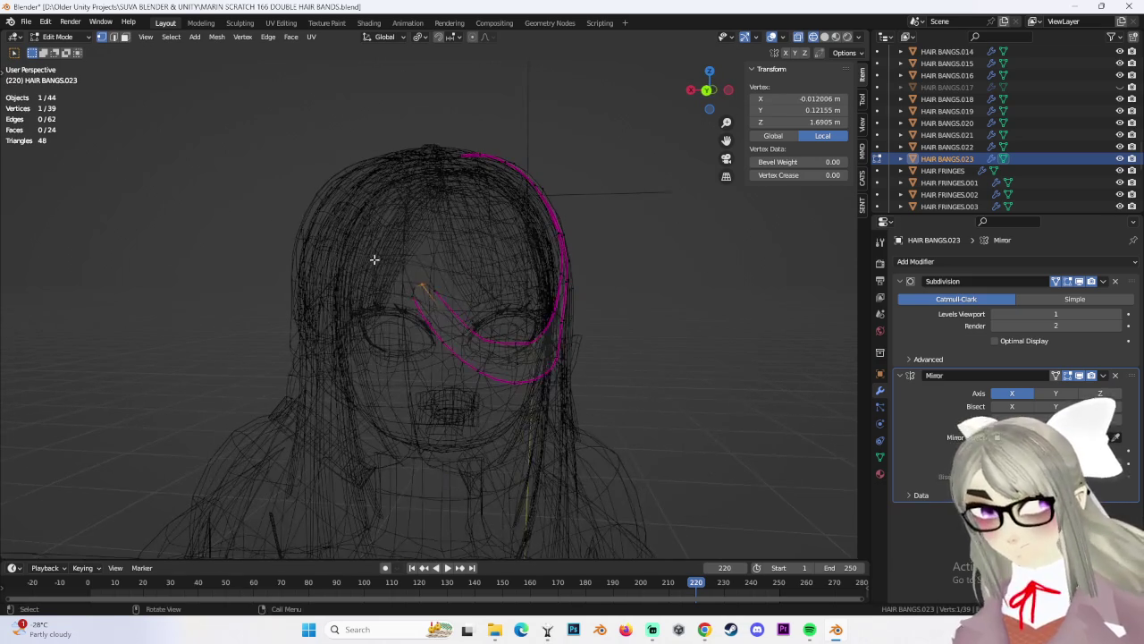
{"action": "left_click", "coordinate": [706, 90]}
{"action": "key", "text": "shift+z"}
Shift the inner tip vertex sideways along X toward the forehead centre
{"action": "key", "text": "g"}
{"action": "key", "text": "x"}
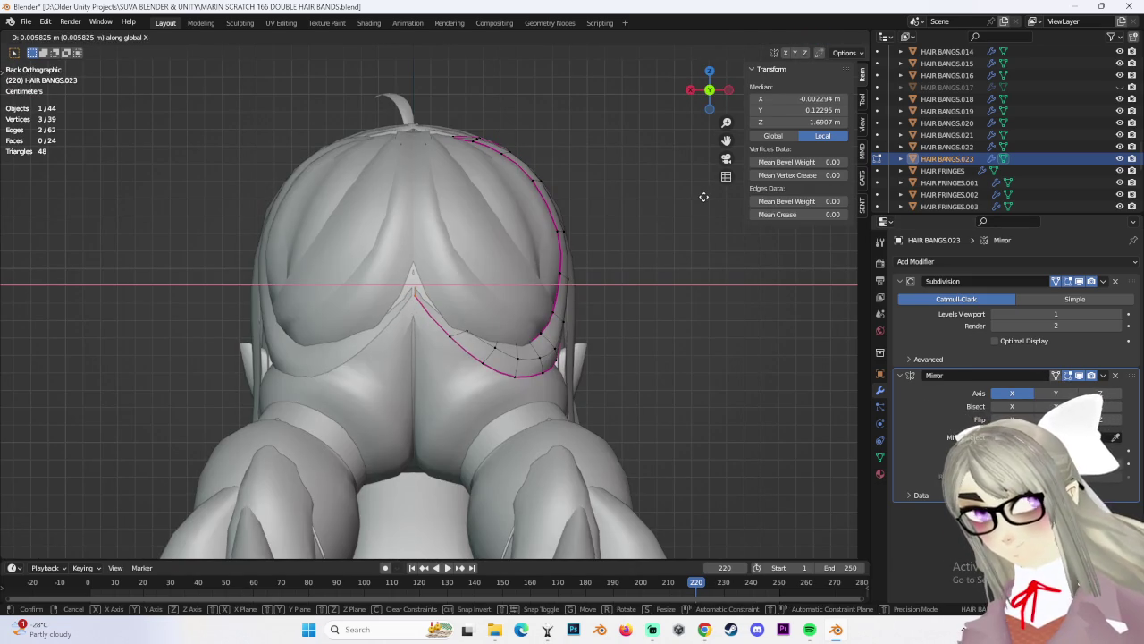
{"action": "left_click", "coordinate": [703, 197]}
{"action": "middle_click_drag", "start_coordinate": [533, 275], "coordinate": [518, 204]}
{"action": "key", "text": "g"}
{"action": "key", "text": "x"}
{"action": "left_click", "coordinate": [505, 264]}
Lower the tip vertex along Z so it hugs the head
{"action": "key", "text": "g"}
{"action": "key", "text": "x"}
{"action": "mouse_move", "coordinate": [505, 264]}
{"action": "middle_mouse_down"}
{"action": "mouse_move", "coordinate": [500, 272]}
{"action": "mouse_move", "coordinate": [510, 214]}
{"action": "mouse_move", "coordinate": [519, 295]}
{"action": "mouse_move", "coordinate": [453, 352]}
{"action": "mouse_move", "coordinate": [623, 369]}
{"action": "middle_mouse_up"}
{"action": "left_click", "coordinate": [492, 277]}
{"action": "key", "text": "g"}
{"action": "key", "text": "z"}
{"action": "left_click", "coordinate": [465, 243]}
Reposition another strand vertex and adjust it along Z, then clear the selection
{"action": "left_click", "coordinate": [515, 326]}
{"action": "key", "text": "g"}
{"action": "left_click", "coordinate": [560, 286]}
{"action": "key", "text": "g"}
{"action": "key", "text": "z"}
{"action": "left_click", "coordinate": [453, 353]}
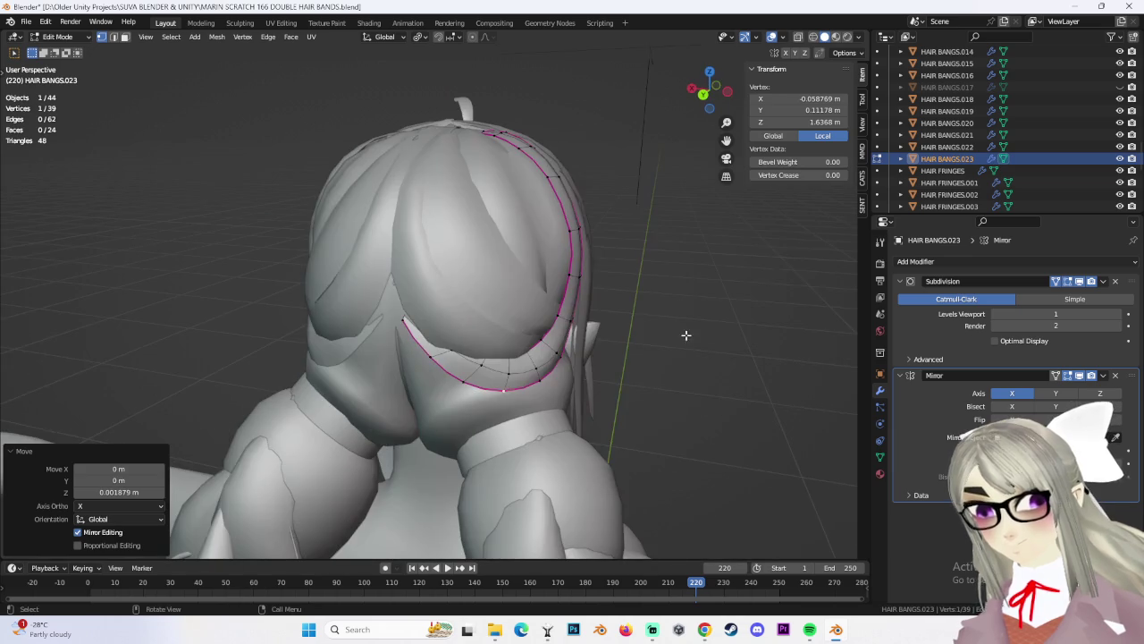
{"action": "left_click", "coordinate": [687, 336]}
{"action": "mouse_move", "coordinate": [686, 336]}
{"action": "middle_mouse_down"}
{"action": "mouse_move", "coordinate": [433, 309]}
{"action": "mouse_move", "coordinate": [453, 315]}
{"action": "middle_mouse_up"}
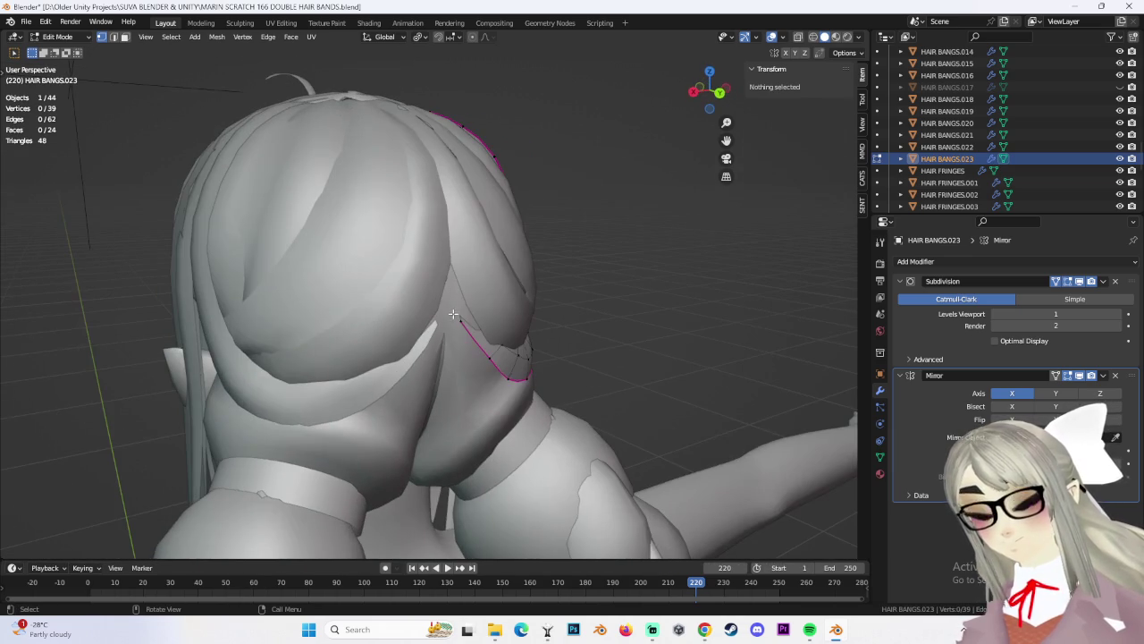
In wireframe, raise the inner tip edge on the forehead and shift it along X
{"action": "left_click", "coordinate": [812, 37]}
{"action": "middle_click_drag", "start_coordinate": [613, 200], "coordinate": [401, 286]}
{"action": "left_click", "coordinate": [442, 307]}
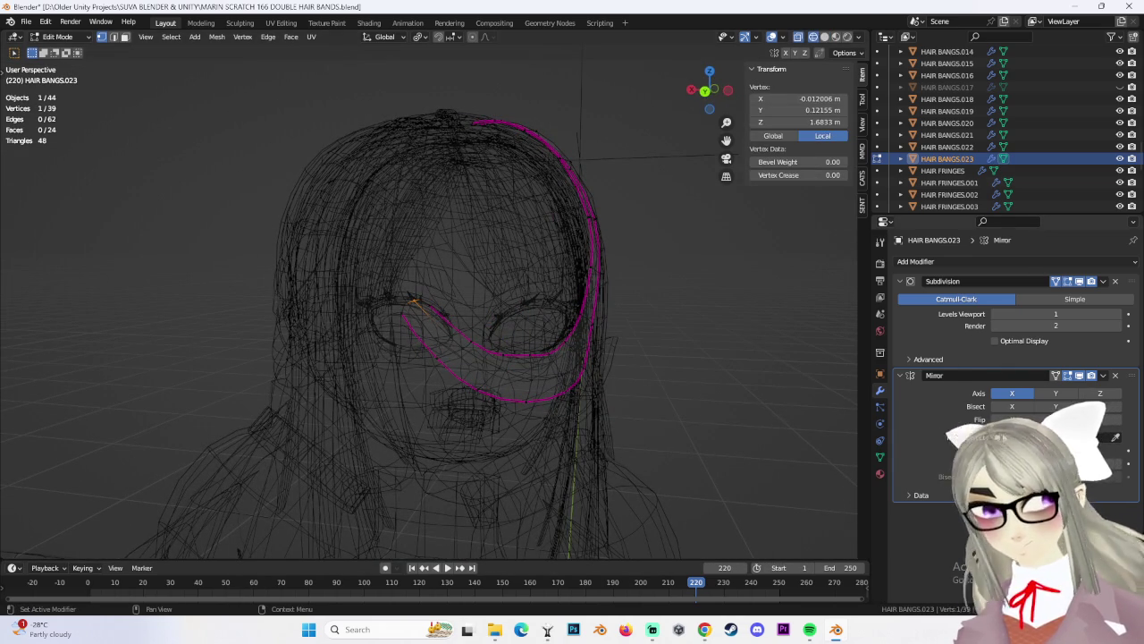
{"action": "key", "text": "g"}
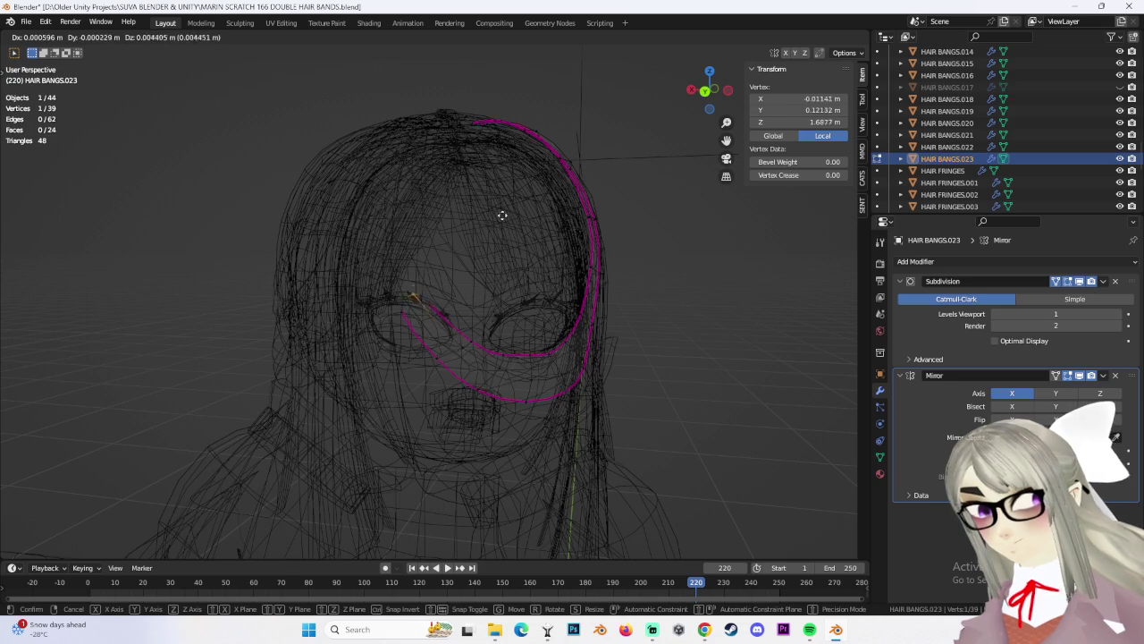
{"action": "left_click", "coordinate": [503, 202]}
{"action": "middle_click_drag", "start_coordinate": [502, 202], "coordinate": [482, 242]}
{"action": "key", "text": "g"}
{"action": "key", "text": "x"}
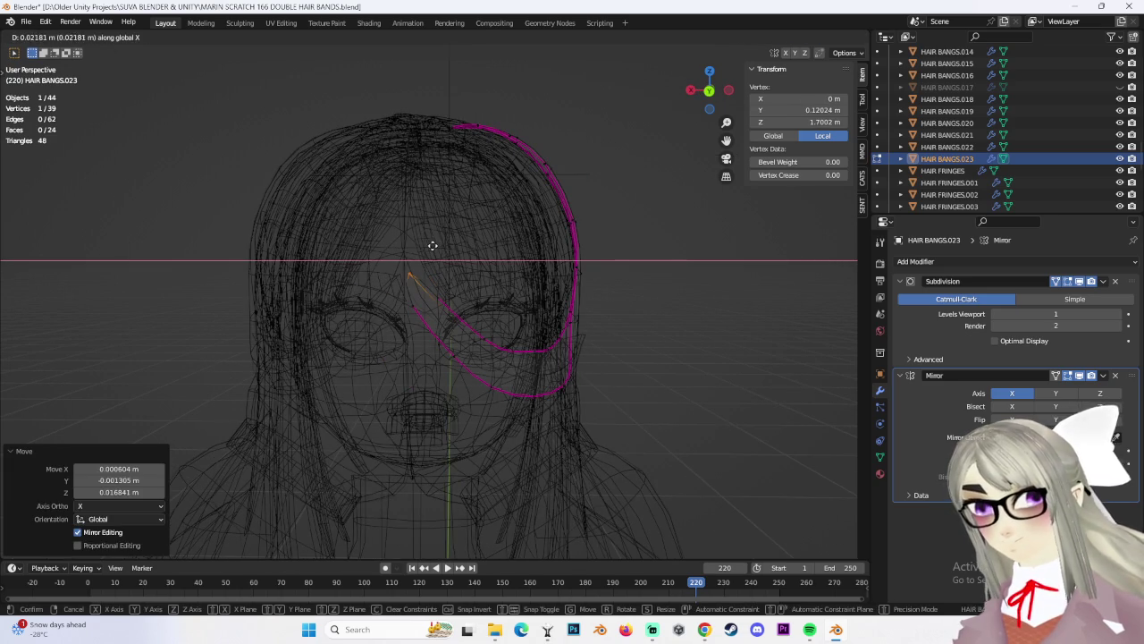
{"action": "left_click", "coordinate": [451, 240]}
{"action": "left_click", "coordinate": [709, 92]}
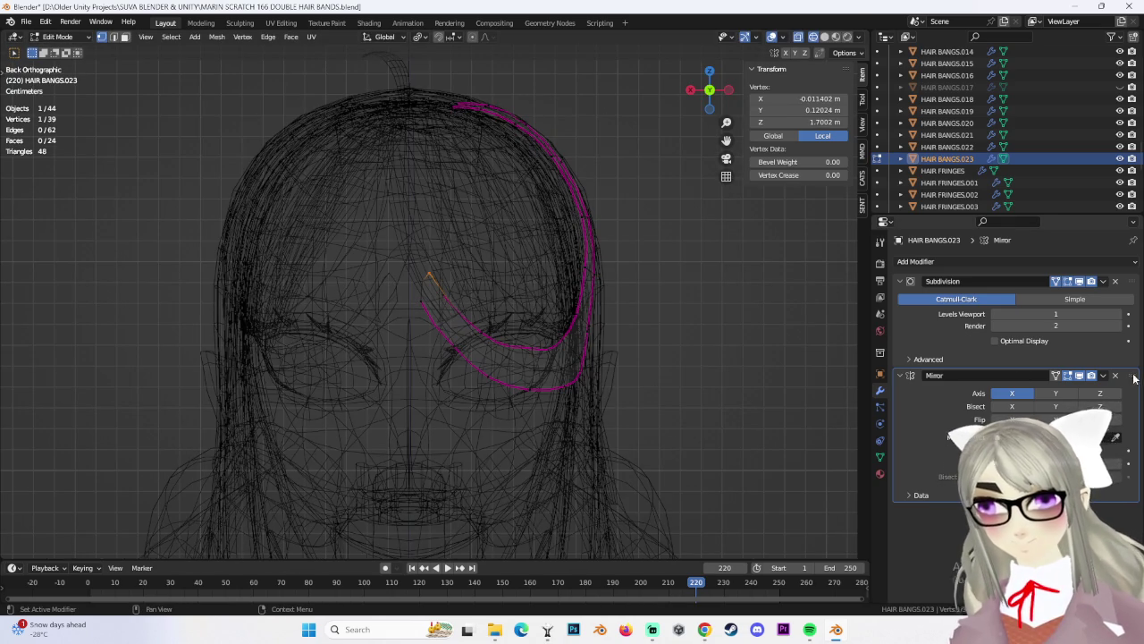
Move the Mirror modifier above Subdivision, then centre the tip vertex in X and lower it in Z
{"action": "left_click_drag", "start_coordinate": [1134, 375], "coordinate": [1134, 279]}
{"action": "key", "text": "g"}
{"action": "key", "text": "x"}
{"action": "left_click", "coordinate": [418, 271]}
{"action": "key", "text": "g"}
{"action": "key", "text": "z"}
{"action": "left_click", "coordinate": [417, 303]}
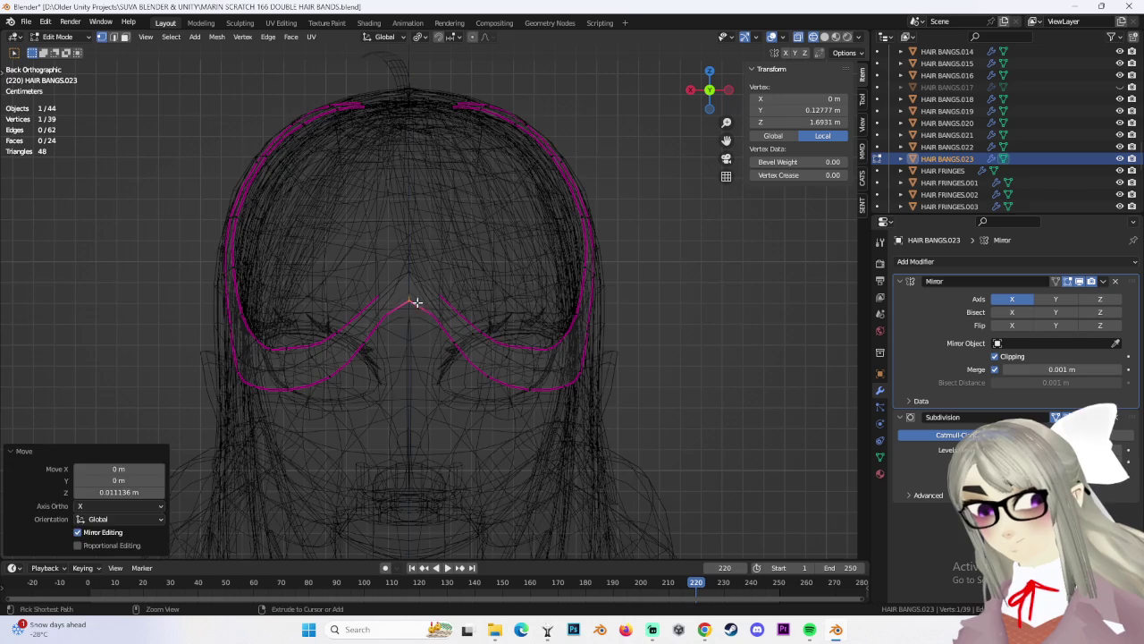
Refine the tip vertices with free moves, then select and reposition the inner tip vertex
{"action": "scroll", "coordinate": [393, 320], "scroll_direction": "up", "scroll_amount": 2}
{"action": "key", "text": "g"}
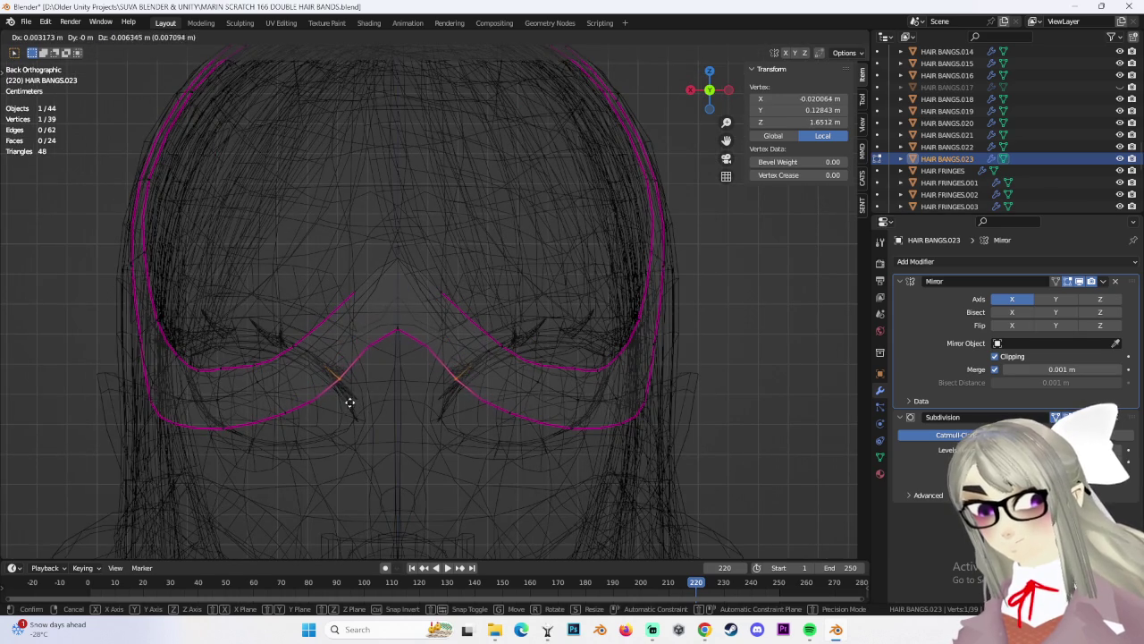
{"action": "left_click", "coordinate": [349, 403]}
{"action": "scroll", "coordinate": [463, 264], "scroll_direction": "down", "scroll_amount": 1}
{"action": "key", "text": "g"}
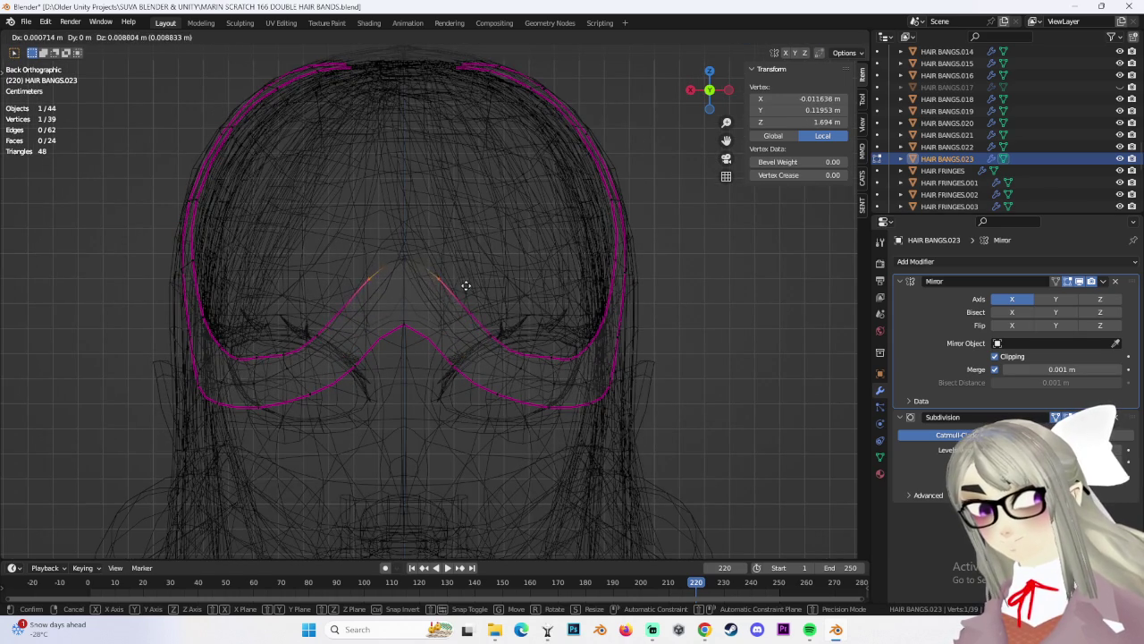
{"action": "left_click", "coordinate": [465, 284]}
{"action": "mouse_move", "coordinate": [466, 285]}
{"action": "middle_mouse_down"}
{"action": "mouse_move", "coordinate": [370, 248]}
{"action": "mouse_move", "coordinate": [481, 270]}
{"action": "middle_mouse_up"}
{"action": "left_click", "coordinate": [370, 251], "text": "shift"}
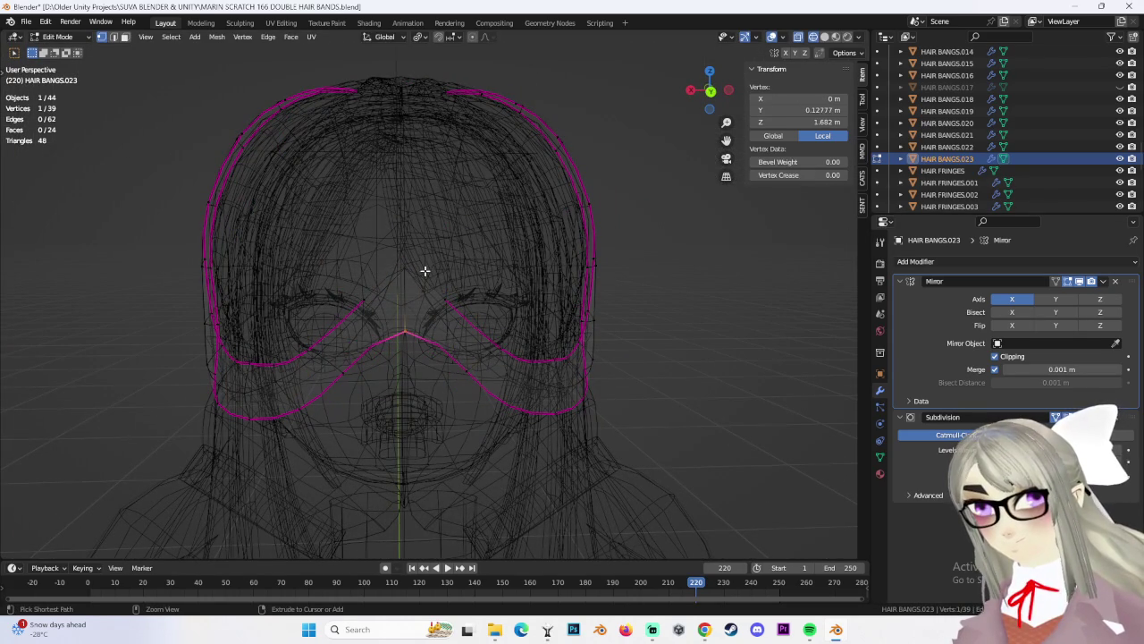
{"action": "left_click", "coordinate": [355, 312]}
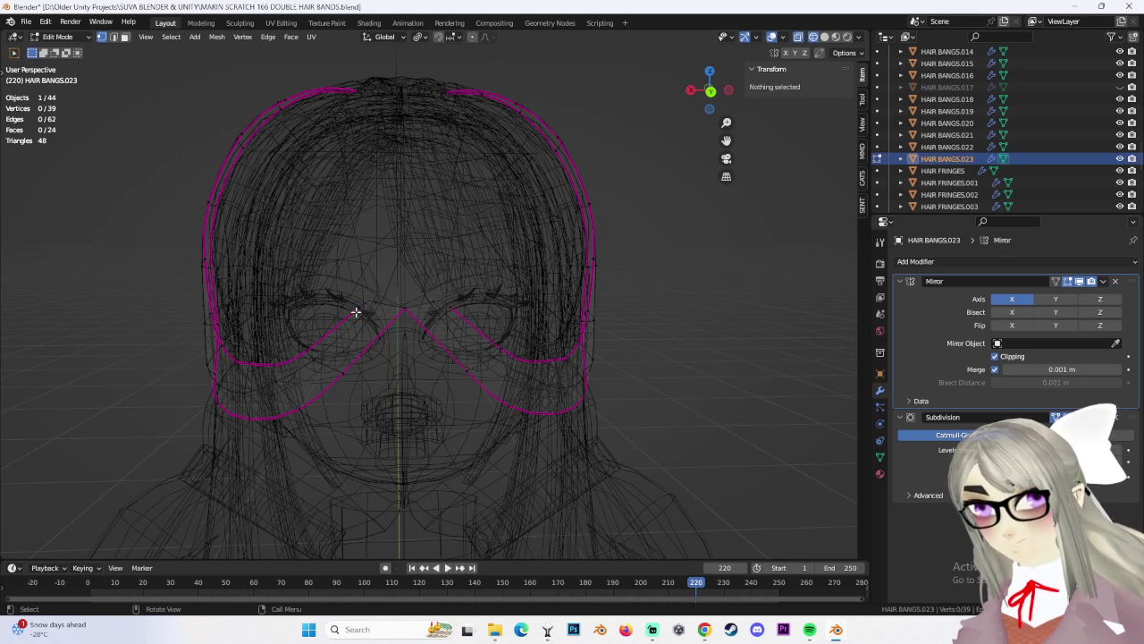
{"action": "left_click", "coordinate": [363, 311]}
{"action": "key", "text": "g"}
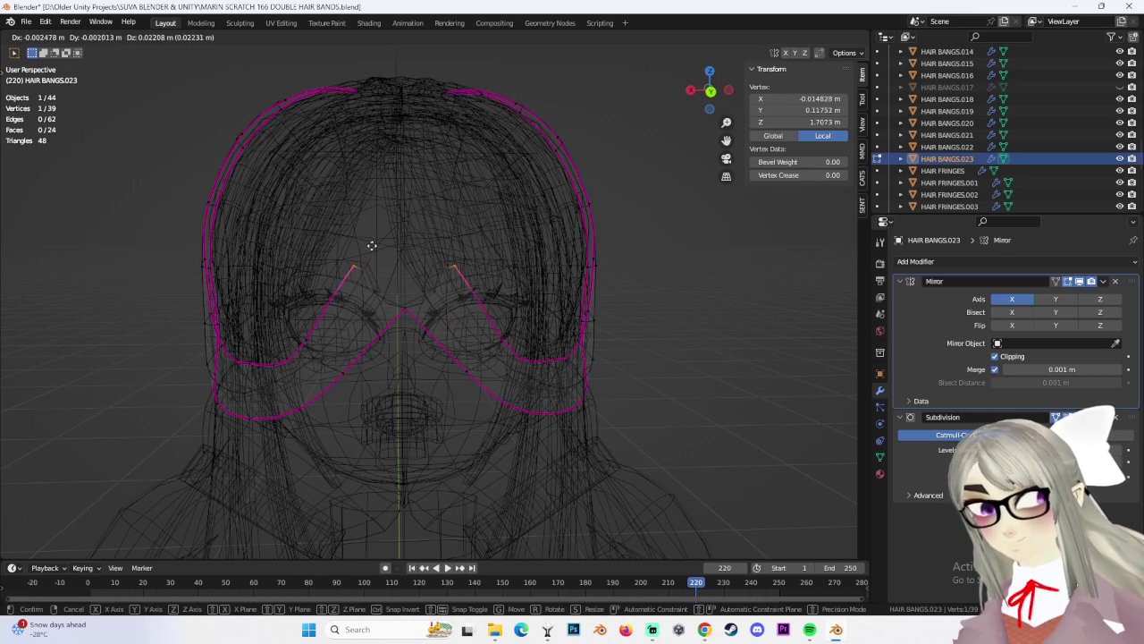
{"action": "left_click", "coordinate": [371, 251]}
Centre the top and lower centre vertices on the X axis and adjust their placement
{"action": "key", "text": "g"}
{"action": "key", "text": "x"}
{"action": "left_click", "coordinate": [425, 257]}
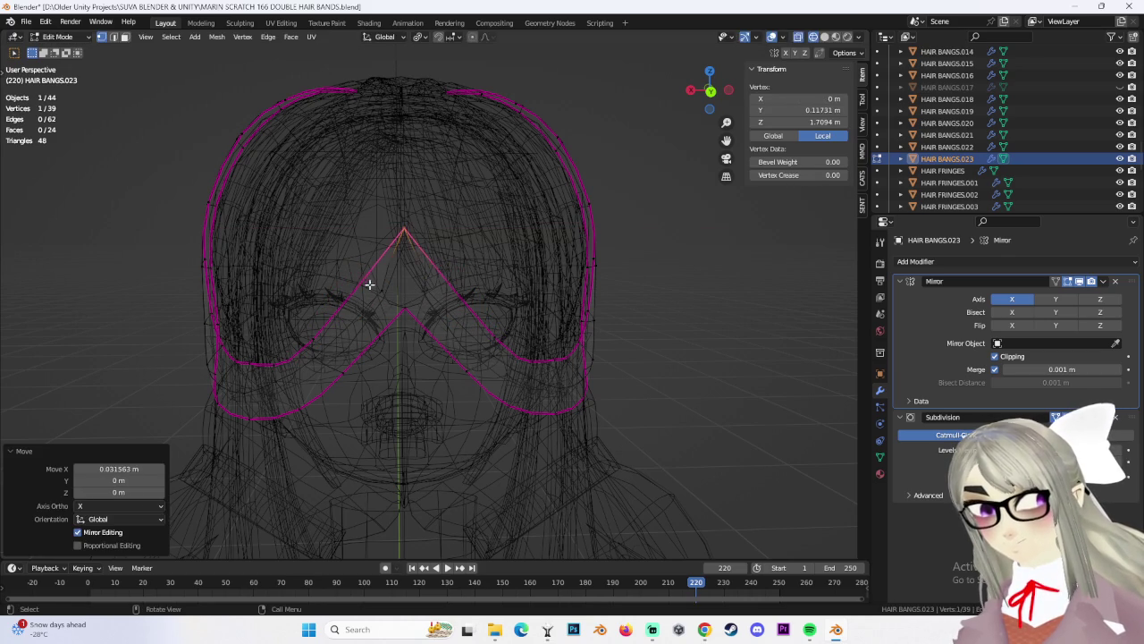
{"action": "left_click", "coordinate": [366, 282]}
{"action": "key", "text": "g"}
{"action": "key", "text": "x"}
{"action": "left_click", "coordinate": [351, 291]}
{"action": "key", "text": "g"}
{"action": "left_click", "coordinate": [424, 283]}
Box-select the three centre vertices, move them and shrink them slightly
{"action": "left_click_drag", "start_coordinate": [383, 240], "coordinate": [407, 338]}
{"action": "key", "text": "g"}
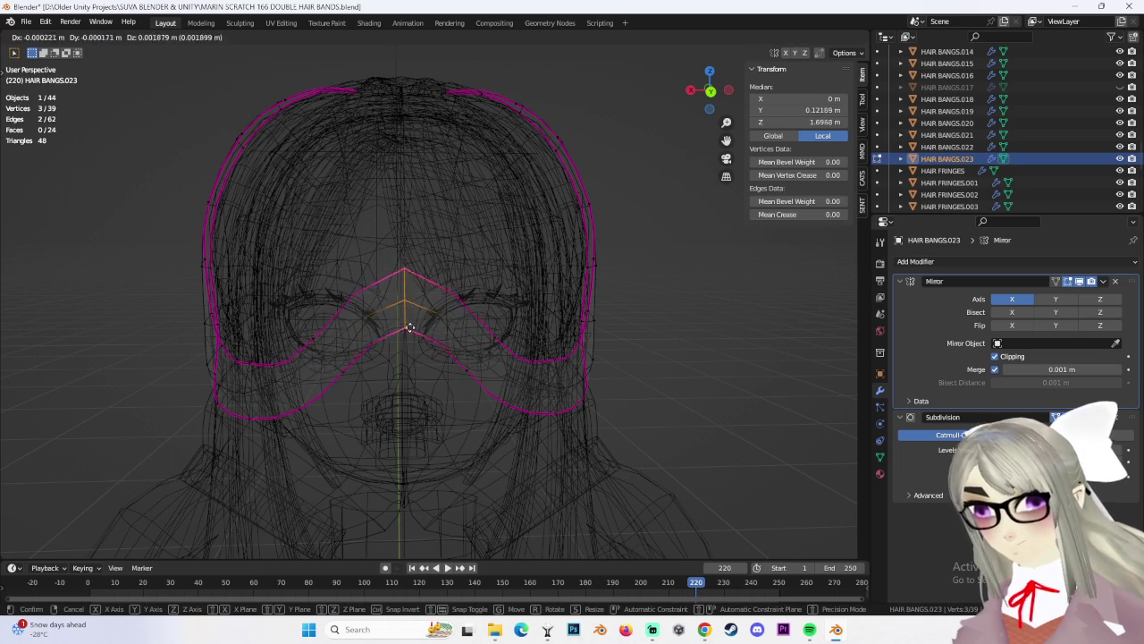
{"action": "left_click", "coordinate": [409, 297]}
{"action": "key", "text": "r"}
{"action": "right_click", "coordinate": [479, 296]}
{"action": "key", "text": "s"}
{"action": "left_click", "coordinate": [493, 324]}
From a side view, tilt the centre vertices and reposition the top peak vertex
{"action": "middle_click_drag", "start_coordinate": [492, 325], "coordinate": [420, 268]}
{"action": "scroll", "coordinate": [421, 268], "scroll_direction": "up", "scroll_amount": 3}
{"action": "key", "text": "r"}
{"action": "left_click", "coordinate": [405, 265]}
{"action": "left_click", "coordinate": [405, 264]}
{"action": "key", "text": "g"}
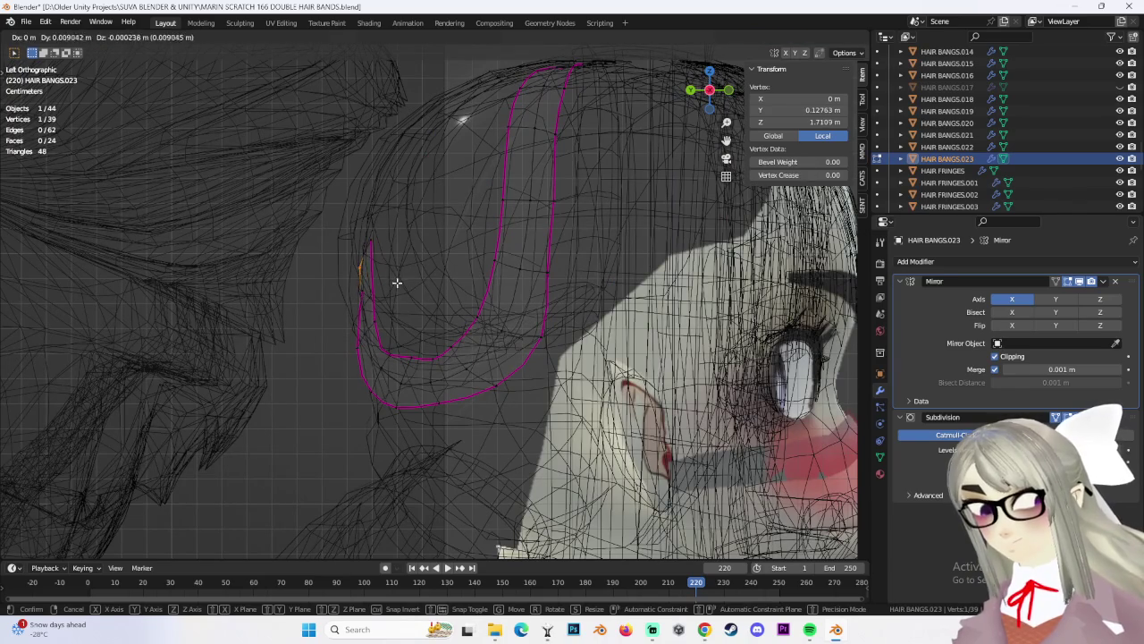
{"action": "left_click", "coordinate": [392, 254]}
Switch to solid shading and push the peak vertices toward the head along Y
{"action": "mouse_move", "coordinate": [344, 339]}
{"action": "middle_mouse_down"}
{"action": "mouse_move", "coordinate": [465, 332]}
{"action": "mouse_move", "coordinate": [483, 293]}
{"action": "middle_mouse_up"}
{"action": "left_click", "coordinate": [824, 37]}
{"action": "middle_click_drag", "start_coordinate": [398, 268], "coordinate": [398, 249]}
{"action": "scroll", "coordinate": [399, 250], "scroll_direction": "up", "scroll_amount": 3}
{"action": "left_click", "coordinate": [399, 248]}
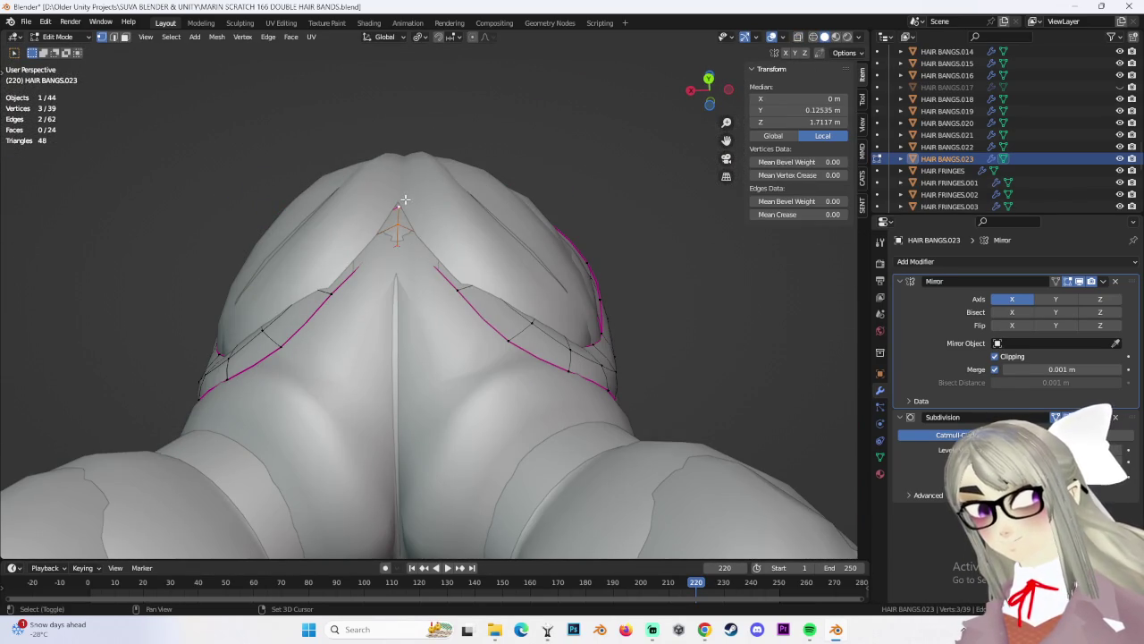
{"action": "key", "text": "g"}
{"action": "key", "text": "y"}
{"action": "left_click", "coordinate": [403, 207]}
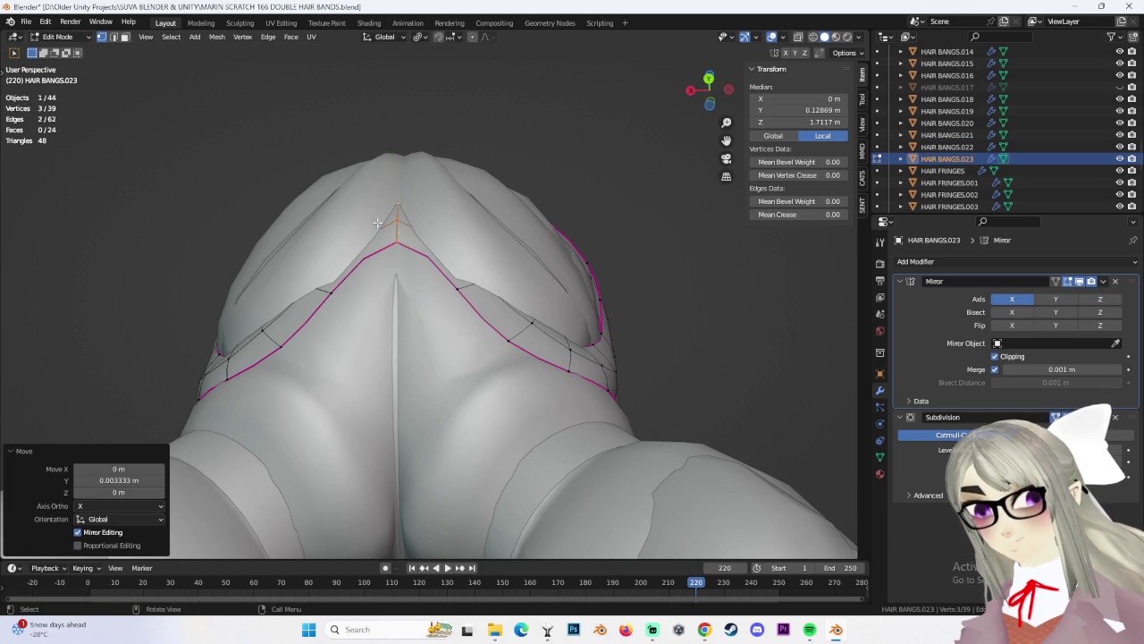
Tuck a single peak vertex in along Y by -0.001227 m, flush with the forehead
{"action": "left_click", "coordinate": [396, 220]}
{"action": "middle_click_drag", "start_coordinate": [396, 220], "coordinate": [460, 242]}
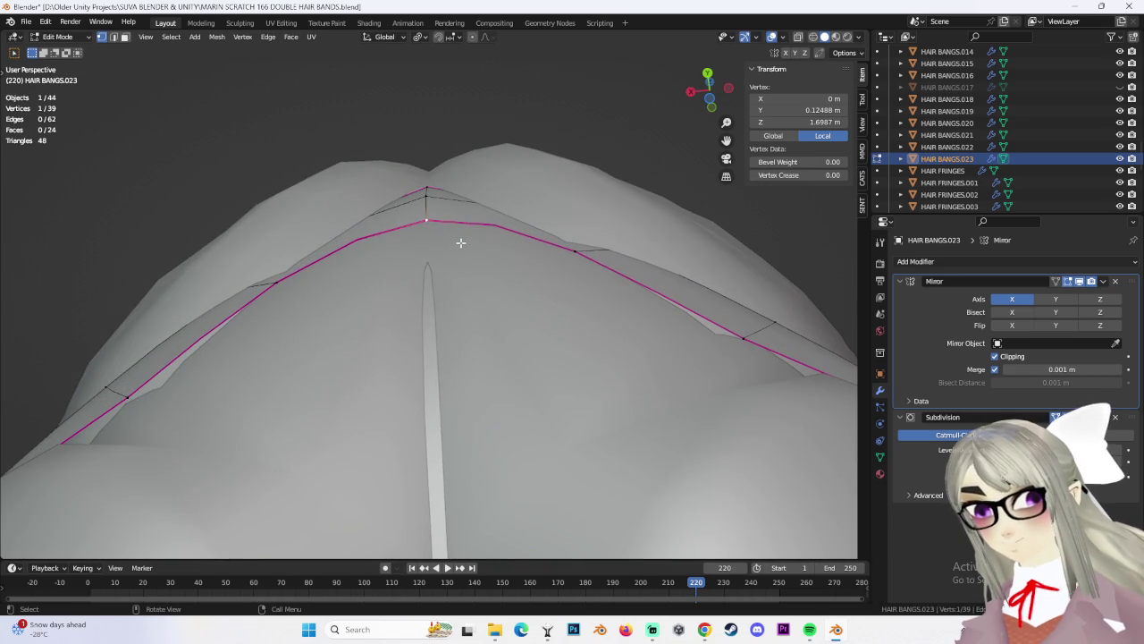
{"action": "key", "text": "g"}
{"action": "key", "text": "y"}
{"action": "left_click", "coordinate": [463, 248]}
{"action": "scroll", "coordinate": [581, 358], "scroll_direction": "down", "scroll_amount": 4}
{"action": "scroll", "coordinate": [581, 358], "scroll_direction": "down", "scroll_amount": 3}
{"action": "left_click", "coordinate": [761, 355]}
{"action": "left_click", "coordinate": [57, 37]}
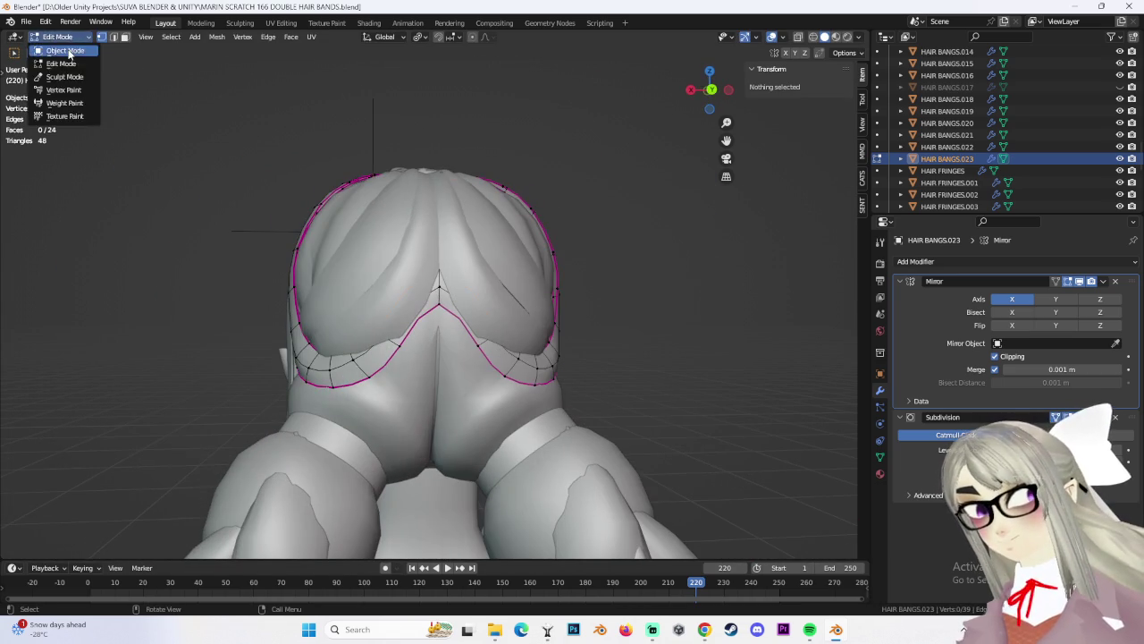
Return HAIR BANGS.023 to Object Mode, deselect it and view the head from behind
{"action": "left_click", "coordinate": [49, 44]}
{"action": "middle_click_drag", "start_coordinate": [447, 268], "coordinate": [574, 273]}
{"action": "left_click", "coordinate": [743, 413]}
{"action": "mouse_move", "coordinate": [743, 413]}
{"action": "middle_mouse_down"}
{"action": "mouse_move", "coordinate": [768, 379]}
{"action": "mouse_move", "coordinate": [661, 358]}
{"action": "mouse_move", "coordinate": [577, 392]}
{"action": "middle_mouse_up"}
{"action": "middle_click_drag", "start_coordinate": [674, 334], "coordinate": [707, 121]}
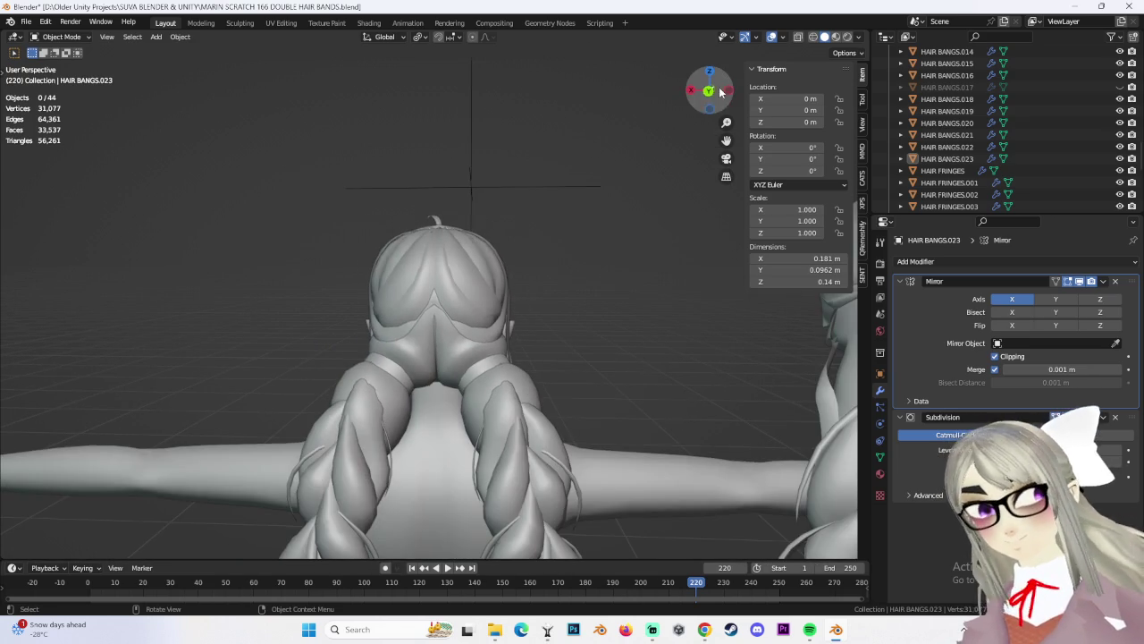
{"action": "left_click", "coordinate": [710, 90]}
{"action": "mouse_move", "coordinate": [546, 384]}
{"action": "middle_mouse_down"}
{"action": "mouse_move", "coordinate": [583, 383]}
{"action": "mouse_move", "coordinate": [553, 395]}
{"action": "mouse_move", "coordinate": [427, 341]}
{"action": "middle_mouse_up"}
{"action": "scroll", "coordinate": [568, 390], "scroll_direction": "up", "scroll_amount": 3}
{"action": "scroll", "coordinate": [553, 394], "scroll_direction": "down", "scroll_amount": 3}
Inspect the hair from several angles, selecting HAIR BANGS.022 and then the body mesh
{"action": "left_click", "coordinate": [438, 312]}
{"action": "scroll", "coordinate": [438, 312], "scroll_direction": "up", "scroll_amount": 2}
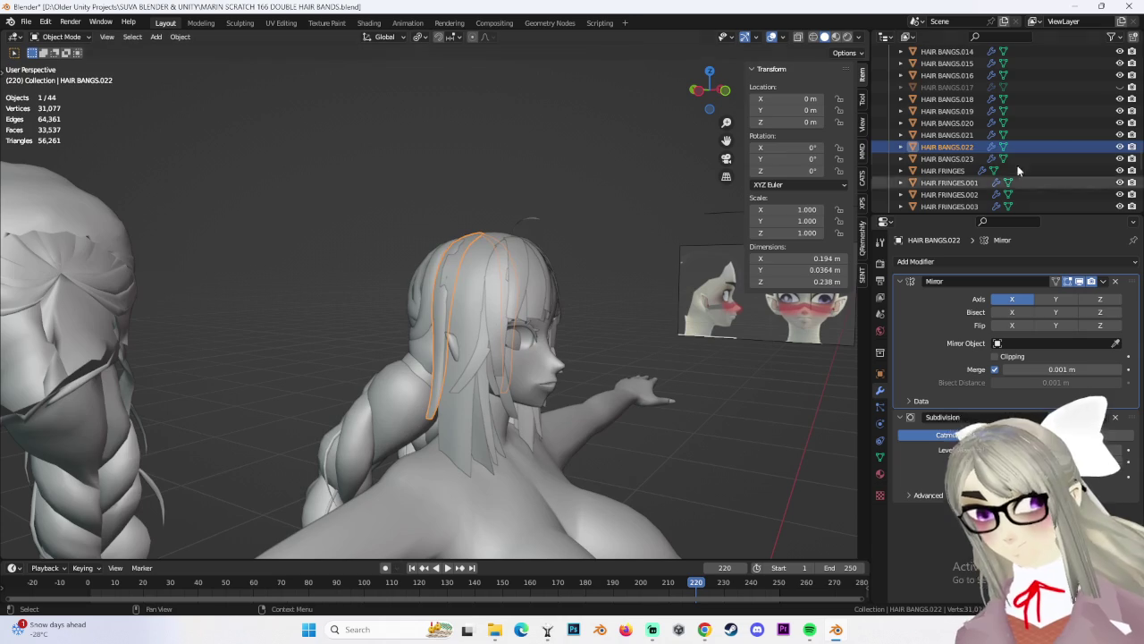
{"action": "middle_click_drag", "start_coordinate": [586, 405], "coordinate": [610, 404]}
{"action": "scroll", "coordinate": [613, 315], "scroll_direction": "up", "scroll_amount": 2}
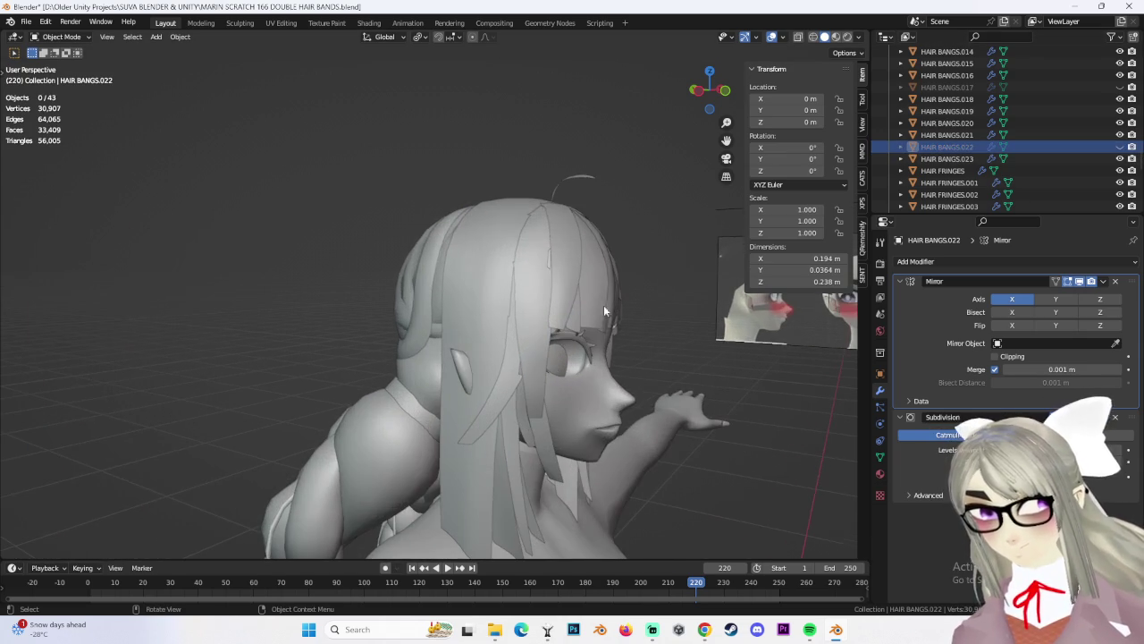
{"action": "middle_click_drag", "start_coordinate": [447, 404], "coordinate": [636, 414]}
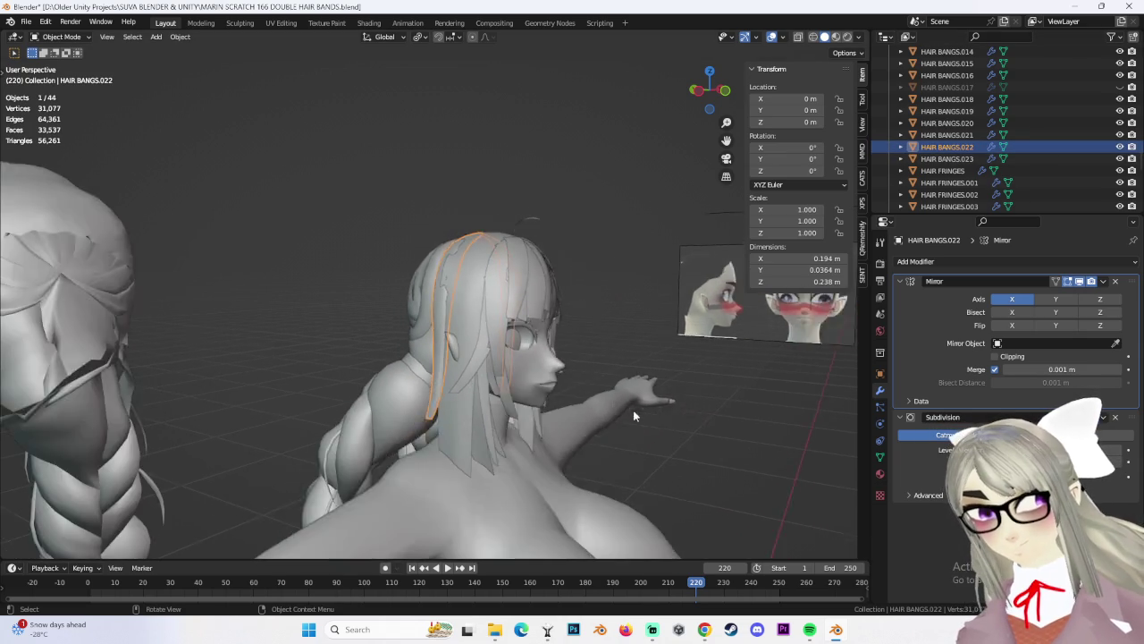
{"action": "left_click", "coordinate": [653, 407]}
{"action": "scroll", "coordinate": [697, 484], "scroll_direction": "down", "scroll_amount": 2}
{"action": "mouse_move", "coordinate": [405, 400]}
{"action": "middle_mouse_down"}
{"action": "mouse_move", "coordinate": [475, 350]}
{"action": "mouse_move", "coordinate": [546, 368]}
{"action": "mouse_move", "coordinate": [581, 333]}
{"action": "mouse_move", "coordinate": [499, 307]}
{"action": "mouse_move", "coordinate": [454, 269]}
{"action": "mouse_move", "coordinate": [451, 212]}
{"action": "middle_mouse_up"}
Select HAIR BANGS.022 and enter Edit Mode on its mesh
{"action": "left_click", "coordinate": [462, 255]}
{"action": "left_click", "coordinate": [474, 224]}
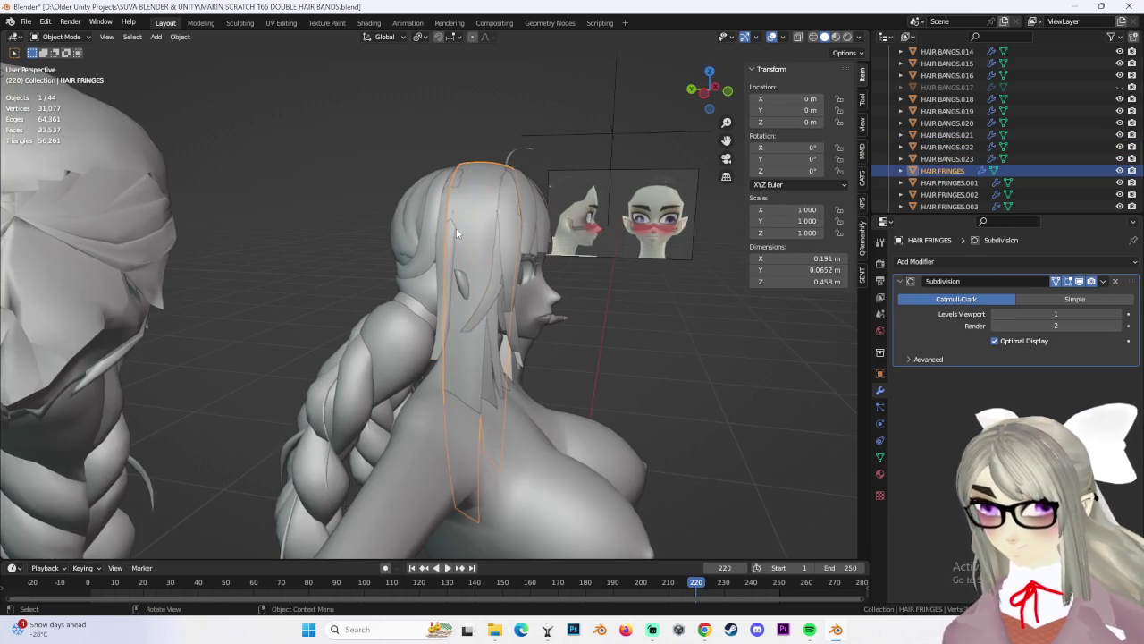
{"action": "left_click", "coordinate": [498, 240]}
{"action": "mouse_move", "coordinate": [504, 241]}
{"action": "middle_mouse_down"}
{"action": "mouse_move", "coordinate": [537, 250]}
{"action": "mouse_move", "coordinate": [527, 294]}
{"action": "mouse_move", "coordinate": [493, 293]}
{"action": "middle_mouse_up"}
{"action": "left_click", "coordinate": [62, 37]}
{"action": "left_click", "coordinate": [59, 67]}
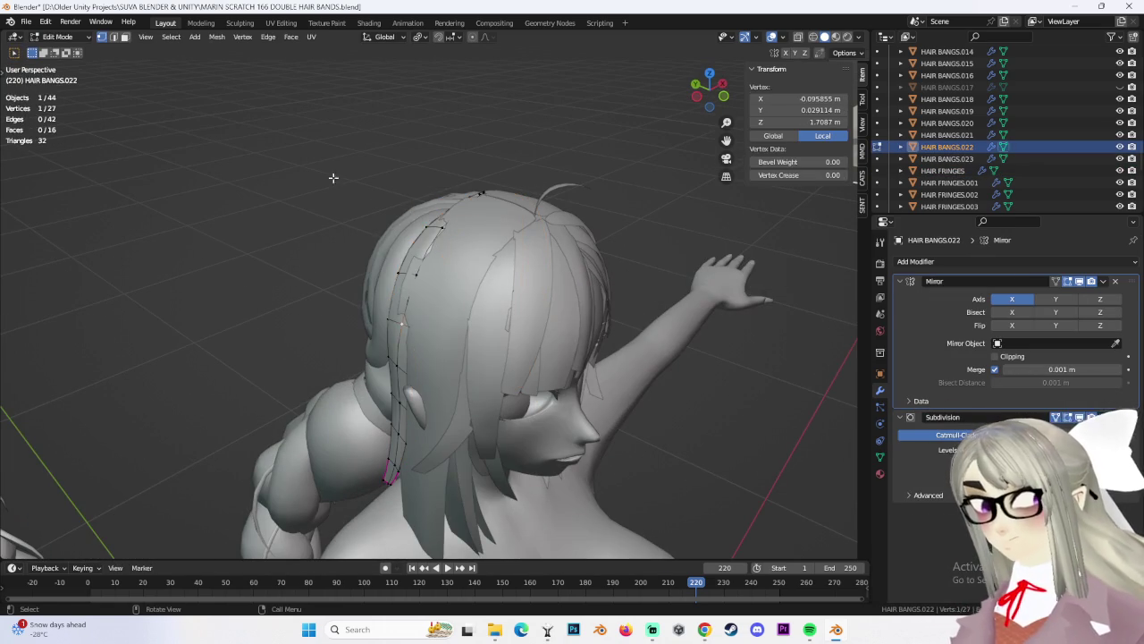
Nudge the first strand vertices along Z, undoing a trial sideways X move
{"action": "key", "text": "g"}
{"action": "key", "text": "z"}
{"action": "left_click", "coordinate": [437, 298]}
{"action": "mouse_move", "coordinate": [437, 298]}
{"action": "middle_mouse_down"}
{"action": "mouse_move", "coordinate": [443, 214]}
{"action": "mouse_move", "coordinate": [447, 277]}
{"action": "mouse_move", "coordinate": [451, 249]}
{"action": "mouse_move", "coordinate": [434, 284]}
{"action": "mouse_move", "coordinate": [582, 273]}
{"action": "mouse_move", "coordinate": [577, 303]}
{"action": "mouse_move", "coordinate": [593, 294]}
{"action": "middle_mouse_up"}
{"action": "left_click", "coordinate": [457, 204]}
{"action": "key", "text": "g"}
{"action": "key", "text": "z"}
{"action": "left_click", "coordinate": [458, 212]}
{"action": "key", "text": "g"}
{"action": "key", "text": "x"}
{"action": "left_click", "coordinate": [450, 249]}
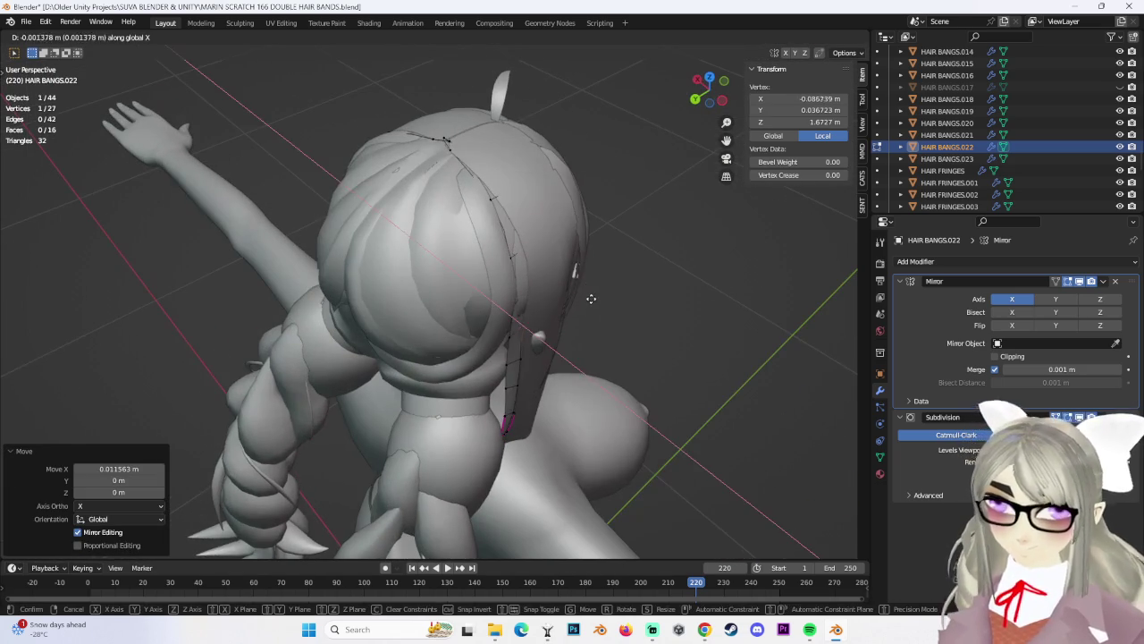
{"action": "key", "text": "ctrl+z"}
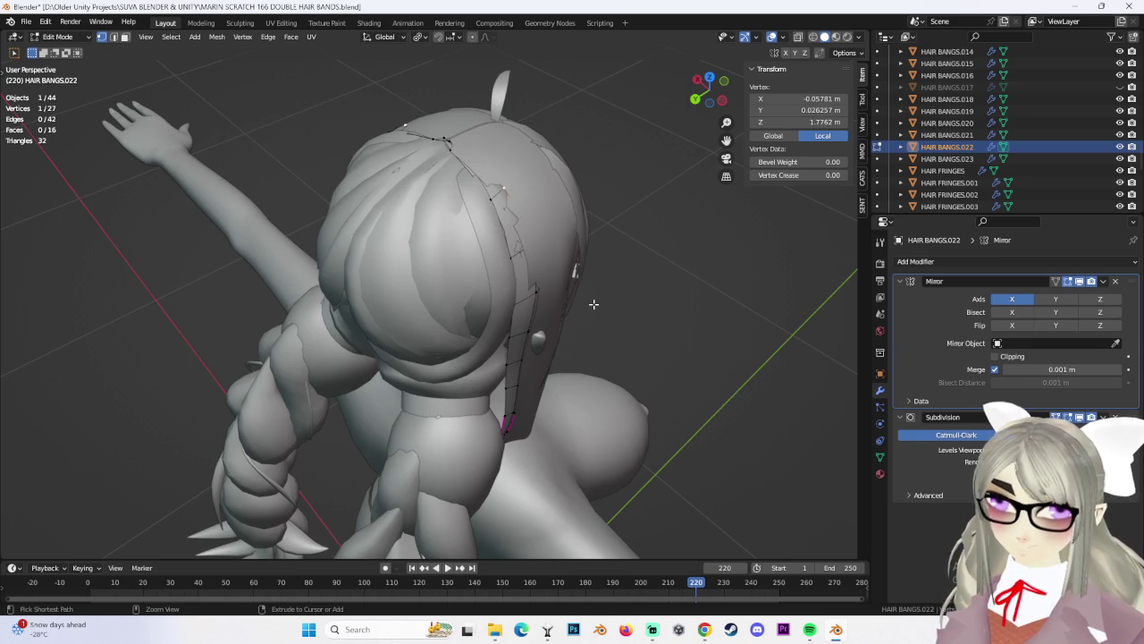
Add another strand vertex to the selection and frame the hair mesh up close
{"action": "mouse_move", "coordinate": [550, 291]}
{"action": "middle_mouse_down"}
{"action": "mouse_move", "coordinate": [430, 179]}
{"action": "mouse_move", "coordinate": [368, 238]}
{"action": "mouse_move", "coordinate": [394, 224]}
{"action": "middle_mouse_up"}
{"action": "left_click", "coordinate": [429, 179], "text": "ctrl"}
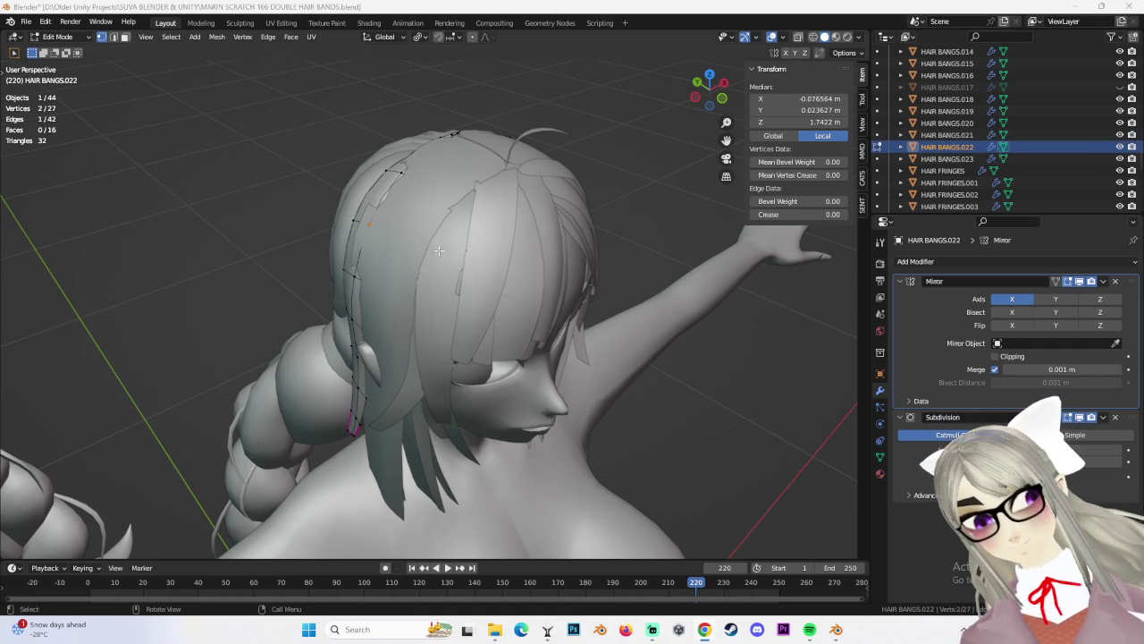
{"action": "middle_click_drag", "start_coordinate": [452, 247], "coordinate": [416, 280]}
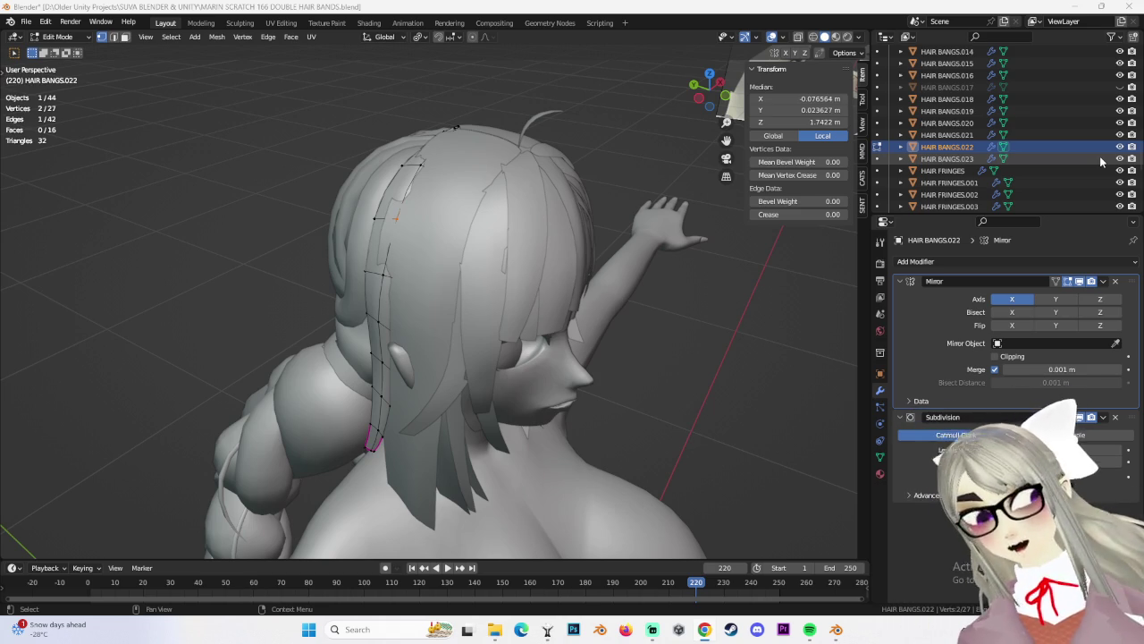
{"action": "middle_click_drag", "start_coordinate": [537, 268], "coordinate": [507, 253]}
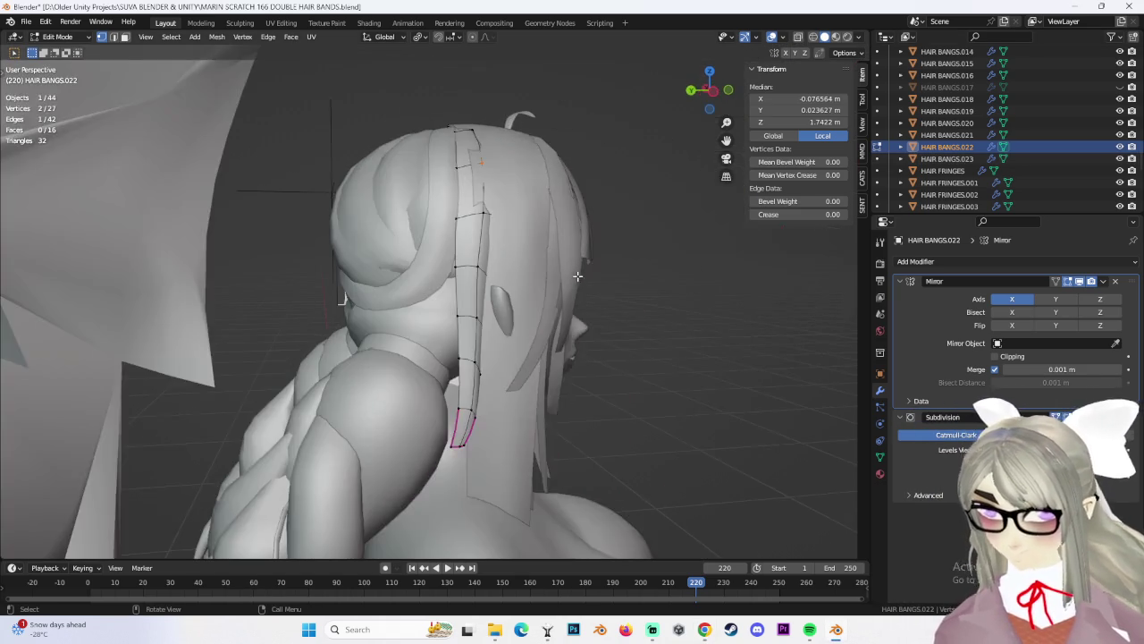
{"action": "scroll", "coordinate": [507, 253], "scroll_direction": "down", "scroll_amount": 6}
{"action": "scroll", "coordinate": [552, 345], "scroll_direction": "up", "scroll_amount": 3}
{"action": "scroll", "coordinate": [563, 349], "scroll_direction": "up", "scroll_amount": 1}
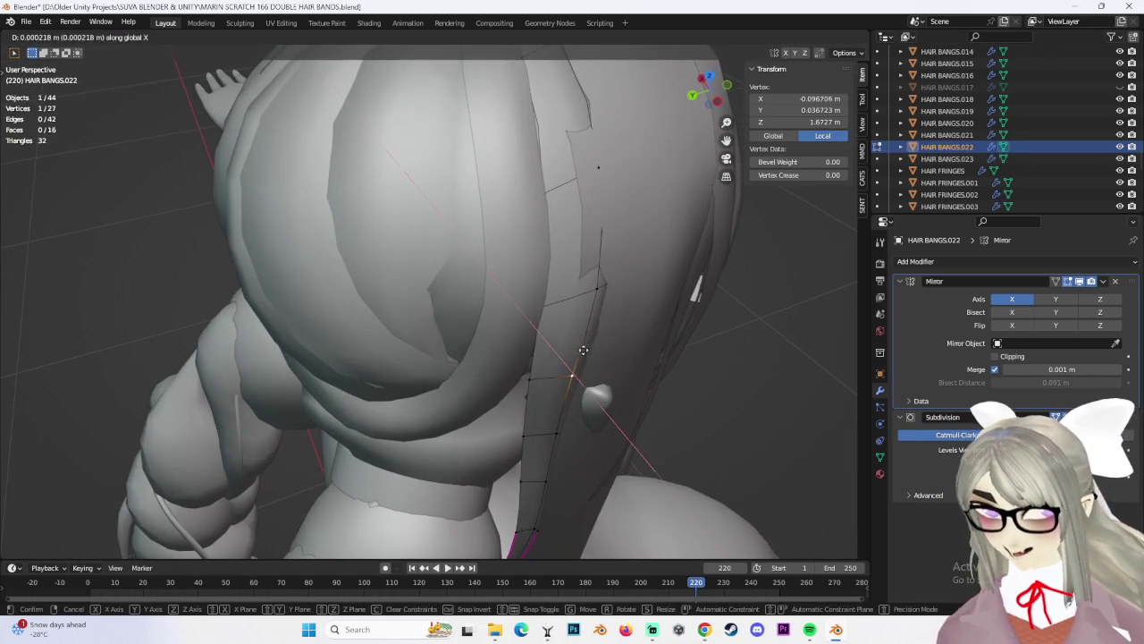
Nudge the vertex beside the ear toward the head along X
{"action": "left_click", "coordinate": [569, 372]}
{"action": "key", "text": "g"}
{"action": "key", "text": "x"}
{"action": "left_click", "coordinate": [589, 322]}
{"action": "middle_click_drag", "start_coordinate": [590, 321], "coordinate": [400, 289]}
{"action": "key", "text": "g"}
{"action": "key", "text": "x"}
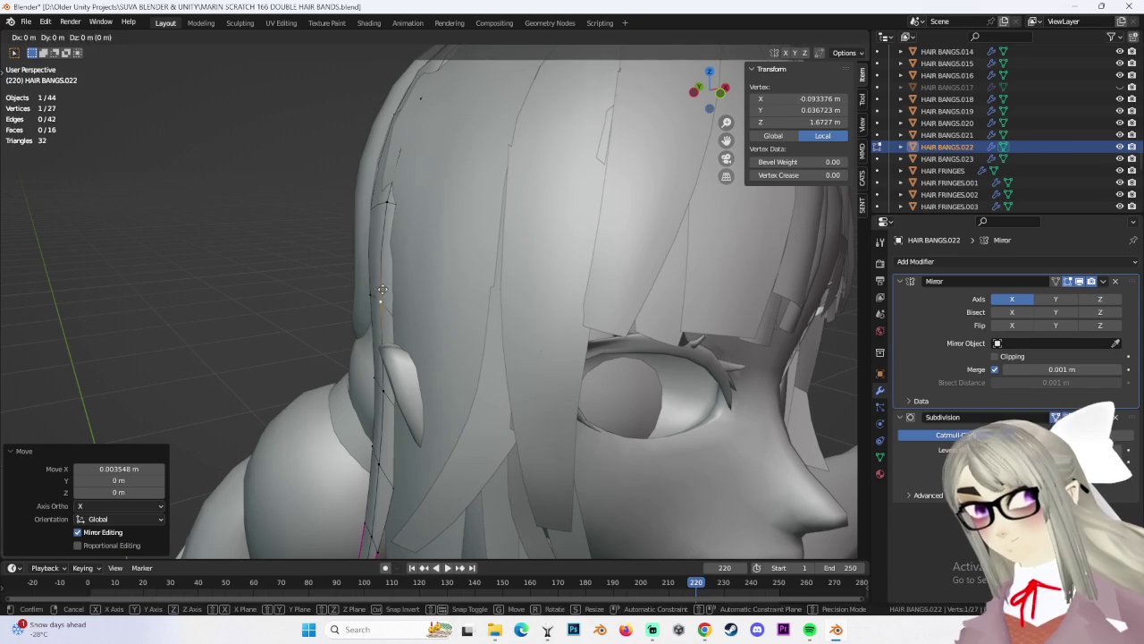
{"action": "left_click", "coordinate": [381, 202]}
Nudge the next strand vertex sideways along X toward the head
{"action": "key", "text": "g"}
{"action": "key", "text": "x"}
{"action": "left_click", "coordinate": [380, 202]}
{"action": "mouse_move", "coordinate": [381, 203]}
{"action": "middle_mouse_down"}
{"action": "mouse_move", "coordinate": [573, 241]}
{"action": "mouse_move", "coordinate": [501, 260]}
{"action": "middle_mouse_up"}
{"action": "key", "text": "g"}
{"action": "key", "text": "x"}
{"action": "left_click", "coordinate": [577, 245]}
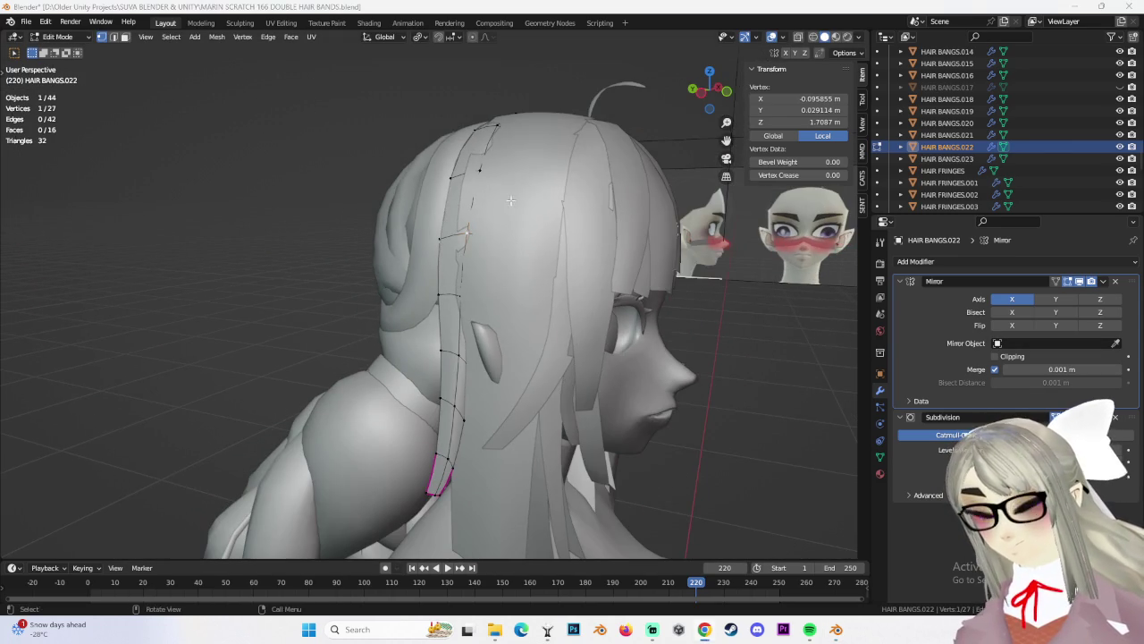
From behind the head, push the vertex twice along X
{"action": "middle_click_drag", "start_coordinate": [513, 200], "coordinate": [443, 166]}
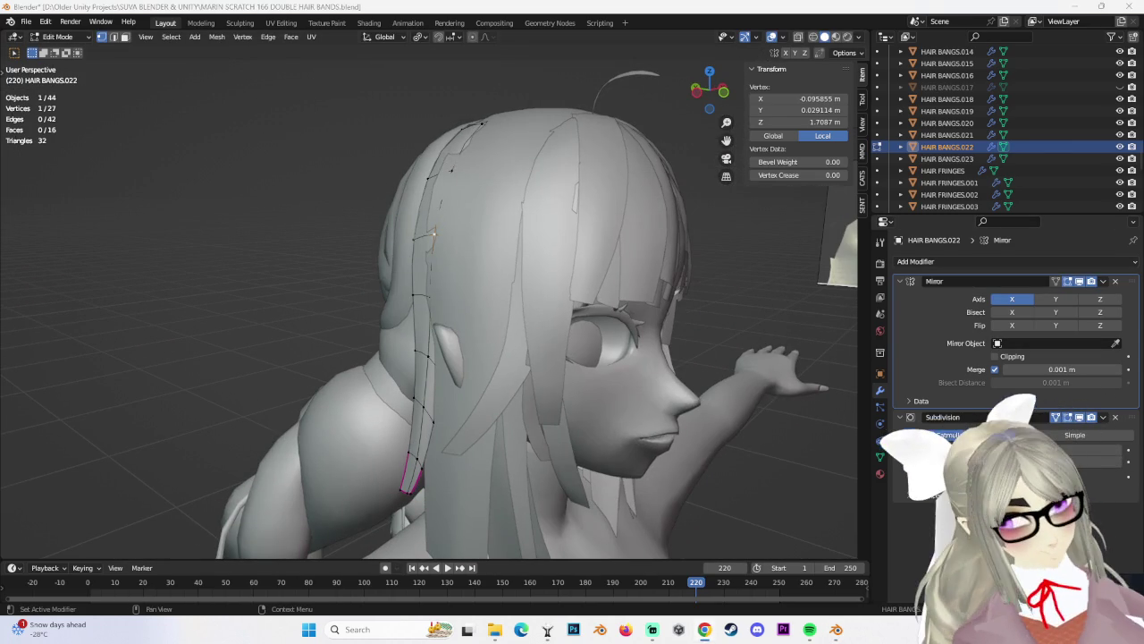
{"action": "mouse_move", "coordinate": [572, 268]}
{"action": "middle_mouse_down"}
{"action": "mouse_move", "coordinate": [612, 276]}
{"action": "mouse_move", "coordinate": [590, 332]}
{"action": "mouse_move", "coordinate": [615, 313]}
{"action": "mouse_move", "coordinate": [464, 259]}
{"action": "middle_mouse_up"}
{"action": "key", "text": "g"}
{"action": "key", "text": "x"}
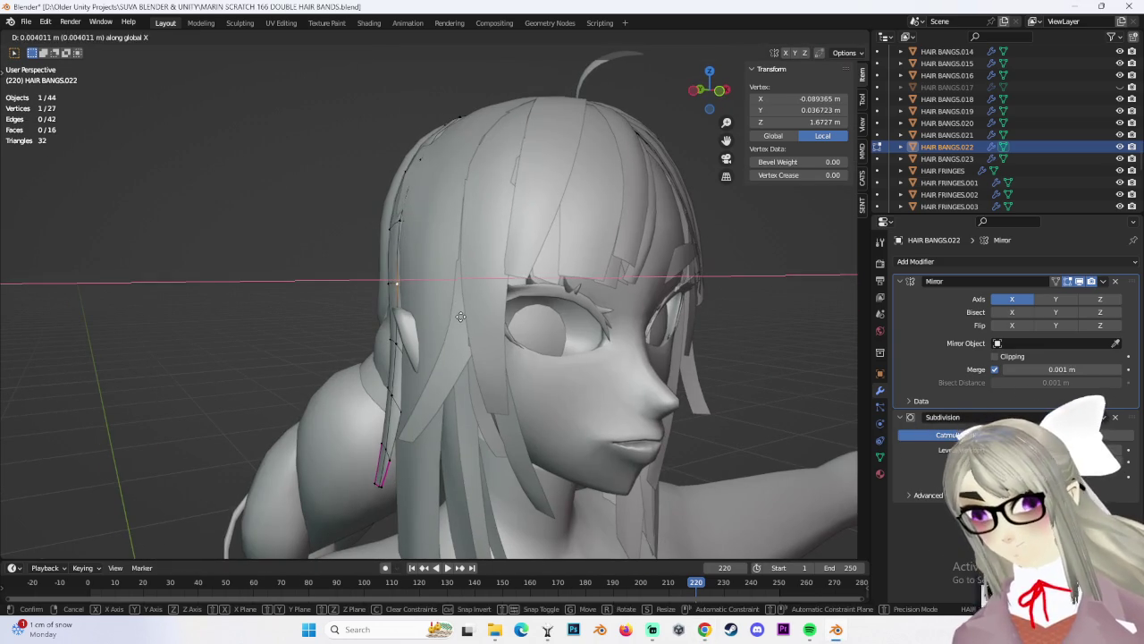
{"action": "left_click", "coordinate": [424, 237]}
{"action": "key", "text": "g"}
{"action": "key", "text": "x"}
{"action": "left_click", "coordinate": [400, 220]}
Select another strand vertex and adjust its height along Z
{"action": "middle_click_drag", "start_coordinate": [400, 219], "coordinate": [458, 172]}
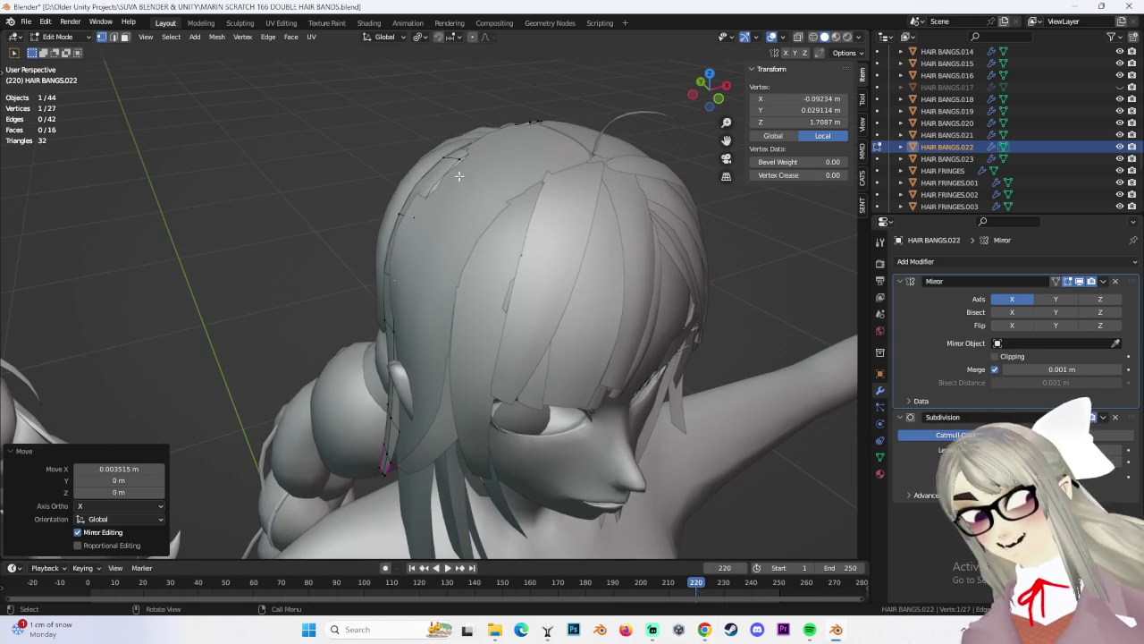
{"action": "left_click", "coordinate": [496, 195]}
{"action": "key", "text": "g"}
{"action": "key", "text": "z"}
{"action": "left_click", "coordinate": [514, 224]}
Select the next strand vertex and push it sideways along X in three moves
{"action": "mouse_move", "coordinate": [514, 224]}
{"action": "middle_mouse_down"}
{"action": "mouse_move", "coordinate": [500, 210]}
{"action": "mouse_move", "coordinate": [514, 194]}
{"action": "mouse_move", "coordinate": [587, 229]}
{"action": "mouse_move", "coordinate": [510, 244]}
{"action": "mouse_move", "coordinate": [561, 250]}
{"action": "mouse_move", "coordinate": [539, 257]}
{"action": "mouse_move", "coordinate": [548, 269]}
{"action": "mouse_move", "coordinate": [421, 282]}
{"action": "mouse_move", "coordinate": [470, 376]}
{"action": "mouse_move", "coordinate": [450, 415]}
{"action": "middle_mouse_up"}
{"action": "left_click", "coordinate": [514, 194]}
{"action": "key", "text": "g"}
{"action": "key", "text": "x"}
{"action": "left_click", "coordinate": [586, 229]}
{"action": "key", "text": "g"}
{"action": "key", "text": "x"}
{"action": "left_click", "coordinate": [578, 214]}
{"action": "key", "text": "g"}
{"action": "key", "text": "x"}
{"action": "left_click", "coordinate": [510, 244]}
Shift the vertex 0.018926 m along Y and 0.00293 m along X
{"action": "key", "text": "g"}
{"action": "key", "text": "y"}
{"action": "left_click", "coordinate": [529, 248]}
{"action": "key", "text": "g"}
{"action": "key", "text": "x"}
{"action": "left_click", "coordinate": [554, 266]}
Nudge one more vertex along X, then box-select six vertices of the lower tip
{"action": "left_click", "coordinate": [421, 282]}
{"action": "key", "text": "g"}
{"action": "key", "text": "x"}
{"action": "left_click", "coordinate": [420, 282]}
{"action": "left_click_drag", "start_coordinate": [442, 414], "coordinate": [442, 415]}
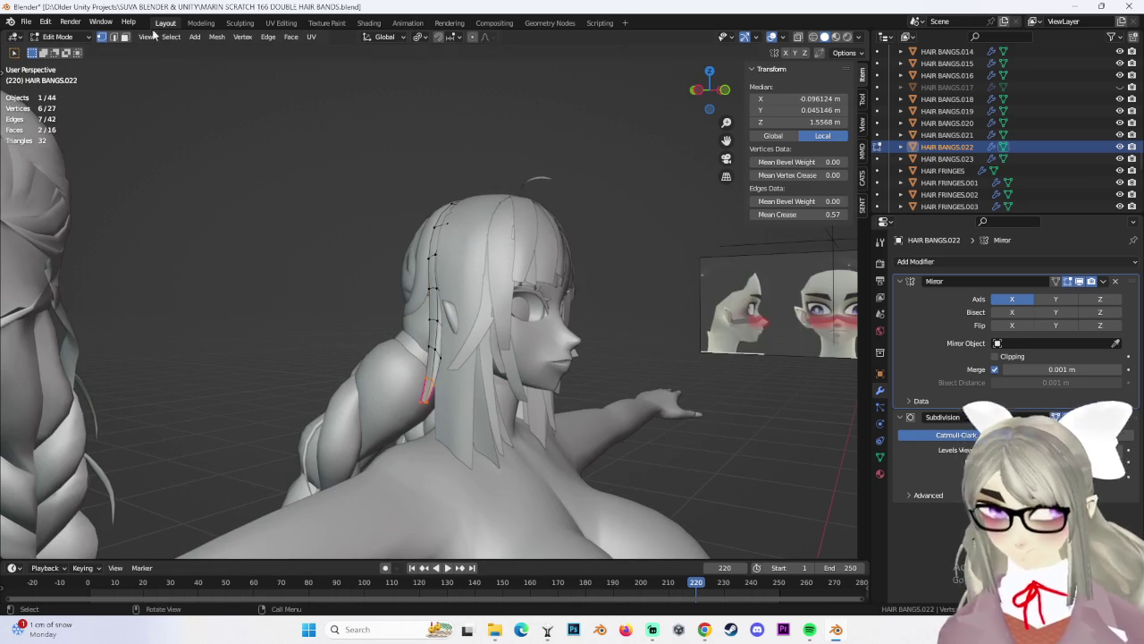
{"action": "middle_click_drag", "start_coordinate": [481, 392], "coordinate": [526, 379]}
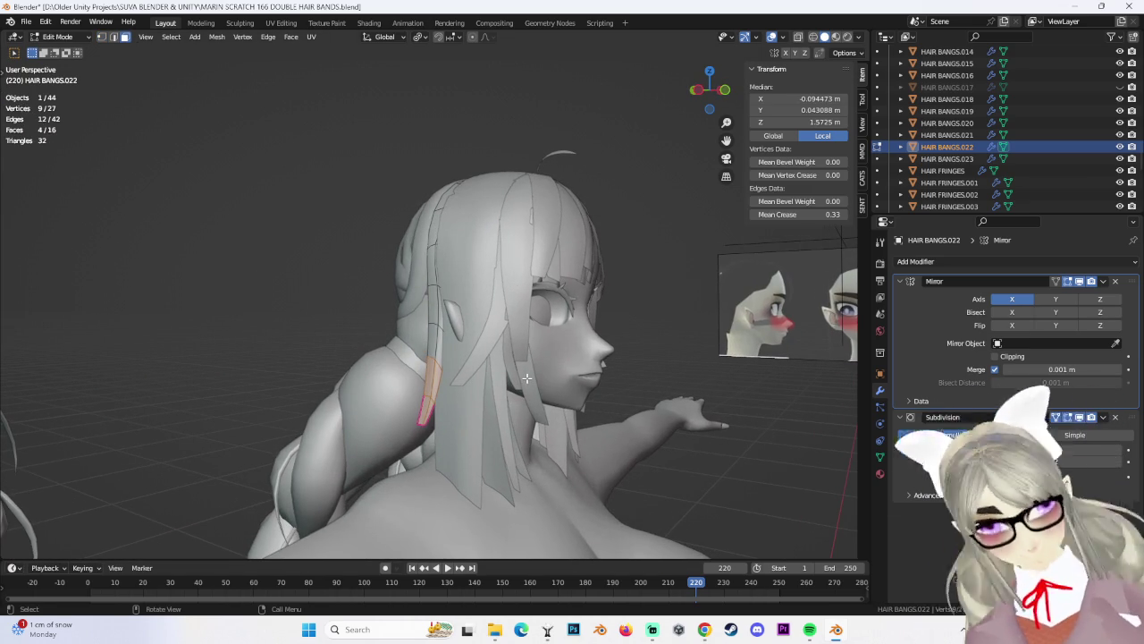
Separate the selected lower part into HAIR BANGS.024 and delete that piece
{"action": "key", "text": "p"}
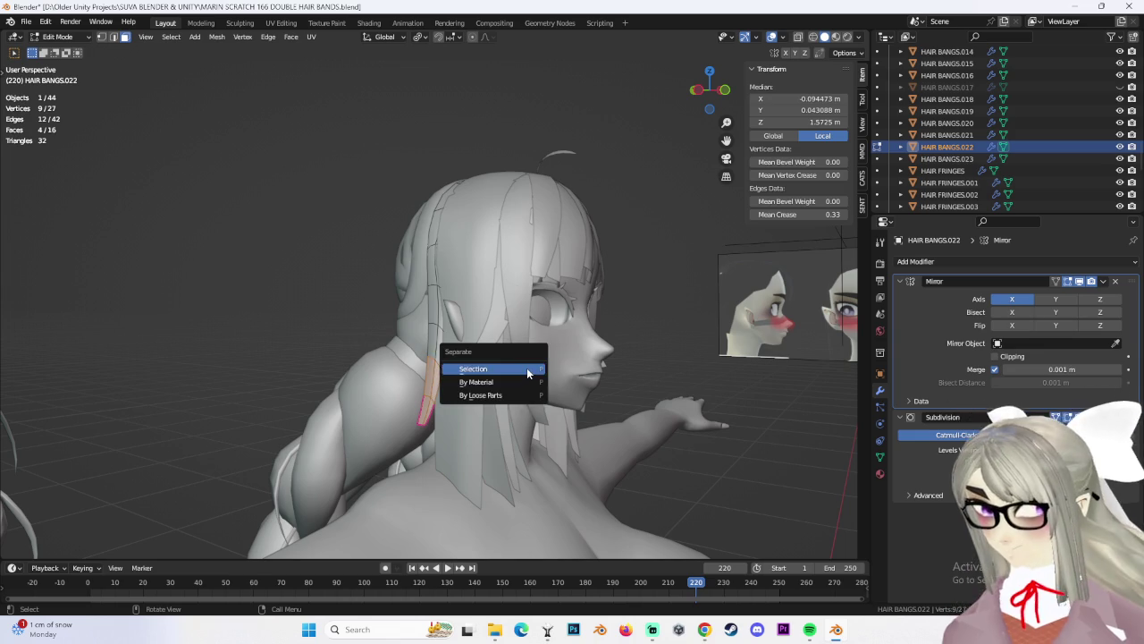
{"action": "left_click", "coordinate": [527, 368]}
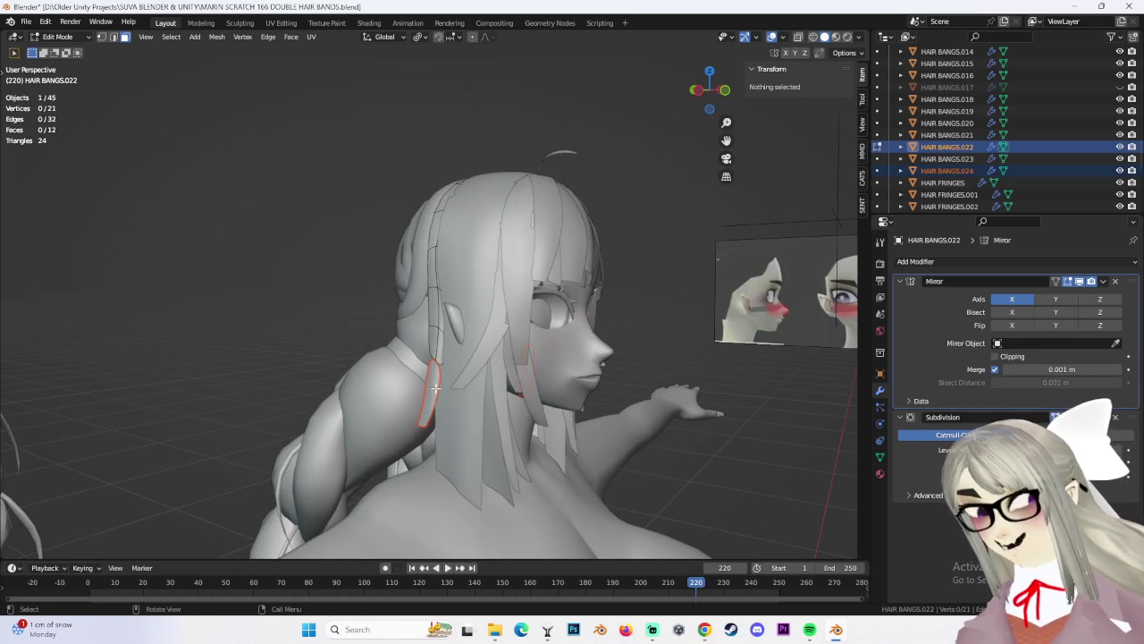
{"action": "left_click", "coordinate": [71, 40]}
{"action": "left_click", "coordinate": [55, 47]}
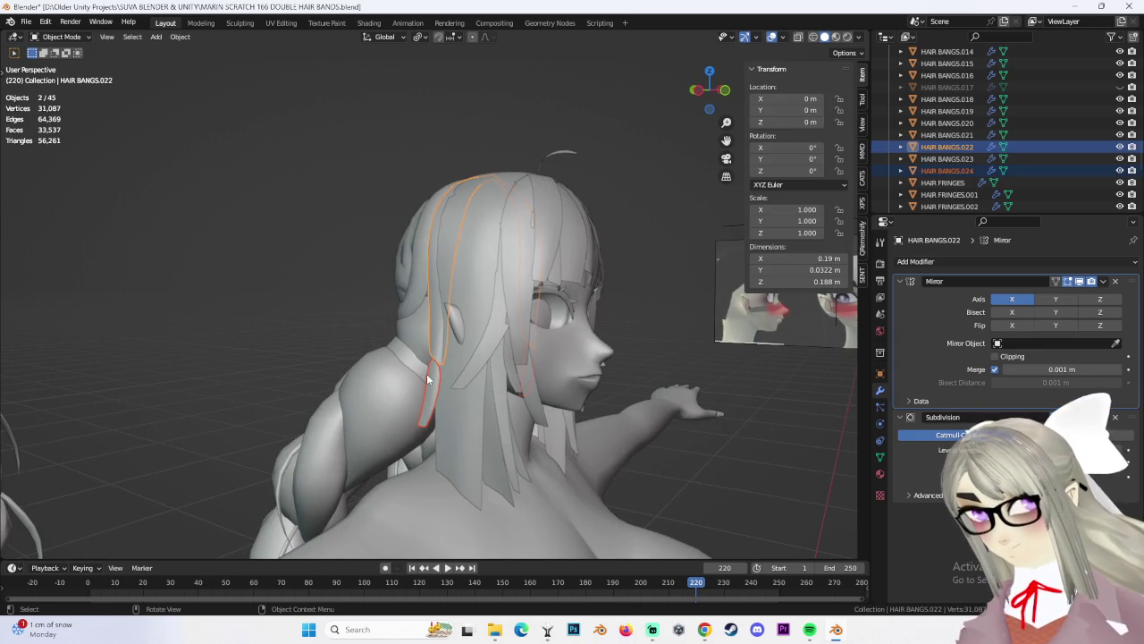
{"action": "left_click", "coordinate": [427, 374]}
{"action": "right_click", "coordinate": [434, 379]}
{"action": "left_click", "coordinate": [403, 590]}
Reselect HAIR BANGS.022 after checking the body and HAIR FRINGES objects, cancelling a Y move
{"action": "mouse_move", "coordinate": [681, 339]}
{"action": "middle_mouse_down"}
{"action": "mouse_move", "coordinate": [442, 343]}
{"action": "mouse_move", "coordinate": [640, 393]}
{"action": "mouse_move", "coordinate": [745, 391]}
{"action": "mouse_move", "coordinate": [687, 395]}
{"action": "mouse_move", "coordinate": [459, 261]}
{"action": "middle_mouse_up"}
{"action": "left_click", "coordinate": [443, 344]}
{"action": "left_click", "coordinate": [640, 394]}
{"action": "left_click", "coordinate": [474, 276]}
{"action": "left_click", "coordinate": [458, 261]}
{"action": "key", "text": "g"}
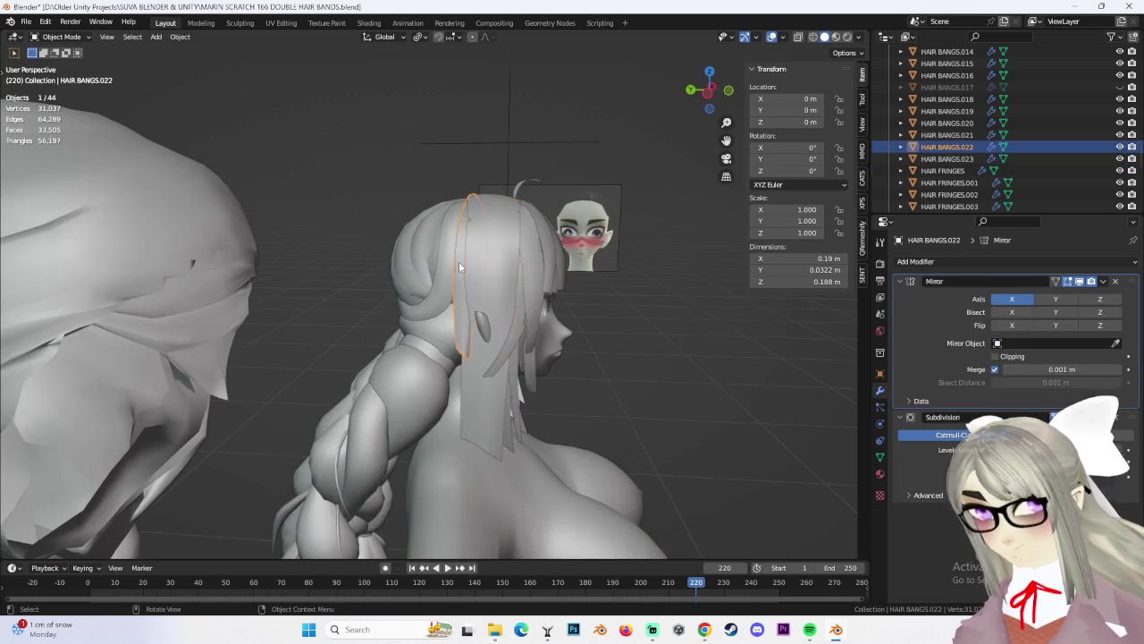
{"action": "key", "text": "y"}
{"action": "right_click", "coordinate": [599, 282]}
{"action": "middle_click_drag", "start_coordinate": [607, 268], "coordinate": [522, 232]}
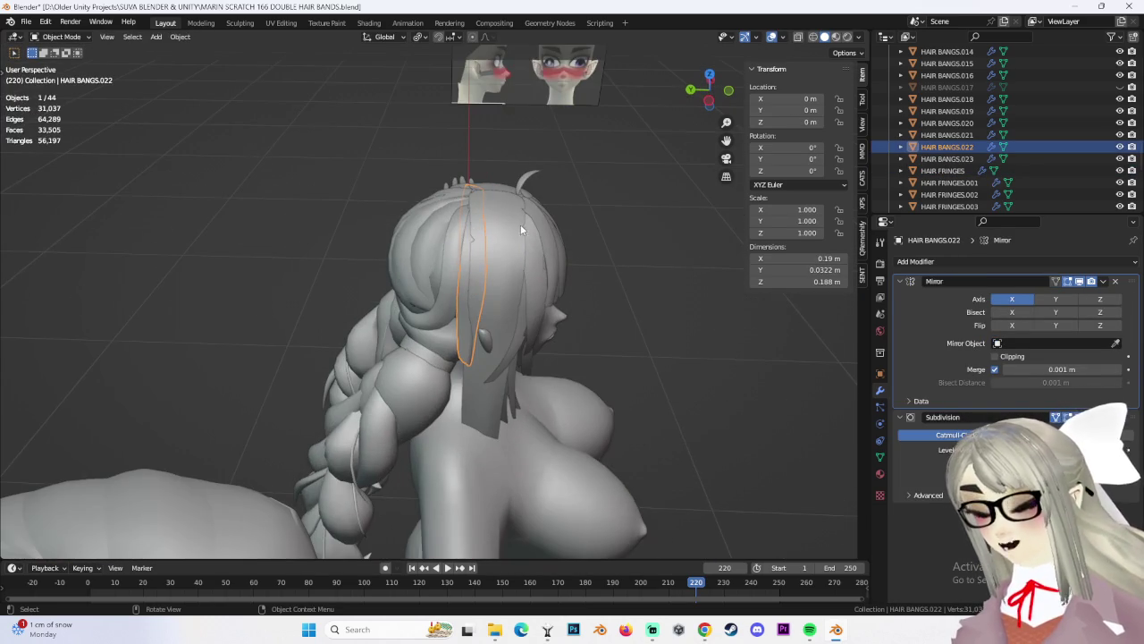
In Edit Mode, select the whole strand and push it back along Y
{"action": "left_click", "coordinate": [76, 37]}
{"action": "left_click", "coordinate": [63, 66]}
{"action": "mouse_move", "coordinate": [313, 134]}
{"action": "middle_mouse_down"}
{"action": "mouse_move", "coordinate": [396, 145]}
{"action": "mouse_move", "coordinate": [618, 408]}
{"action": "mouse_move", "coordinate": [191, 200]}
{"action": "middle_mouse_up"}
{"action": "key", "text": "a"}
{"action": "key", "text": "s"}
{"action": "left_click", "coordinate": [617, 408]}
{"action": "key", "text": "g"}
{"action": "key", "text": "y"}
{"action": "left_click", "coordinate": [614, 408]}
In face select mode, move two strand faces sideways along X, then adjust them again
{"action": "left_click", "coordinate": [58, 37]}
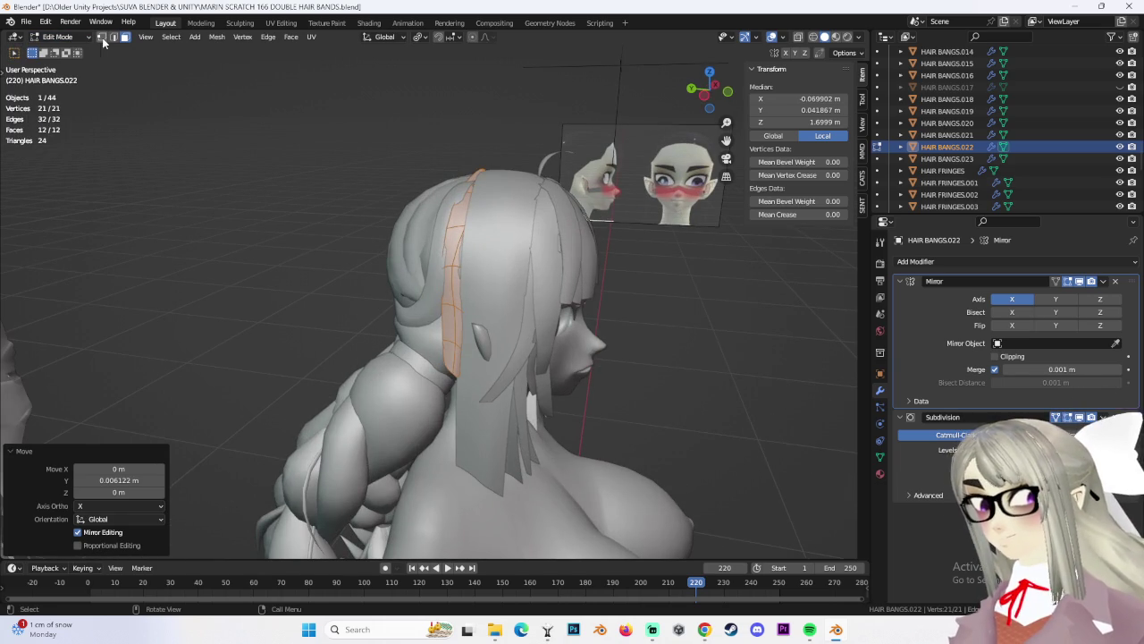
{"action": "left_click", "coordinate": [456, 286]}
{"action": "middle_click_drag", "start_coordinate": [456, 286], "coordinate": [504, 299]}
{"action": "key", "text": "g"}
{"action": "key", "text": "x"}
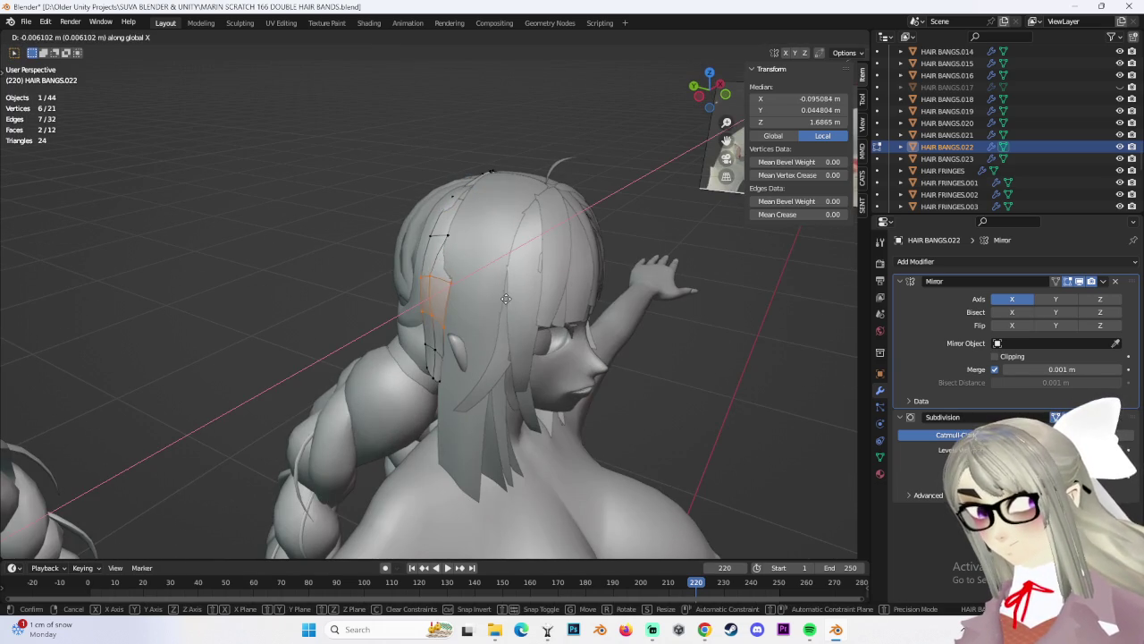
{"action": "left_click", "coordinate": [506, 298]}
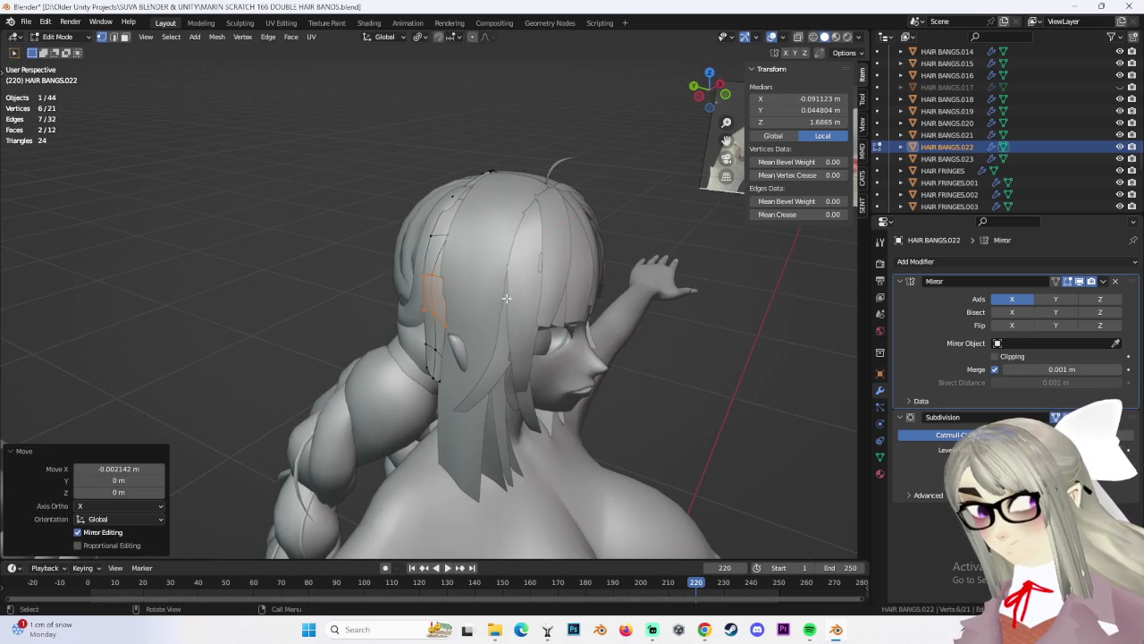
{"action": "mouse_move", "coordinate": [506, 298]}
{"action": "middle_mouse_down"}
{"action": "mouse_move", "coordinate": [506, 220]}
{"action": "mouse_move", "coordinate": [396, 235]}
{"action": "middle_mouse_up"}
{"action": "key", "text": "g"}
{"action": "left_click", "coordinate": [508, 217]}
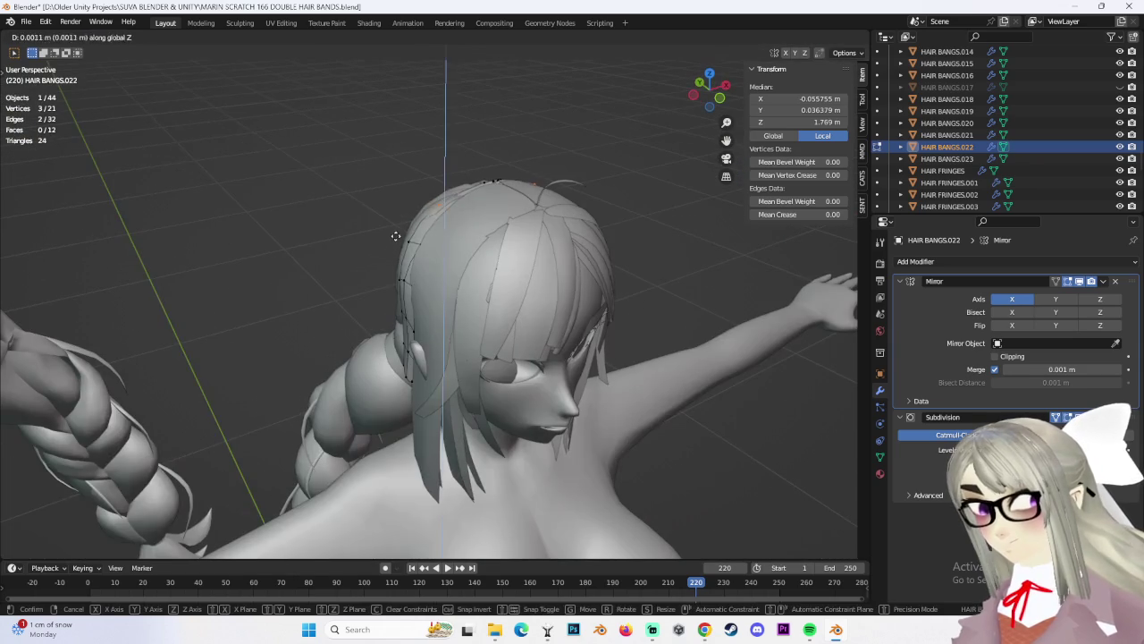
Raise a few strand vertices 0.004078 m along Z, then deselect all
{"action": "left_click", "coordinate": [458, 214]}
{"action": "key", "text": "g"}
{"action": "mouse_move", "coordinate": [459, 215]}
{"action": "middle_mouse_down"}
{"action": "mouse_move", "coordinate": [504, 212]}
{"action": "mouse_move", "coordinate": [508, 278]}
{"action": "mouse_move", "coordinate": [582, 256]}
{"action": "mouse_move", "coordinate": [488, 284]}
{"action": "middle_mouse_up"}
{"action": "left_click", "coordinate": [500, 217]}
{"action": "left_click", "coordinate": [508, 278], "text": "shift"}
{"action": "key", "text": "g"}
{"action": "key", "text": "z"}
{"action": "left_click", "coordinate": [509, 272]}
{"action": "left_click", "coordinate": [582, 256]}
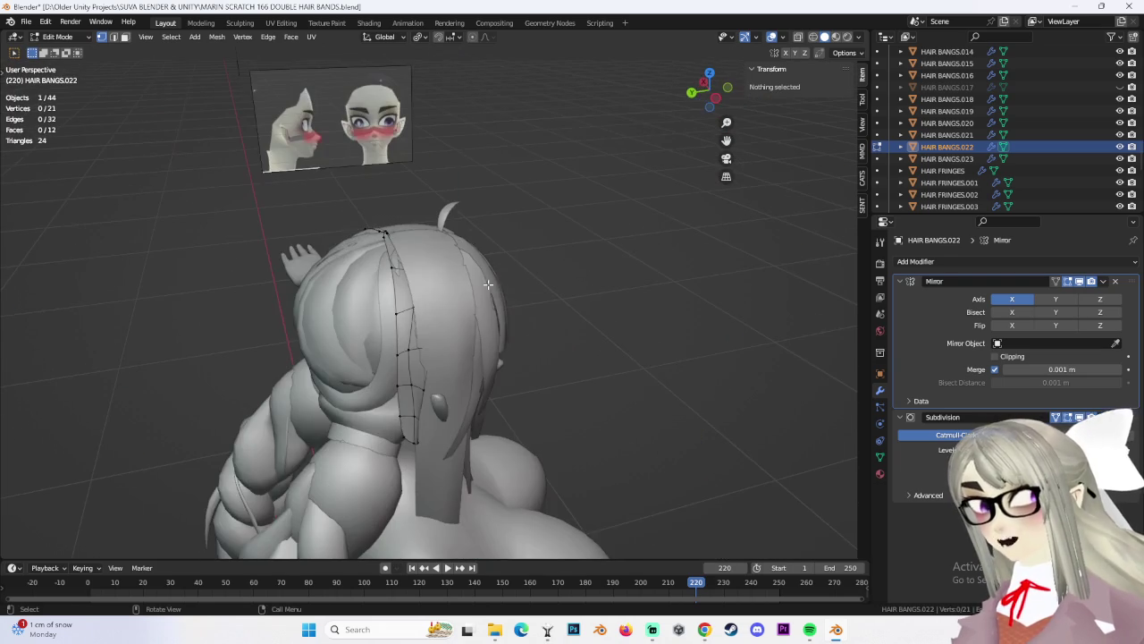
{"action": "mouse_move", "coordinate": [567, 273]}
{"action": "middle_mouse_down"}
{"action": "mouse_move", "coordinate": [524, 237]}
{"action": "mouse_move", "coordinate": [545, 255]}
{"action": "middle_mouse_up"}
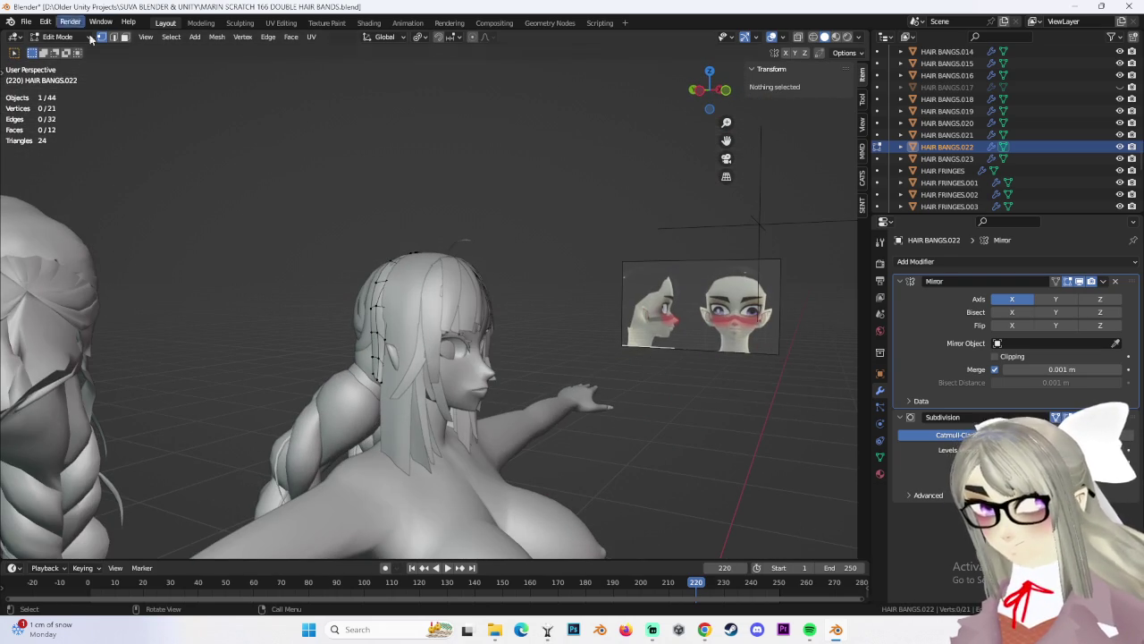
Reselect HAIR BANGS.022 from Object Mode, re-enter Edit Mode and pick its lower tip vertices
{"action": "left_click", "coordinate": [63, 37]}
{"action": "left_click", "coordinate": [56, 51]}
{"action": "mouse_move", "coordinate": [554, 358]}
{"action": "middle_mouse_down"}
{"action": "mouse_move", "coordinate": [652, 448]}
{"action": "mouse_move", "coordinate": [528, 365]}
{"action": "mouse_move", "coordinate": [434, 269]}
{"action": "mouse_move", "coordinate": [383, 251]}
{"action": "middle_mouse_up"}
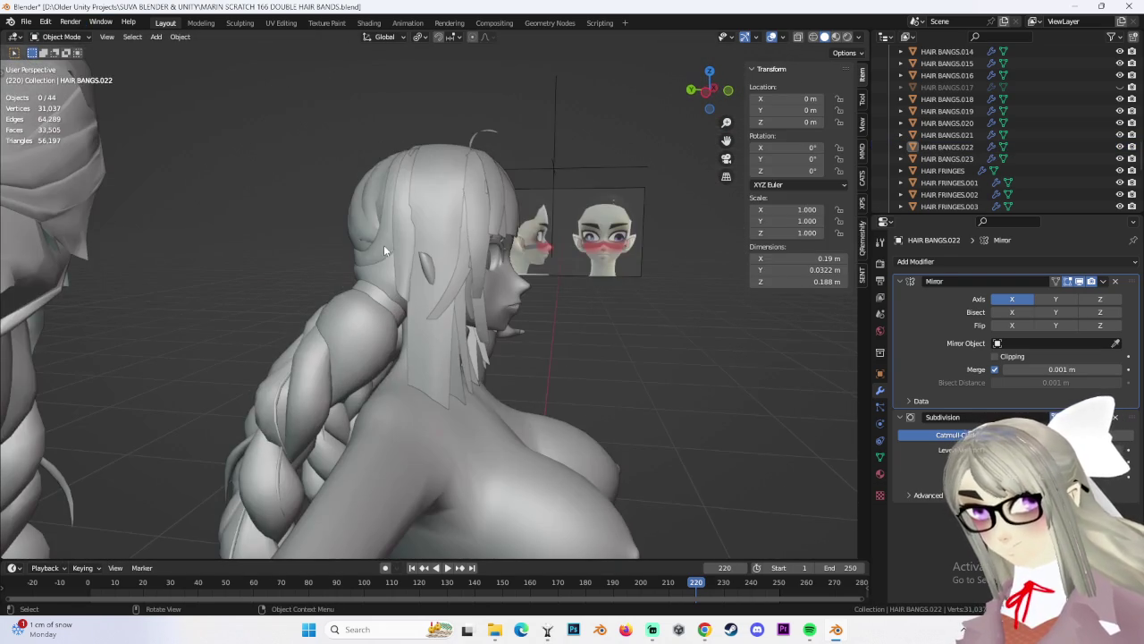
{"action": "mouse_move", "coordinate": [613, 291]}
{"action": "middle_mouse_down"}
{"action": "mouse_move", "coordinate": [511, 272]}
{"action": "mouse_move", "coordinate": [599, 292]}
{"action": "mouse_move", "coordinate": [465, 326]}
{"action": "mouse_move", "coordinate": [616, 392]}
{"action": "mouse_move", "coordinate": [400, 254]}
{"action": "middle_mouse_up"}
{"action": "left_click", "coordinate": [400, 254]}
{"action": "left_click", "coordinate": [62, 37]}
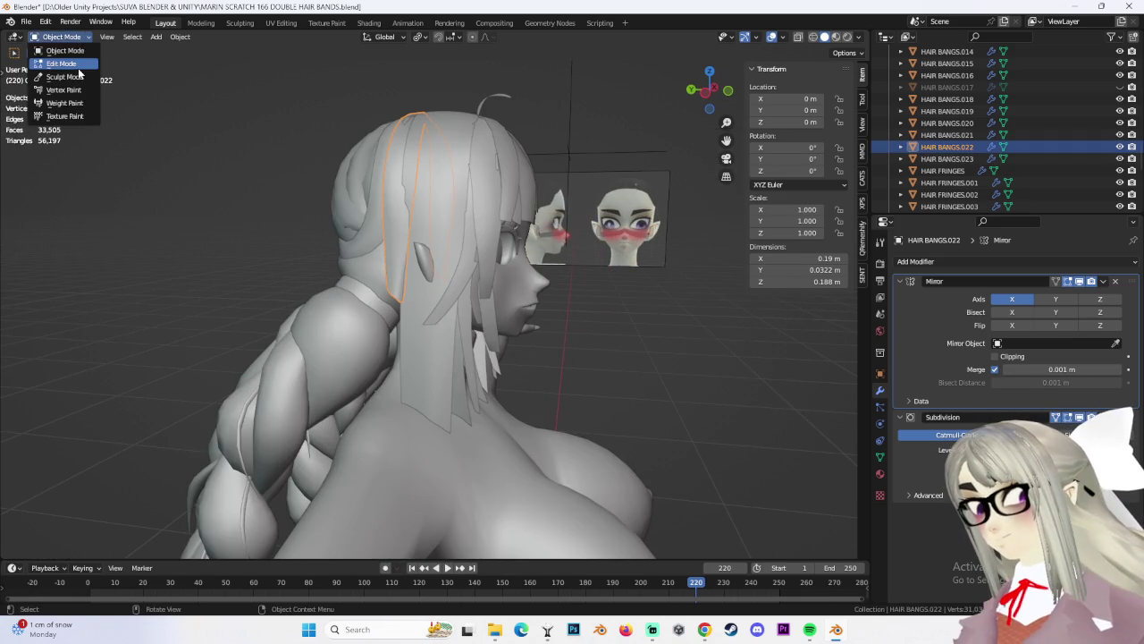
{"action": "left_click", "coordinate": [55, 62]}
{"action": "left_click", "coordinate": [385, 288]}
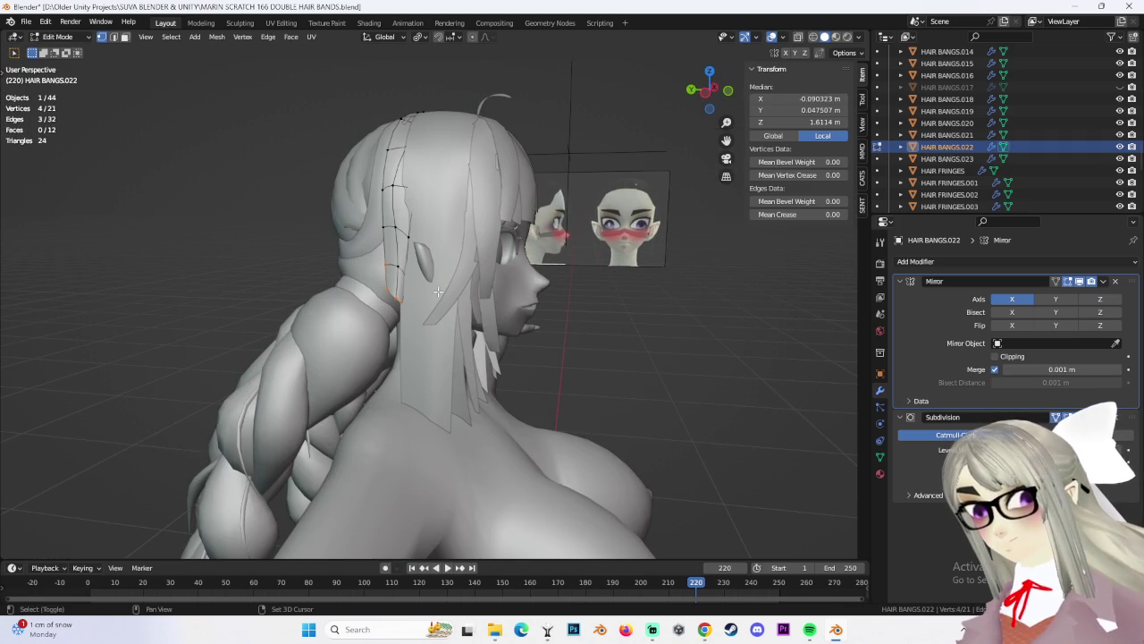
With X-ray on, give the selected tip edges a full crease of 1
{"action": "key", "text": "shift+z"}
{"action": "middle_click_drag", "start_coordinate": [501, 268], "coordinate": [423, 266]}
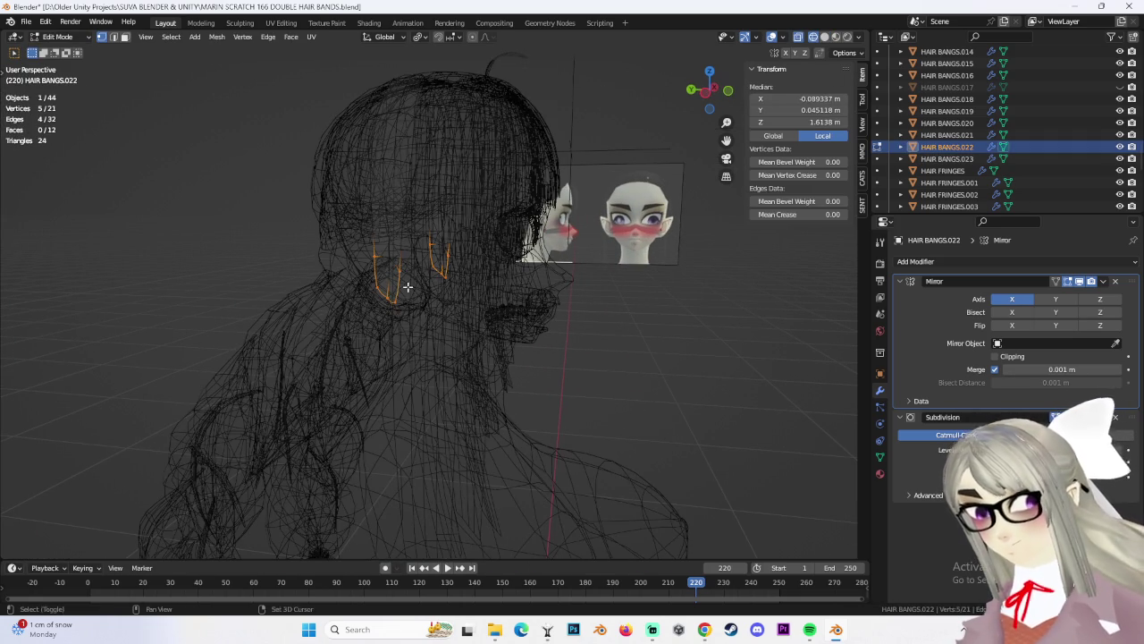
{"action": "key", "text": "shift+e"}
{"action": "left_click", "coordinate": [817, 349]}
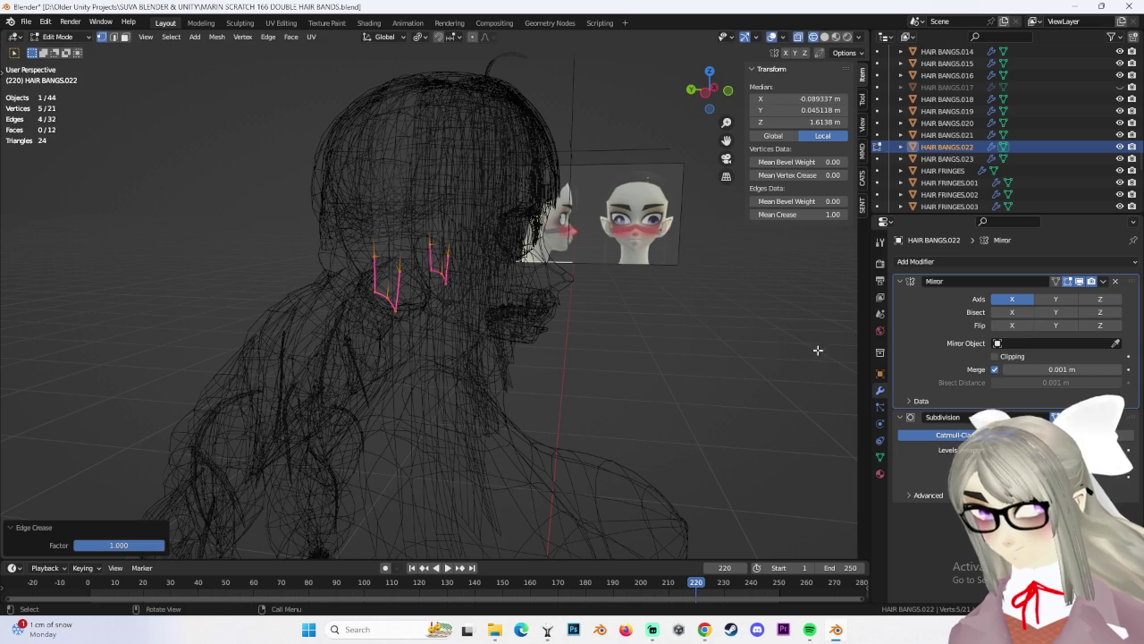
In the left view, squash the tip's bottom vertices vertically and rotate them slightly
{"action": "left_click", "coordinate": [394, 298], "text": "alt"}
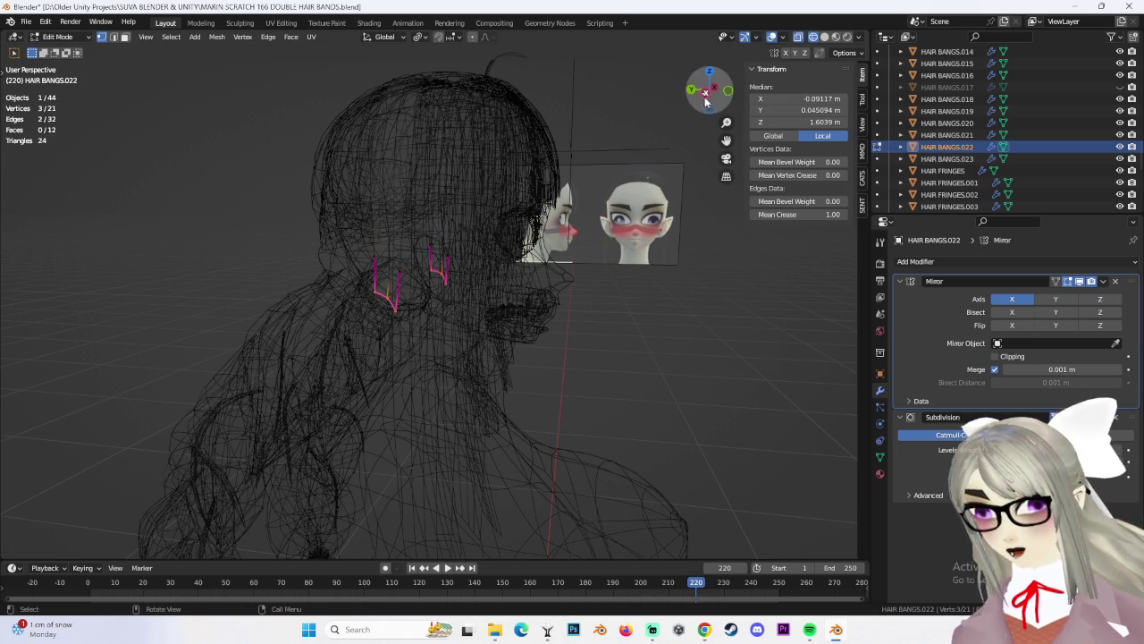
{"action": "left_click", "coordinate": [704, 104]}
{"action": "scroll", "coordinate": [429, 295], "scroll_direction": "up", "scroll_amount": 3}
{"action": "key", "text": "s"}
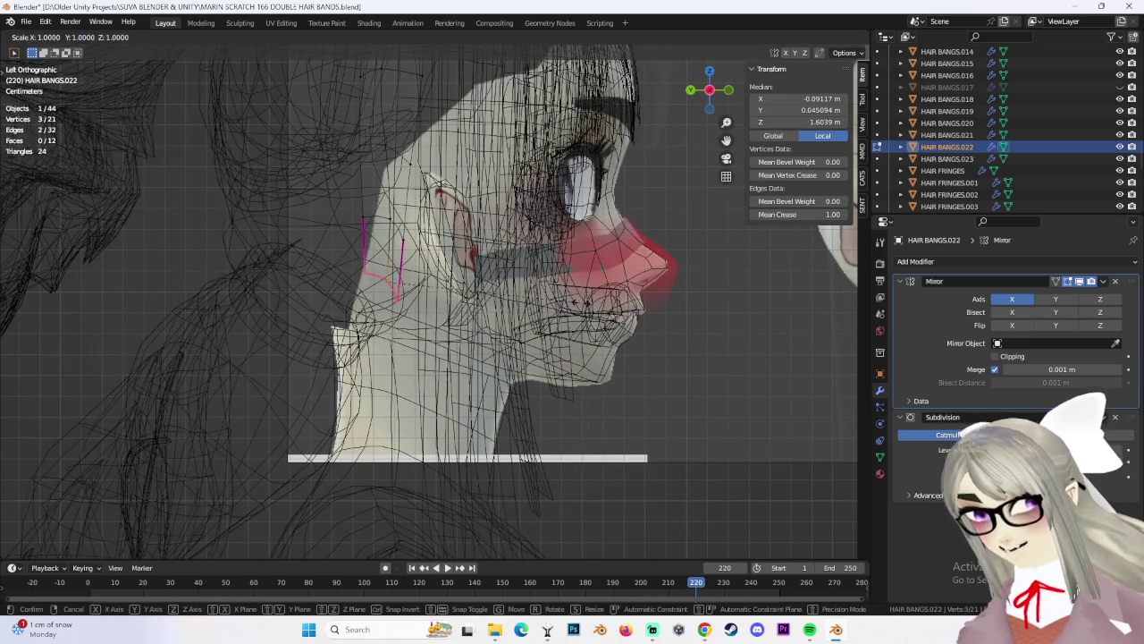
{"action": "left_click", "coordinate": [390, 244]}
{"action": "key", "text": "r"}
{"action": "left_click", "coordinate": [551, 280]}
From the front view, flatten the tip vertices sideways along X
{"action": "middle_click_drag", "start_coordinate": [550, 280], "coordinate": [551, 280], "text": "alt"}
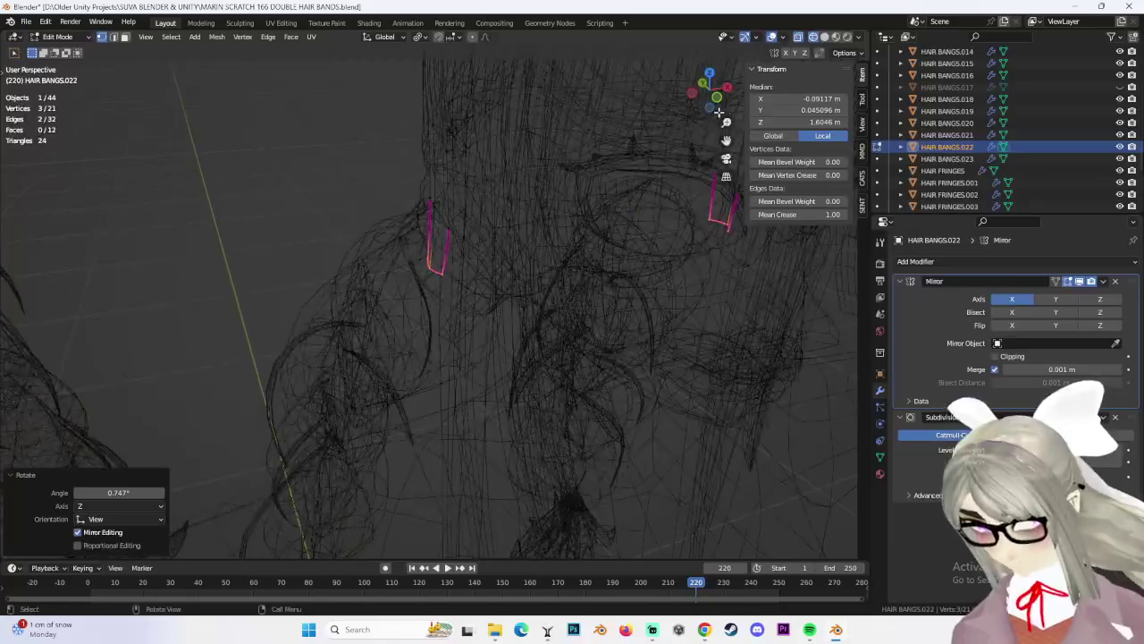
{"action": "key", "text": "s"}
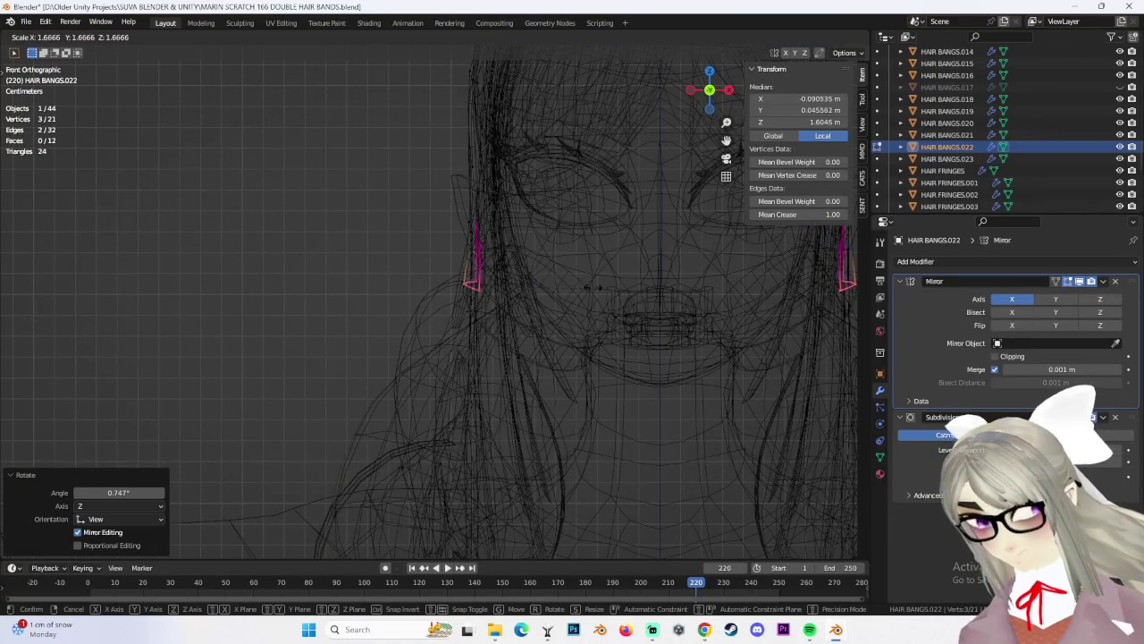
{"action": "key", "text": "x"}
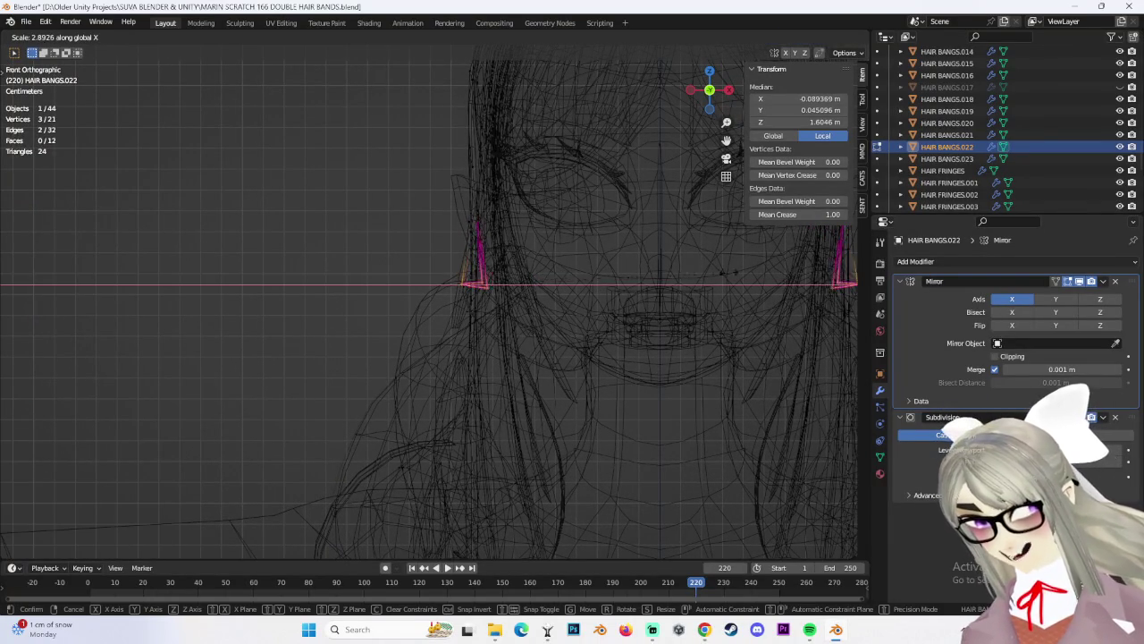
{"action": "left_click", "coordinate": [456, 270]}
Back in the left view, reposition a single tip vertex
{"action": "middle_click_drag", "start_coordinate": [456, 270], "coordinate": [735, 108]}
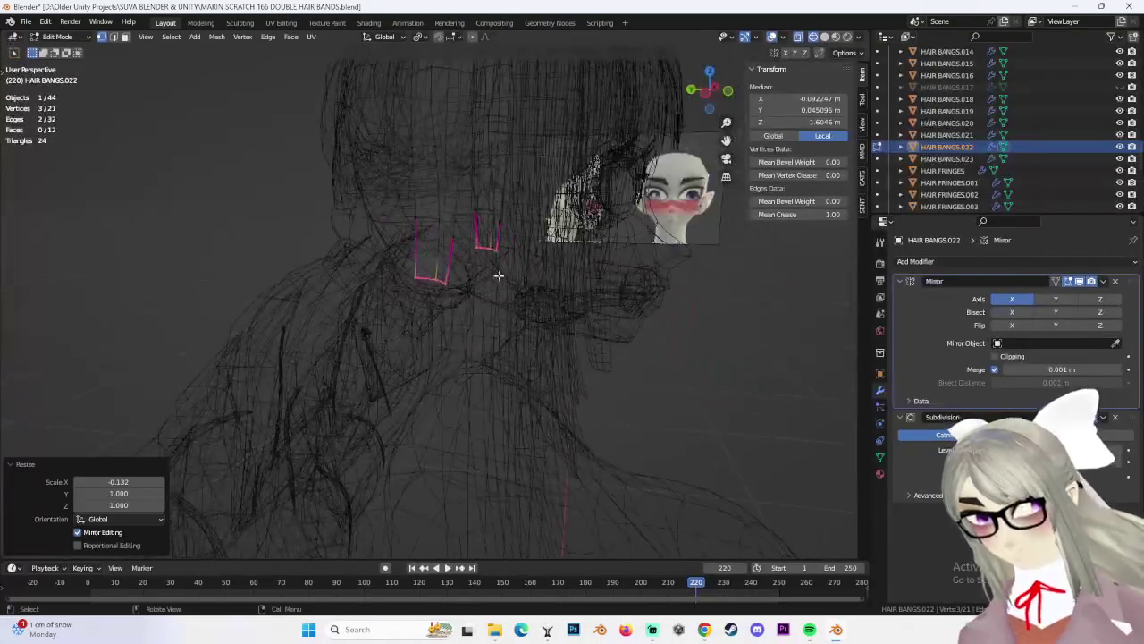
{"action": "left_click", "coordinate": [713, 96]}
{"action": "scroll", "coordinate": [776, 344], "scroll_direction": "up", "scroll_amount": 3}
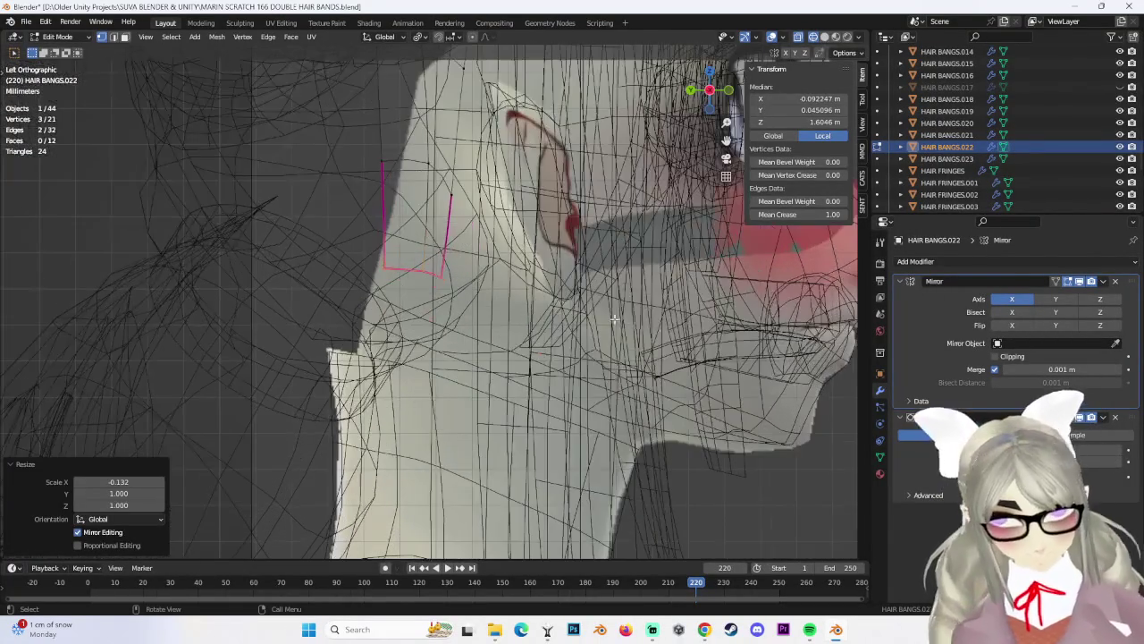
{"action": "key", "text": "Escape"}
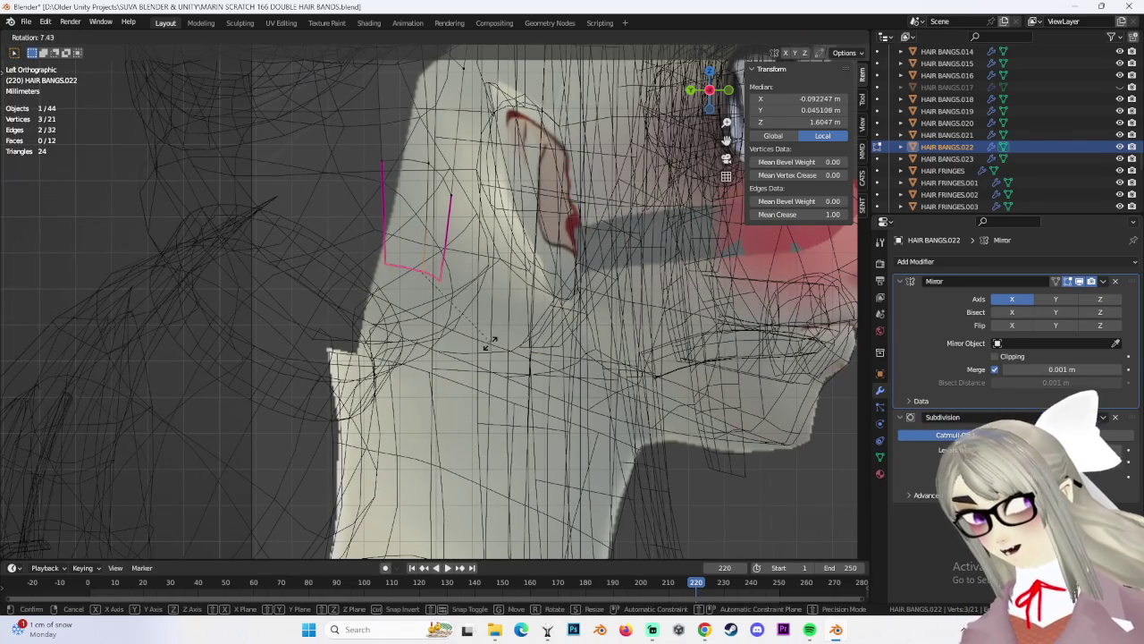
{"action": "key", "text": "s"}
{"action": "key", "text": "Escape"}
{"action": "left_click", "coordinate": [438, 265]}
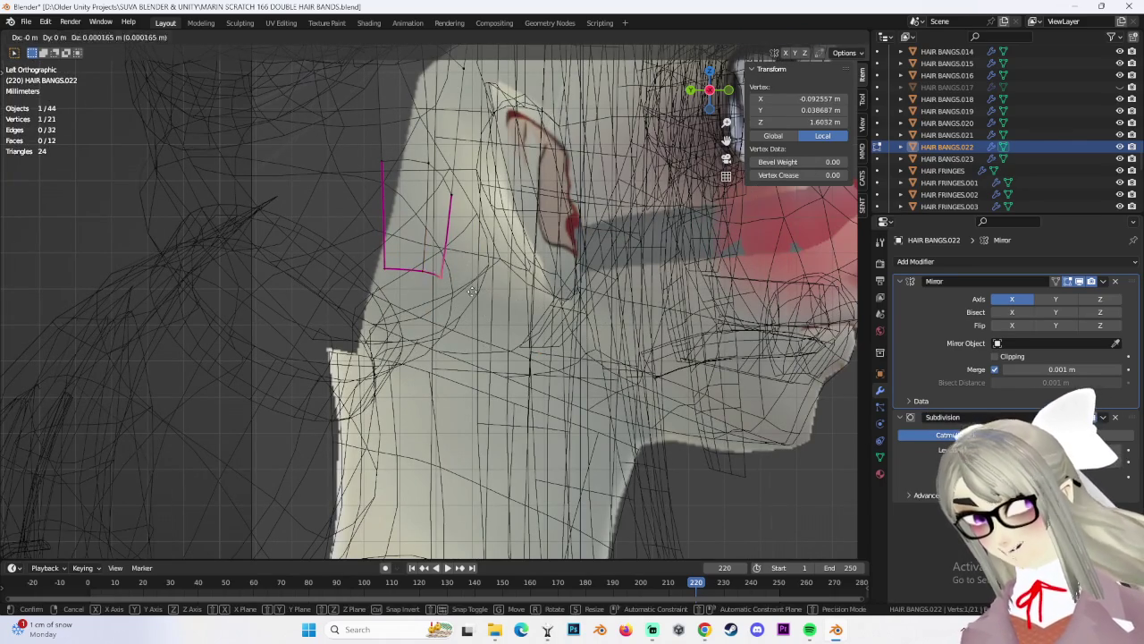
{"action": "key", "text": "g"}
{"action": "left_click", "coordinate": [471, 297]}
{"action": "key", "text": "g"}
{"action": "left_click", "coordinate": [409, 288]}
Select the three lower tip vertices and narrow them sideways along X
{"action": "scroll", "coordinate": [387, 251], "scroll_direction": "down", "scroll_amount": 3}
{"action": "left_click", "coordinate": [387, 251]}
{"action": "left_click_drag", "start_coordinate": [389, 204], "coordinate": [443, 231]}
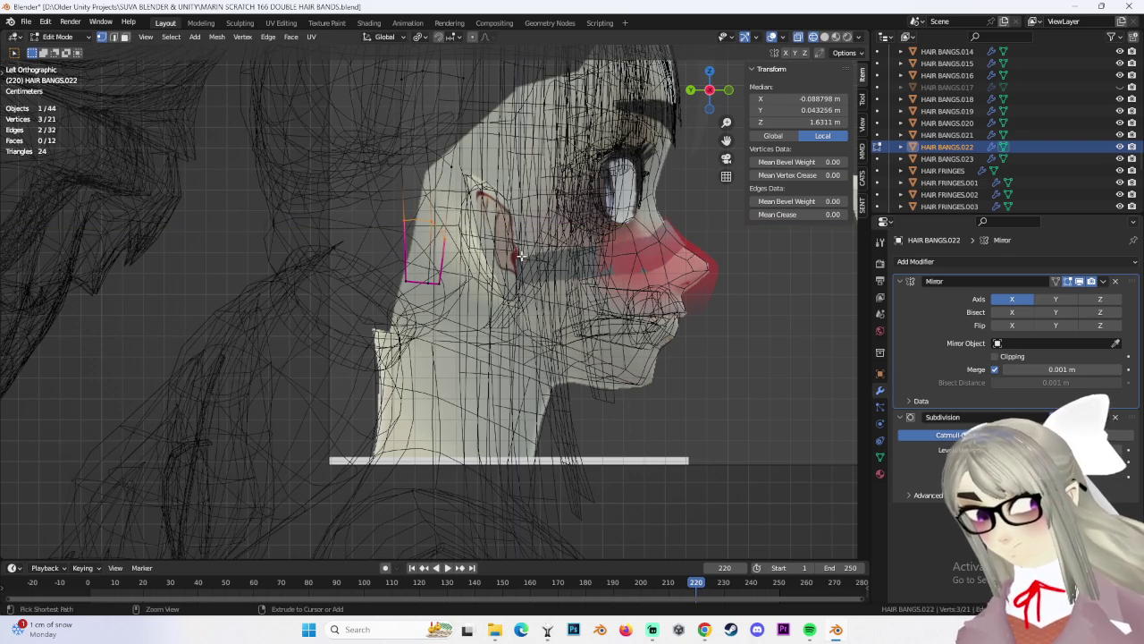
{"action": "key", "text": "s"}
{"action": "key", "text": "x"}
{"action": "key", "text": "Return"}
Scale the three tip vertices by -0.319 along Z to fold the tip back
{"action": "key", "text": "s"}
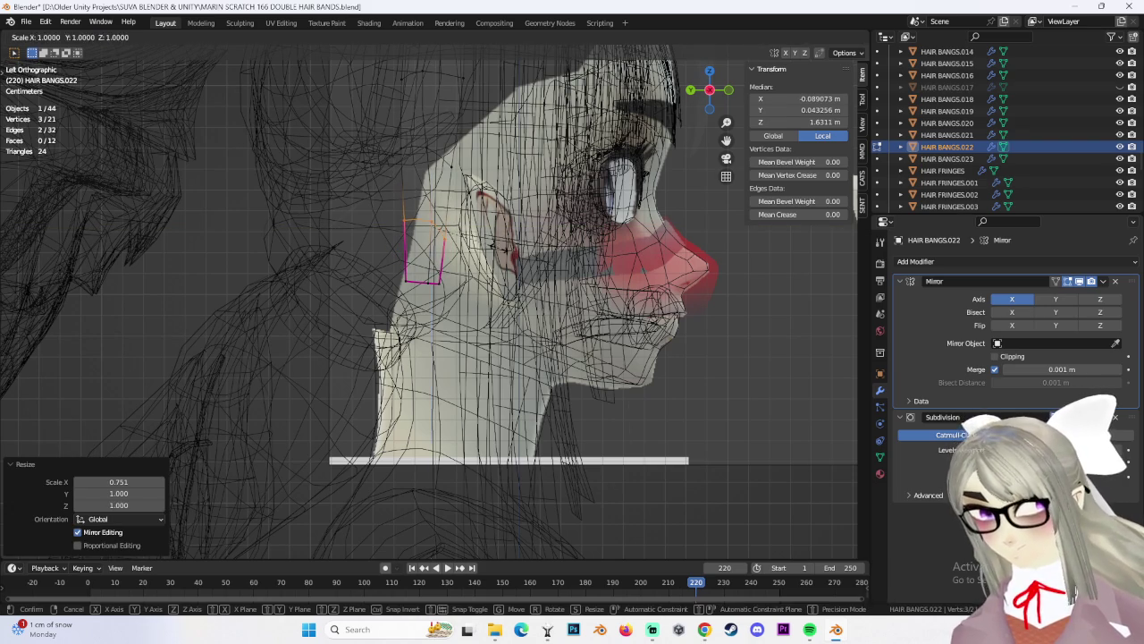
{"action": "key", "text": "Escape"}
{"action": "key", "text": "s"}
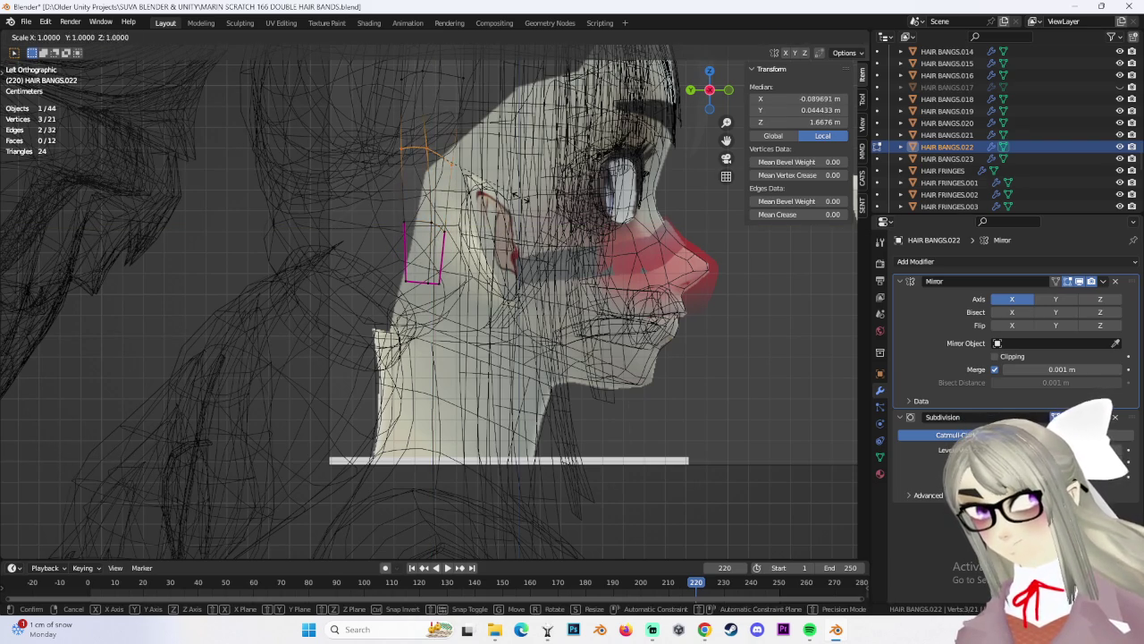
{"action": "left_click", "coordinate": [407, 179]}
{"action": "mouse_move", "coordinate": [407, 179]}
{"action": "middle_mouse_down"}
{"action": "mouse_move", "coordinate": [484, 256]}
{"action": "mouse_move", "coordinate": [369, 286]}
{"action": "middle_mouse_up"}
{"action": "key", "text": "shift+z"}
{"action": "left_click_drag", "start_coordinate": [369, 286], "coordinate": [500, 362]}
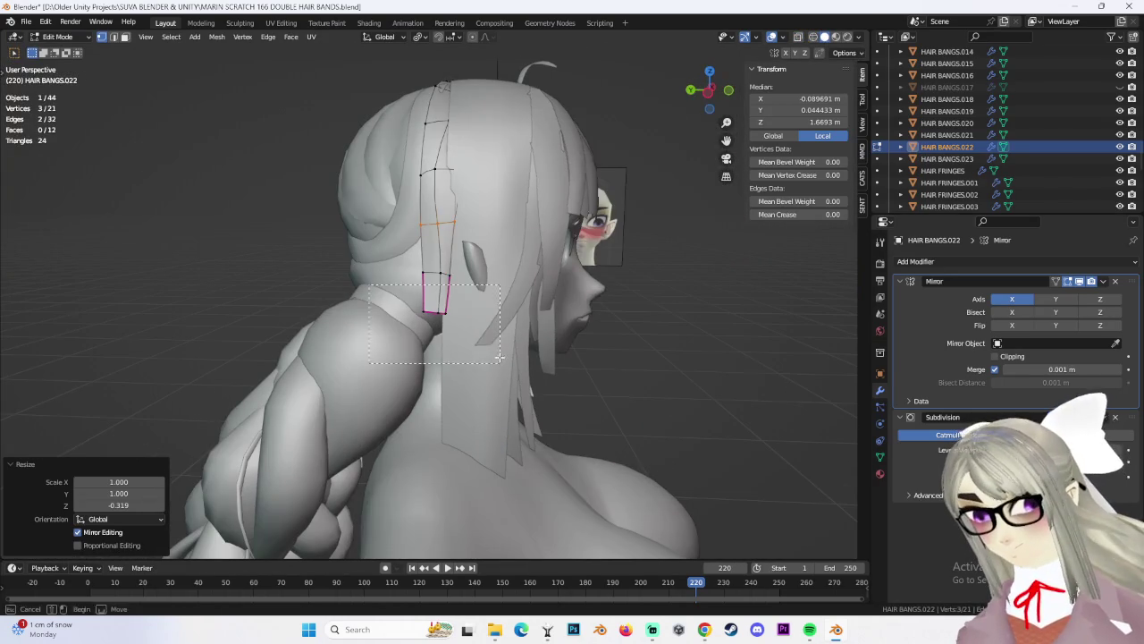
Tilt the tip face 15.2° and move it against the neck
{"action": "left_click", "coordinate": [710, 91]}
{"action": "key", "text": "r"}
{"action": "left_click", "coordinate": [541, 341]}
{"action": "key", "text": "g"}
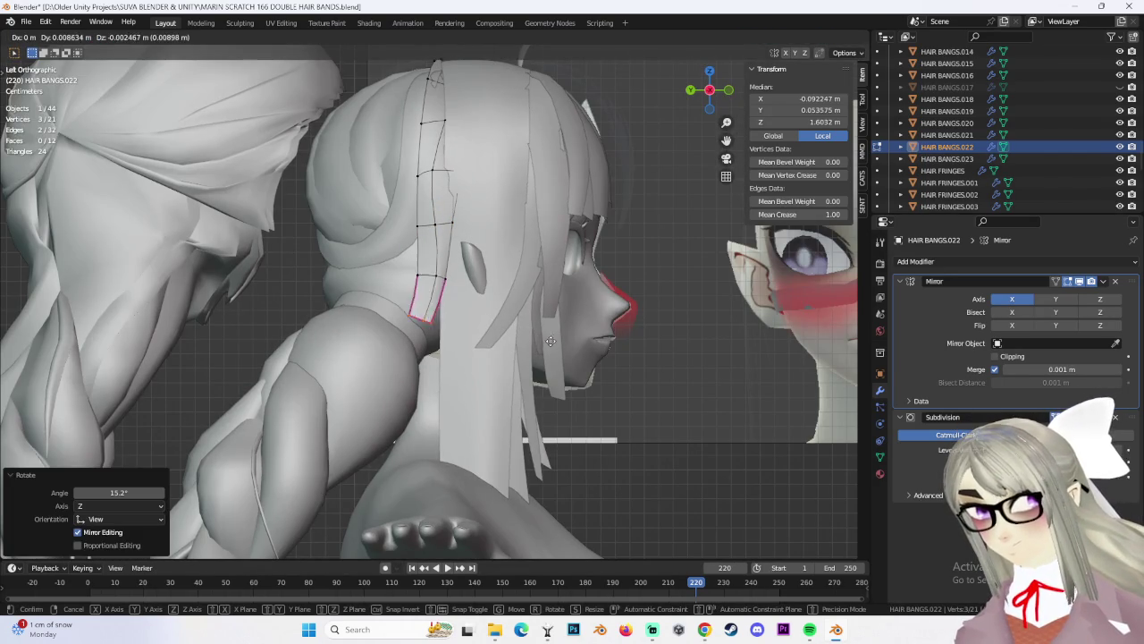
{"action": "left_click", "coordinate": [496, 305]}
Slide the edge above the tip upward along the strand
{"action": "key", "text": "g"}
{"action": "key", "text": "g"}
{"action": "left_click", "coordinate": [497, 295]}
{"action": "key", "text": "g"}
{"action": "key", "text": "g"}
{"action": "left_click", "coordinate": [532, 255]}
Move a vertex high on the strand several times so it hugs the head
{"action": "mouse_move", "coordinate": [532, 254]}
{"action": "middle_mouse_down"}
{"action": "mouse_move", "coordinate": [507, 249]}
{"action": "mouse_move", "coordinate": [470, 208]}
{"action": "middle_mouse_up"}
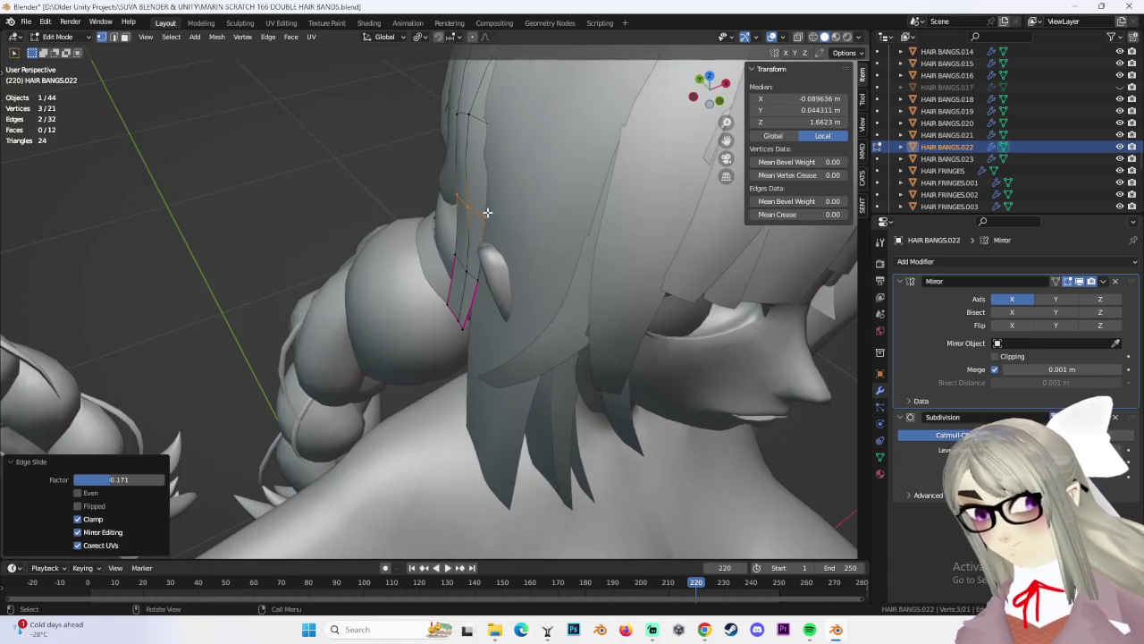
{"action": "left_click", "coordinate": [467, 206]}
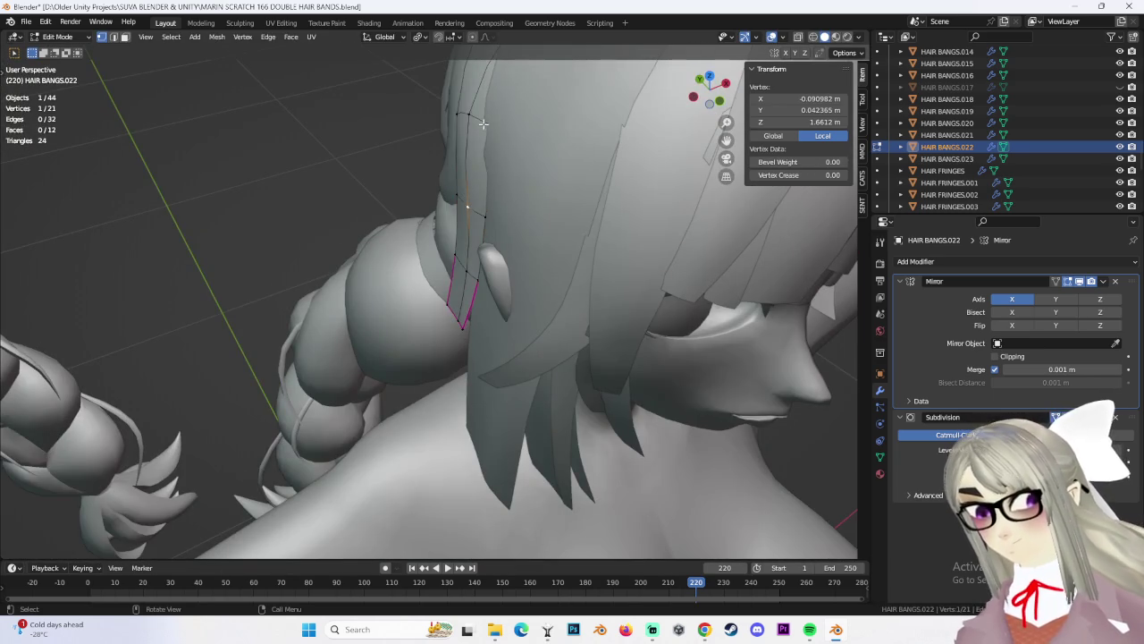
{"action": "middle_click_drag", "start_coordinate": [483, 130], "coordinate": [469, 134]}
{"action": "key", "text": "g"}
{"action": "left_click", "coordinate": [469, 182]}
{"action": "mouse_move", "coordinate": [470, 182]}
{"action": "middle_mouse_down"}
{"action": "mouse_move", "coordinate": [472, 202]}
{"action": "mouse_move", "coordinate": [611, 293]}
{"action": "middle_mouse_up"}
{"action": "key", "text": "g"}
{"action": "left_click", "coordinate": [473, 204]}
{"action": "key", "text": "g"}
{"action": "left_click", "coordinate": [501, 215]}
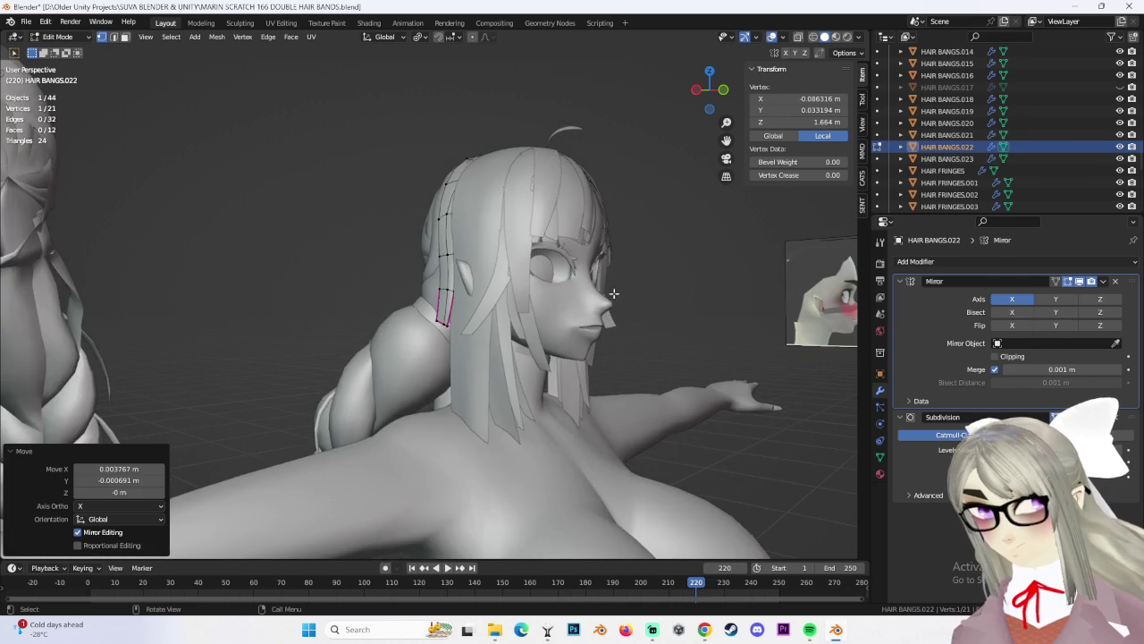
From behind the head, raise the strand's top vertex along Z
{"action": "left_click", "coordinate": [698, 297]}
{"action": "middle_click_drag", "start_coordinate": [695, 307], "coordinate": [686, 305]}
{"action": "mouse_move", "coordinate": [702, 239]}
{"action": "middle_mouse_down"}
{"action": "mouse_move", "coordinate": [503, 158]}
{"action": "mouse_move", "coordinate": [476, 228]}
{"action": "middle_mouse_up"}
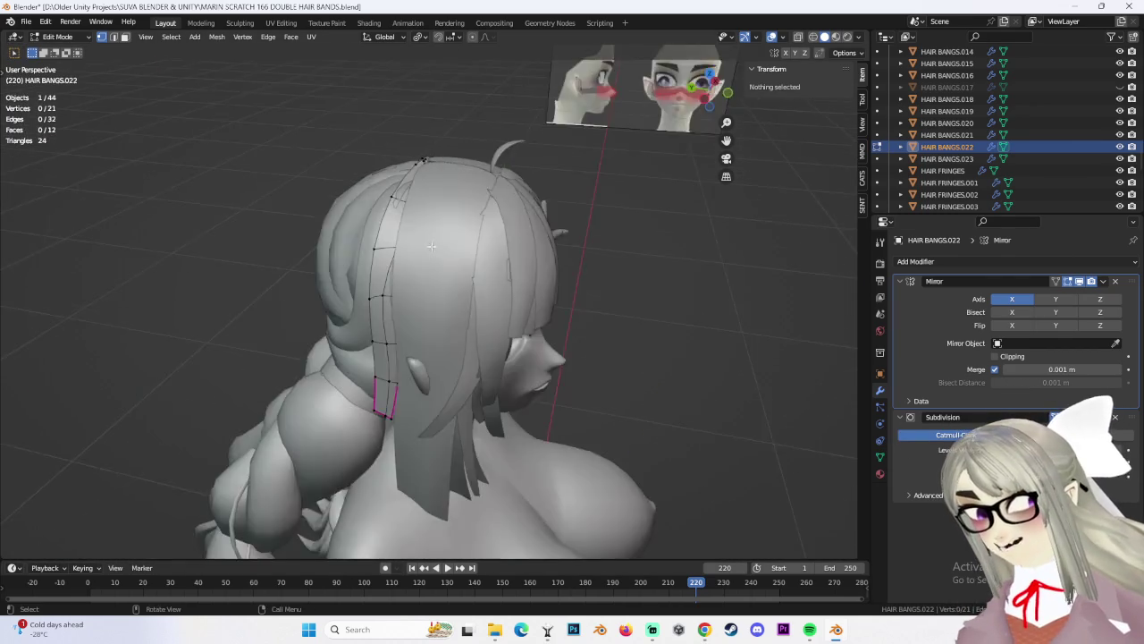
{"action": "mouse_move", "coordinate": [379, 148]}
{"action": "middle_mouse_down"}
{"action": "mouse_move", "coordinate": [398, 134]}
{"action": "mouse_move", "coordinate": [469, 153]}
{"action": "mouse_move", "coordinate": [468, 185]}
{"action": "mouse_move", "coordinate": [398, 184]}
{"action": "mouse_move", "coordinate": [442, 204]}
{"action": "middle_mouse_up"}
{"action": "left_click", "coordinate": [398, 134]}
{"action": "key", "text": "g"}
{"action": "key", "text": "z"}
{"action": "left_click", "coordinate": [454, 155]}
Lower another strand vertex slightly along Z, then box-select the two vertices near the tip
{"action": "left_click", "coordinate": [398, 183]}
{"action": "key", "text": "g"}
{"action": "key", "text": "z"}
{"action": "left_click", "coordinate": [430, 192]}
{"action": "key", "text": "b"}
{"action": "left_click_drag", "start_coordinate": [443, 204], "coordinate": [425, 144]}
{"action": "mouse_move", "coordinate": [425, 143]}
{"action": "middle_mouse_down"}
{"action": "mouse_move", "coordinate": [483, 136]}
{"action": "mouse_move", "coordinate": [468, 211]}
{"action": "mouse_move", "coordinate": [295, 186]}
{"action": "middle_mouse_up"}
After checking in Object Mode, return to Edit Mode and nudge a strand vertex down along Z
{"action": "left_click", "coordinate": [57, 37]}
{"action": "left_click", "coordinate": [55, 52]}
{"action": "left_click", "coordinate": [609, 250]}
{"action": "mouse_move", "coordinate": [610, 250]}
{"action": "middle_mouse_down"}
{"action": "mouse_move", "coordinate": [627, 273]}
{"action": "mouse_move", "coordinate": [404, 245]}
{"action": "mouse_move", "coordinate": [409, 187]}
{"action": "mouse_move", "coordinate": [476, 272]}
{"action": "mouse_move", "coordinate": [404, 260]}
{"action": "middle_mouse_up"}
{"action": "left_click", "coordinate": [57, 36]}
{"action": "left_click", "coordinate": [58, 65]}
{"action": "left_click", "coordinate": [408, 189]}
{"action": "key", "text": "g"}
{"action": "key", "text": "z"}
{"action": "left_click", "coordinate": [409, 192]}
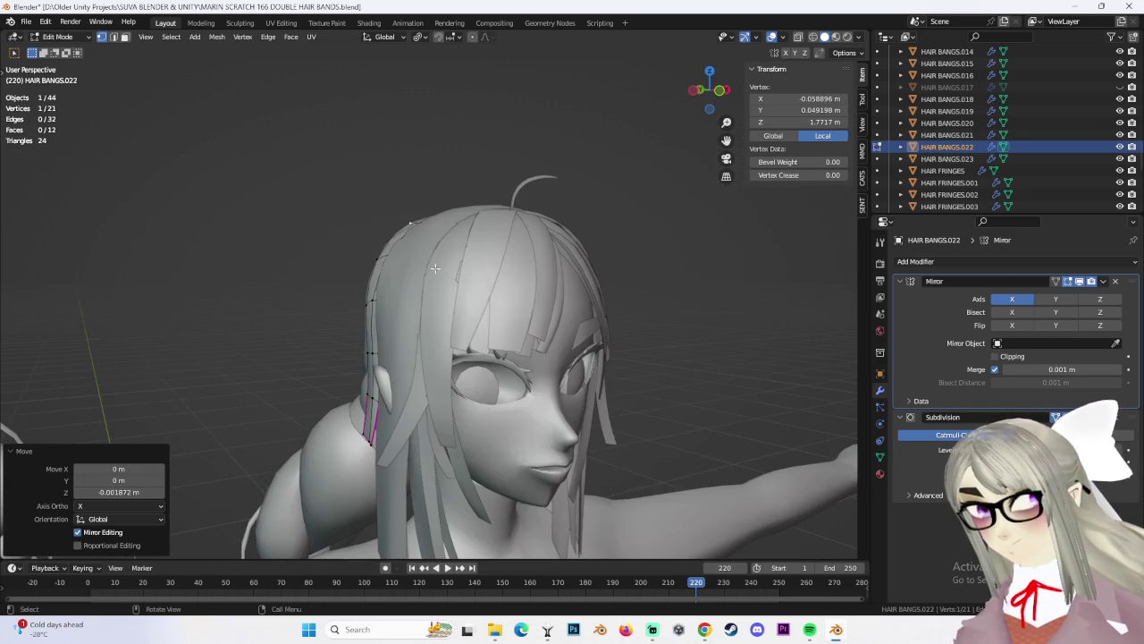
Return to Object Mode, deselect the strand, and inspect the character from the side
{"action": "mouse_move", "coordinate": [473, 301]}
{"action": "middle_mouse_down"}
{"action": "mouse_move", "coordinate": [582, 312]}
{"action": "mouse_move", "coordinate": [626, 335]}
{"action": "middle_mouse_up"}
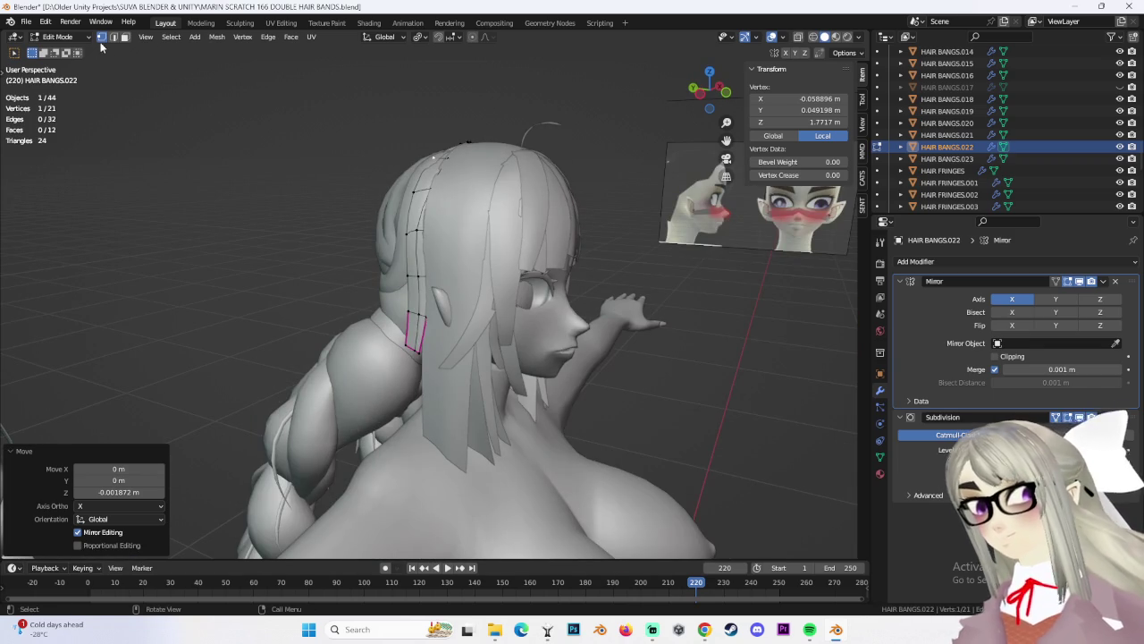
{"action": "left_click", "coordinate": [61, 40]}
{"action": "left_click", "coordinate": [64, 52]}
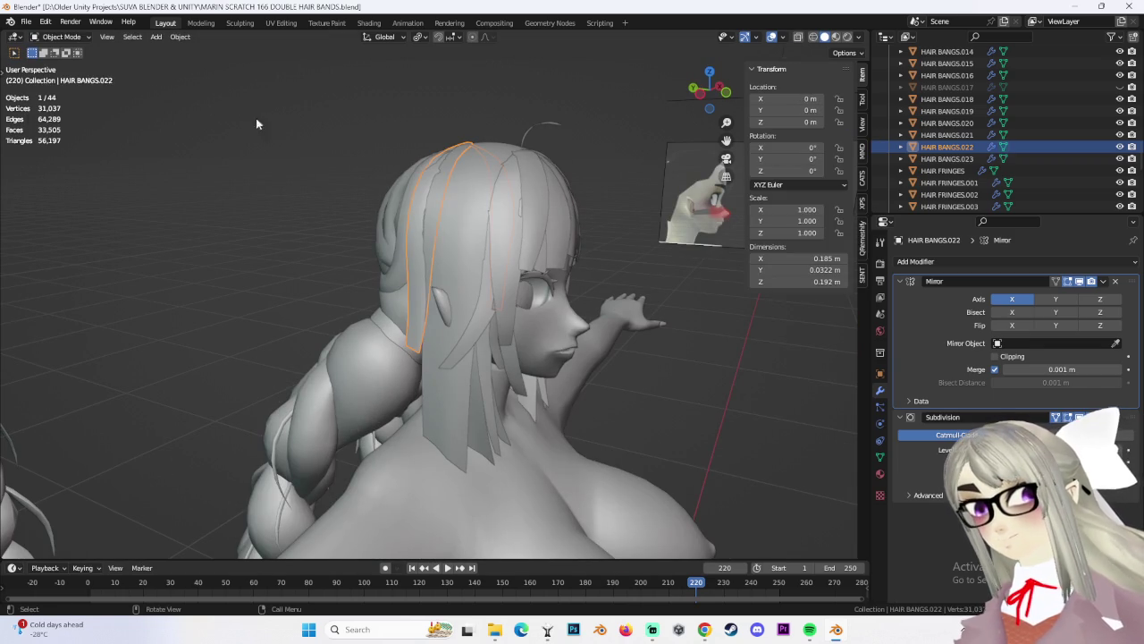
{"action": "left_click", "coordinate": [645, 362]}
{"action": "mouse_move", "coordinate": [645, 362]}
{"action": "middle_mouse_down"}
{"action": "mouse_move", "coordinate": [692, 355]}
{"action": "mouse_move", "coordinate": [660, 346]}
{"action": "middle_mouse_up"}
{"action": "mouse_move", "coordinate": [651, 387]}
{"action": "middle_mouse_down"}
{"action": "mouse_move", "coordinate": [505, 320]}
{"action": "mouse_move", "coordinate": [555, 295]}
{"action": "middle_mouse_up"}
{"action": "scroll", "coordinate": [1048, 146], "scroll_direction": "down", "scroll_amount": 3}
{"action": "scroll", "coordinate": [1077, 190], "scroll_direction": "down", "scroll_amount": 3}
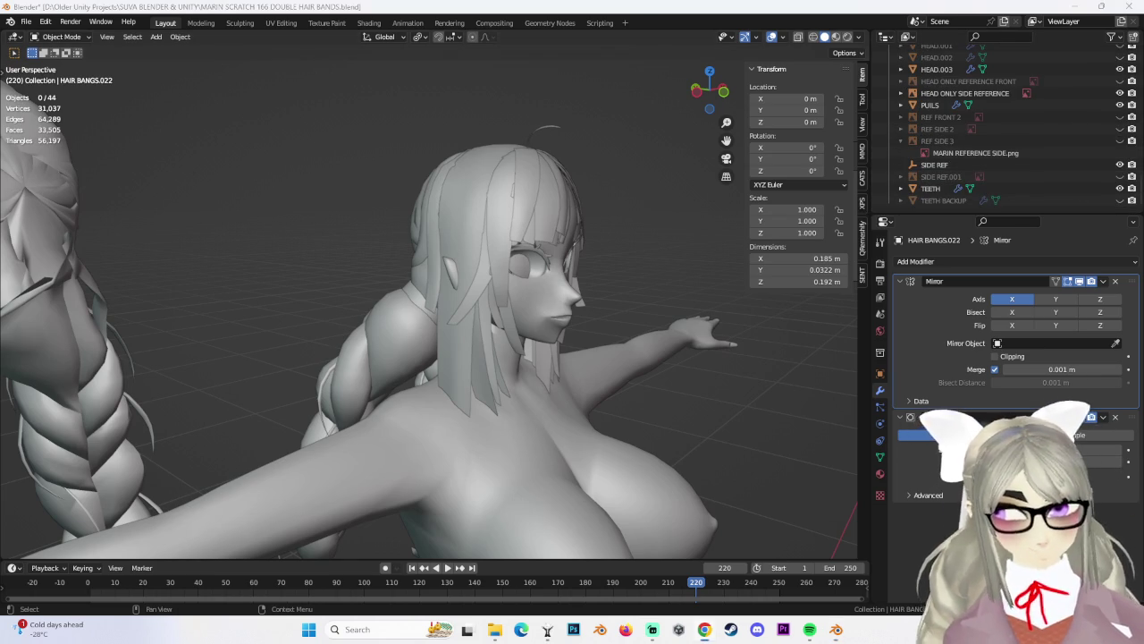
Select the HAIR BANGS.022 strand and switch it into Edit Mode
{"action": "middle_click_drag", "start_coordinate": [420, 295], "coordinate": [555, 296]}
{"action": "left_click", "coordinate": [468, 245]}
{"action": "left_click", "coordinate": [473, 204]}
{"action": "mouse_move", "coordinate": [472, 204]}
{"action": "middle_mouse_down"}
{"action": "mouse_move", "coordinate": [456, 205]}
{"action": "mouse_move", "coordinate": [403, 287]}
{"action": "mouse_move", "coordinate": [458, 292]}
{"action": "mouse_move", "coordinate": [434, 283]}
{"action": "mouse_move", "coordinate": [480, 253]}
{"action": "mouse_move", "coordinate": [398, 264]}
{"action": "mouse_move", "coordinate": [436, 284]}
{"action": "middle_mouse_up"}
{"action": "left_click", "coordinate": [61, 37]}
{"action": "left_click", "coordinate": [55, 50]}
Move one strand vertex along X, then along Z, then freely toward the head
{"action": "mouse_move", "coordinate": [350, 252]}
{"action": "middle_mouse_down"}
{"action": "mouse_move", "coordinate": [328, 292]}
{"action": "mouse_move", "coordinate": [309, 286]}
{"action": "mouse_move", "coordinate": [334, 224]}
{"action": "mouse_move", "coordinate": [385, 260]}
{"action": "mouse_move", "coordinate": [358, 258]}
{"action": "mouse_move", "coordinate": [451, 265]}
{"action": "middle_mouse_up"}
{"action": "left_click", "coordinate": [309, 286]}
{"action": "key", "text": "g"}
{"action": "key", "text": "x"}
{"action": "left_click", "coordinate": [340, 225]}
{"action": "key", "text": "g"}
{"action": "key", "text": "z"}
{"action": "left_click", "coordinate": [392, 253]}
{"action": "key", "text": "g"}
{"action": "left_click", "coordinate": [361, 257]}
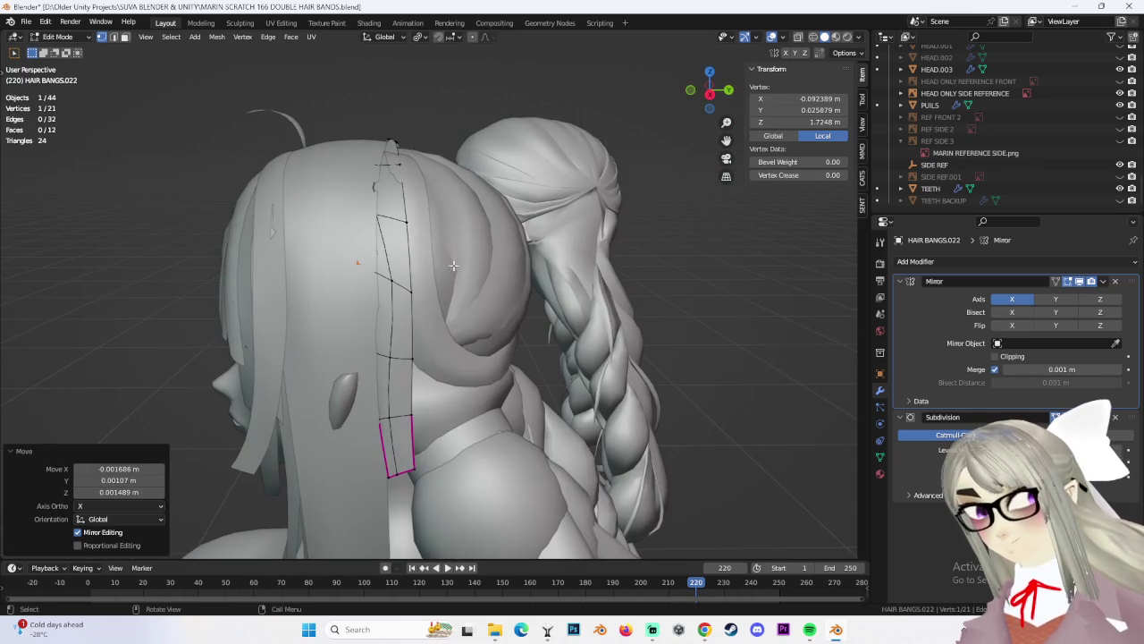
Slide a second vertex along the strand and adjust it vertically along Z
{"action": "left_click", "coordinate": [390, 281]}
{"action": "key", "text": "g"}
{"action": "key", "text": "g"}
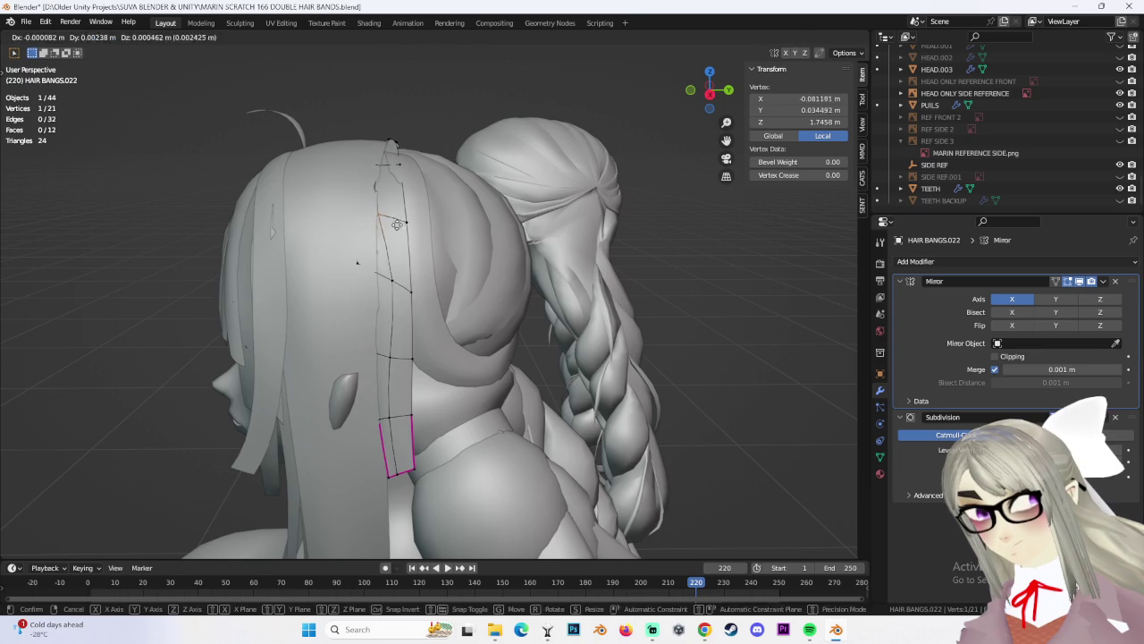
{"action": "left_click", "coordinate": [369, 205]}
{"action": "key", "text": "g"}
{"action": "key", "text": "z"}
{"action": "mouse_move", "coordinate": [368, 205]}
{"action": "middle_mouse_down"}
{"action": "mouse_move", "coordinate": [356, 219]}
{"action": "mouse_move", "coordinate": [626, 183]}
{"action": "mouse_move", "coordinate": [608, 218]}
{"action": "mouse_move", "coordinate": [627, 230]}
{"action": "mouse_move", "coordinate": [308, 232]}
{"action": "middle_mouse_up"}
{"action": "left_click", "coordinate": [356, 214]}
Shift two strand vertices sideways along X, one at the front and one at the back
{"action": "left_click", "coordinate": [380, 232]}
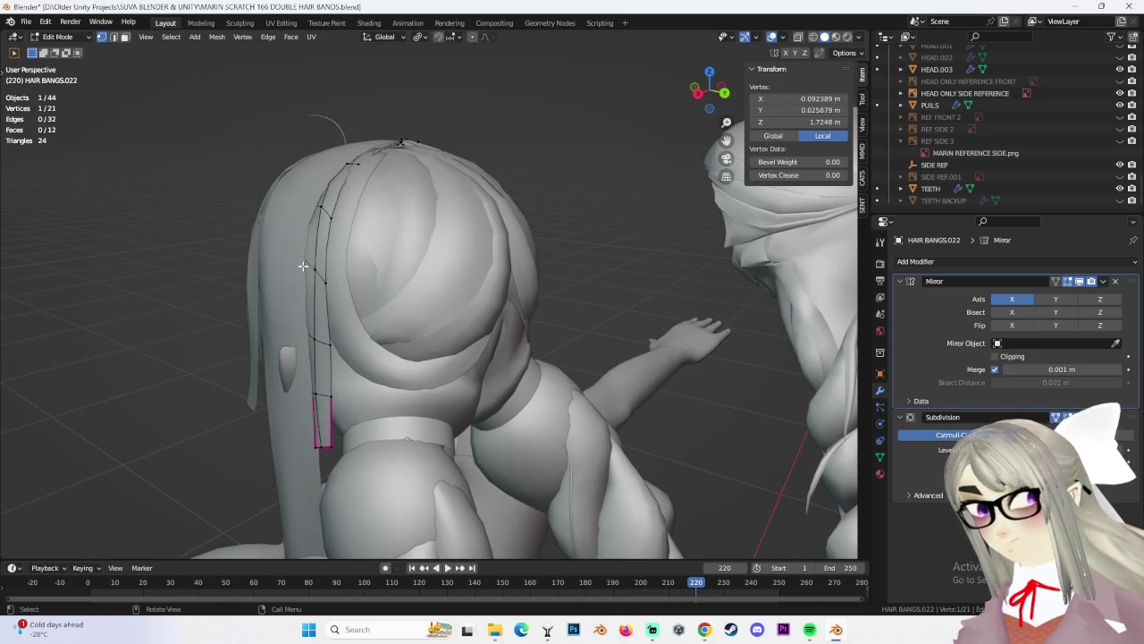
{"action": "key", "text": "g"}
{"action": "key", "text": "x"}
{"action": "left_click", "coordinate": [302, 263]}
{"action": "left_click", "coordinate": [654, 176]}
{"action": "mouse_move", "coordinate": [654, 176]}
{"action": "middle_mouse_down"}
{"action": "mouse_move", "coordinate": [575, 248]}
{"action": "mouse_move", "coordinate": [395, 351]}
{"action": "mouse_move", "coordinate": [442, 342]}
{"action": "mouse_move", "coordinate": [404, 340]}
{"action": "mouse_move", "coordinate": [450, 303]}
{"action": "mouse_move", "coordinate": [496, 322]}
{"action": "mouse_move", "coordinate": [480, 322]}
{"action": "mouse_move", "coordinate": [468, 342]}
{"action": "middle_mouse_up"}
{"action": "left_click", "coordinate": [387, 360]}
{"action": "key", "text": "g"}
{"action": "key", "text": "x"}
{"action": "left_click", "coordinate": [381, 359]}
Reposition the back vertex freely, along Y, then nudge it closer to the head
{"action": "key", "text": "g"}
{"action": "left_click", "coordinate": [480, 314]}
{"action": "key", "text": "g"}
{"action": "key", "text": "y"}
{"action": "left_click", "coordinate": [480, 322]}
{"action": "key", "text": "g"}
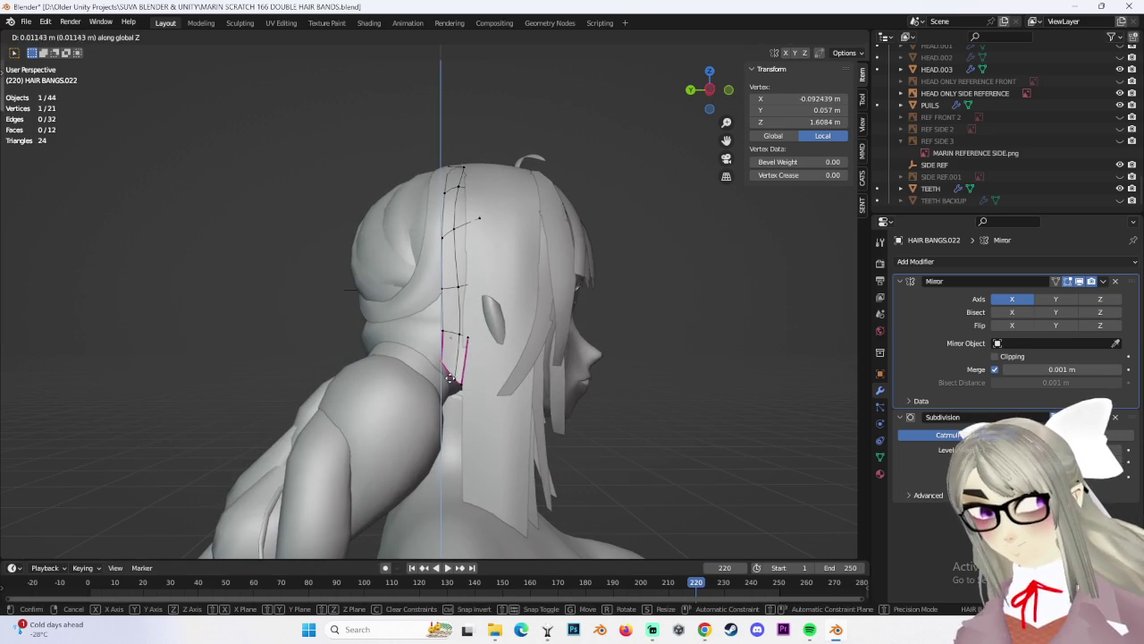
{"action": "left_click", "coordinate": [449, 391]}
Move the tip's four-vertex face slightly to tuck it in
{"action": "mouse_move", "coordinate": [449, 391]}
{"action": "middle_mouse_down"}
{"action": "mouse_move", "coordinate": [435, 383]}
{"action": "mouse_move", "coordinate": [462, 376]}
{"action": "middle_mouse_up"}
{"action": "left_click", "coordinate": [435, 383]}
{"action": "key", "text": "g"}
{"action": "left_click", "coordinate": [435, 385]}
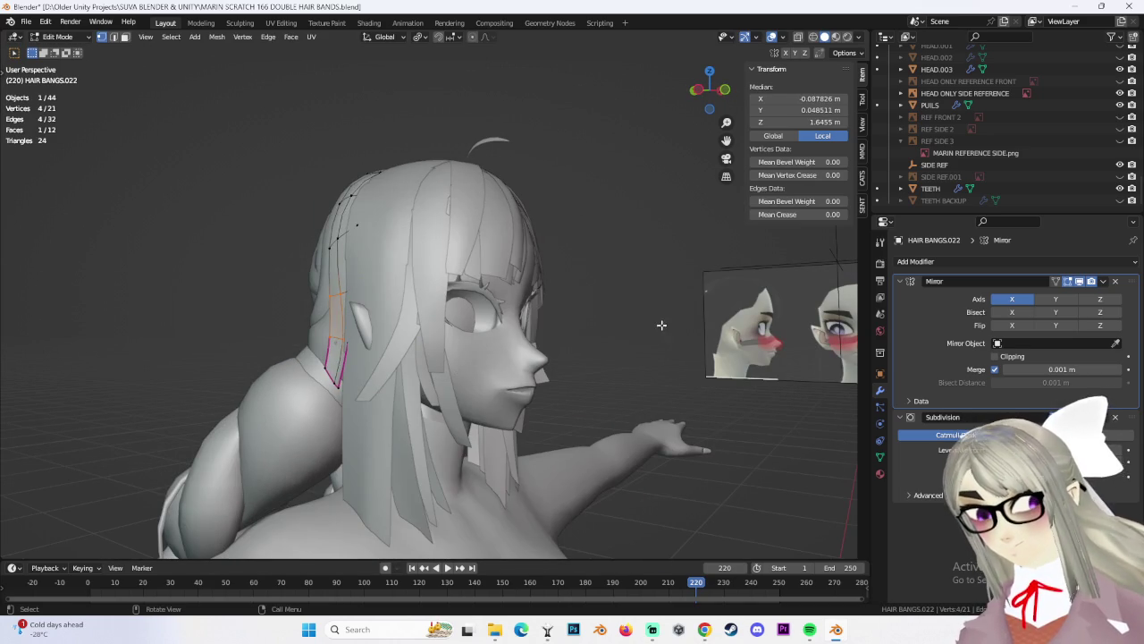
Raise the vertex at the strand's top along Z
{"action": "left_click", "coordinate": [662, 325]}
{"action": "middle_click_drag", "start_coordinate": [662, 324], "coordinate": [535, 315]}
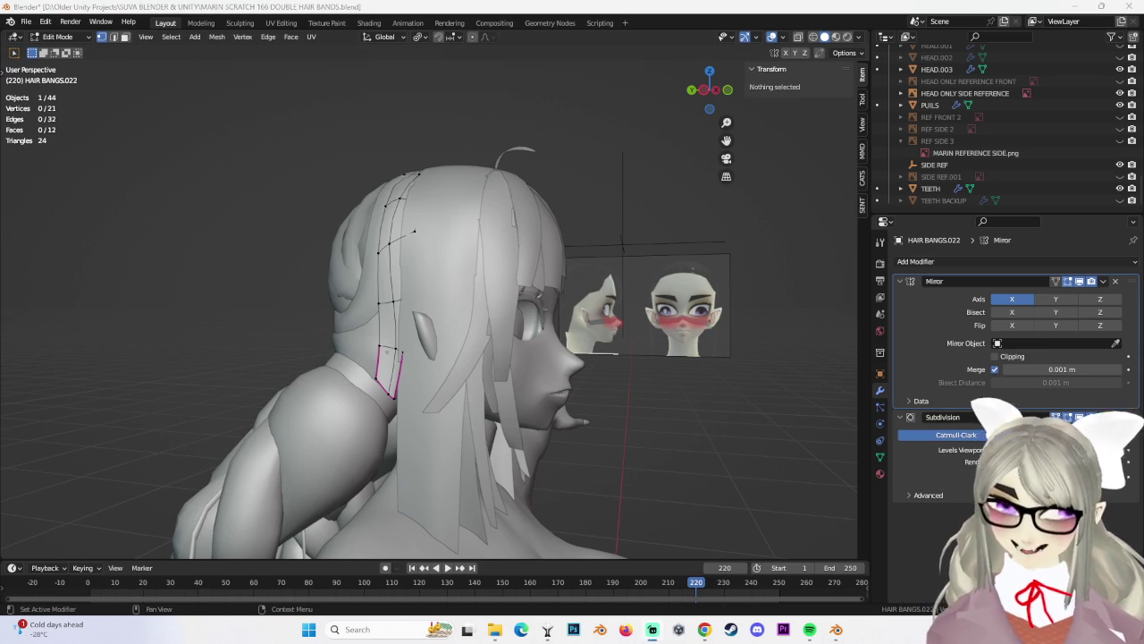
{"action": "mouse_move", "coordinate": [429, 241]}
{"action": "middle_mouse_down"}
{"action": "mouse_move", "coordinate": [342, 239]}
{"action": "mouse_move", "coordinate": [550, 273]}
{"action": "mouse_move", "coordinate": [608, 324]}
{"action": "mouse_move", "coordinate": [520, 245]}
{"action": "mouse_move", "coordinate": [554, 268]}
{"action": "mouse_move", "coordinate": [501, 277]}
{"action": "mouse_move", "coordinate": [429, 218]}
{"action": "middle_mouse_up"}
{"action": "left_click", "coordinate": [346, 253]}
{"action": "key", "text": "g"}
{"action": "key", "text": "z"}
{"action": "left_click", "coordinate": [565, 268]}
Move four strand vertices along Z, then reposition them freely from a higher side view
{"action": "left_click", "coordinate": [460, 263], "text": "alt"}
{"action": "key", "text": "g"}
{"action": "key", "text": "z"}
{"action": "left_click", "coordinate": [489, 282]}
{"action": "mouse_move", "coordinate": [339, 235]}
{"action": "middle_mouse_down"}
{"action": "mouse_move", "coordinate": [382, 256]}
{"action": "mouse_move", "coordinate": [506, 214]}
{"action": "mouse_move", "coordinate": [528, 173]}
{"action": "mouse_move", "coordinate": [475, 246]}
{"action": "mouse_move", "coordinate": [584, 273]}
{"action": "mouse_move", "coordinate": [567, 304]}
{"action": "mouse_move", "coordinate": [432, 288]}
{"action": "mouse_move", "coordinate": [572, 295]}
{"action": "middle_mouse_up"}
{"action": "key", "text": "g"}
{"action": "left_click", "coordinate": [413, 263]}
Nudge one more vertex upward and shift another sideways along X against the head
{"action": "left_click", "coordinate": [506, 214]}
{"action": "key", "text": "g"}
{"action": "left_click", "coordinate": [508, 215]}
{"action": "left_click", "coordinate": [519, 179]}
{"action": "key", "text": "g"}
{"action": "key", "text": "x"}
{"action": "left_click", "coordinate": [429, 284]}
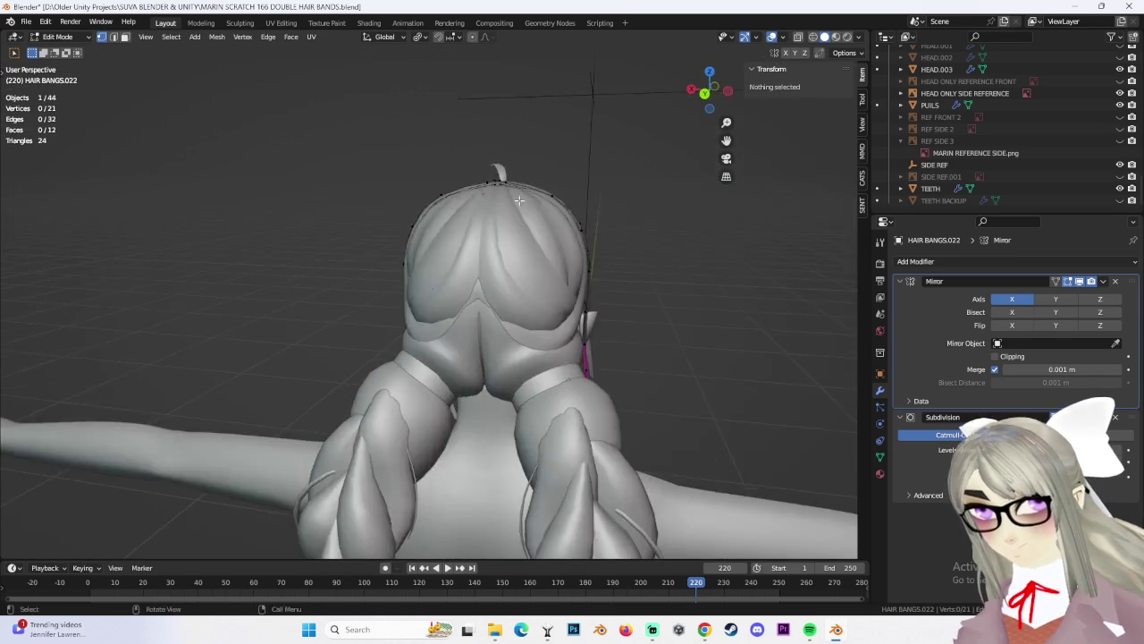
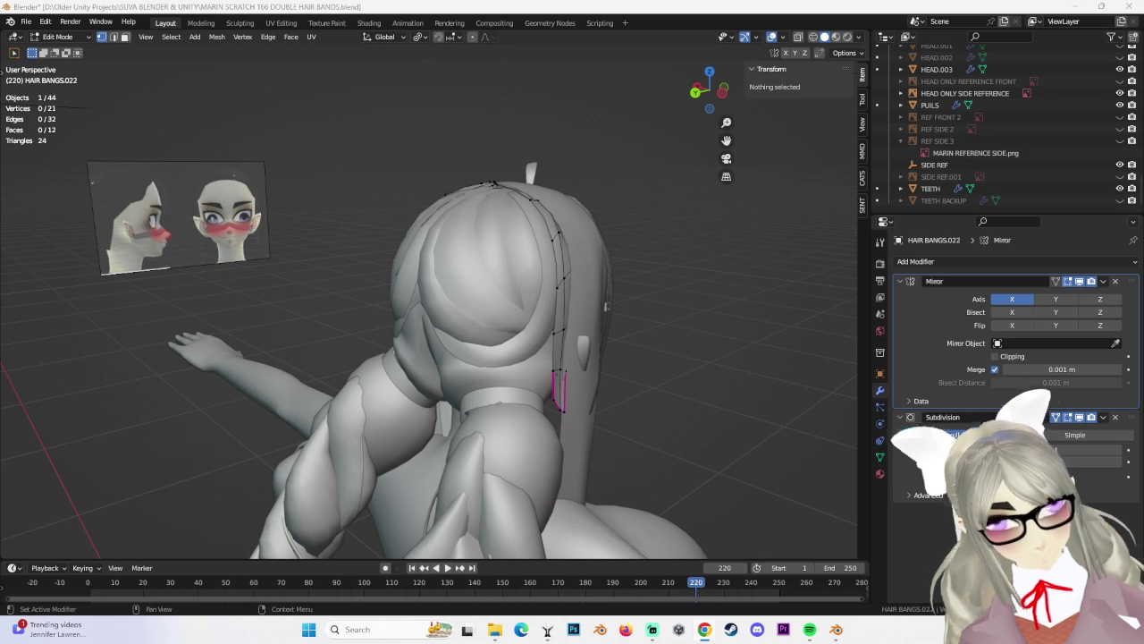
In Left Ortho view, scale the selected strand-end edges of HAIR BANGS.022 to 0.835
{"action": "mouse_move", "coordinate": [410, 344]}
{"action": "middle_mouse_down"}
{"action": "mouse_move", "coordinate": [635, 235]}
{"action": "mouse_move", "coordinate": [725, 270]}
{"action": "mouse_move", "coordinate": [570, 347]}
{"action": "mouse_move", "coordinate": [507, 284]}
{"action": "mouse_move", "coordinate": [600, 351]}
{"action": "middle_mouse_up"}
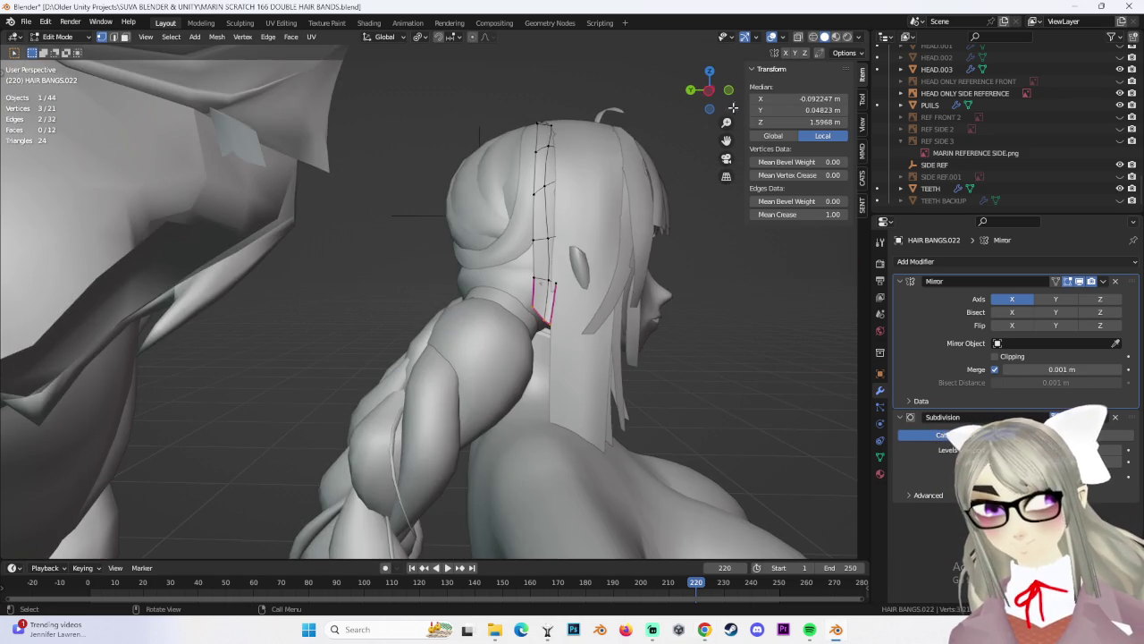
{"action": "key", "text": "ctrl+KP_3"}
{"action": "scroll", "coordinate": [623, 317], "scroll_direction": "up", "scroll_amount": 3}
{"action": "scroll", "coordinate": [623, 316], "scroll_direction": "up", "scroll_amount": 2}
{"action": "key", "text": "s"}
{"action": "left_click", "coordinate": [623, 317]}
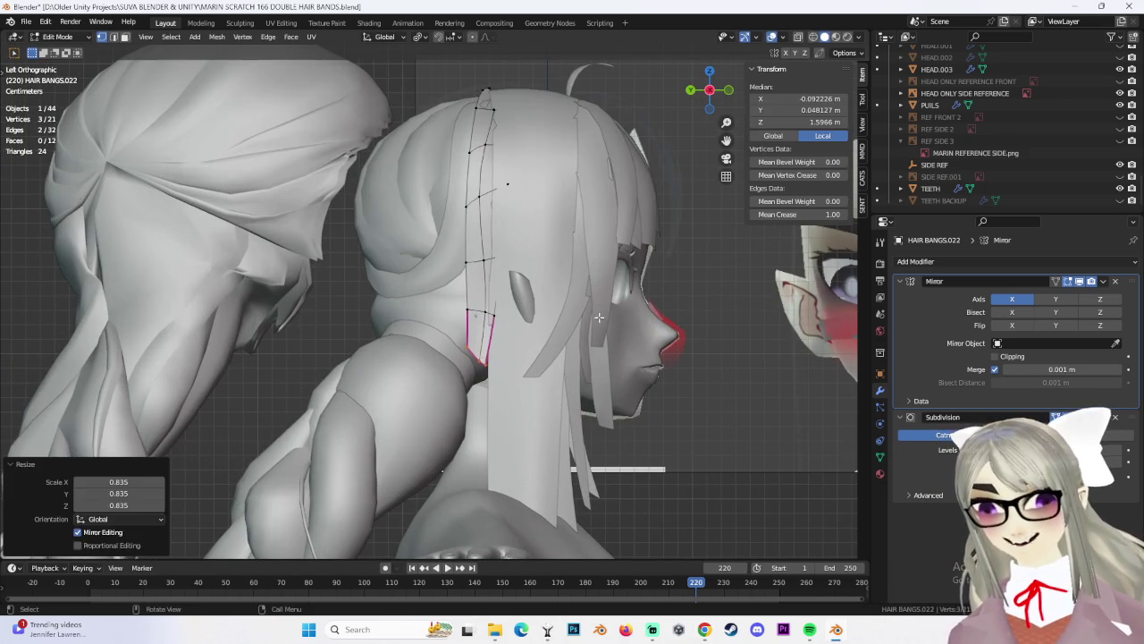
Raise the strand's lower end vertices 0.008765 m along Z
{"action": "middle_click_drag", "start_coordinate": [623, 316], "coordinate": [521, 331]}
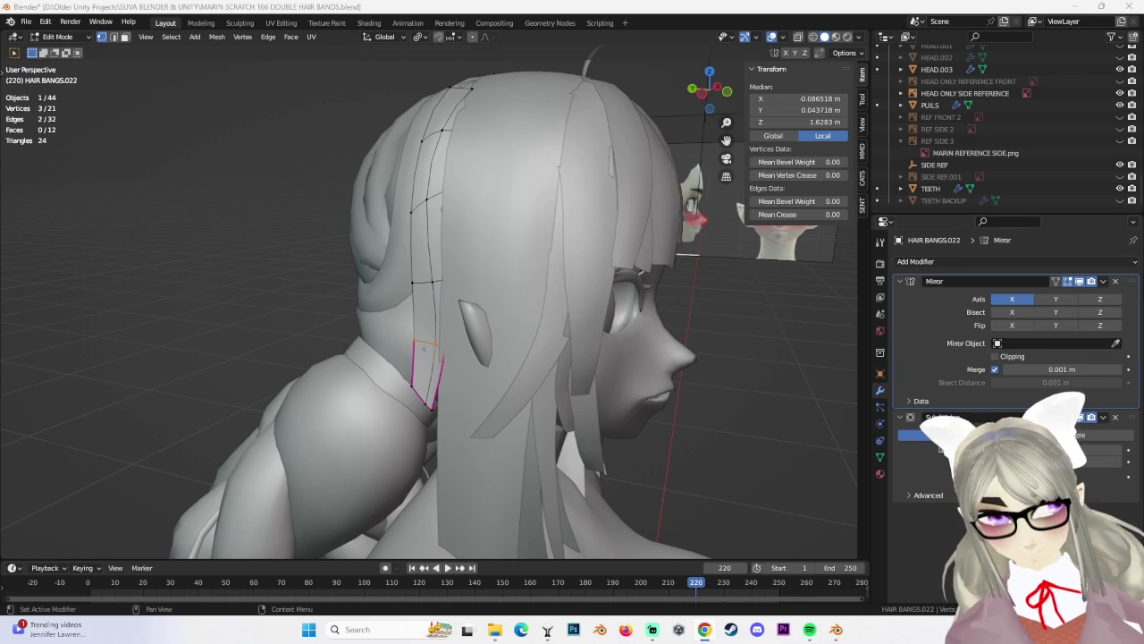
{"action": "middle_click_drag", "start_coordinate": [804, 348], "coordinate": [741, 340], "text": "ctrl"}
{"action": "mouse_move", "coordinate": [649, 346]}
{"action": "middle_mouse_down"}
{"action": "mouse_move", "coordinate": [702, 366]}
{"action": "mouse_move", "coordinate": [707, 388]}
{"action": "mouse_move", "coordinate": [639, 409]}
{"action": "mouse_move", "coordinate": [661, 397]}
{"action": "middle_mouse_up"}
{"action": "left_click", "coordinate": [707, 388]}
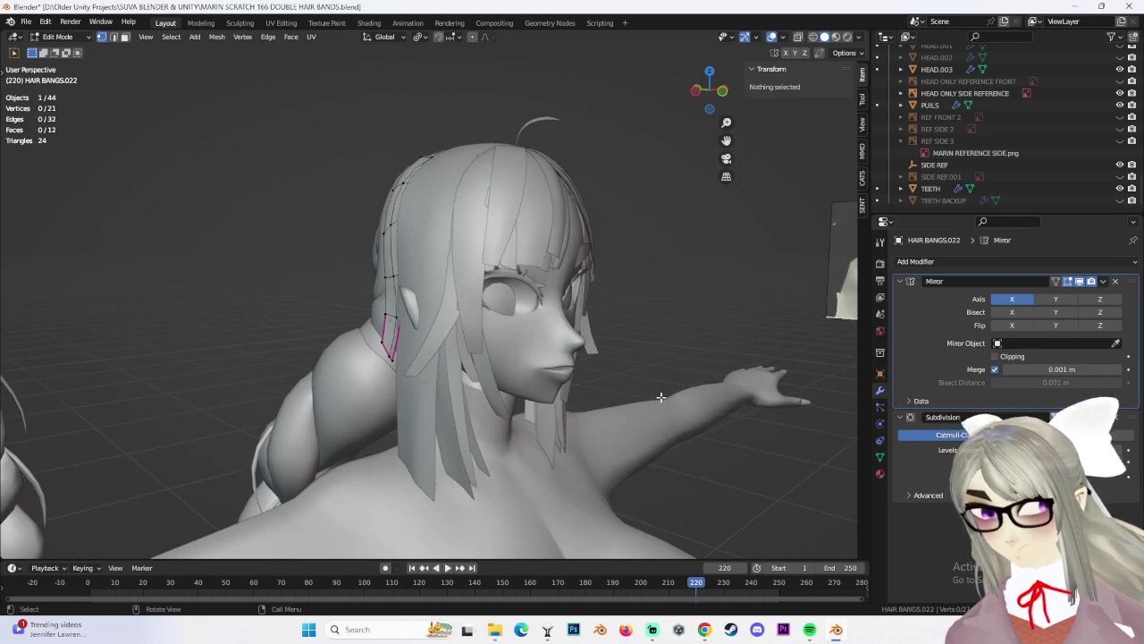
{"action": "mouse_move", "coordinate": [514, 401]}
{"action": "middle_mouse_down"}
{"action": "mouse_move", "coordinate": [655, 394]}
{"action": "mouse_move", "coordinate": [632, 409]}
{"action": "mouse_move", "coordinate": [731, 436]}
{"action": "middle_mouse_up"}
{"action": "left_click", "coordinate": [411, 335]}
{"action": "key", "text": "g"}
{"action": "key", "text": "z"}
{"action": "left_click", "coordinate": [413, 332]}
{"action": "left_click", "coordinate": [631, 409]}
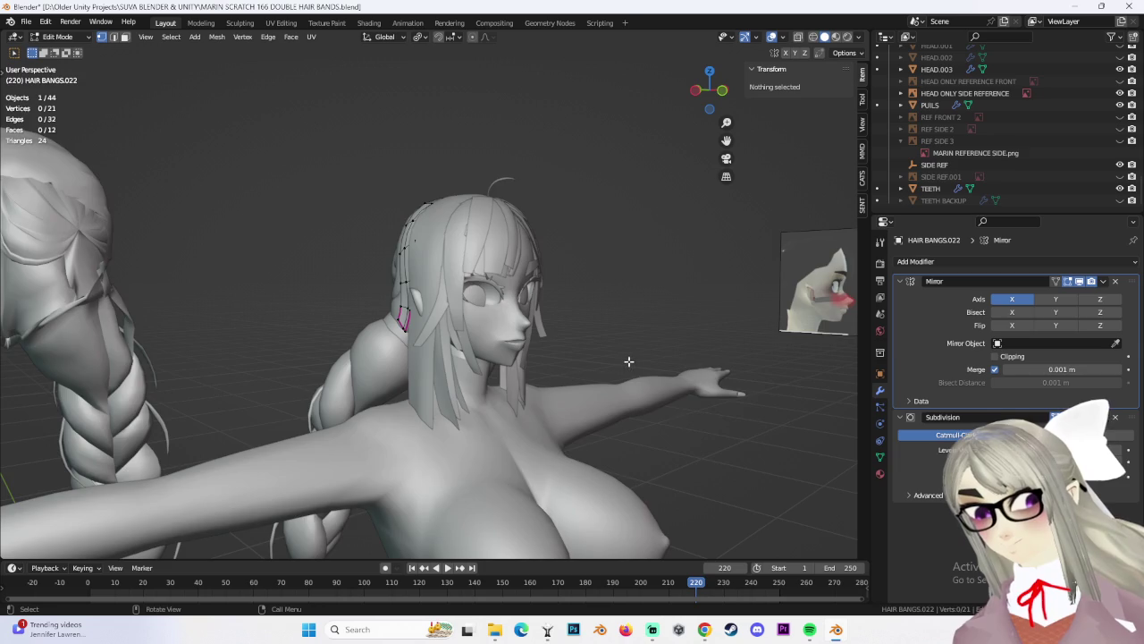
Switch HAIR BANGS.022 back to Object Mode
{"action": "scroll", "coordinate": [631, 369], "scroll_direction": "up", "scroll_amount": 3}
{"action": "left_click", "coordinate": [74, 42]}
{"action": "left_click", "coordinate": [58, 40]}
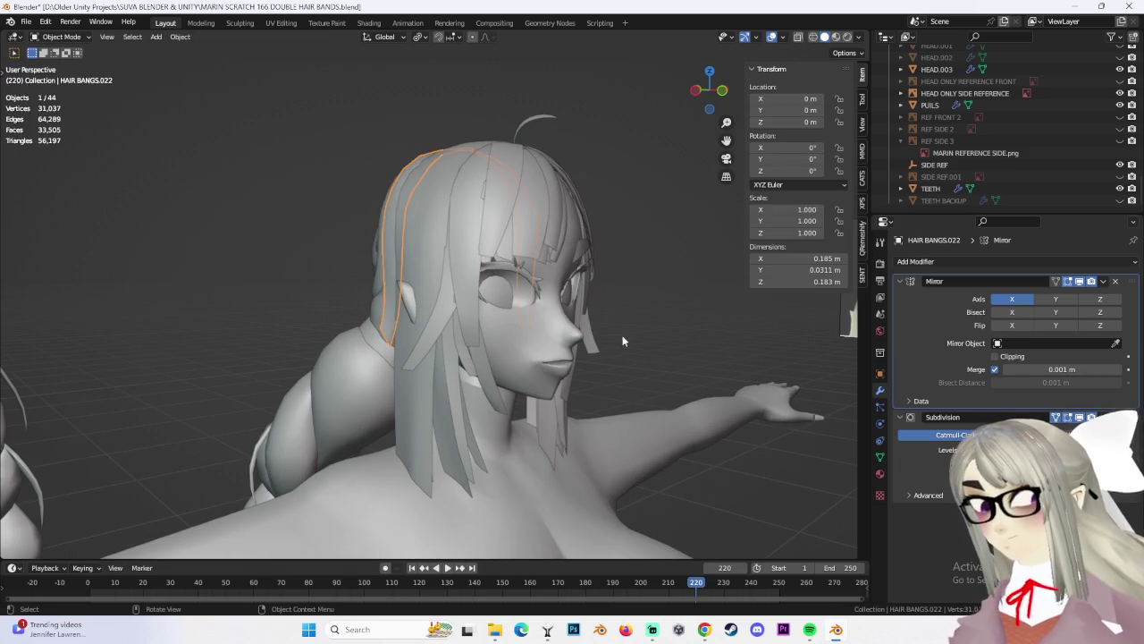
Select the HEAD.003 mesh, frame it, and enter Edit Mode
{"action": "mouse_move", "coordinate": [661, 377]}
{"action": "middle_mouse_down"}
{"action": "mouse_move", "coordinate": [695, 352]}
{"action": "mouse_move", "coordinate": [520, 321]}
{"action": "mouse_move", "coordinate": [648, 335]}
{"action": "mouse_move", "coordinate": [587, 346]}
{"action": "mouse_move", "coordinate": [446, 331]}
{"action": "middle_mouse_up"}
{"action": "left_click", "coordinate": [445, 324]}
{"action": "key", "text": "KP_Decimal"}
{"action": "left_click", "coordinate": [62, 38]}
{"action": "left_click", "coordinate": [61, 64]}
Move the braid-root vertices toward the hair band, undoing the last move
{"action": "left_click_drag", "start_coordinate": [365, 304], "coordinate": [350, 308]}
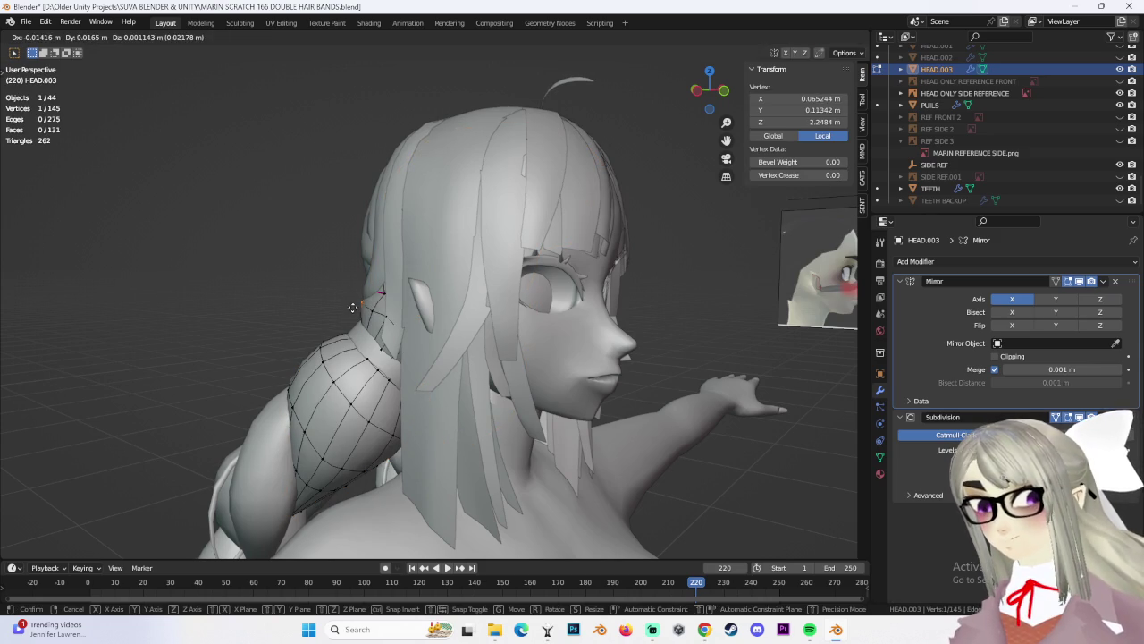
{"action": "mouse_move", "coordinate": [351, 308]}
{"action": "middle_mouse_down"}
{"action": "mouse_move", "coordinate": [571, 299]}
{"action": "mouse_move", "coordinate": [542, 317]}
{"action": "mouse_move", "coordinate": [504, 312]}
{"action": "middle_mouse_up"}
{"action": "key", "text": "g"}
{"action": "left_click", "coordinate": [575, 306]}
{"action": "mouse_move", "coordinate": [575, 306]}
{"action": "middle_mouse_down"}
{"action": "mouse_move", "coordinate": [517, 298]}
{"action": "mouse_move", "coordinate": [567, 307]}
{"action": "mouse_move", "coordinate": [567, 331]}
{"action": "mouse_move", "coordinate": [349, 339]}
{"action": "mouse_move", "coordinate": [327, 304]}
{"action": "mouse_move", "coordinate": [336, 284]}
{"action": "mouse_move", "coordinate": [418, 302]}
{"action": "mouse_move", "coordinate": [376, 322]}
{"action": "mouse_move", "coordinate": [554, 313]}
{"action": "mouse_move", "coordinate": [574, 335]}
{"action": "mouse_move", "coordinate": [383, 307]}
{"action": "middle_mouse_up"}
{"action": "key", "text": "g"}
{"action": "left_click", "coordinate": [575, 334]}
{"action": "key", "text": "g"}
{"action": "left_click", "coordinate": [304, 326]}
{"action": "key", "text": "g"}
{"action": "left_click", "coordinate": [316, 321]}
{"action": "left_click", "coordinate": [336, 286]}
{"action": "key", "text": "g"}
{"action": "left_click", "coordinate": [382, 313]}
{"action": "key", "text": "ctrl+z"}
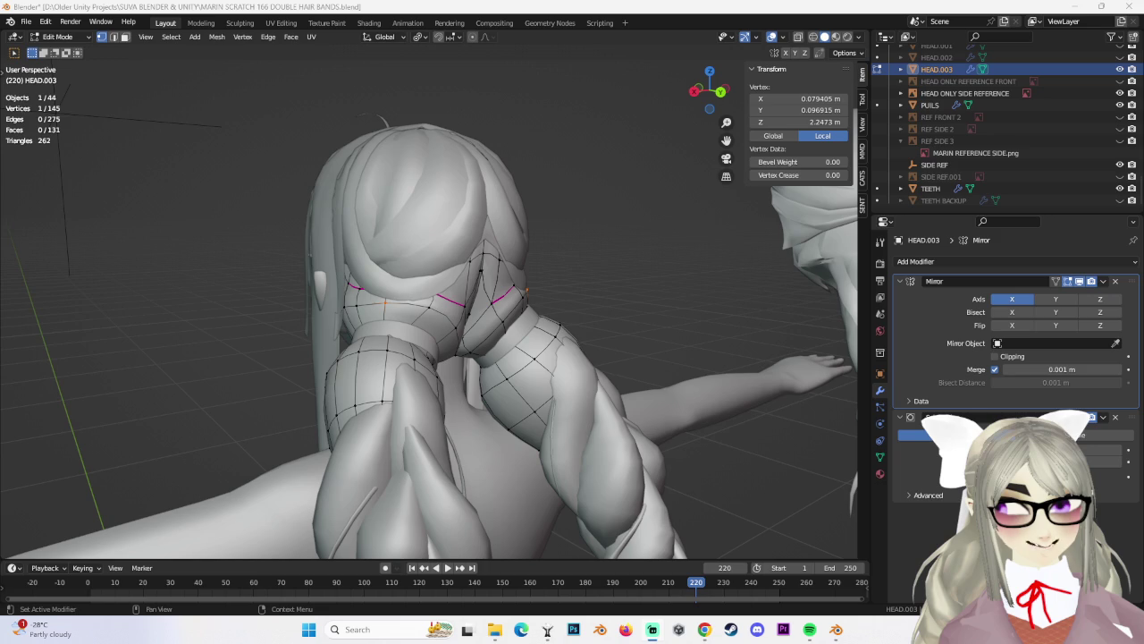
From the back of the head, reposition a braid-root vertex under the hair band
{"action": "mouse_move", "coordinate": [630, 335]}
{"action": "middle_mouse_down"}
{"action": "mouse_move", "coordinate": [588, 318]}
{"action": "mouse_move", "coordinate": [554, 322]}
{"action": "middle_mouse_up"}
{"action": "left_click", "coordinate": [531, 340]}
{"action": "key", "text": "g"}
{"action": "left_click", "coordinate": [525, 324]}
{"action": "key", "text": "KP_Decimal"}
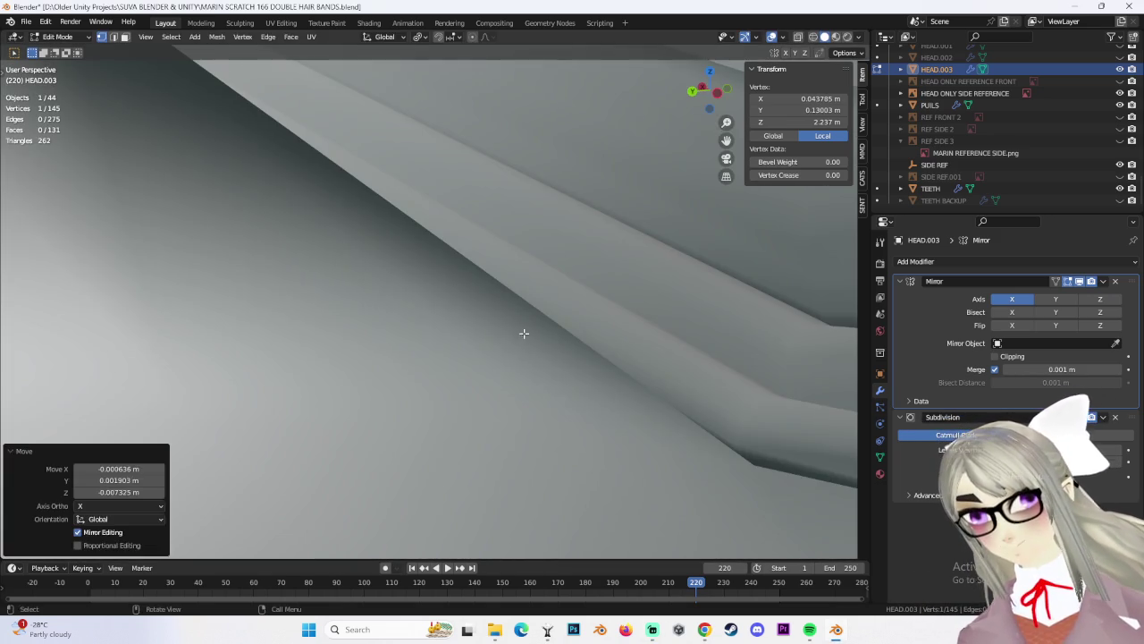
{"action": "scroll", "coordinate": [527, 323], "scroll_direction": "down", "scroll_amount": 10}
{"action": "left_click", "coordinate": [549, 335]}
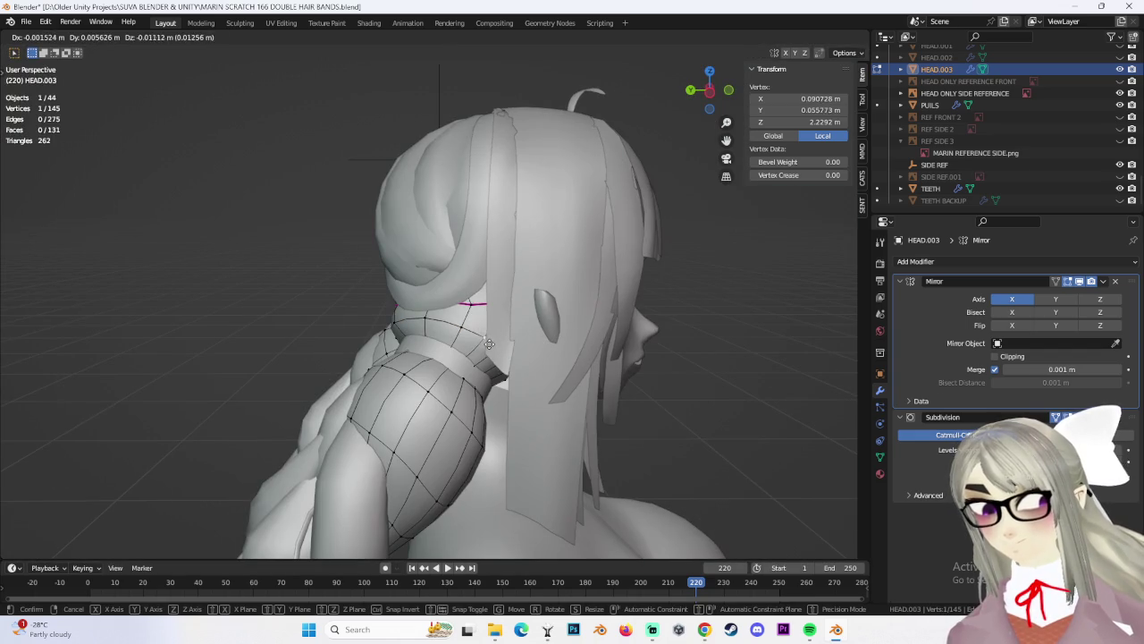
{"action": "left_click", "coordinate": [489, 345]}
{"action": "middle_click_drag", "start_coordinate": [489, 344], "coordinate": [469, 361]}
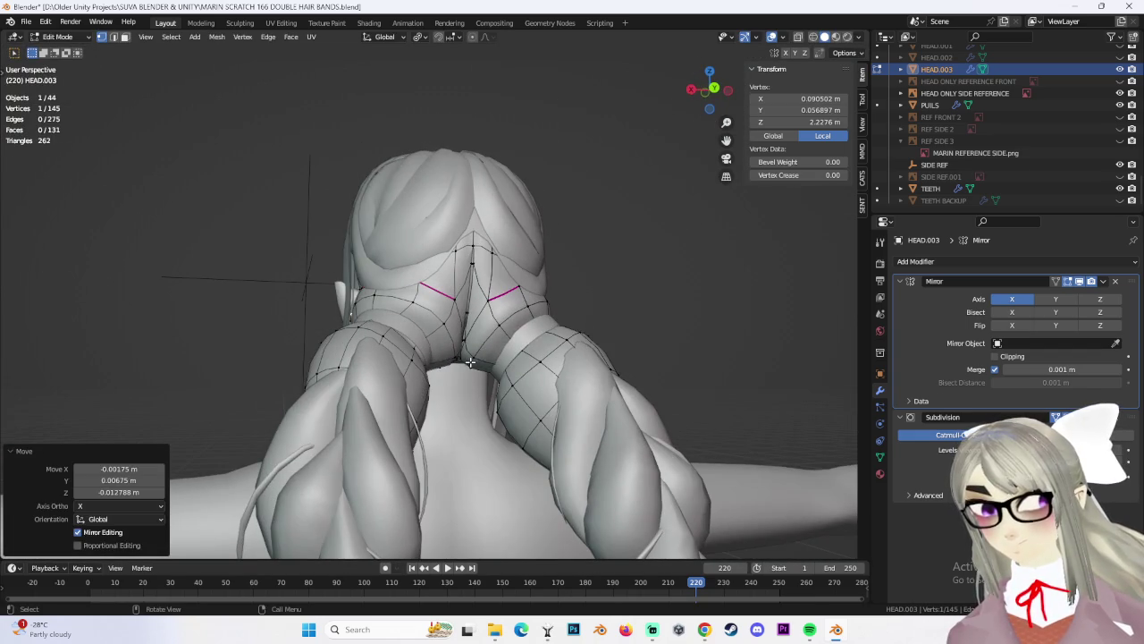
Select another braid-root vertex and nudge it sideways under the band
{"action": "left_click", "coordinate": [472, 357]}
{"action": "mouse_move", "coordinate": [472, 357]}
{"action": "middle_mouse_down"}
{"action": "mouse_move", "coordinate": [453, 351]}
{"action": "mouse_move", "coordinate": [502, 339]}
{"action": "mouse_move", "coordinate": [452, 328]}
{"action": "mouse_move", "coordinate": [521, 349]}
{"action": "mouse_move", "coordinate": [560, 344]}
{"action": "mouse_move", "coordinate": [558, 357]}
{"action": "mouse_move", "coordinate": [608, 337]}
{"action": "mouse_move", "coordinate": [562, 340]}
{"action": "mouse_move", "coordinate": [752, 382]}
{"action": "middle_mouse_up"}
{"action": "key", "text": "g"}
{"action": "left_click", "coordinate": [485, 347]}
{"action": "key", "text": "g"}
{"action": "left_click", "coordinate": [489, 346]}
{"action": "scroll", "coordinate": [496, 342], "scroll_direction": "up", "scroll_amount": 3}
{"action": "scroll", "coordinate": [483, 343], "scroll_direction": "up", "scroll_amount": 3}
{"action": "scroll", "coordinate": [577, 387], "scroll_direction": "down", "scroll_amount": 5}
{"action": "scroll", "coordinate": [560, 344], "scroll_direction": "down", "scroll_amount": 3}
{"action": "scroll", "coordinate": [558, 353], "scroll_direction": "up", "scroll_amount": 2}
Check the braids in Right Ortho view and return HEAD.003 to Object Mode
{"action": "left_click", "coordinate": [717, 90]}
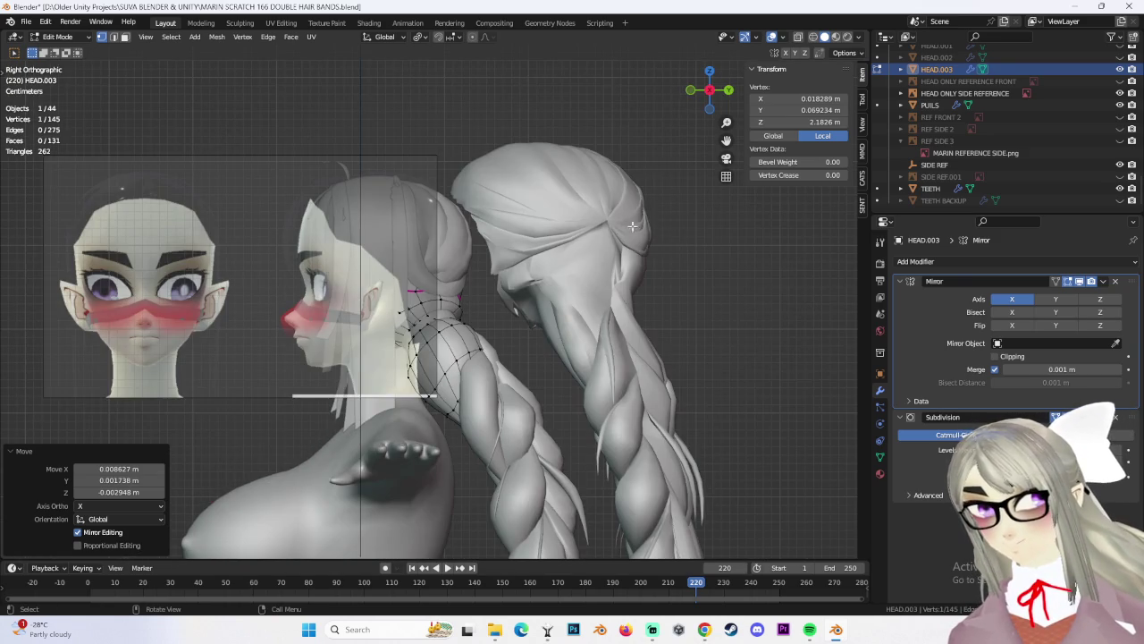
{"action": "scroll", "coordinate": [617, 228], "scroll_direction": "up", "scroll_amount": 1}
{"action": "scroll", "coordinate": [565, 224], "scroll_direction": "up", "scroll_amount": 1}
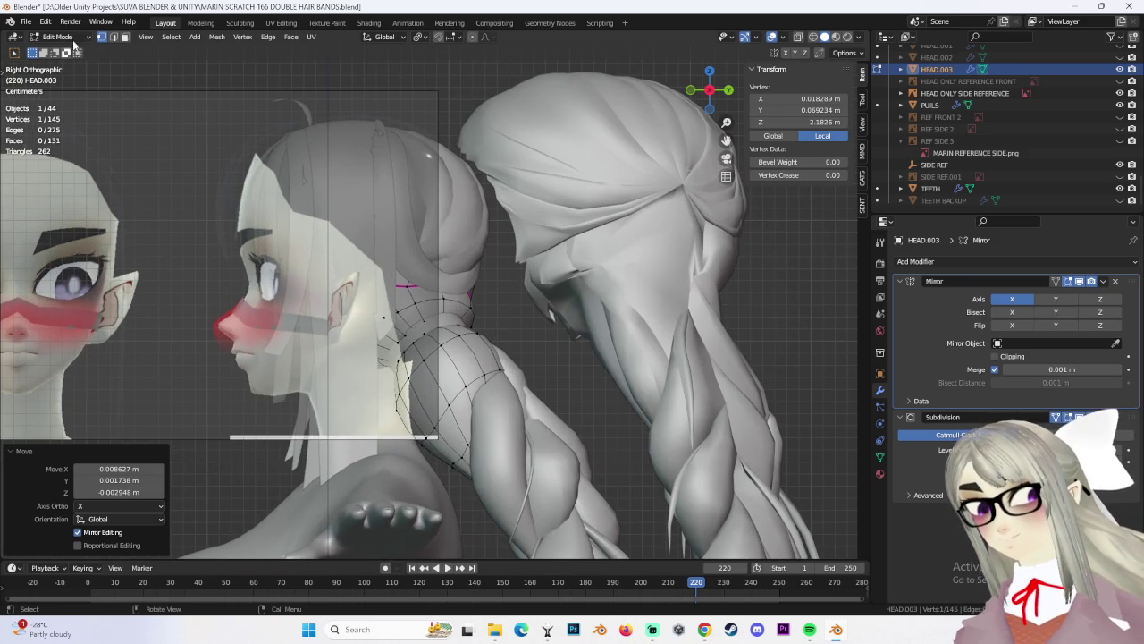
{"action": "key", "text": "Tab"}
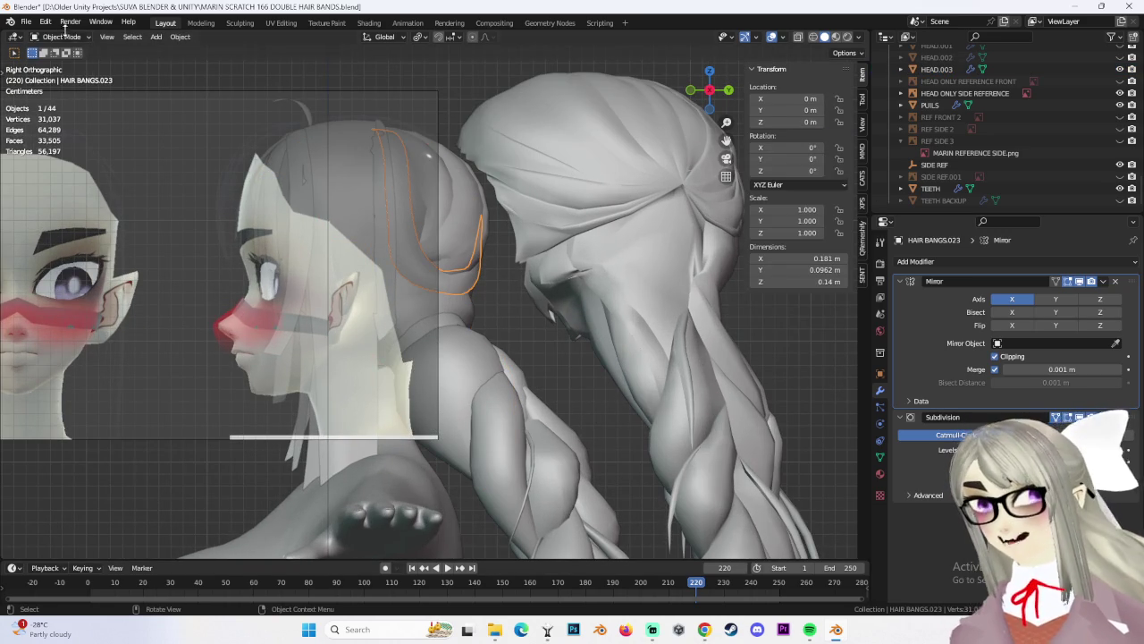
Enter Edit Mode on HAIR BANGS.023 and move its selected band vertices along X
{"action": "left_click", "coordinate": [80, 67]}
{"action": "left_click", "coordinate": [474, 284], "text": "alt"}
{"action": "mouse_move", "coordinate": [506, 293]}
{"action": "middle_mouse_down"}
{"action": "mouse_move", "coordinate": [511, 276]}
{"action": "mouse_move", "coordinate": [497, 275]}
{"action": "mouse_move", "coordinate": [490, 285]}
{"action": "mouse_move", "coordinate": [542, 281]}
{"action": "mouse_move", "coordinate": [586, 262]}
{"action": "middle_mouse_up"}
{"action": "key", "text": "g"}
{"action": "key", "text": "x"}
{"action": "left_click", "coordinate": [497, 275]}
{"action": "left_click", "coordinate": [482, 286]}
{"action": "mouse_move", "coordinate": [509, 240]}
{"action": "middle_mouse_down"}
{"action": "mouse_move", "coordinate": [582, 271]}
{"action": "mouse_move", "coordinate": [450, 242]}
{"action": "middle_mouse_up"}
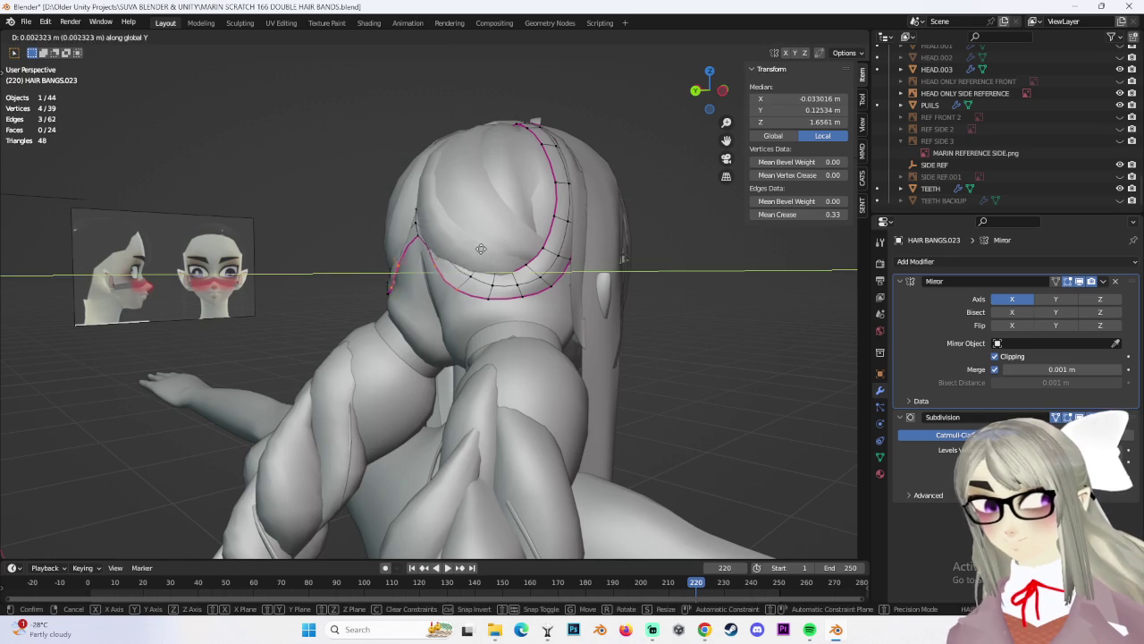
In Left Ortho view, shift the band vertices closer to the hair, deselect, and exit Edit Mode
{"action": "right_click", "coordinate": [480, 251]}
{"action": "scroll", "coordinate": [534, 268], "scroll_direction": "up", "scroll_amount": 5}
{"action": "left_click", "coordinate": [718, 89]}
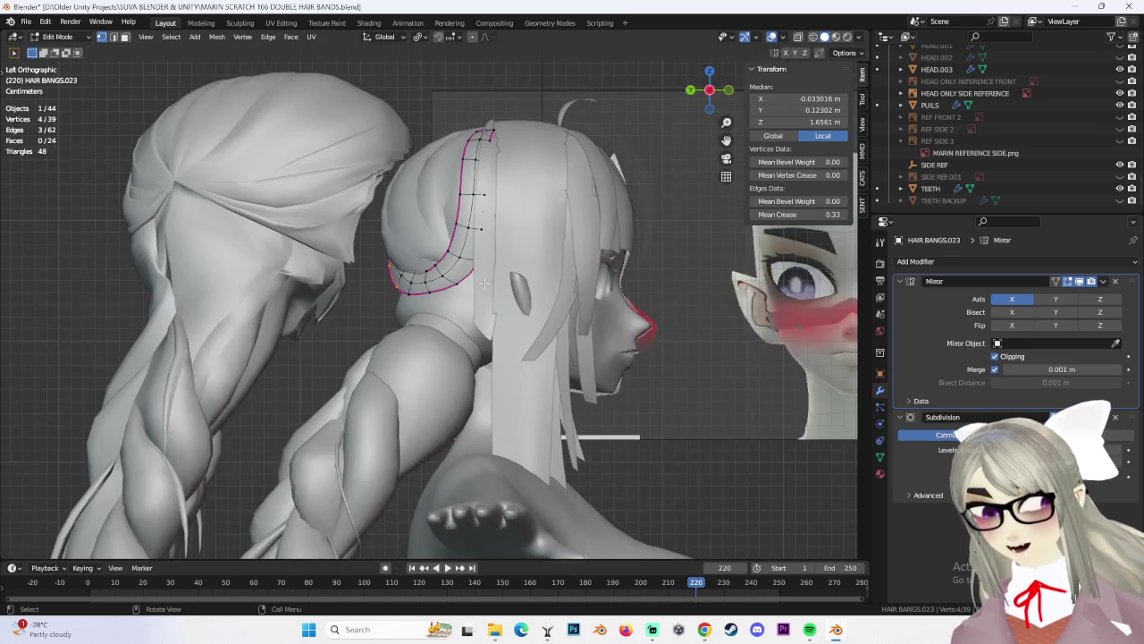
{"action": "key", "text": "g"}
{"action": "left_click", "coordinate": [469, 274]}
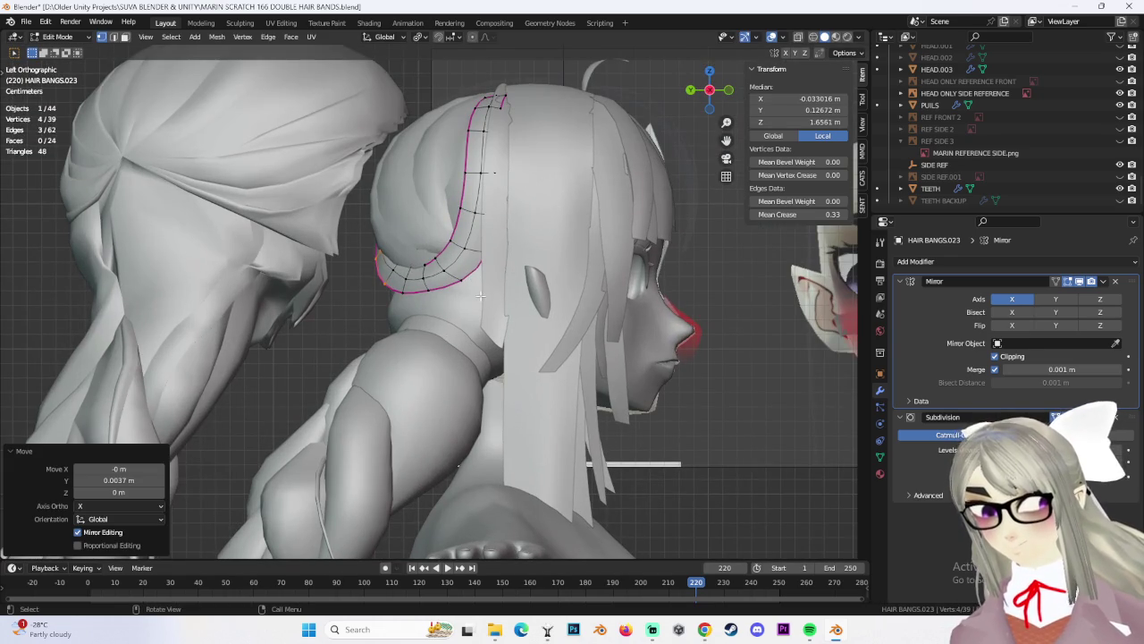
{"action": "scroll", "coordinate": [480, 296], "scroll_direction": "down", "scroll_amount": 1}
{"action": "left_click", "coordinate": [509, 59]}
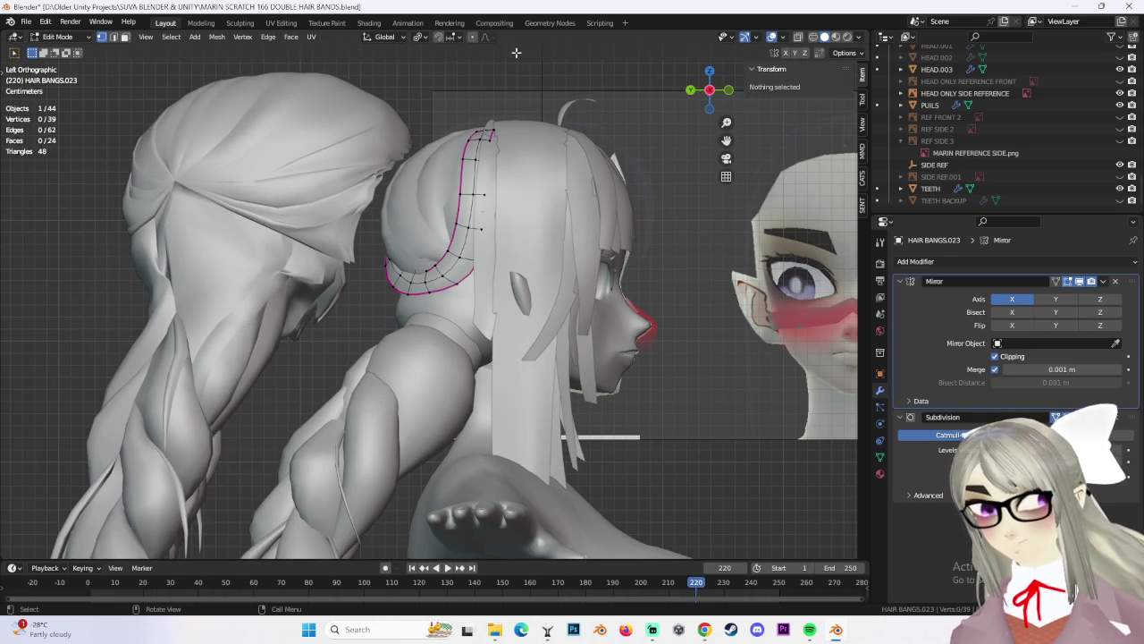
{"action": "key", "text": "Tab"}
Duplicate the band as HAIR BANGS.024 and lower it 0.022928 m along Z
{"action": "mouse_move", "coordinate": [505, 268]}
{"action": "middle_mouse_down"}
{"action": "mouse_move", "coordinate": [495, 280]}
{"action": "mouse_move", "coordinate": [586, 283]}
{"action": "mouse_move", "coordinate": [571, 286]}
{"action": "mouse_move", "coordinate": [544, 258]}
{"action": "middle_mouse_up"}
{"action": "key", "text": "shift+d"}
{"action": "key", "text": "Escape"}
{"action": "key", "text": "ctrl+z"}
{"action": "scroll", "coordinate": [572, 286], "scroll_direction": "up", "scroll_amount": 5}
{"action": "key", "text": "shift+d"}
{"action": "key", "text": "z"}
{"action": "left_click", "coordinate": [551, 301]}
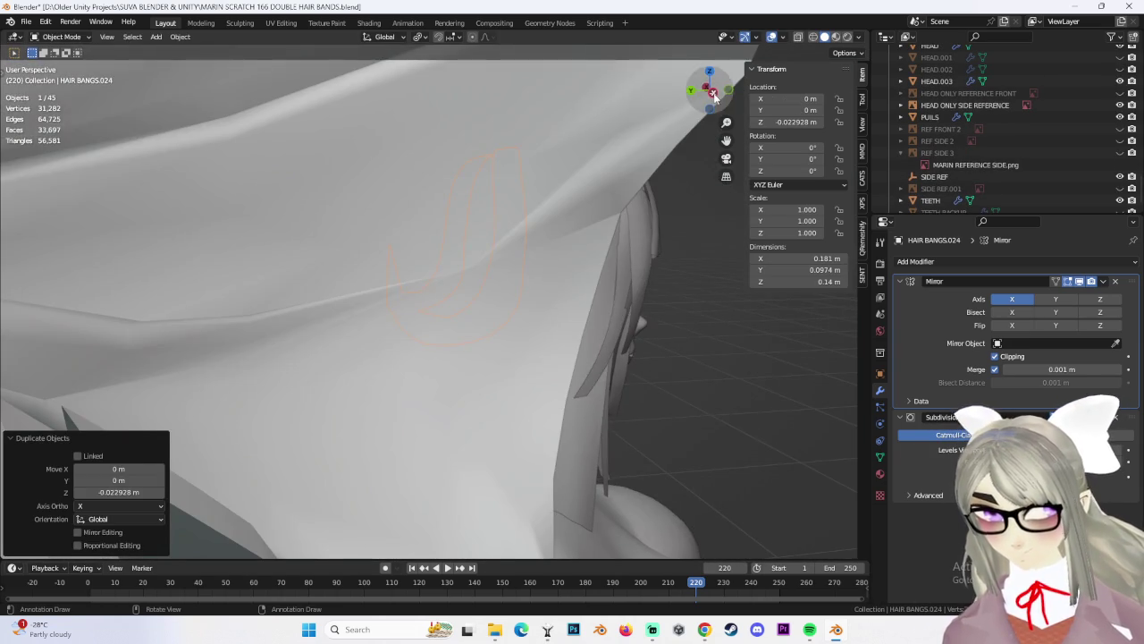
Move the duplicated hair band strand lower, checking it from a left-side view
{"action": "left_click", "coordinate": [712, 93]}
{"action": "key", "text": "g"}
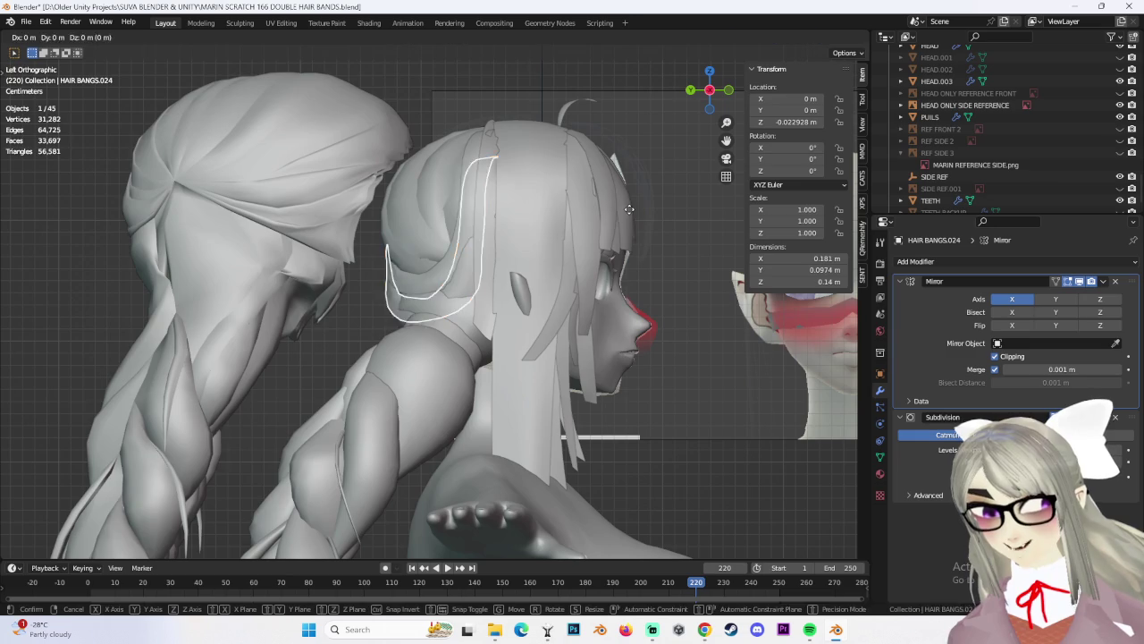
{"action": "left_click", "coordinate": [625, 211]}
{"action": "mouse_move", "coordinate": [480, 273]}
{"action": "middle_mouse_down"}
{"action": "mouse_move", "coordinate": [509, 254]}
{"action": "mouse_move", "coordinate": [592, 257]}
{"action": "mouse_move", "coordinate": [447, 250]}
{"action": "middle_mouse_up"}
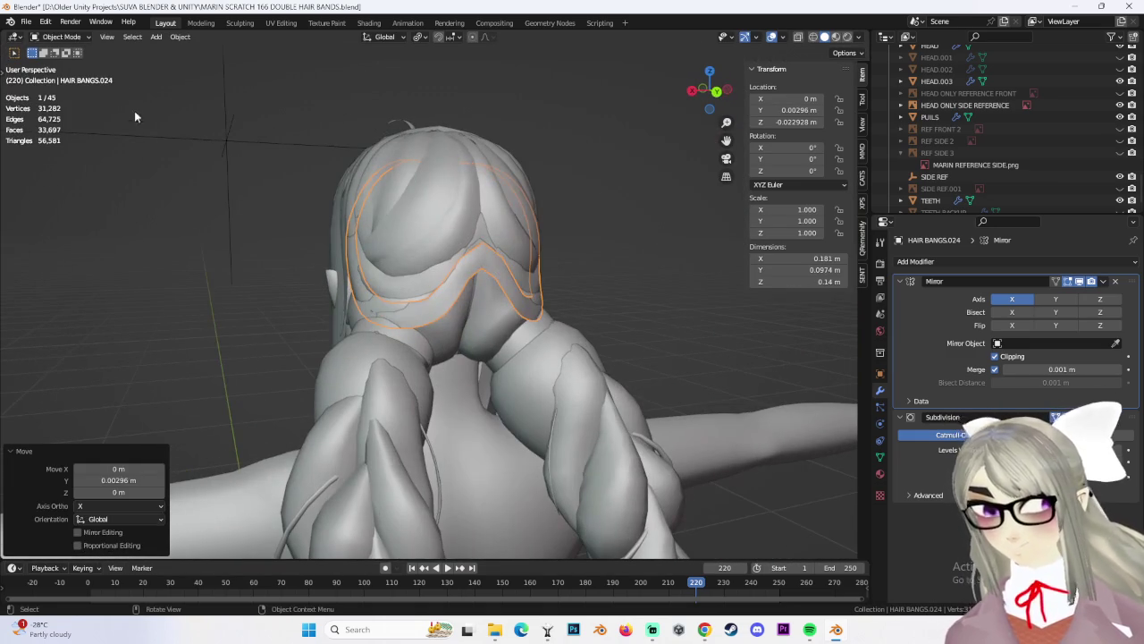
In Edit Mode, pull the band's vertices with smooth proportional falloff from a back view
{"action": "left_click", "coordinate": [61, 63]}
{"action": "mouse_move", "coordinate": [375, 295]}
{"action": "middle_mouse_down"}
{"action": "mouse_move", "coordinate": [402, 319]}
{"action": "mouse_move", "coordinate": [604, 307]}
{"action": "mouse_move", "coordinate": [593, 319]}
{"action": "mouse_move", "coordinate": [608, 291]}
{"action": "middle_mouse_up"}
{"action": "left_click", "coordinate": [394, 316]}
{"action": "left_click", "coordinate": [613, 306]}
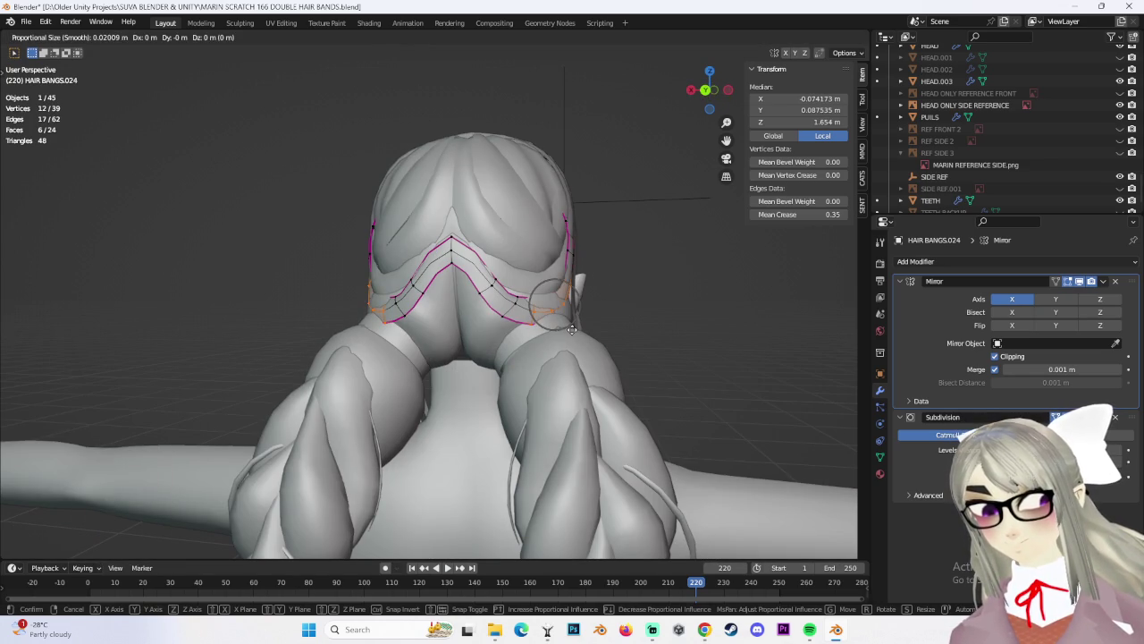
{"action": "left_click", "coordinate": [582, 319]}
{"action": "mouse_move", "coordinate": [600, 322]}
{"action": "middle_mouse_down"}
{"action": "mouse_move", "coordinate": [411, 334]}
{"action": "mouse_move", "coordinate": [582, 334]}
{"action": "middle_mouse_up"}
{"action": "left_click", "coordinate": [400, 355]}
{"action": "left_click", "coordinate": [413, 362]}
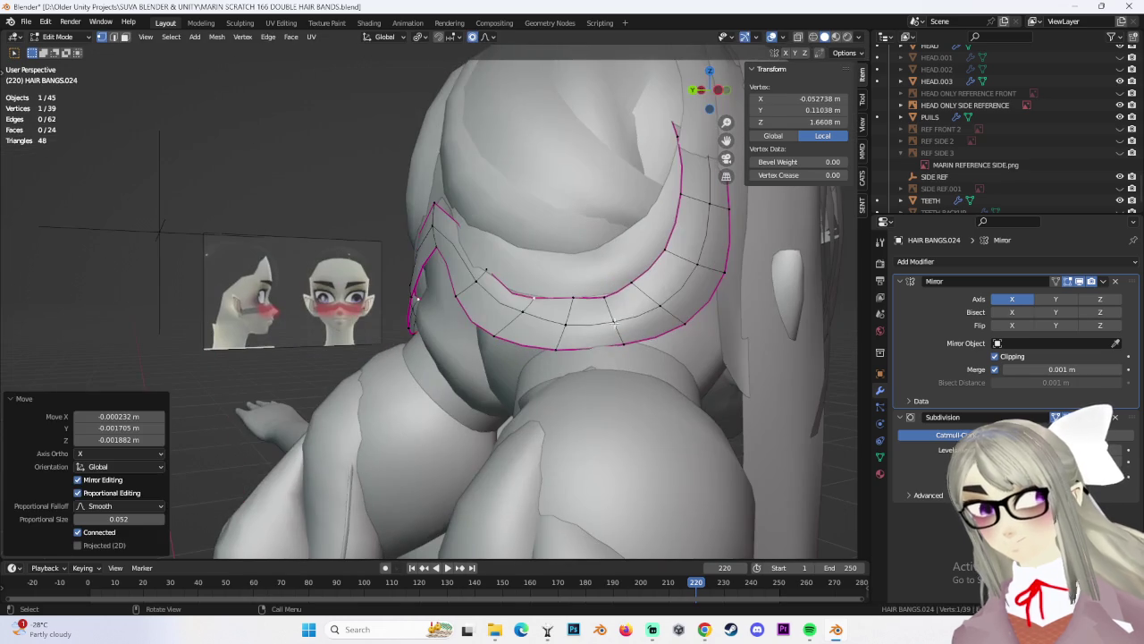
Lift and reposition the band vertices with repeated soft-falloff moves
{"action": "key", "text": "g"}
{"action": "key", "text": "Escape"}
{"action": "scroll", "coordinate": [536, 277], "scroll_direction": "up", "scroll_amount": 2}
{"action": "key", "text": "g"}
{"action": "left_click", "coordinate": [513, 261]}
{"action": "mouse_move", "coordinate": [513, 261]}
{"action": "middle_mouse_down"}
{"action": "mouse_move", "coordinate": [476, 161]}
{"action": "mouse_move", "coordinate": [529, 174]}
{"action": "mouse_move", "coordinate": [472, 219]}
{"action": "mouse_move", "coordinate": [455, 167]}
{"action": "mouse_move", "coordinate": [469, 282]}
{"action": "mouse_move", "coordinate": [500, 364]}
{"action": "middle_mouse_up"}
{"action": "key", "text": "g"}
{"action": "left_click", "coordinate": [490, 159]}
{"action": "key", "text": "g"}
{"action": "left_click", "coordinate": [530, 137]}
{"action": "key", "text": "g"}
{"action": "left_click", "coordinate": [472, 214]}
Move a five-vertex group and single vertices so the band hugs the head
{"action": "scroll", "coordinate": [469, 282], "scroll_direction": "up", "scroll_amount": 3}
{"action": "key", "text": "g"}
{"action": "left_click", "coordinate": [466, 303]}
{"action": "middle_click_drag", "start_coordinate": [405, 137], "coordinate": [384, 149]}
{"action": "key", "text": "g"}
{"action": "left_click", "coordinate": [393, 145]}
{"action": "left_click", "coordinate": [479, 332], "text": "ctrl"}
{"action": "key", "text": "g"}
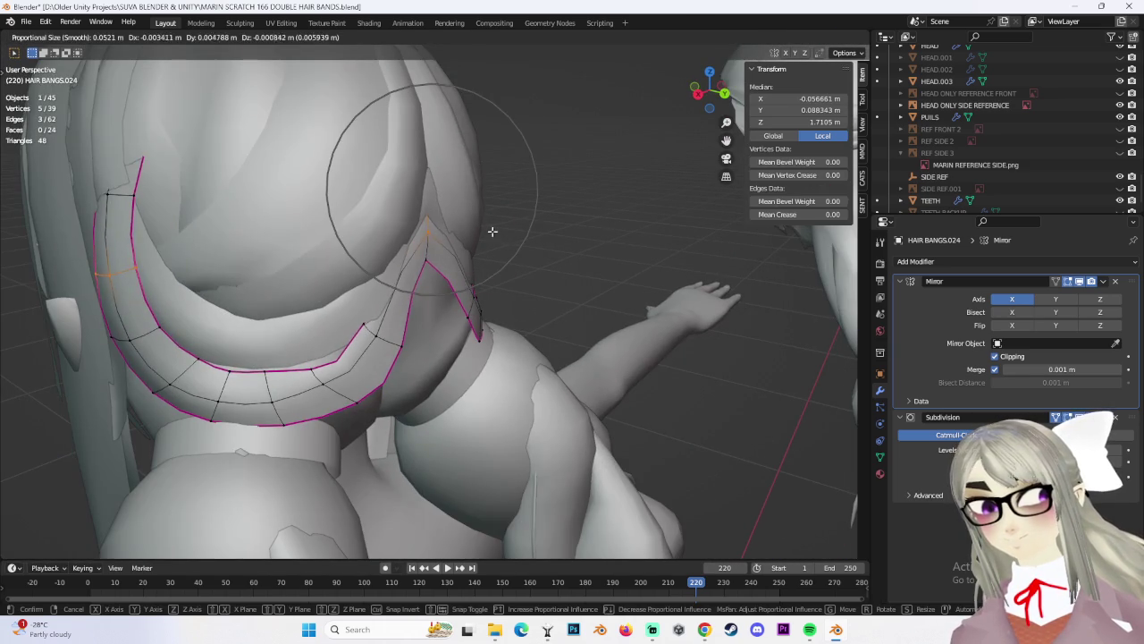
{"action": "left_click", "coordinate": [421, 191]}
{"action": "mouse_move", "coordinate": [420, 192]}
{"action": "middle_mouse_down"}
{"action": "mouse_move", "coordinate": [474, 351]}
{"action": "mouse_move", "coordinate": [429, 325]}
{"action": "mouse_move", "coordinate": [518, 356]}
{"action": "mouse_move", "coordinate": [554, 347]}
{"action": "middle_mouse_up"}
{"action": "left_click", "coordinate": [429, 324]}
{"action": "key", "text": "g"}
{"action": "left_click", "coordinate": [414, 319]}
Slide neighbouring vertices along the band at the back of the head
{"action": "key", "text": "g"}
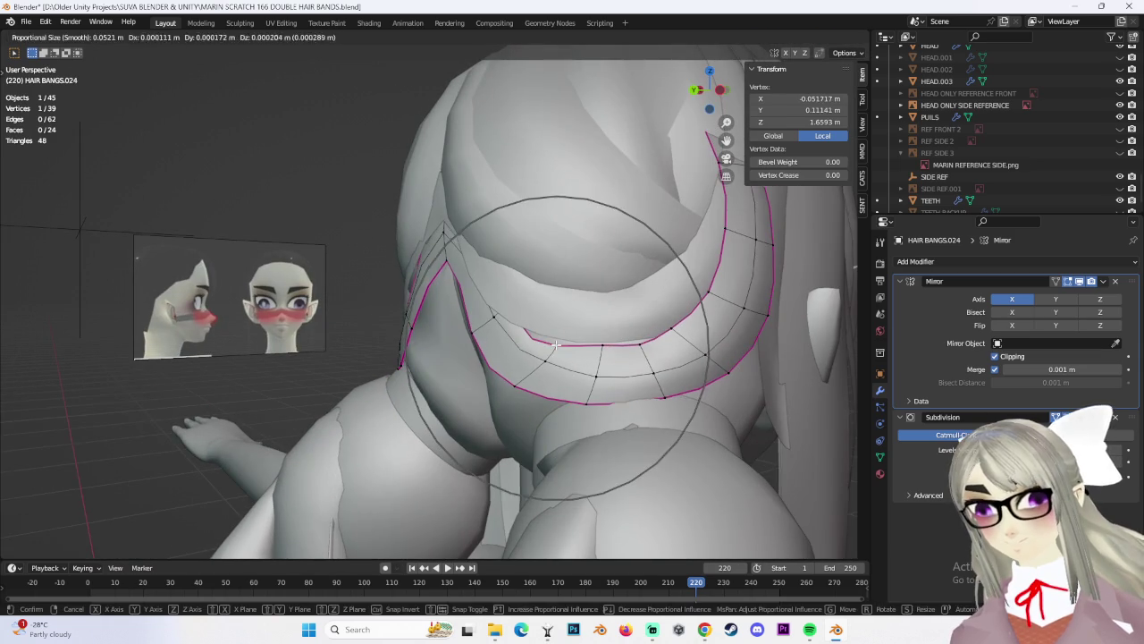
{"action": "key", "text": "g"}
{"action": "left_click", "coordinate": [532, 366]}
{"action": "left_click", "coordinate": [523, 373], "text": "ctrl"}
{"action": "left_click", "coordinate": [521, 378]}
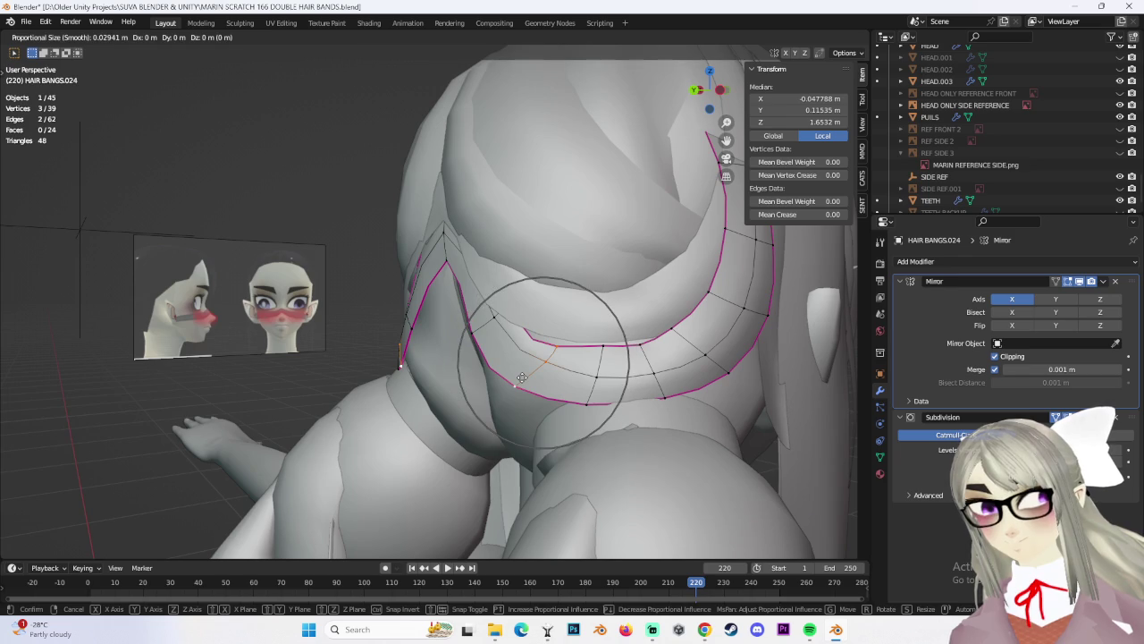
{"action": "left_click", "coordinate": [522, 377]}
{"action": "left_click", "coordinate": [505, 374]}
{"action": "left_click", "coordinate": [564, 355]}
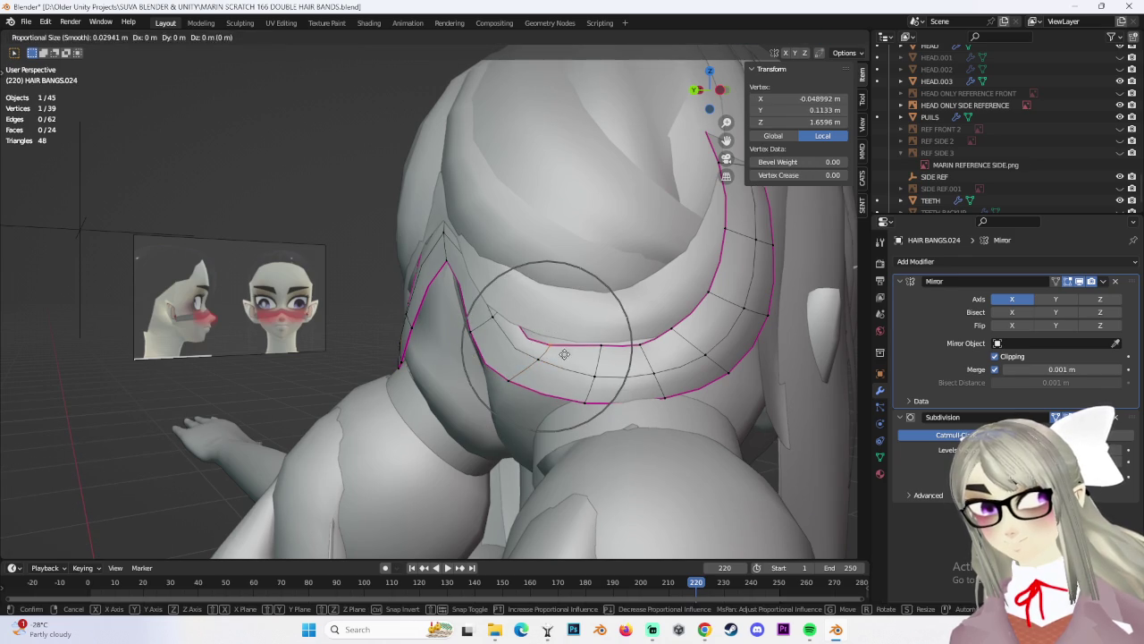
{"action": "left_click", "coordinate": [565, 342]}
{"action": "mouse_move", "coordinate": [565, 343]}
{"action": "middle_mouse_down"}
{"action": "mouse_move", "coordinate": [587, 361]}
{"action": "mouse_move", "coordinate": [542, 345]}
{"action": "mouse_move", "coordinate": [585, 315]}
{"action": "mouse_move", "coordinate": [602, 325]}
{"action": "middle_mouse_up"}
Refine the rear curve of the band with further soft moves
{"action": "key", "text": "g"}
{"action": "left_click", "coordinate": [587, 361]}
{"action": "key", "text": "g"}
{"action": "left_click", "coordinate": [587, 361]}
{"action": "key", "text": "g"}
{"action": "left_click", "coordinate": [586, 316]}
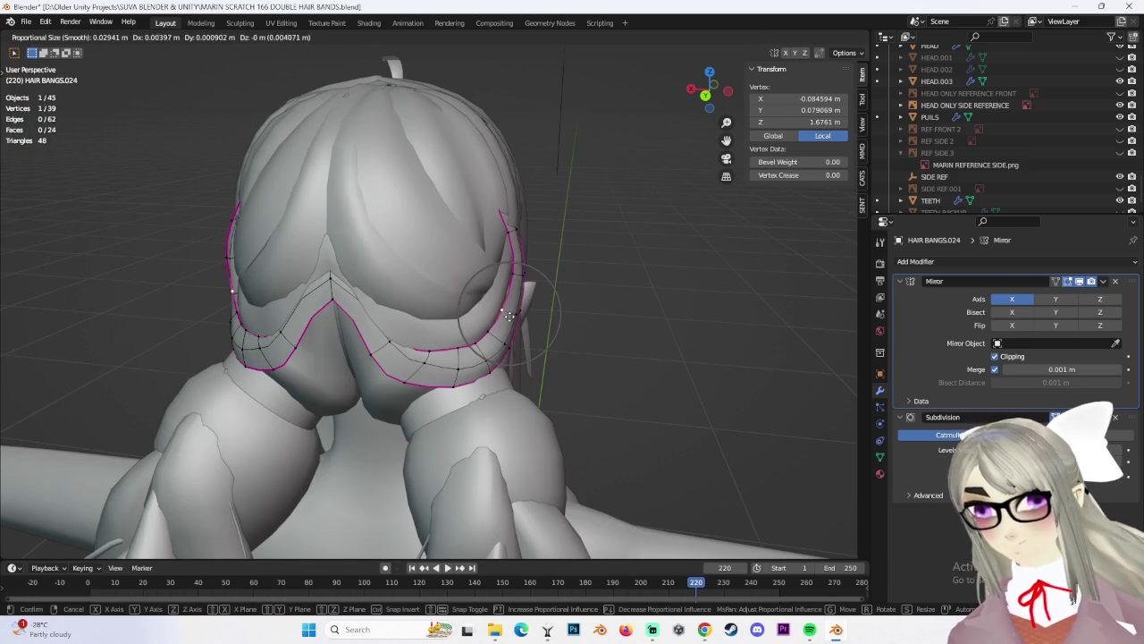
{"action": "left_click", "coordinate": [506, 216]}
Adjust the band's side vertices from a side view, undoing one stray move
{"action": "mouse_move", "coordinate": [582, 237]}
{"action": "middle_mouse_down"}
{"action": "mouse_move", "coordinate": [455, 260]}
{"action": "mouse_move", "coordinate": [501, 268]}
{"action": "mouse_move", "coordinate": [527, 295]}
{"action": "mouse_move", "coordinate": [567, 265]}
{"action": "mouse_move", "coordinate": [577, 334]}
{"action": "mouse_move", "coordinate": [489, 305]}
{"action": "middle_mouse_up"}
{"action": "key", "text": "g"}
{"action": "left_click", "coordinate": [480, 259]}
{"action": "scroll", "coordinate": [527, 294], "scroll_direction": "up", "scroll_amount": 5}
{"action": "scroll", "coordinate": [526, 294], "scroll_direction": "down", "scroll_amount": 5}
{"action": "left_click", "coordinate": [490, 304]}
{"action": "key", "text": "ctrl+z"}
{"action": "left_click", "coordinate": [492, 304]}
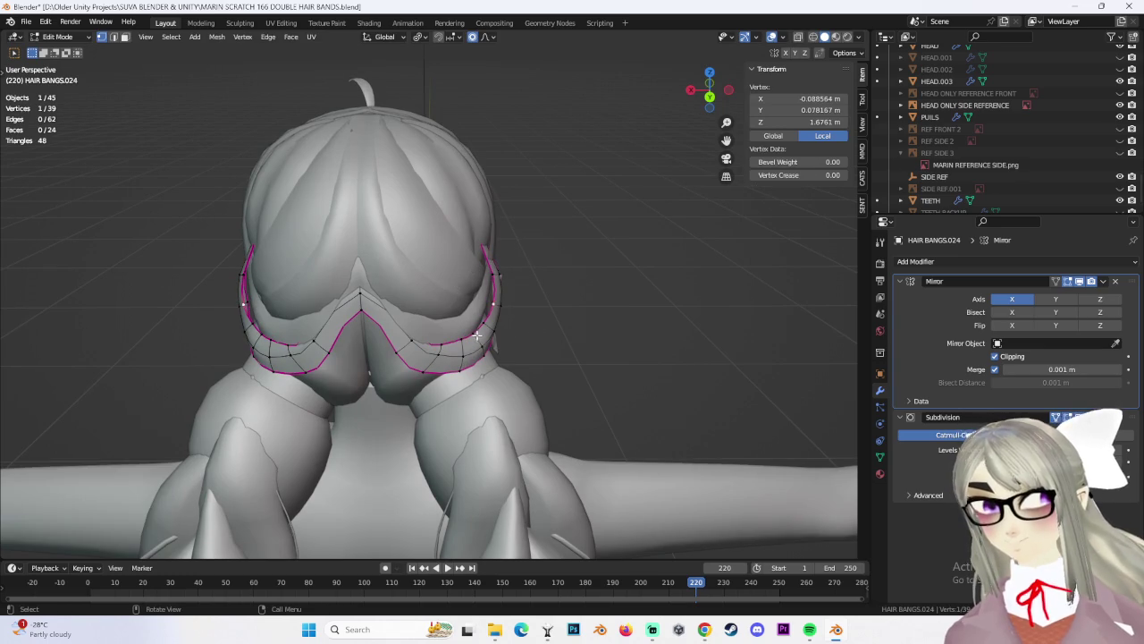
Narrow the band's side end with soft-falloff scaling from a three-quarter front view
{"action": "middle_click_drag", "start_coordinate": [492, 335], "coordinate": [416, 295]}
{"action": "left_click", "coordinate": [416, 295]}
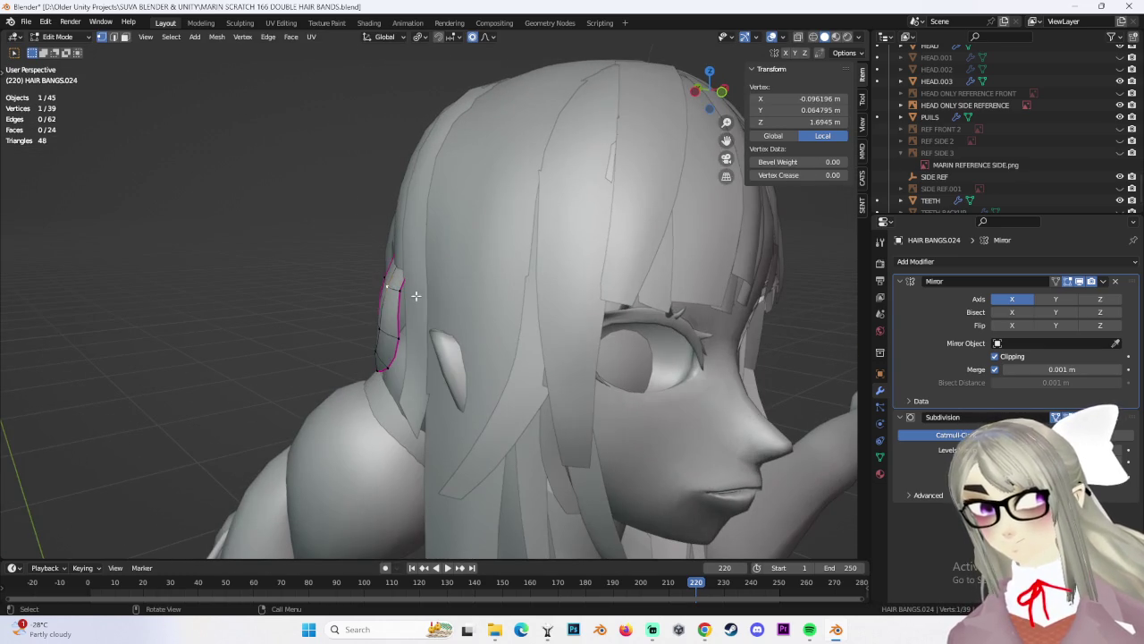
{"action": "left_click", "coordinate": [471, 313]}
{"action": "mouse_move", "coordinate": [471, 313]}
{"action": "middle_mouse_down"}
{"action": "mouse_move", "coordinate": [597, 329]}
{"action": "mouse_move", "coordinate": [464, 298]}
{"action": "mouse_move", "coordinate": [540, 321]}
{"action": "mouse_move", "coordinate": [507, 278]}
{"action": "mouse_move", "coordinate": [451, 278]}
{"action": "middle_mouse_up"}
{"action": "left_click", "coordinate": [471, 320]}
{"action": "left_click", "coordinate": [471, 321]}
{"action": "key", "text": "s"}
{"action": "left_click", "coordinate": [496, 270]}
{"action": "left_click", "coordinate": [586, 321]}
{"action": "left_click", "coordinate": [446, 282]}
Scale the band end vertices further inward, checking from the front view
{"action": "left_click", "coordinate": [729, 96]}
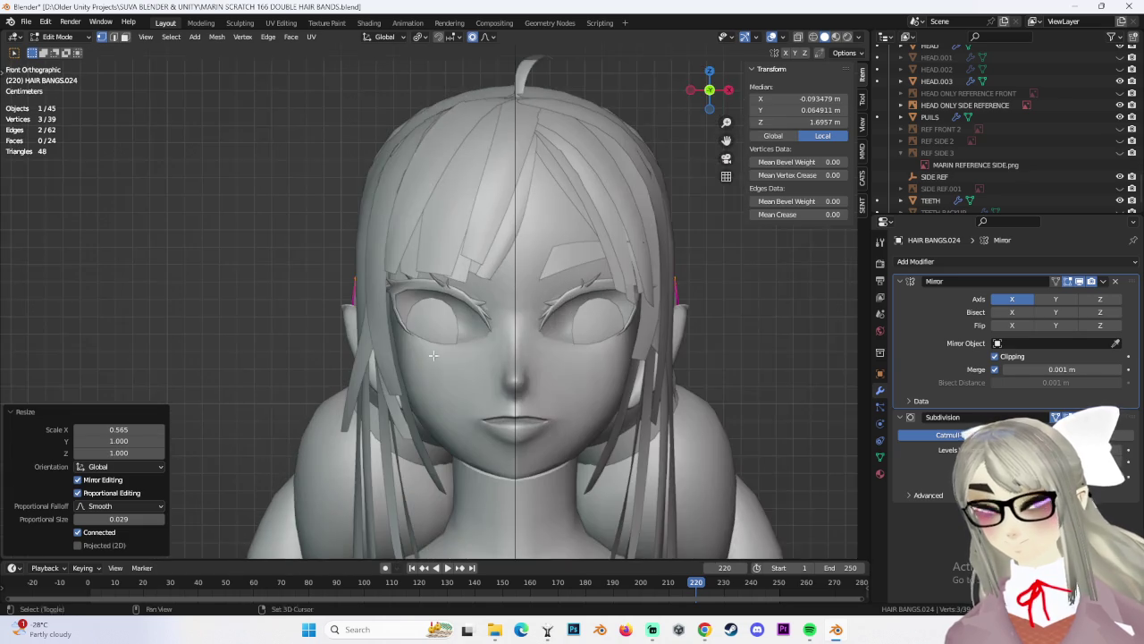
{"action": "key", "text": "s"}
{"action": "left_click", "coordinate": [528, 362]}
{"action": "mouse_move", "coordinate": [528, 362]}
{"action": "middle_mouse_down"}
{"action": "mouse_move", "coordinate": [509, 353]}
{"action": "mouse_move", "coordinate": [528, 322]}
{"action": "mouse_move", "coordinate": [483, 334]}
{"action": "middle_mouse_up"}
{"action": "left_click", "coordinate": [535, 369]}
{"action": "key", "text": "s"}
{"action": "left_click", "coordinate": [506, 349]}
Move and edge-slide vertices so the band's side sits against the head
{"action": "left_click", "coordinate": [492, 374]}
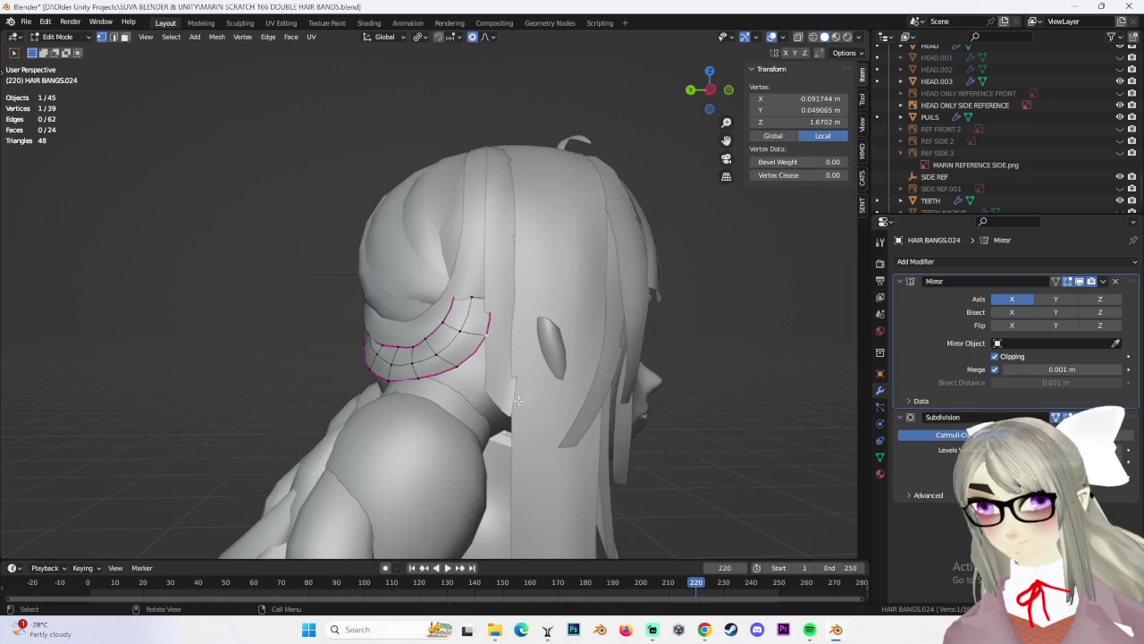
{"action": "left_click", "coordinate": [514, 421]}
{"action": "scroll", "coordinate": [447, 340], "scroll_direction": "up", "scroll_amount": 5}
{"action": "mouse_move", "coordinate": [447, 340]}
{"action": "middle_mouse_down"}
{"action": "mouse_move", "coordinate": [340, 304]}
{"action": "mouse_move", "coordinate": [420, 295]}
{"action": "middle_mouse_up"}
{"action": "left_click", "coordinate": [327, 309], "text": "ctrl"}
{"action": "left_click", "coordinate": [342, 292]}
{"action": "left_click", "coordinate": [289, 320]}
{"action": "key", "text": "g"}
{"action": "key", "text": "g"}
{"action": "left_click", "coordinate": [311, 350]}
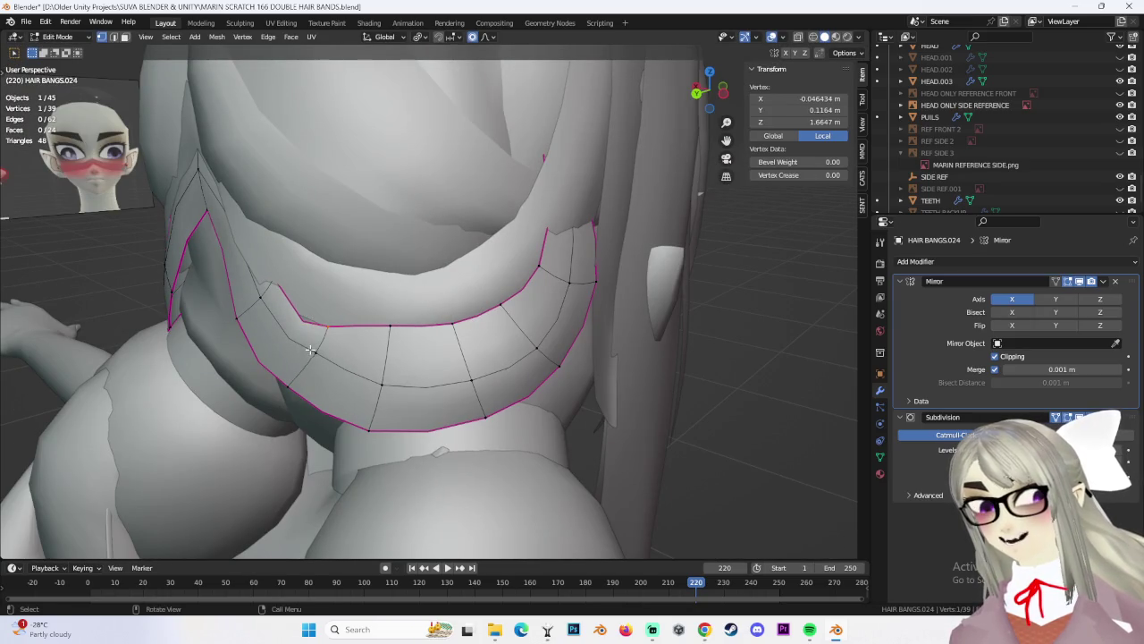
{"action": "left_click", "coordinate": [296, 349]}
{"action": "key", "text": "g"}
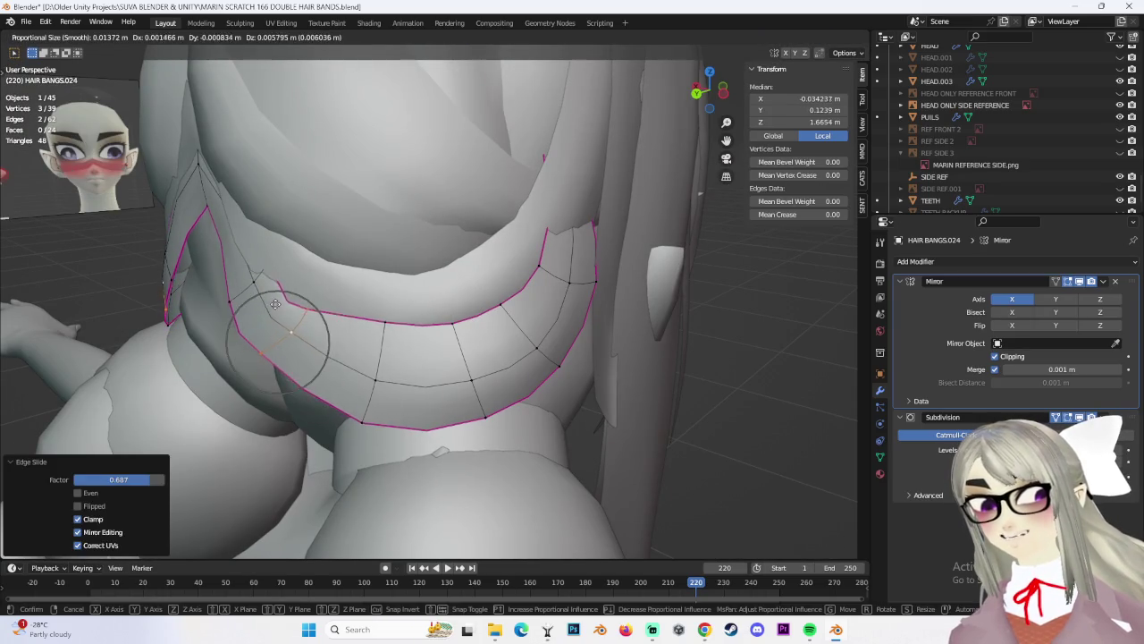
{"action": "left_click", "coordinate": [299, 353]}
Nudge a final vertex, then add an edge loop across the band near its front end
{"action": "mouse_move", "coordinate": [299, 353]}
{"action": "middle_mouse_down"}
{"action": "mouse_move", "coordinate": [349, 274]}
{"action": "mouse_move", "coordinate": [288, 284]}
{"action": "mouse_move", "coordinate": [375, 274]}
{"action": "middle_mouse_up"}
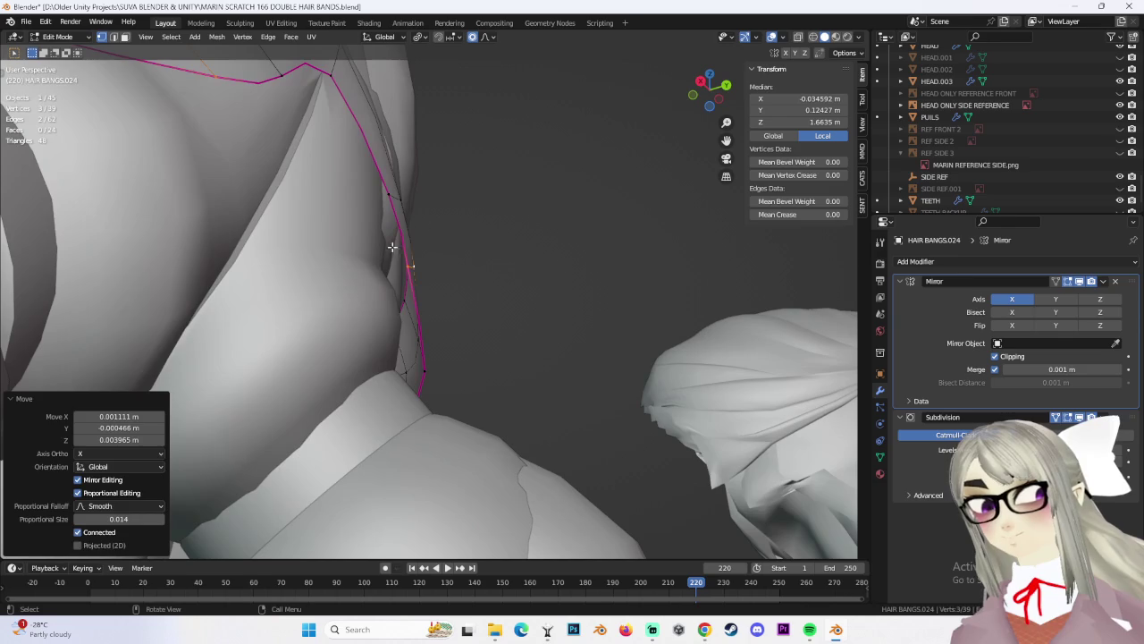
{"action": "left_click", "coordinate": [389, 195]}
{"action": "left_click", "coordinate": [370, 193]}
{"action": "mouse_move", "coordinate": [370, 193]}
{"action": "middle_mouse_down"}
{"action": "mouse_move", "coordinate": [356, 283]}
{"action": "mouse_move", "coordinate": [432, 292]}
{"action": "mouse_move", "coordinate": [529, 244]}
{"action": "middle_mouse_up"}
{"action": "key", "text": "g"}
{"action": "left_click", "coordinate": [452, 291]}
{"action": "middle_click_drag", "start_coordinate": [434, 214], "coordinate": [462, 253]}
{"action": "left_click", "coordinate": [428, 222]}
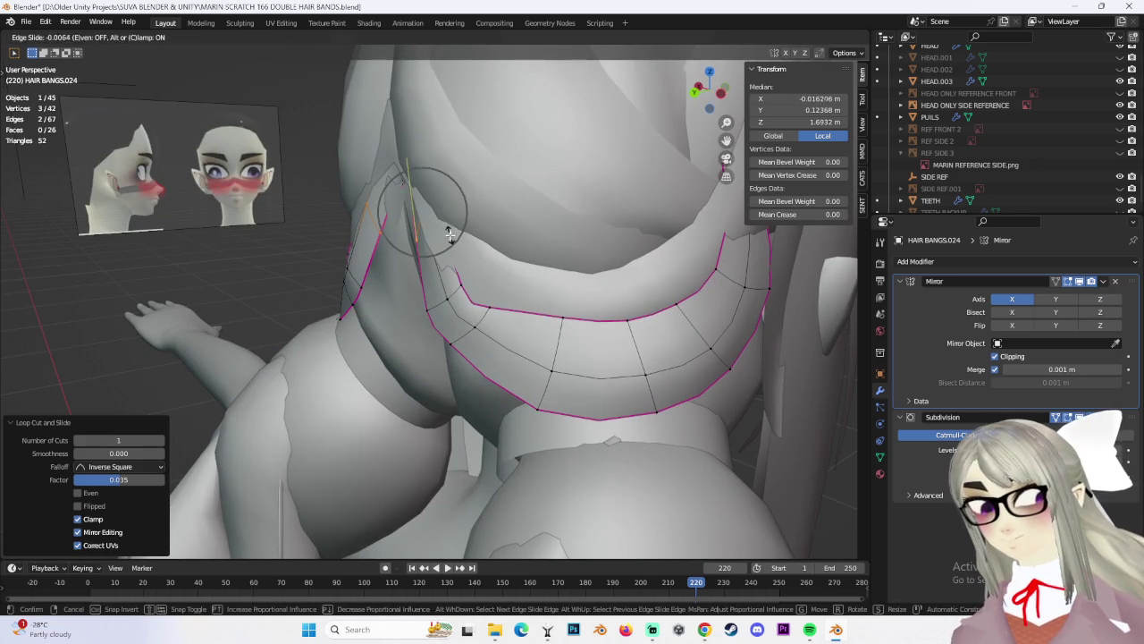
Undo a stray move and reshape band vertices with proportional editing
{"action": "right_click", "coordinate": [447, 231]}
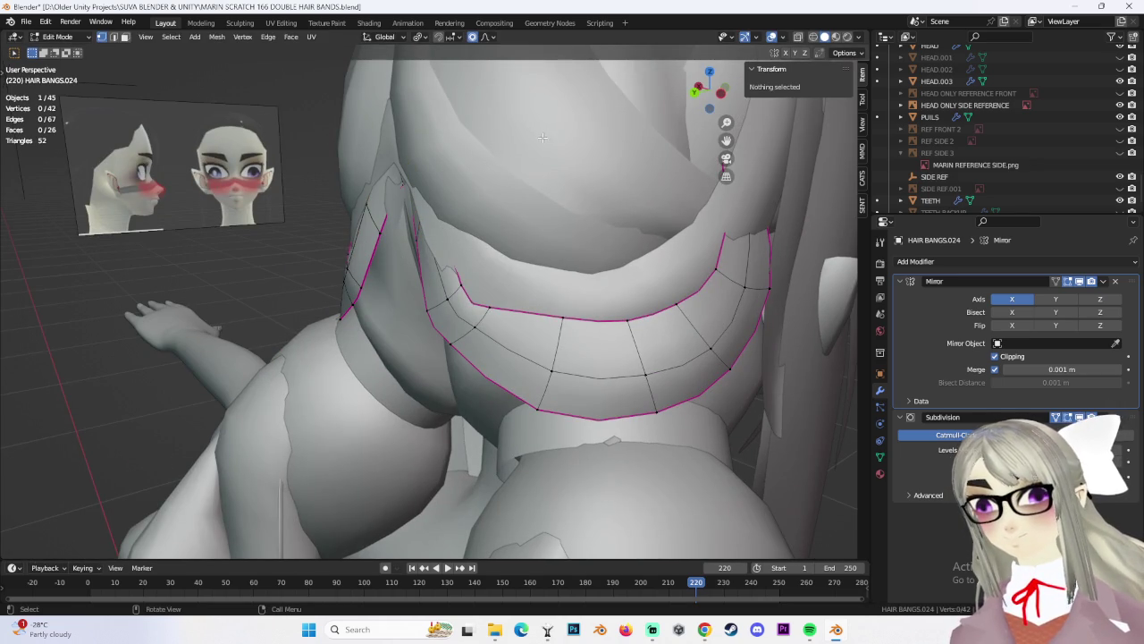
{"action": "left_click", "coordinate": [483, 211]}
{"action": "key", "text": "ctrl+z"}
{"action": "mouse_move", "coordinate": [436, 200]}
{"action": "middle_mouse_down"}
{"action": "mouse_move", "coordinate": [503, 194]}
{"action": "mouse_move", "coordinate": [470, 199]}
{"action": "mouse_move", "coordinate": [441, 229]}
{"action": "mouse_move", "coordinate": [528, 214]}
{"action": "mouse_move", "coordinate": [475, 231]}
{"action": "mouse_move", "coordinate": [517, 311]}
{"action": "middle_mouse_up"}
{"action": "key", "text": "g"}
{"action": "left_click", "coordinate": [466, 199]}
Pull more band vertices inward so the band hugs the back of the head
{"action": "key", "text": "g"}
{"action": "left_click", "coordinate": [509, 215]}
{"action": "left_click", "coordinate": [483, 232]}
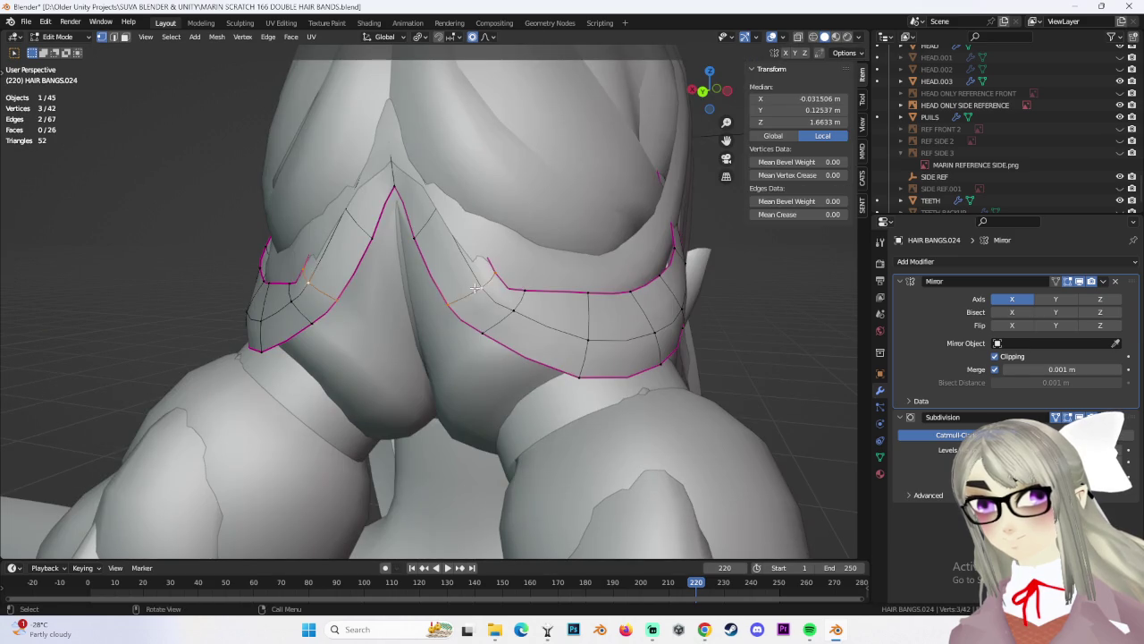
{"action": "left_click", "coordinate": [456, 263]}
{"action": "mouse_move", "coordinate": [456, 264]}
{"action": "middle_mouse_down"}
{"action": "mouse_move", "coordinate": [481, 263]}
{"action": "mouse_move", "coordinate": [416, 287]}
{"action": "mouse_move", "coordinate": [525, 265]}
{"action": "middle_mouse_up"}
{"action": "left_click", "coordinate": [481, 264]}
{"action": "left_click", "coordinate": [419, 295]}
{"action": "mouse_move", "coordinate": [437, 267]}
{"action": "middle_mouse_down"}
{"action": "mouse_move", "coordinate": [560, 262]}
{"action": "mouse_move", "coordinate": [544, 295]}
{"action": "mouse_move", "coordinate": [465, 269]}
{"action": "mouse_move", "coordinate": [523, 291]}
{"action": "mouse_move", "coordinate": [494, 255]}
{"action": "middle_mouse_up"}
{"action": "key", "text": "g"}
{"action": "left_click", "coordinate": [528, 268]}
Try moving the band's centre vertex along X, then undo the move
{"action": "scroll", "coordinate": [529, 286], "scroll_direction": "down", "scroll_amount": 2}
{"action": "scroll", "coordinate": [531, 306], "scroll_direction": "up", "scroll_amount": 2}
{"action": "scroll", "coordinate": [465, 268], "scroll_direction": "up", "scroll_amount": 1}
{"action": "left_click", "coordinate": [409, 258]}
{"action": "key", "text": "g"}
{"action": "key", "text": "x"}
{"action": "left_click", "coordinate": [429, 261]}
{"action": "key", "text": "ctrl+z"}
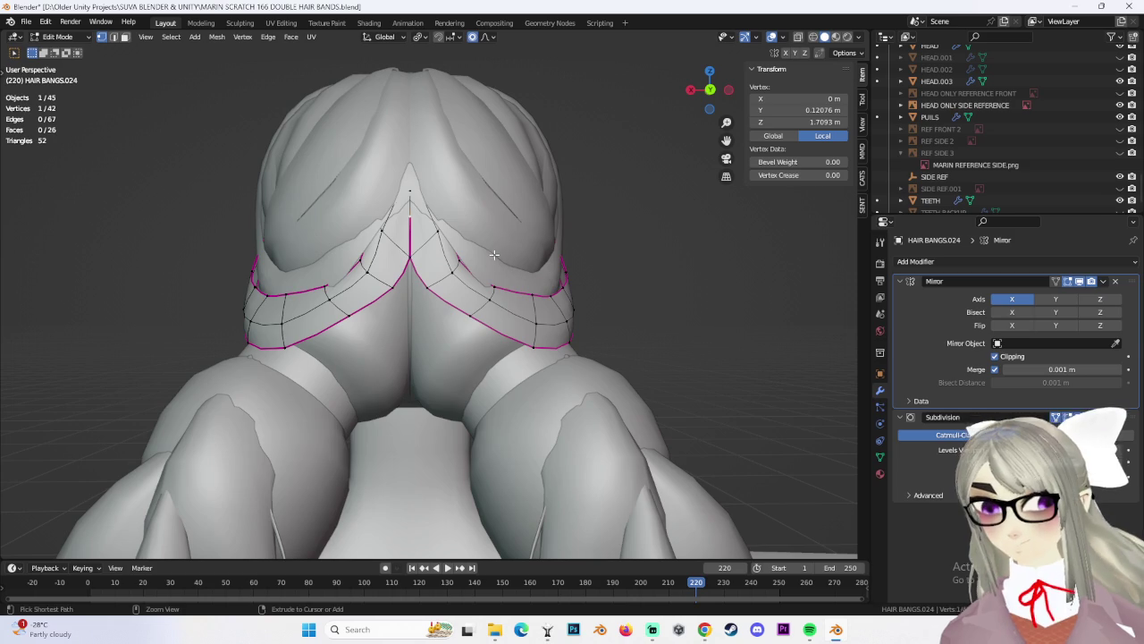
{"action": "key", "text": "ctrl+z"}
Reposition the centre vertex with soft falloff, checking from low and angled views
{"action": "scroll", "coordinate": [524, 348], "scroll_direction": "up", "scroll_amount": 3}
{"action": "mouse_move", "coordinate": [524, 348]}
{"action": "middle_mouse_down"}
{"action": "mouse_move", "coordinate": [450, 319]}
{"action": "mouse_move", "coordinate": [409, 319]}
{"action": "middle_mouse_up"}
{"action": "scroll", "coordinate": [409, 320], "scroll_direction": "up", "scroll_amount": 2}
{"action": "scroll", "coordinate": [409, 319], "scroll_direction": "up", "scroll_amount": 2}
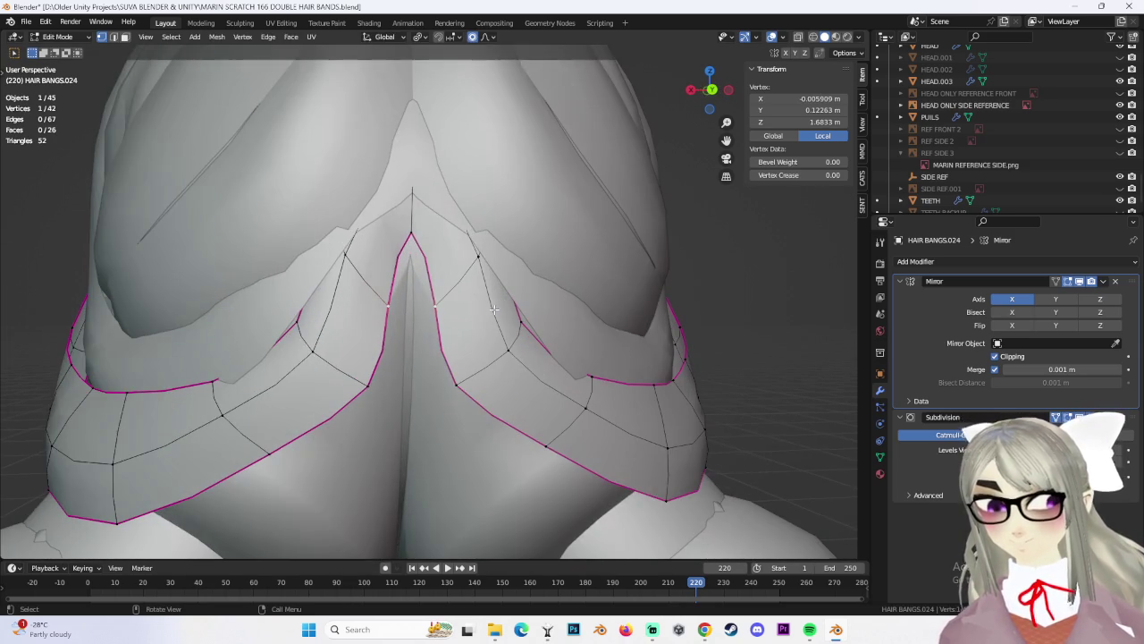
{"action": "left_click", "coordinate": [523, 369]}
{"action": "middle_click_drag", "start_coordinate": [523, 370], "coordinate": [484, 273]}
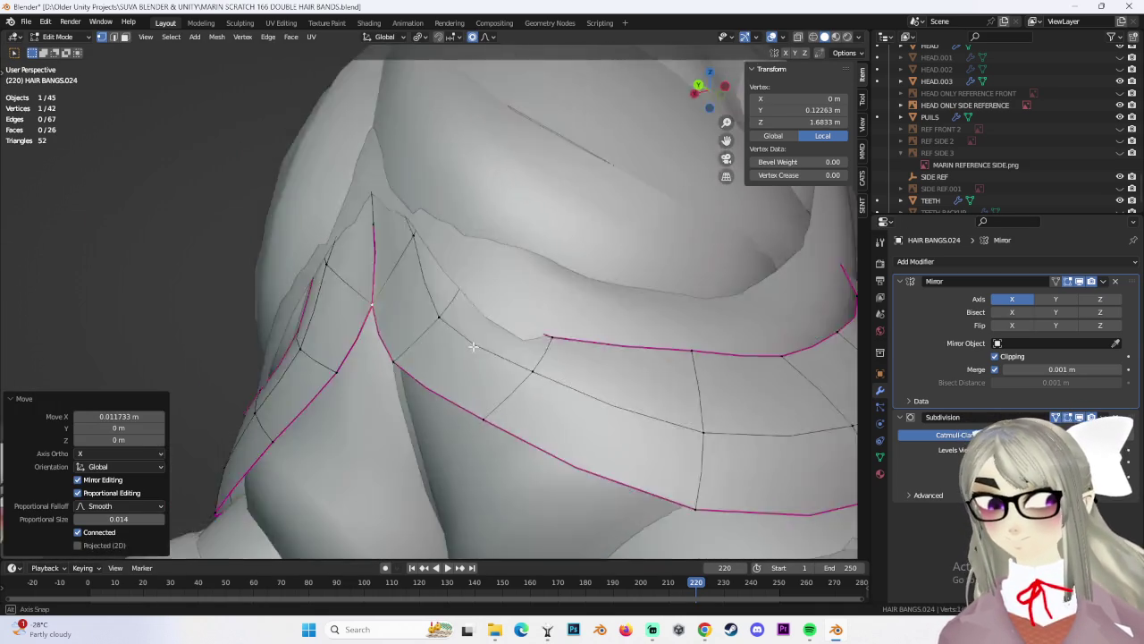
{"action": "key", "text": "g"}
{"action": "key", "text": "g"}
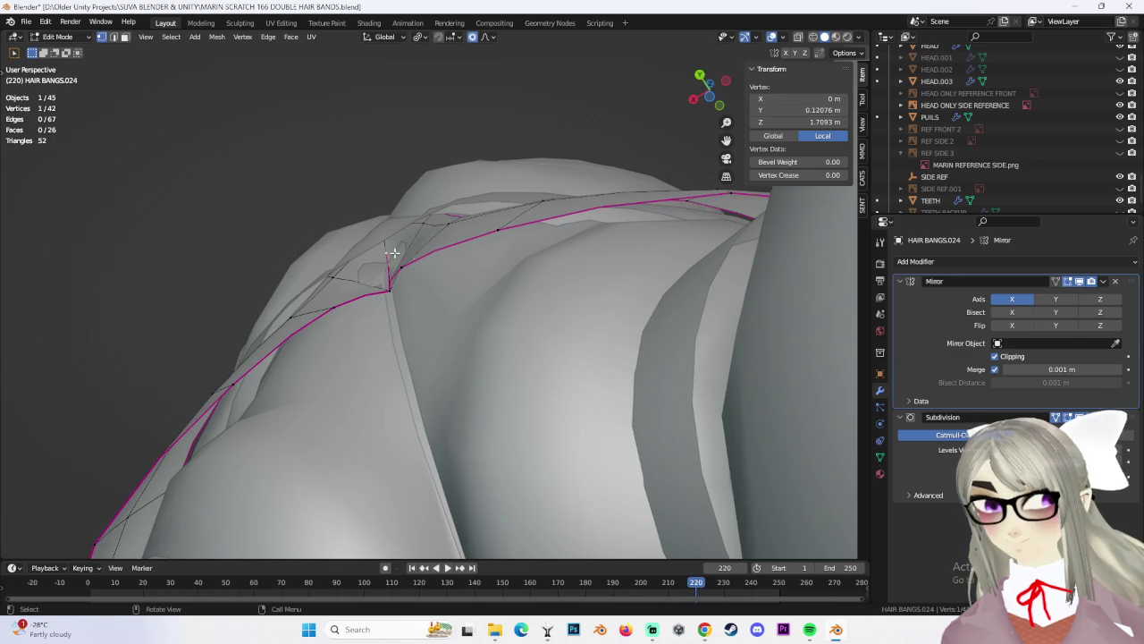
{"action": "left_click", "coordinate": [399, 244]}
{"action": "mouse_move", "coordinate": [400, 243]}
{"action": "middle_mouse_down"}
{"action": "mouse_move", "coordinate": [478, 311]}
{"action": "mouse_move", "coordinate": [603, 303]}
{"action": "mouse_move", "coordinate": [400, 370]}
{"action": "mouse_move", "coordinate": [483, 381]}
{"action": "mouse_move", "coordinate": [346, 422]}
{"action": "mouse_move", "coordinate": [409, 366]}
{"action": "mouse_move", "coordinate": [344, 280]}
{"action": "mouse_move", "coordinate": [496, 391]}
{"action": "mouse_move", "coordinate": [376, 478]}
{"action": "mouse_move", "coordinate": [490, 451]}
{"action": "mouse_move", "coordinate": [629, 394]}
{"action": "middle_mouse_up"}
Adjust four more band vertices one by one so the band sits against the head
{"action": "key", "text": "g"}
{"action": "left_click", "coordinate": [610, 304]}
{"action": "left_click", "coordinate": [401, 370]}
{"action": "key", "text": "g"}
{"action": "left_click", "coordinate": [486, 381]}
{"action": "left_click", "coordinate": [345, 421]}
{"action": "key", "text": "g"}
{"action": "left_click", "coordinate": [394, 358]}
{"action": "left_click", "coordinate": [344, 280]}
{"action": "key", "text": "g"}
{"action": "left_click", "coordinate": [357, 260]}
{"action": "left_click", "coordinate": [376, 477]}
{"action": "key", "text": "g"}
{"action": "left_click", "coordinate": [379, 481]}
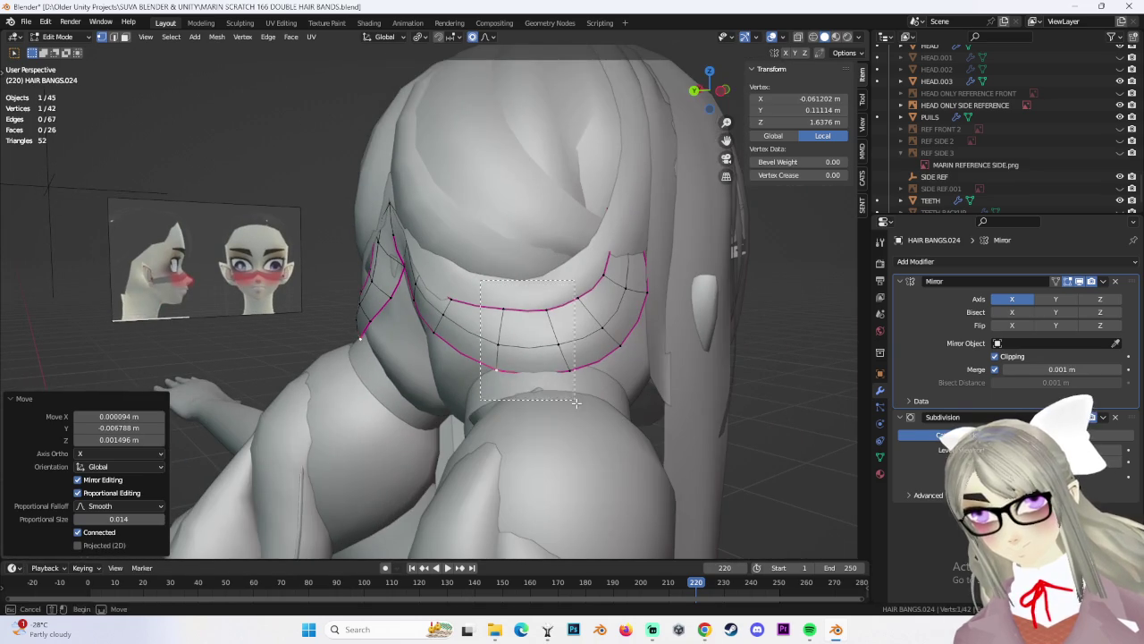
Circle-select the two lower-middle faces, scale them down and shift them along Y
{"action": "key", "text": "c"}
{"action": "left_click", "coordinate": [528, 345]}
{"action": "key", "text": "Return"}
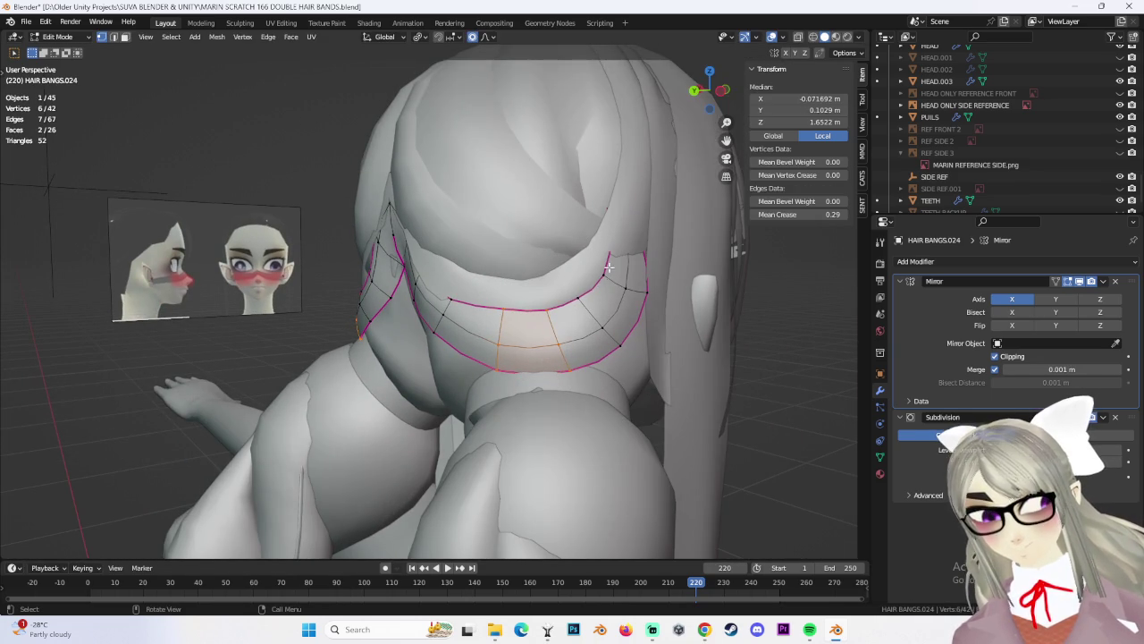
{"action": "key", "text": "s"}
{"action": "left_click", "coordinate": [698, 312]}
{"action": "scroll", "coordinate": [685, 257], "scroll_direction": "down", "scroll_amount": 3}
{"action": "key", "text": "g"}
{"action": "key", "text": "y"}
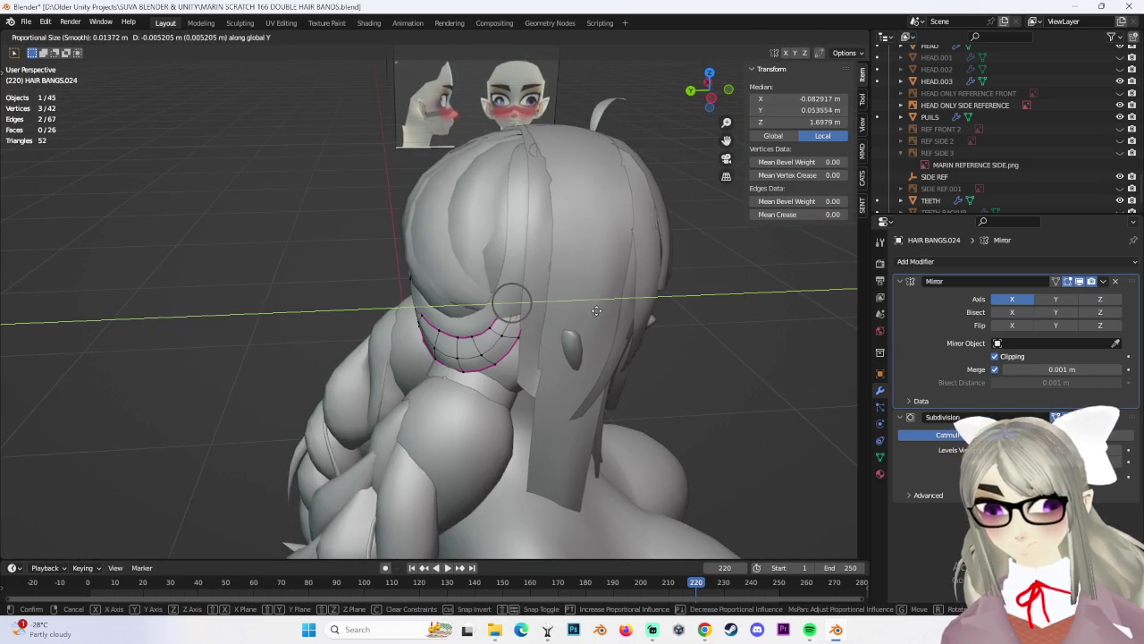
{"action": "left_click", "coordinate": [597, 310]}
Reposition individual band vertices around the head, constraining one move to Y
{"action": "middle_click_drag", "start_coordinate": [597, 310], "coordinate": [402, 353]}
{"action": "left_click", "coordinate": [396, 358]}
{"action": "mouse_move", "coordinate": [431, 407]}
{"action": "middle_mouse_down"}
{"action": "mouse_move", "coordinate": [443, 400]}
{"action": "mouse_move", "coordinate": [443, 341]}
{"action": "mouse_move", "coordinate": [523, 344]}
{"action": "middle_mouse_up"}
{"action": "key", "text": "g"}
{"action": "left_click", "coordinate": [442, 398]}
{"action": "key", "text": "g"}
{"action": "left_click", "coordinate": [523, 344]}
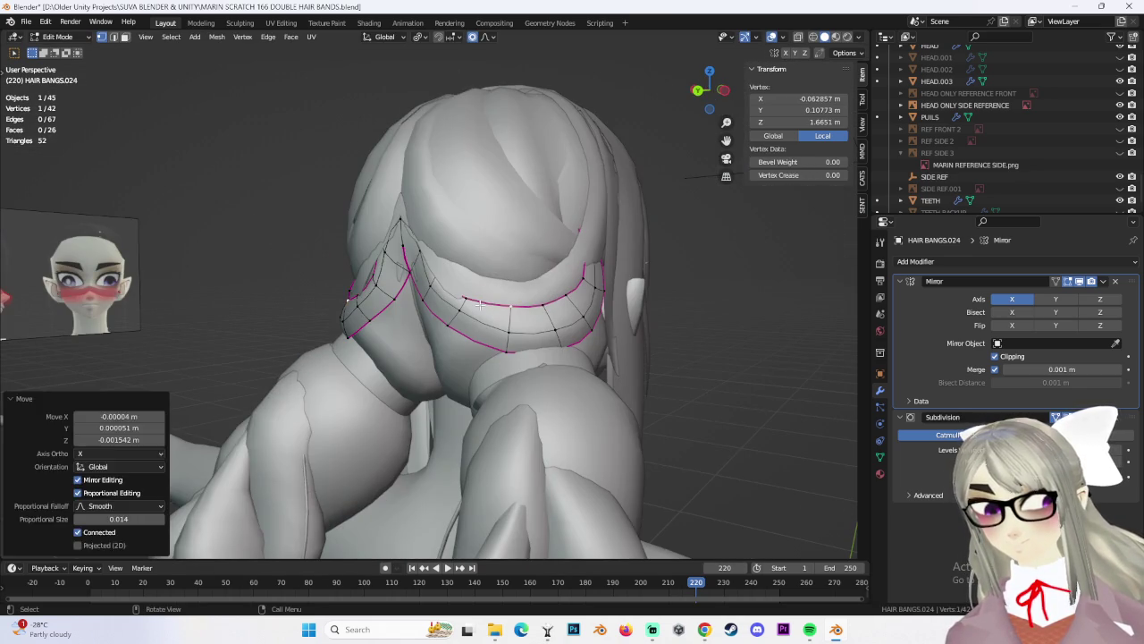
{"action": "left_click", "coordinate": [473, 268]}
{"action": "mouse_move", "coordinate": [474, 268]}
{"action": "middle_mouse_down"}
{"action": "mouse_move", "coordinate": [453, 242]}
{"action": "mouse_move", "coordinate": [434, 289]}
{"action": "mouse_move", "coordinate": [442, 302]}
{"action": "mouse_move", "coordinate": [483, 286]}
{"action": "mouse_move", "coordinate": [563, 284]}
{"action": "middle_mouse_up"}
{"action": "key", "text": "y"}
{"action": "left_click", "coordinate": [443, 302]}
Move band vertices along Y from both sides, undoing a bad move
{"action": "key", "text": "g"}
{"action": "key", "text": "Escape"}
{"action": "middle_click_drag", "start_coordinate": [459, 264], "coordinate": [465, 265]}
{"action": "key", "text": "g"}
{"action": "key", "text": "y"}
{"action": "left_click", "coordinate": [463, 226]}
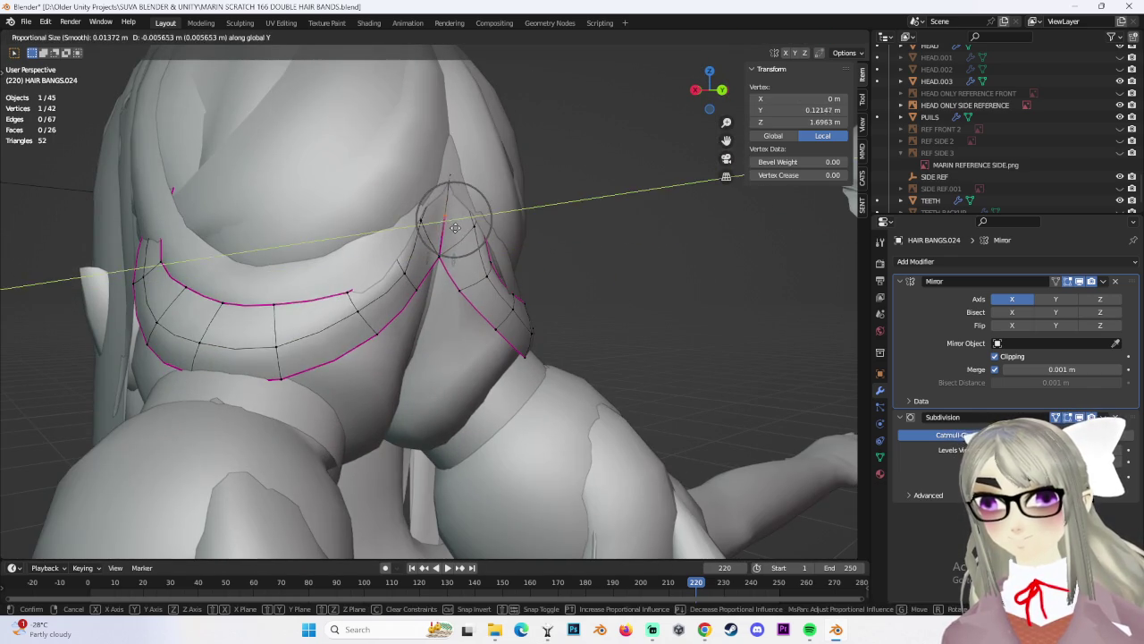
{"action": "left_click", "coordinate": [453, 226]}
{"action": "middle_click_drag", "start_coordinate": [453, 226], "coordinate": [392, 228]}
{"action": "key", "text": "g"}
{"action": "key", "text": "y"}
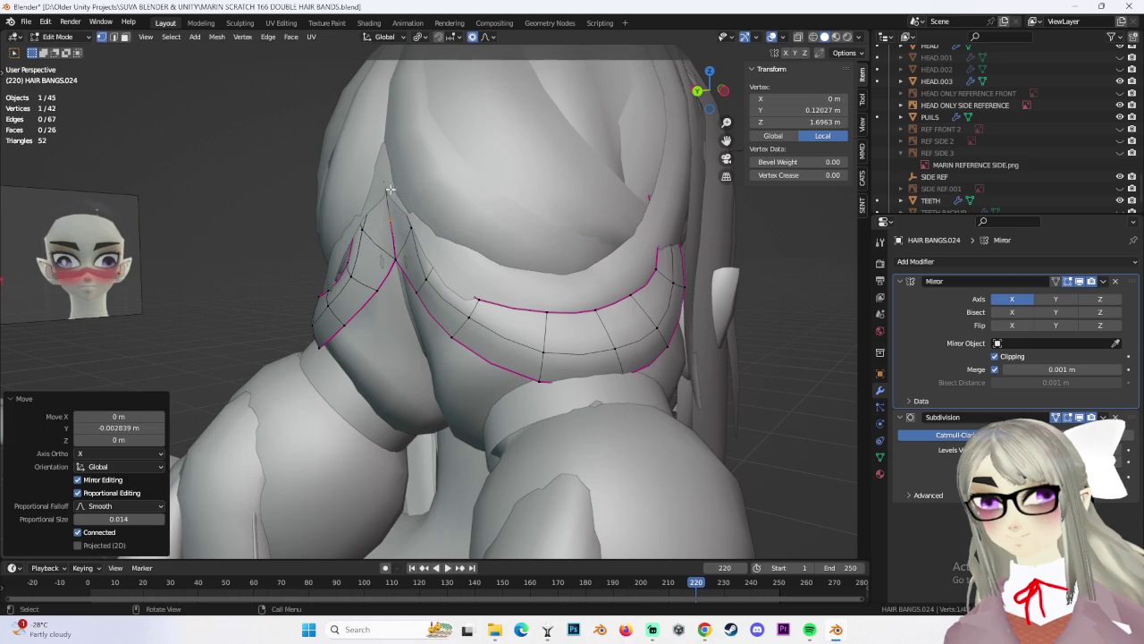
{"action": "key", "text": "ctrl+z"}
Switch to wireframe shading and move the front-centre vertex to form a forehead peak
{"action": "left_click", "coordinate": [813, 37]}
{"action": "mouse_move", "coordinate": [268, 134]}
{"action": "middle_mouse_down"}
{"action": "mouse_move", "coordinate": [388, 187]}
{"action": "mouse_move", "coordinate": [461, 280]}
{"action": "mouse_move", "coordinate": [454, 255]}
{"action": "mouse_move", "coordinate": [483, 273]}
{"action": "mouse_move", "coordinate": [388, 284]}
{"action": "mouse_move", "coordinate": [362, 196]}
{"action": "mouse_move", "coordinate": [400, 219]}
{"action": "mouse_move", "coordinate": [441, 169]}
{"action": "mouse_move", "coordinate": [493, 248]}
{"action": "mouse_move", "coordinate": [441, 182]}
{"action": "mouse_move", "coordinate": [470, 230]}
{"action": "mouse_move", "coordinate": [421, 214]}
{"action": "middle_mouse_up"}
{"action": "scroll", "coordinate": [454, 249], "scroll_direction": "up", "scroll_amount": 2}
{"action": "key", "text": "g"}
{"action": "left_click", "coordinate": [390, 184]}
{"action": "left_click", "coordinate": [405, 197]}
{"action": "key", "text": "g"}
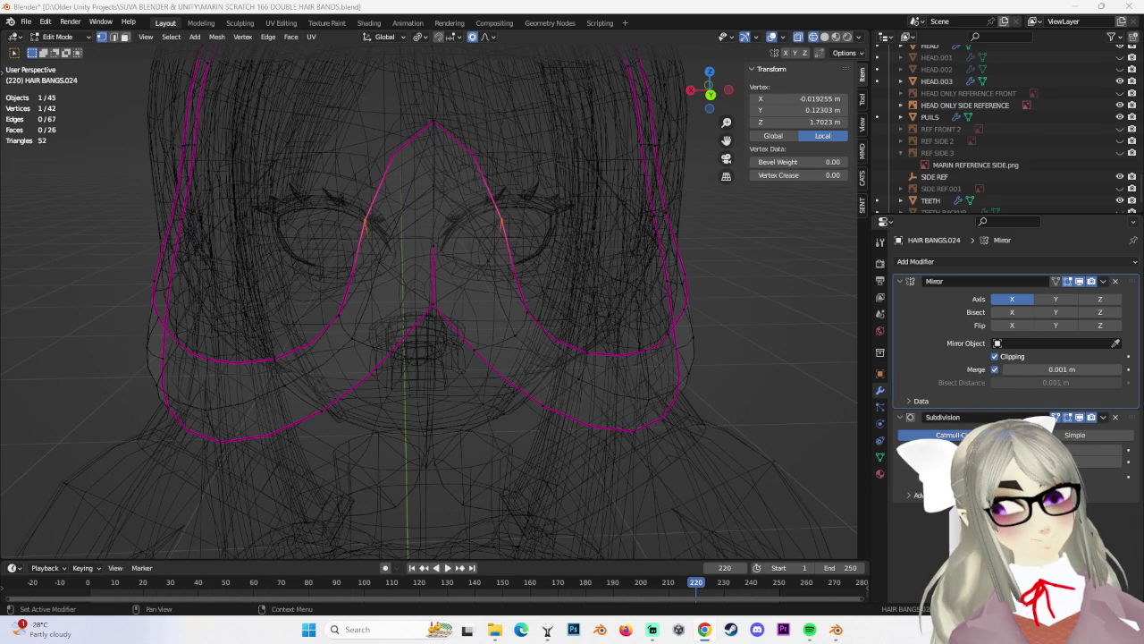
{"action": "key", "text": "alt+Tab"}
{"action": "left_click", "coordinate": [772, 347]}
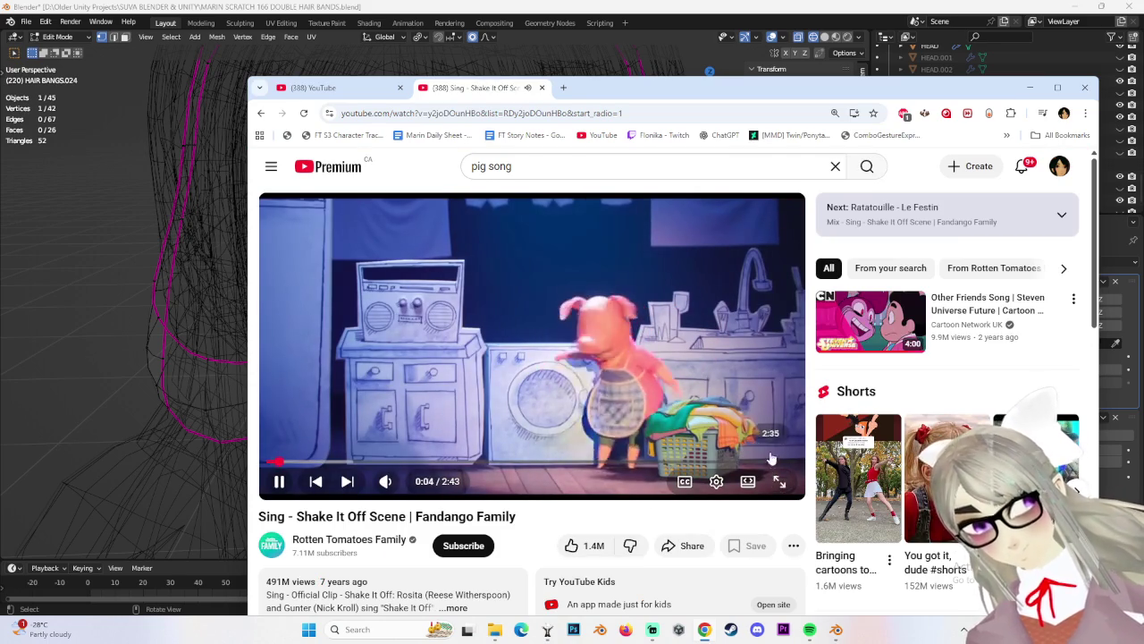
Watch the Sing - Shake It Off Scene video fullscreen, pausing and resuming it several times
{"action": "double_click", "coordinate": [631, 307]}
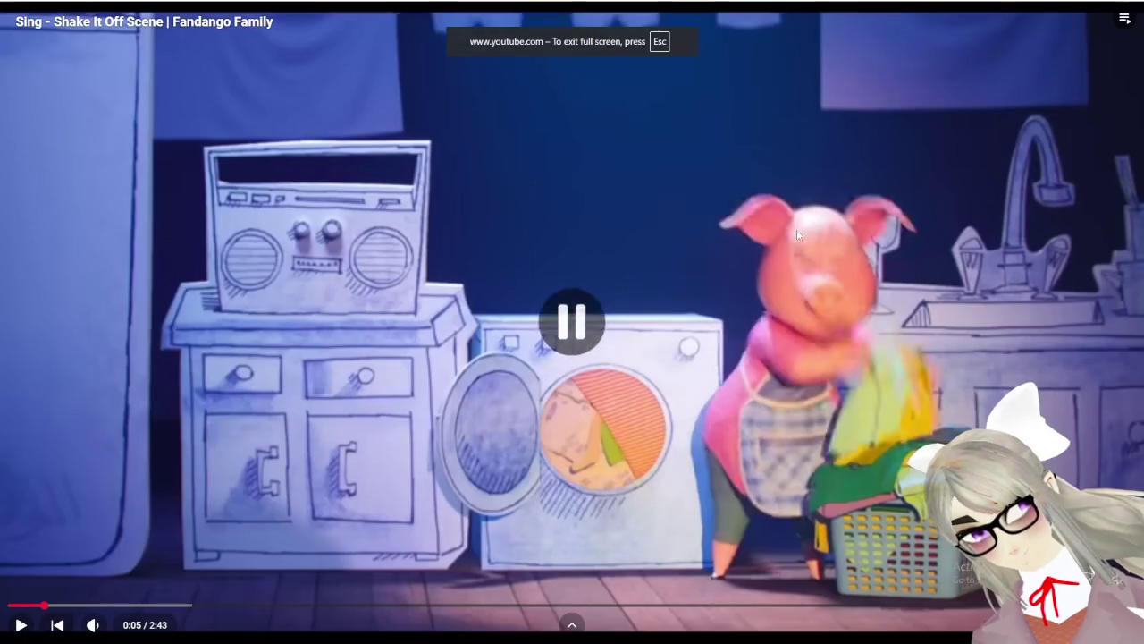
{"action": "left_click", "coordinate": [919, 309]}
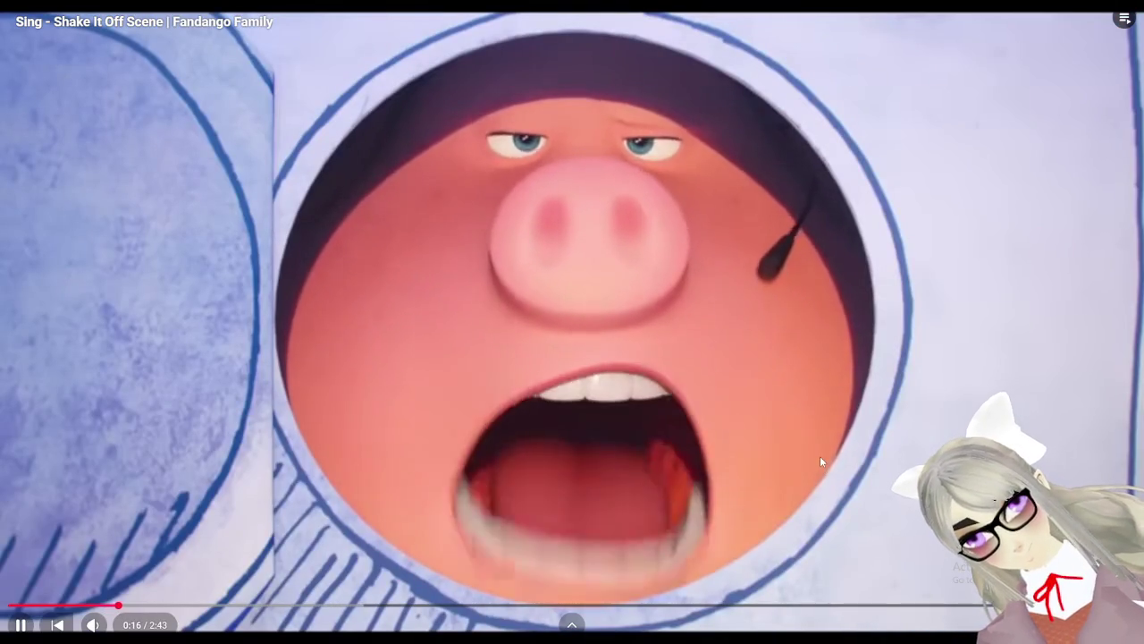
{"action": "left_click", "coordinate": [819, 458]}
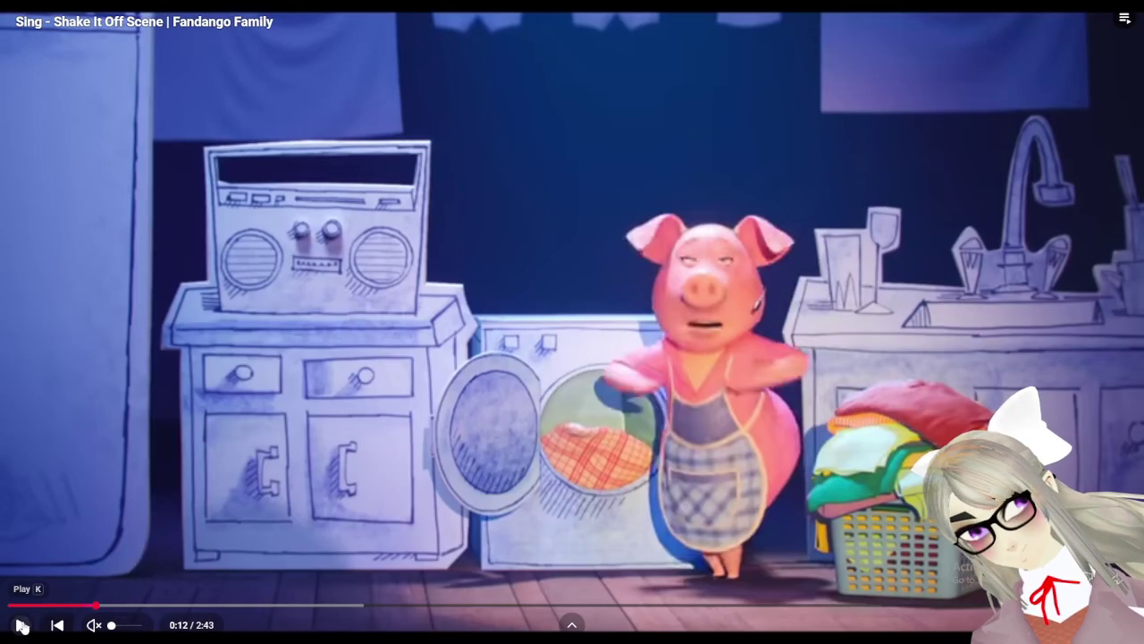
{"action": "left_click", "coordinate": [22, 626]}
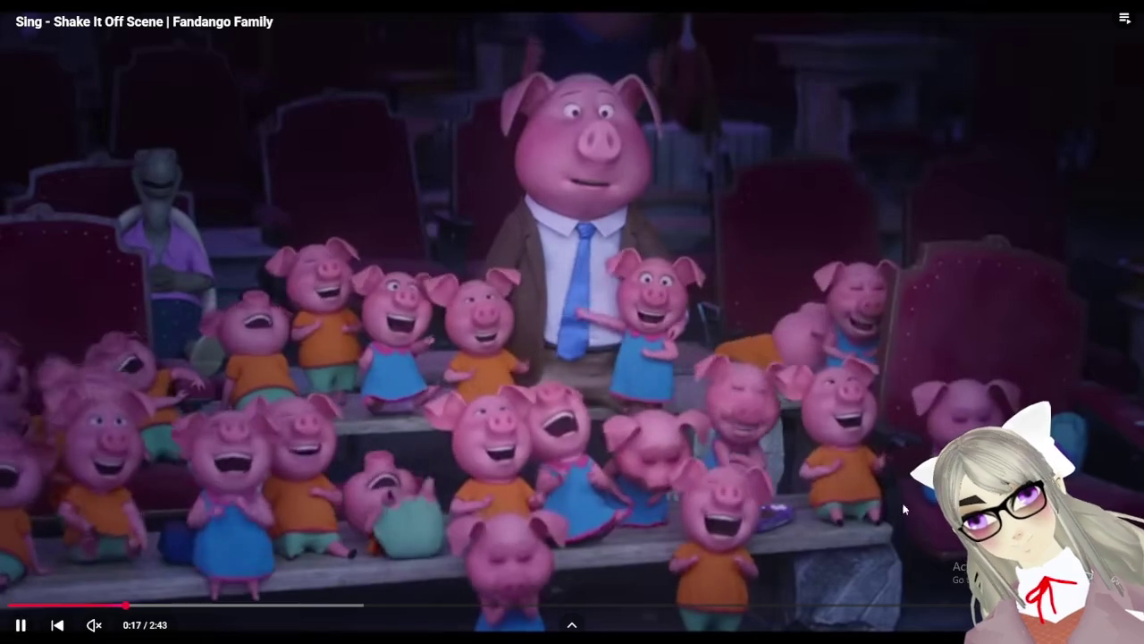
{"action": "left_click", "coordinate": [731, 280]}
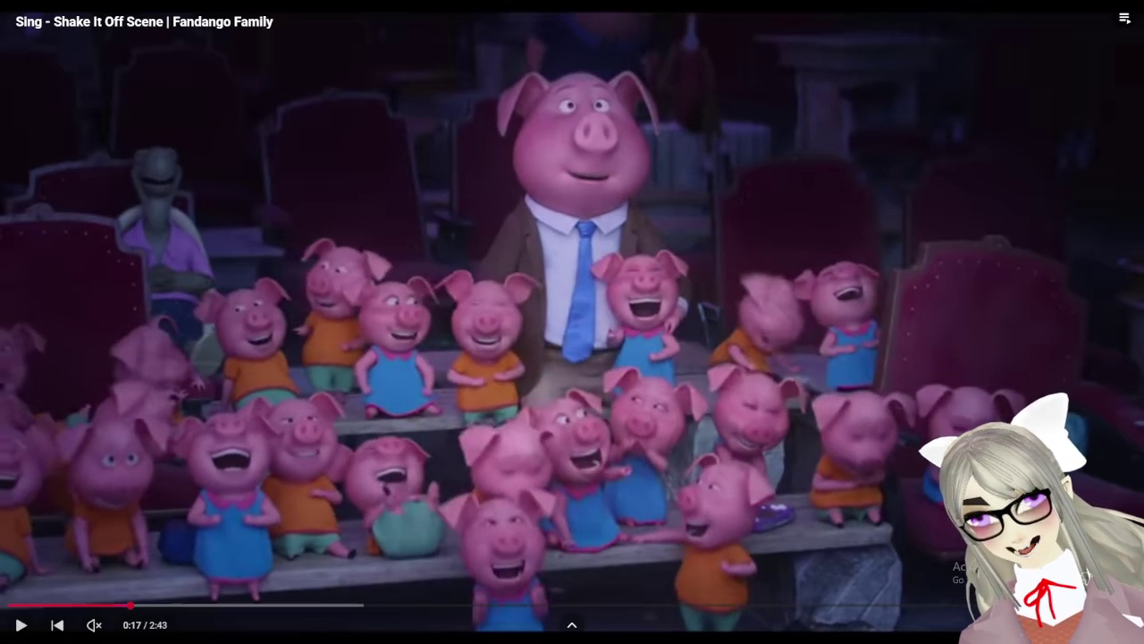
{"action": "left_click", "coordinate": [615, 525]}
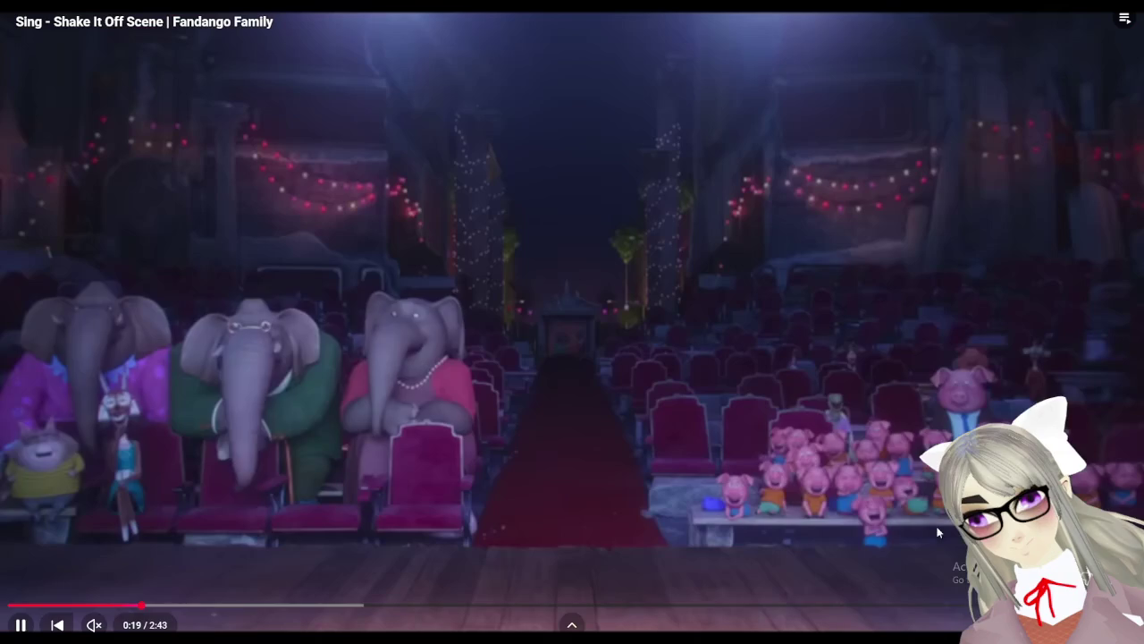
Exit fullscreen, pause the video at 0:22 and switch back to Blender
{"action": "key", "text": "Escape"}
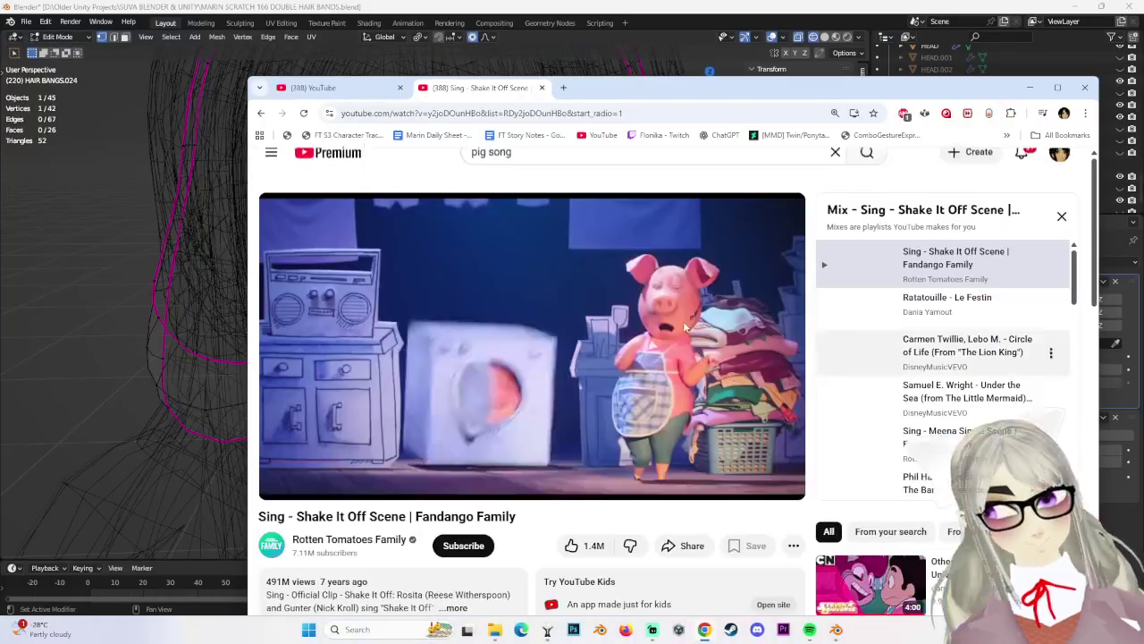
{"action": "left_click", "coordinate": [637, 308]}
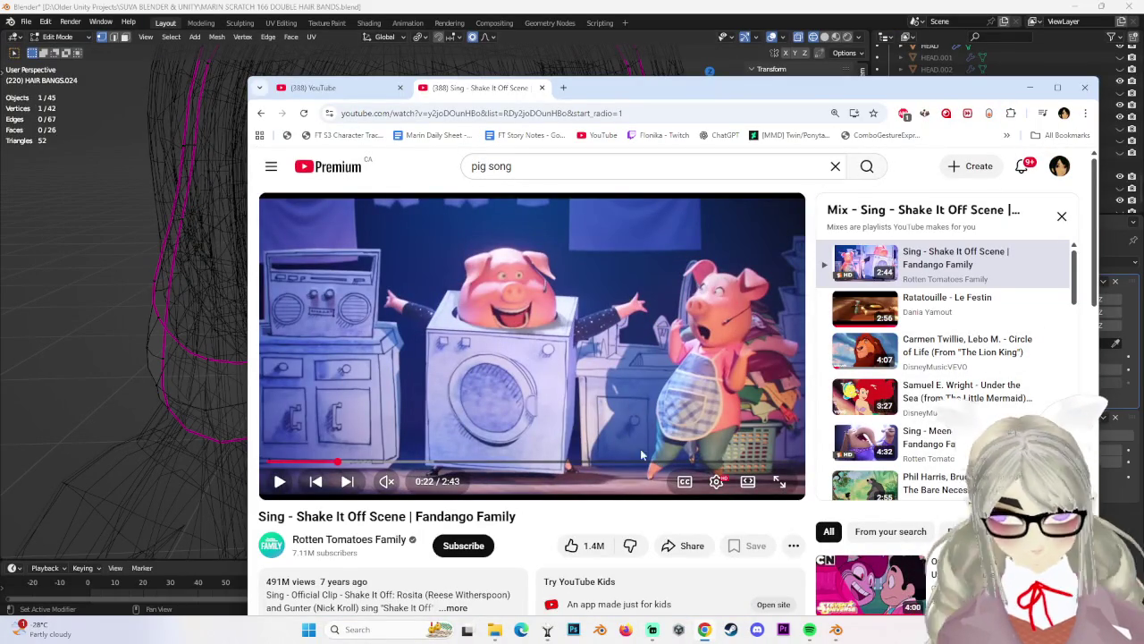
{"action": "mouse_move", "coordinate": [532, 358]}
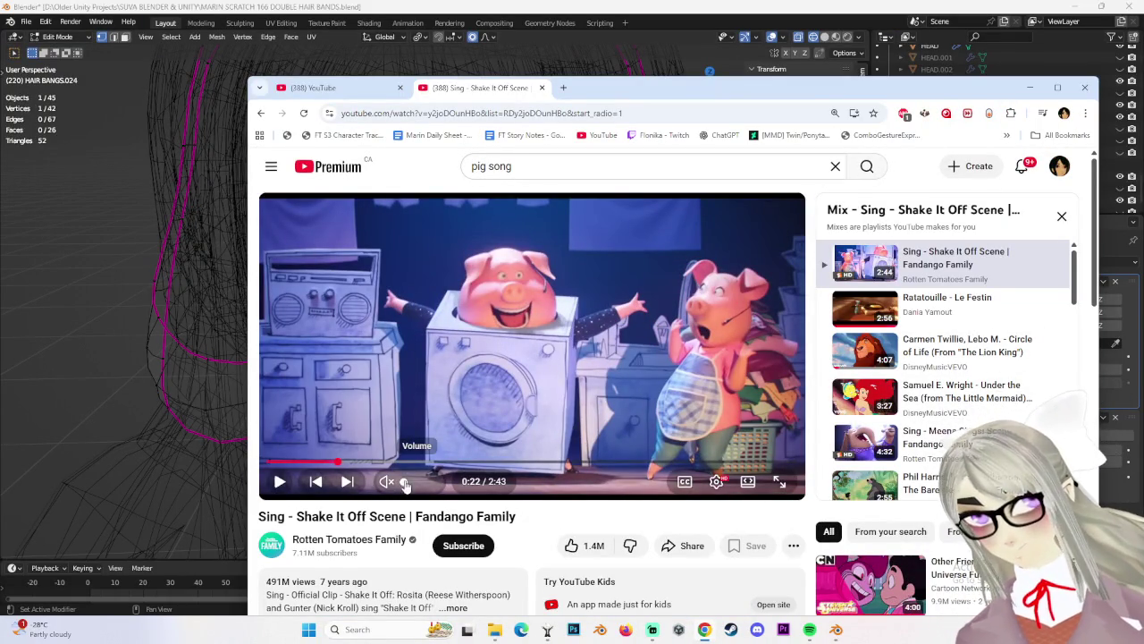
{"action": "key", "text": "space"}
{"action": "key", "text": "space"}
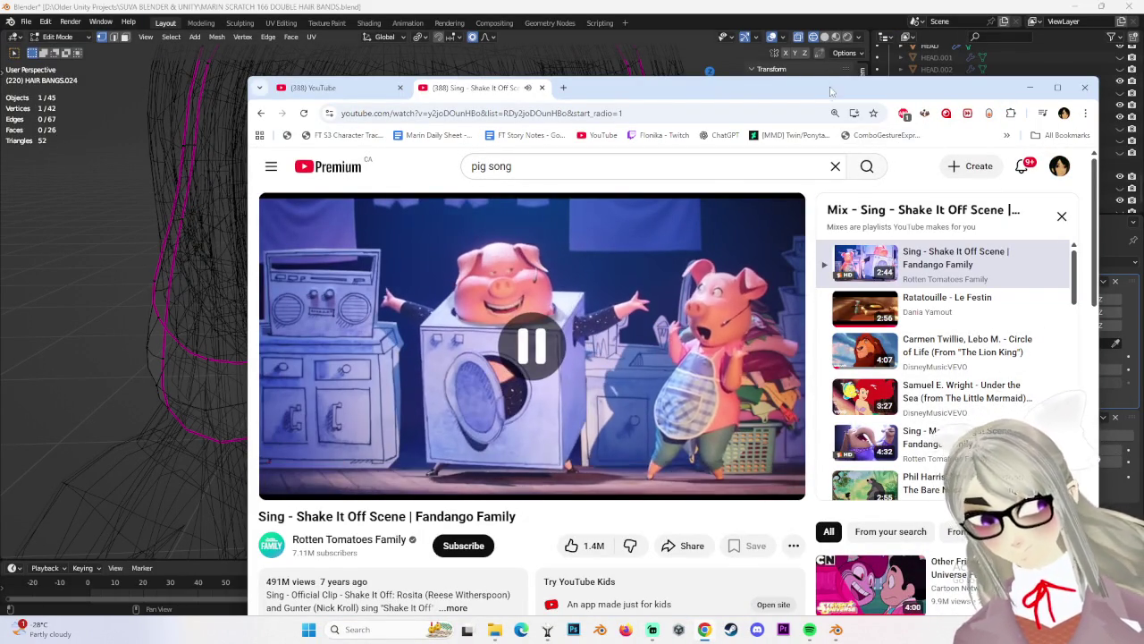
{"action": "key", "text": "alt+Tab"}
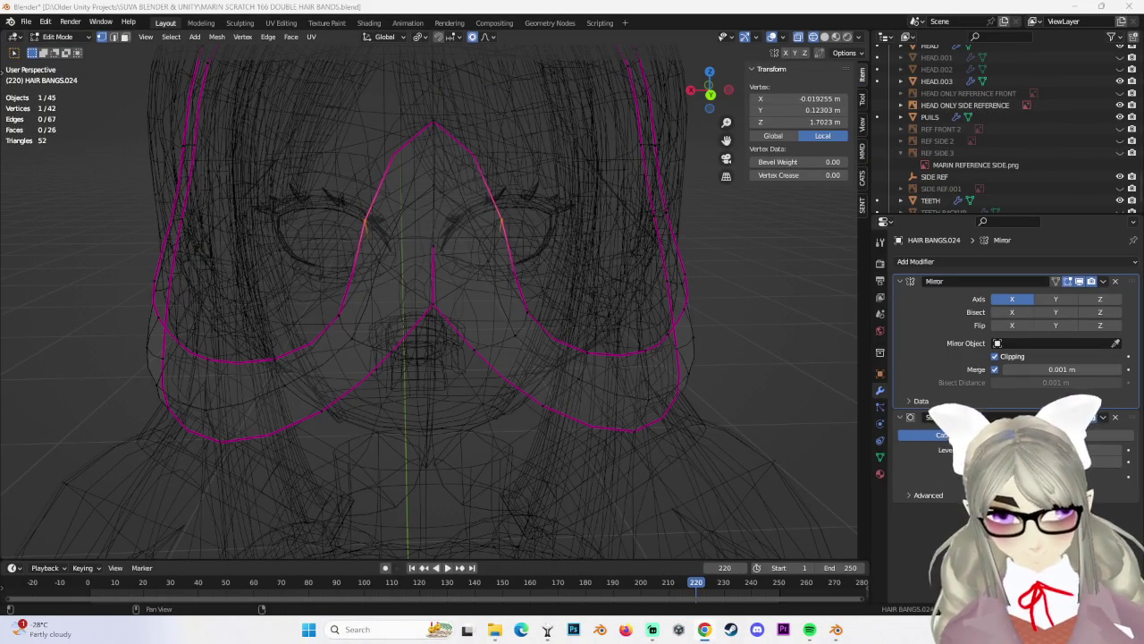
Box-select the band's centre vertices, crease the centre edges fully to 1, and lower the peak
{"action": "mouse_move", "coordinate": [498, 251]}
{"action": "middle_mouse_down"}
{"action": "mouse_move", "coordinate": [462, 238]}
{"action": "mouse_move", "coordinate": [435, 263]}
{"action": "mouse_move", "coordinate": [415, 173]}
{"action": "middle_mouse_up"}
{"action": "mouse_move", "coordinate": [415, 173]}
{"action": "left_mouse_down"}
{"action": "mouse_move", "coordinate": [451, 211]}
{"action": "mouse_move", "coordinate": [452, 197]}
{"action": "left_mouse_up"}
{"action": "mouse_move", "coordinate": [452, 197]}
{"action": "middle_mouse_down"}
{"action": "mouse_move", "coordinate": [441, 205]}
{"action": "mouse_move", "coordinate": [513, 217]}
{"action": "mouse_move", "coordinate": [470, 274]}
{"action": "mouse_move", "coordinate": [436, 282]}
{"action": "middle_mouse_up"}
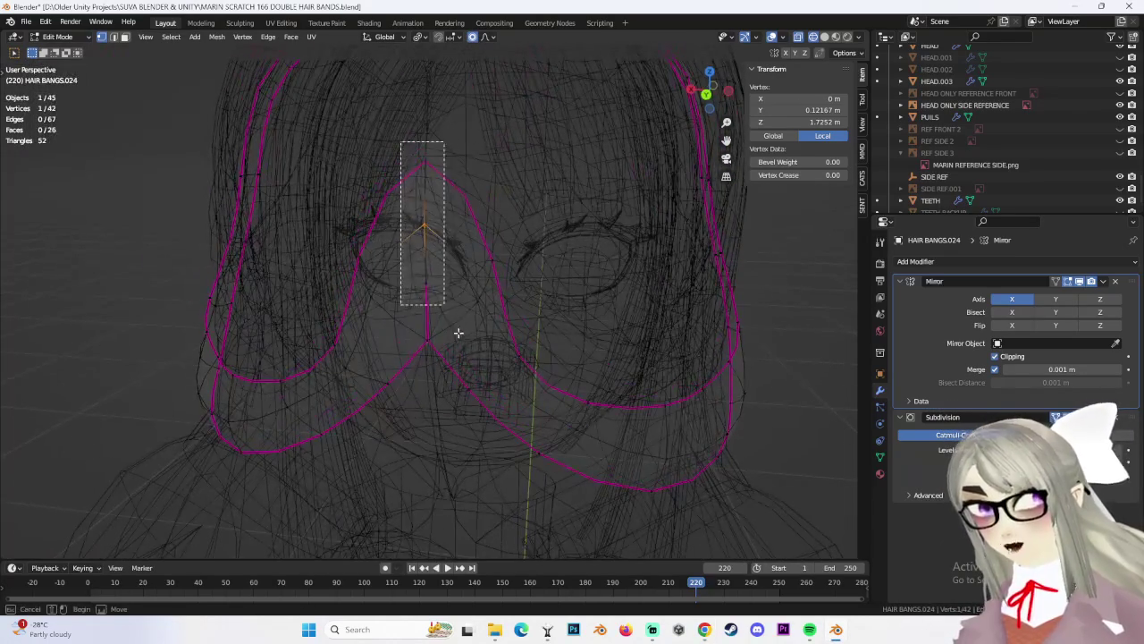
{"action": "middle_click_drag", "start_coordinate": [471, 332], "coordinate": [489, 315]}
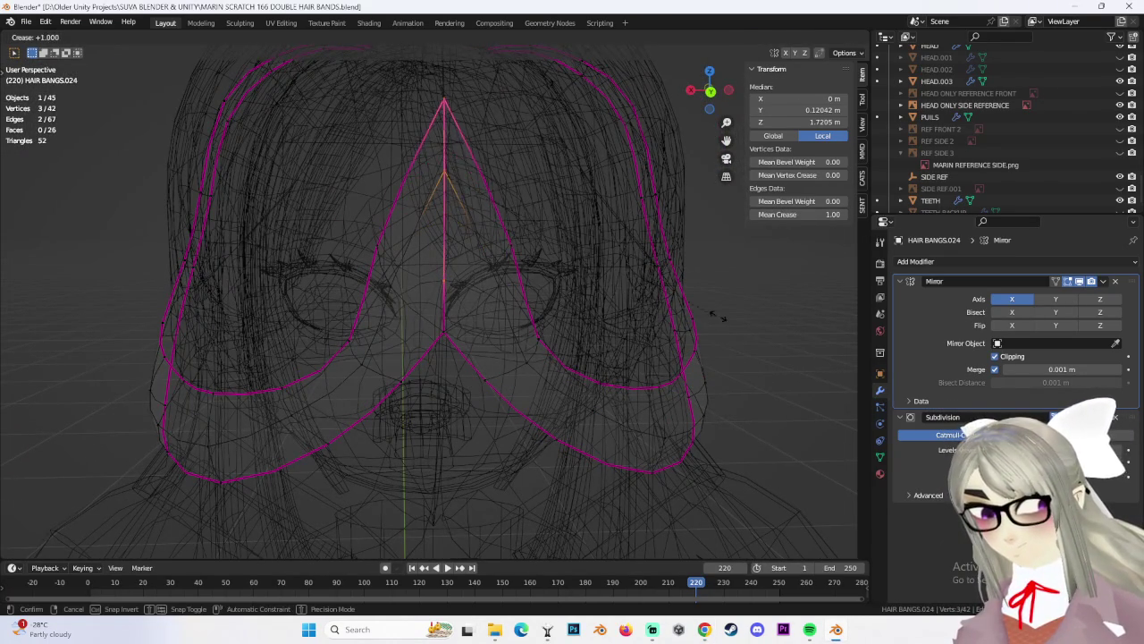
{"action": "left_click", "coordinate": [715, 317]}
{"action": "mouse_move", "coordinate": [551, 289]}
{"action": "middle_mouse_down"}
{"action": "mouse_move", "coordinate": [391, 171]}
{"action": "mouse_move", "coordinate": [501, 197]}
{"action": "middle_mouse_up"}
{"action": "left_click", "coordinate": [392, 171]}
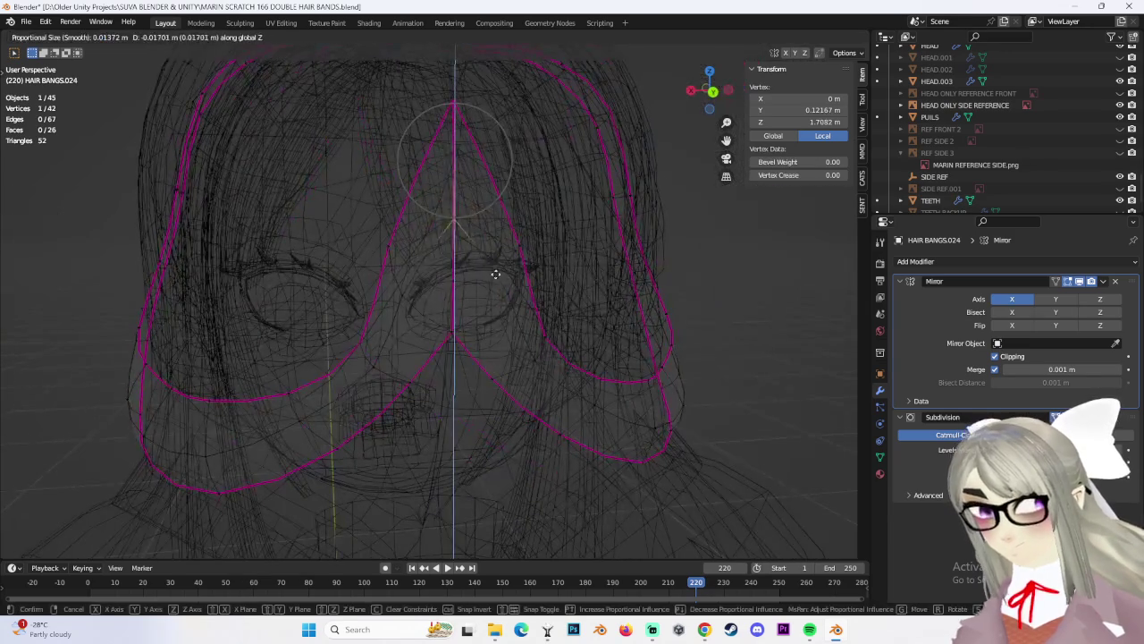
{"action": "left_click", "coordinate": [496, 267]}
{"action": "mouse_move", "coordinate": [510, 268]}
{"action": "middle_mouse_down"}
{"action": "mouse_move", "coordinate": [504, 258]}
{"action": "mouse_move", "coordinate": [536, 250]}
{"action": "mouse_move", "coordinate": [408, 263]}
{"action": "mouse_move", "coordinate": [455, 179]}
{"action": "mouse_move", "coordinate": [513, 179]}
{"action": "mouse_move", "coordinate": [518, 161]}
{"action": "mouse_move", "coordinate": [549, 161]}
{"action": "mouse_move", "coordinate": [510, 202]}
{"action": "mouse_move", "coordinate": [397, 158]}
{"action": "mouse_move", "coordinate": [397, 251]}
{"action": "mouse_move", "coordinate": [378, 224]}
{"action": "mouse_move", "coordinate": [376, 283]}
{"action": "middle_mouse_up"}
Move the centre vertices along Y with smooth falloff, growing the selection to sharpen the peak
{"action": "key", "text": "g"}
{"action": "left_click", "coordinate": [375, 224]}
{"action": "key", "text": "g"}
{"action": "key", "text": "y"}
{"action": "left_click", "coordinate": [390, 326]}
{"action": "key", "text": "ctrl+KP_Add"}
{"action": "key", "text": "g"}
{"action": "left_click", "coordinate": [385, 294]}
{"action": "mouse_move", "coordinate": [385, 293]}
{"action": "middle_mouse_down"}
{"action": "mouse_move", "coordinate": [480, 277]}
{"action": "mouse_move", "coordinate": [391, 259]}
{"action": "middle_mouse_up"}
{"action": "left_click_drag", "start_coordinate": [391, 260], "coordinate": [413, 334]}
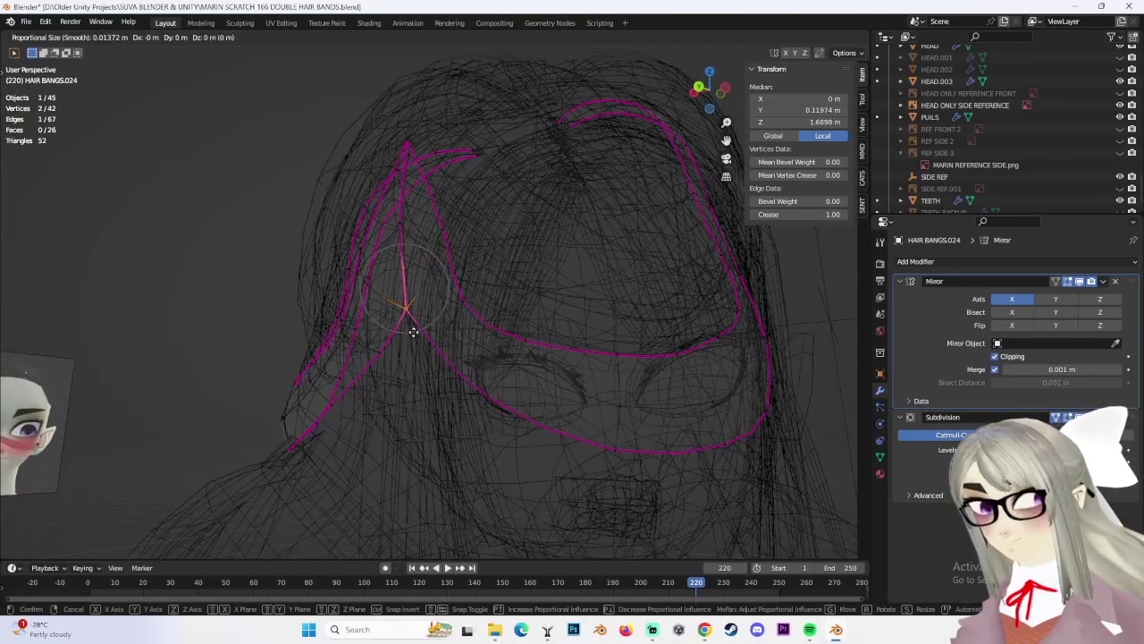
{"action": "left_click", "coordinate": [404, 331]}
{"action": "middle_click_drag", "start_coordinate": [403, 332], "coordinate": [516, 292]}
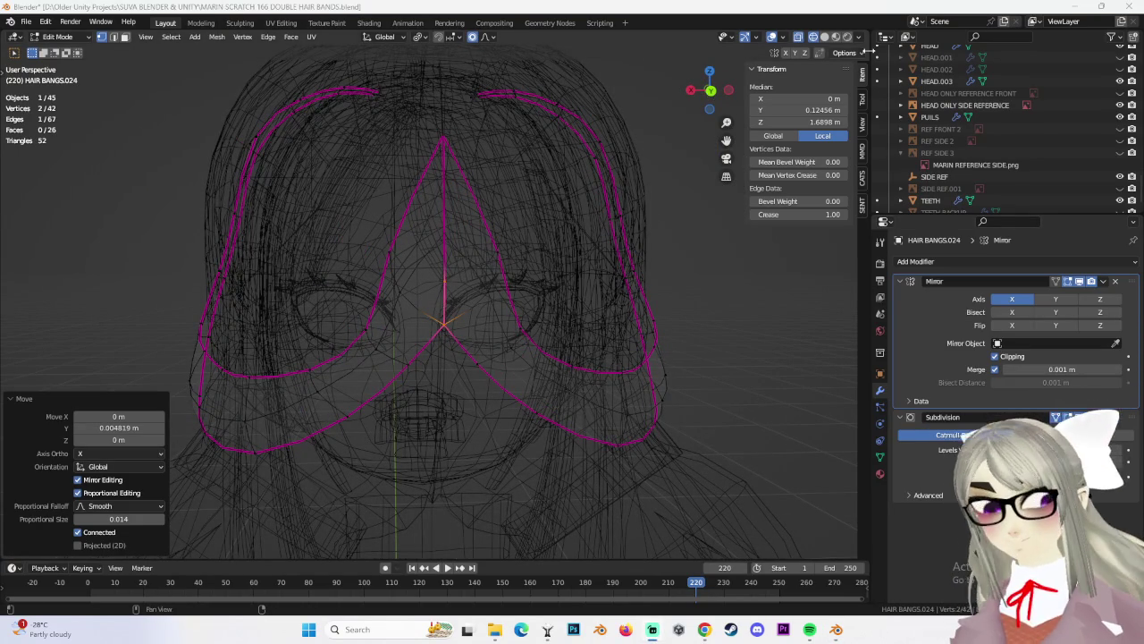
Return to solid shading, fine-tune one band vertex with smooth falloff, and deselect all
{"action": "key", "text": "shift+z"}
{"action": "mouse_move", "coordinate": [536, 268]}
{"action": "middle_mouse_down"}
{"action": "mouse_move", "coordinate": [641, 263]}
{"action": "mouse_move", "coordinate": [588, 242]}
{"action": "mouse_move", "coordinate": [404, 266]}
{"action": "mouse_move", "coordinate": [443, 250]}
{"action": "mouse_move", "coordinate": [455, 231]}
{"action": "mouse_move", "coordinate": [447, 239]}
{"action": "mouse_move", "coordinate": [471, 292]}
{"action": "mouse_move", "coordinate": [573, 266]}
{"action": "mouse_move", "coordinate": [441, 315]}
{"action": "mouse_move", "coordinate": [384, 317]}
{"action": "mouse_move", "coordinate": [567, 334]}
{"action": "mouse_move", "coordinate": [627, 320]}
{"action": "mouse_move", "coordinate": [572, 322]}
{"action": "mouse_move", "coordinate": [643, 313]}
{"action": "mouse_move", "coordinate": [590, 320]}
{"action": "mouse_move", "coordinate": [713, 358]}
{"action": "mouse_move", "coordinate": [553, 319]}
{"action": "mouse_move", "coordinate": [600, 316]}
{"action": "middle_mouse_up"}
{"action": "left_click", "coordinate": [427, 257]}
{"action": "key", "text": "g"}
{"action": "left_click", "coordinate": [433, 269]}
{"action": "key", "text": "g"}
{"action": "left_click", "coordinate": [451, 242]}
{"action": "left_click", "coordinate": [627, 319]}
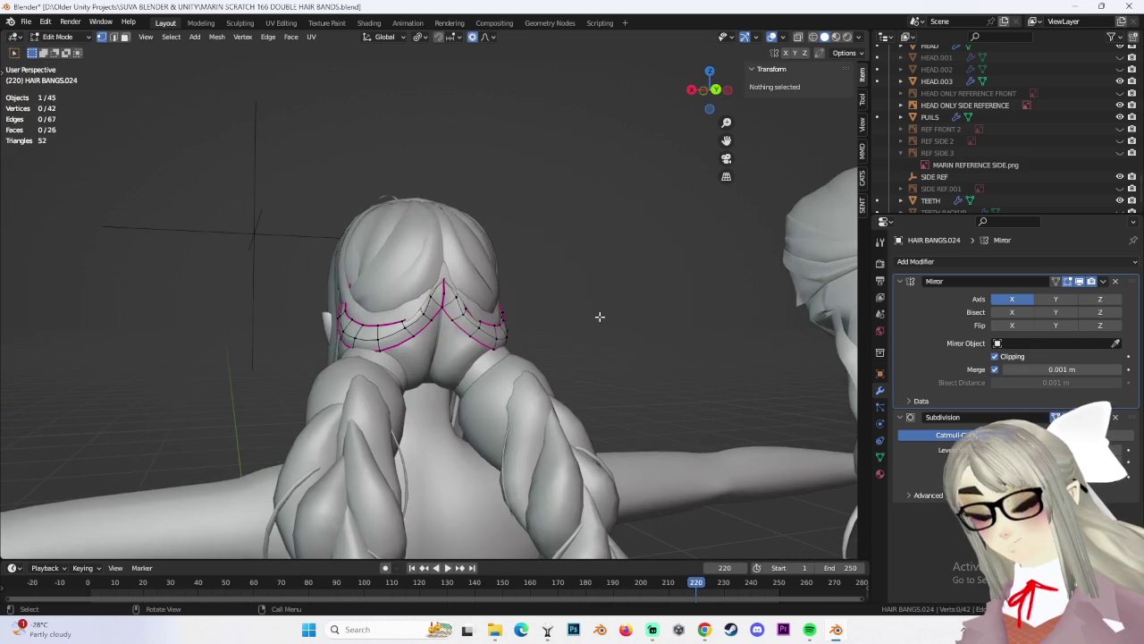
Leave Edit Mode, look over the back hair pieces and select the HAIR BANGS.024 band
{"action": "key", "text": "Tab"}
{"action": "left_click", "coordinate": [528, 239]}
{"action": "mouse_move", "coordinate": [528, 239]}
{"action": "middle_mouse_down"}
{"action": "mouse_move", "coordinate": [449, 303]}
{"action": "mouse_move", "coordinate": [452, 263]}
{"action": "mouse_move", "coordinate": [546, 248]}
{"action": "middle_mouse_up"}
{"action": "left_click", "coordinate": [419, 296]}
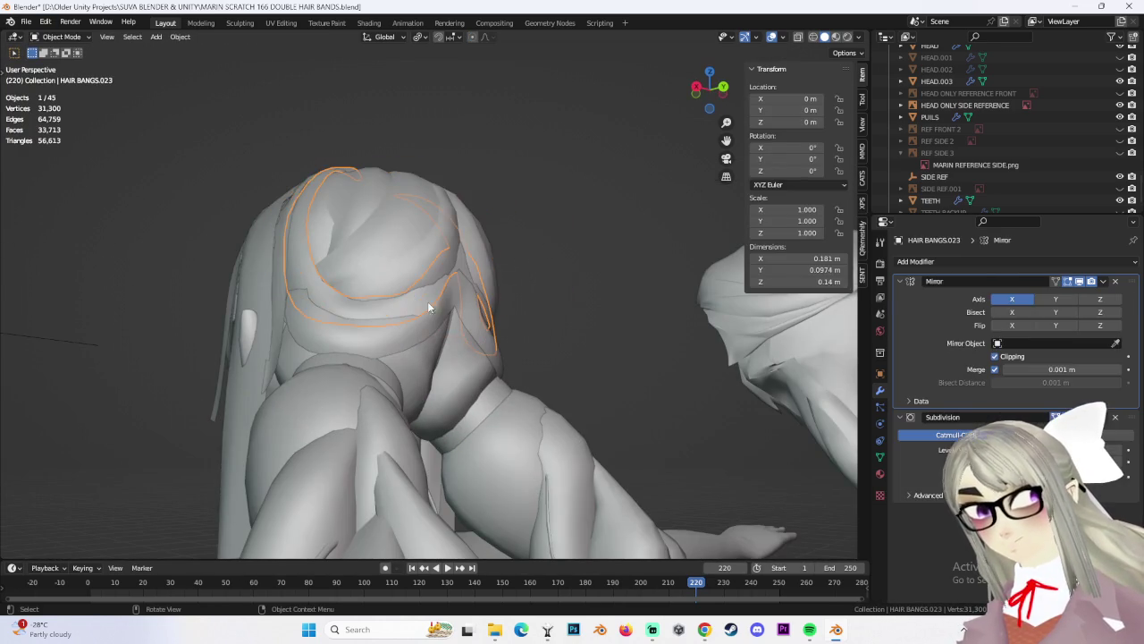
{"action": "mouse_move", "coordinate": [440, 307]}
{"action": "middle_mouse_down"}
{"action": "mouse_move", "coordinate": [379, 318]}
{"action": "mouse_move", "coordinate": [444, 335]}
{"action": "mouse_move", "coordinate": [442, 314]}
{"action": "mouse_move", "coordinate": [472, 344]}
{"action": "mouse_move", "coordinate": [385, 333]}
{"action": "mouse_move", "coordinate": [425, 259]}
{"action": "mouse_move", "coordinate": [454, 340]}
{"action": "mouse_move", "coordinate": [537, 310]}
{"action": "mouse_move", "coordinate": [415, 325]}
{"action": "mouse_move", "coordinate": [399, 290]}
{"action": "mouse_move", "coordinate": [471, 90]}
{"action": "middle_mouse_up"}
{"action": "left_click", "coordinate": [537, 310]}
{"action": "left_click", "coordinate": [399, 290]}
Pull HAIR BANGS.024's side vertices in against the back of the head with proportional moves
{"action": "left_click", "coordinate": [78, 68]}
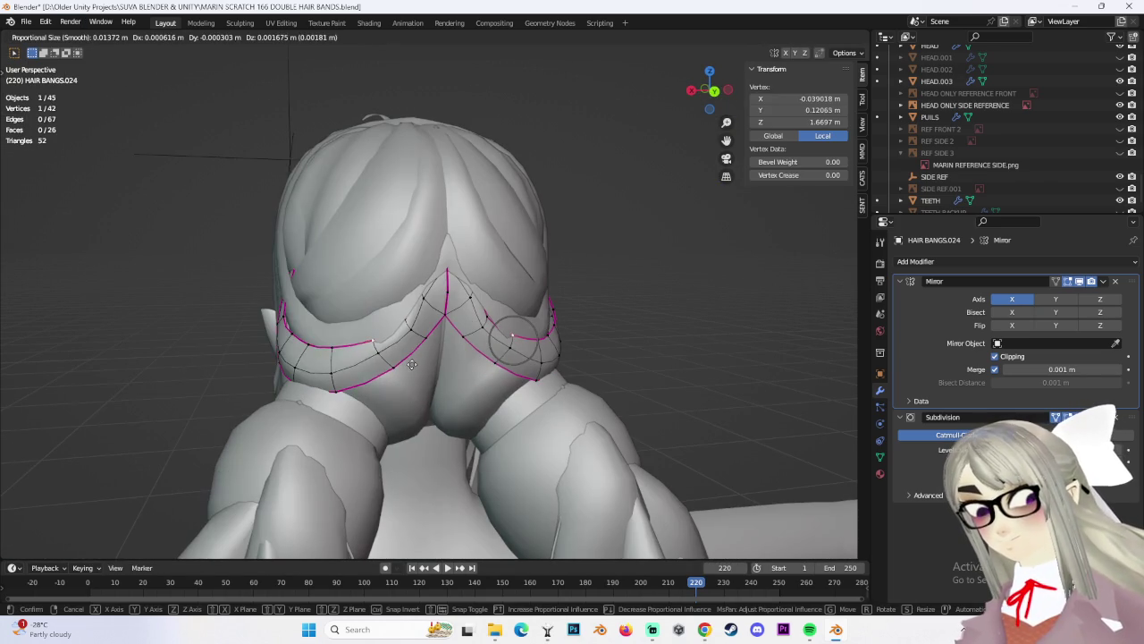
{"action": "left_click", "coordinate": [410, 378]}
{"action": "middle_click_drag", "start_coordinate": [411, 378], "coordinate": [501, 349]}
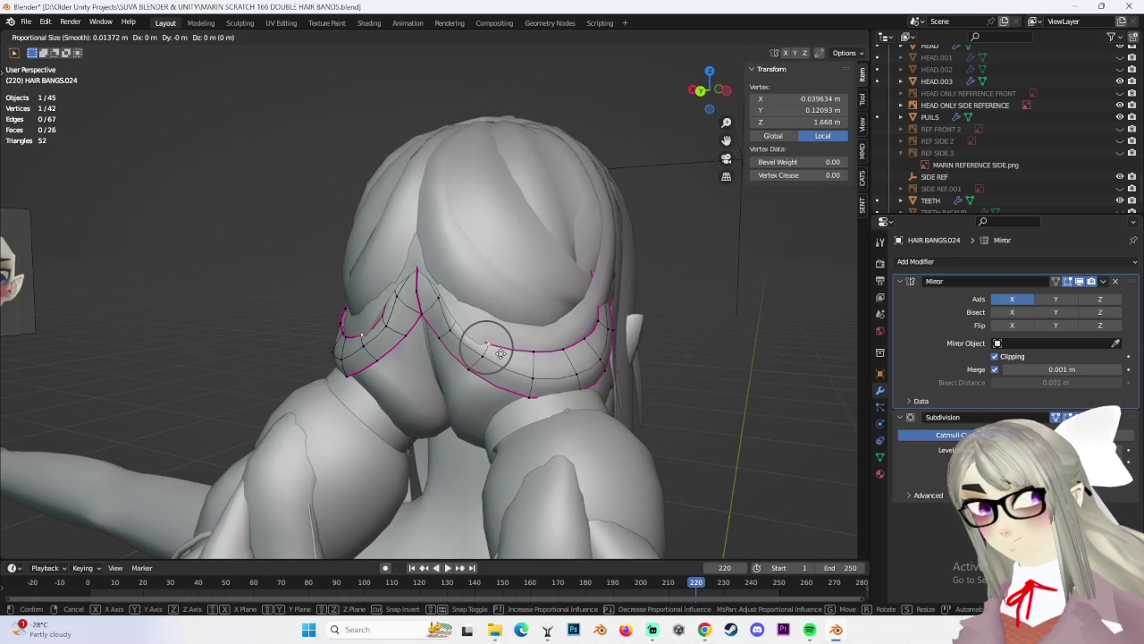
{"action": "left_click", "coordinate": [490, 356]}
{"action": "mouse_move", "coordinate": [490, 356]}
{"action": "middle_mouse_down"}
{"action": "mouse_move", "coordinate": [573, 332]}
{"action": "mouse_move", "coordinate": [60, 56]}
{"action": "middle_mouse_up"}
Open HAIR BANGS.023 in Edit Mode, undoing a trial vertex move
{"action": "left_click", "coordinate": [65, 50]}
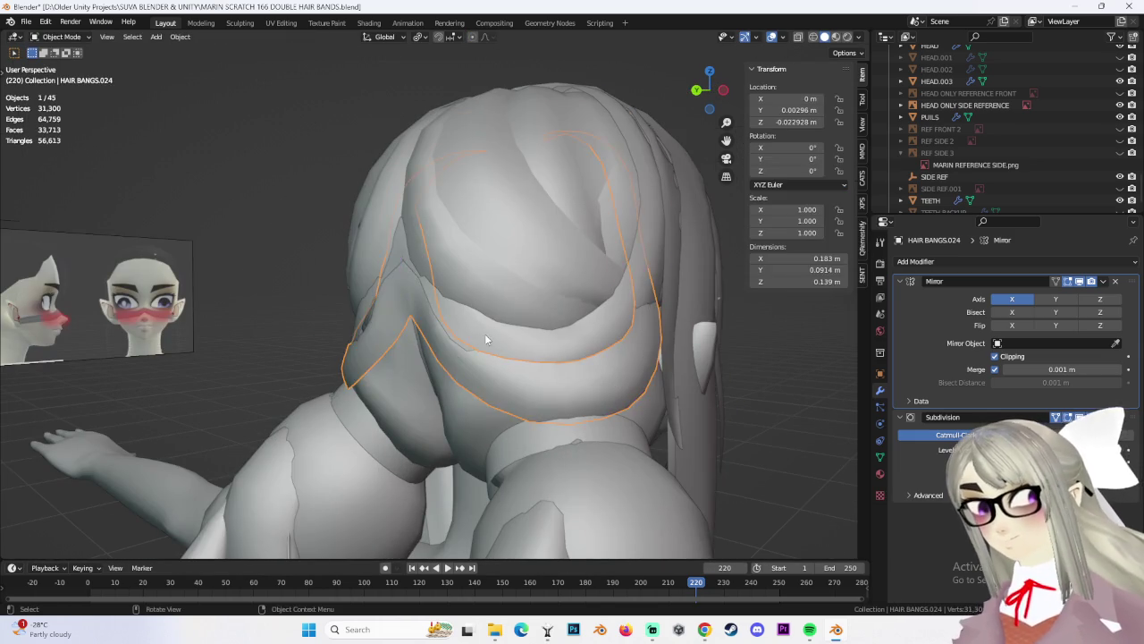
{"action": "middle_click_drag", "start_coordinate": [485, 334], "coordinate": [510, 340]}
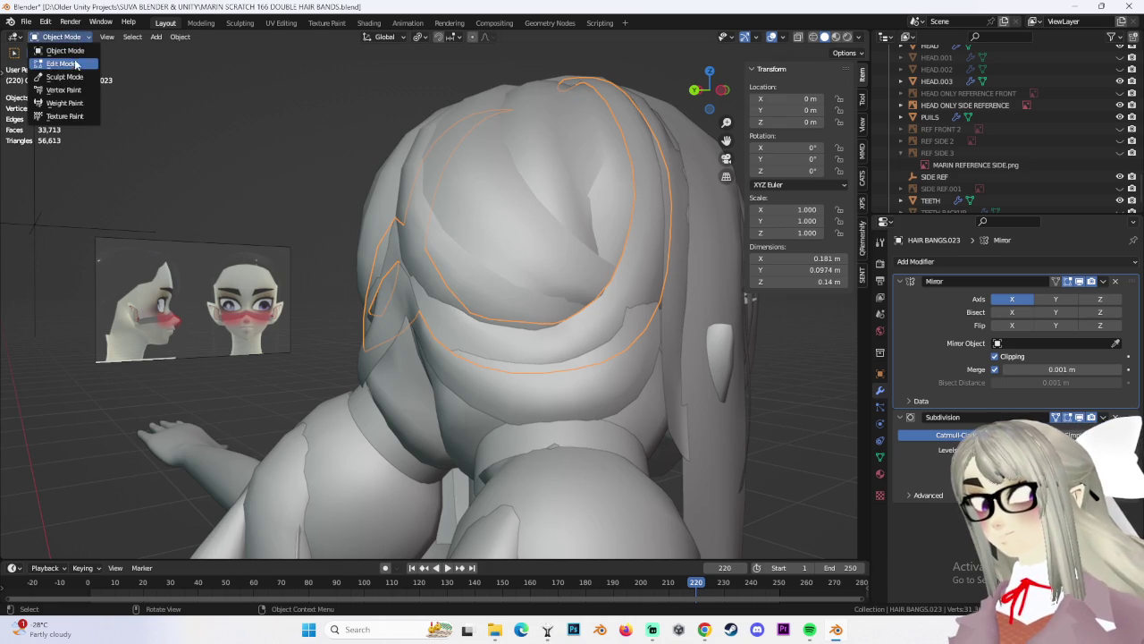
{"action": "left_click", "coordinate": [65, 64]}
{"action": "mouse_move", "coordinate": [376, 295]}
{"action": "middle_mouse_down"}
{"action": "mouse_move", "coordinate": [483, 311]}
{"action": "mouse_move", "coordinate": [531, 310]}
{"action": "mouse_move", "coordinate": [521, 301]}
{"action": "mouse_move", "coordinate": [1071, 305]}
{"action": "middle_mouse_up"}
{"action": "left_click", "coordinate": [427, 313]}
{"action": "key", "text": "ctrl+z"}
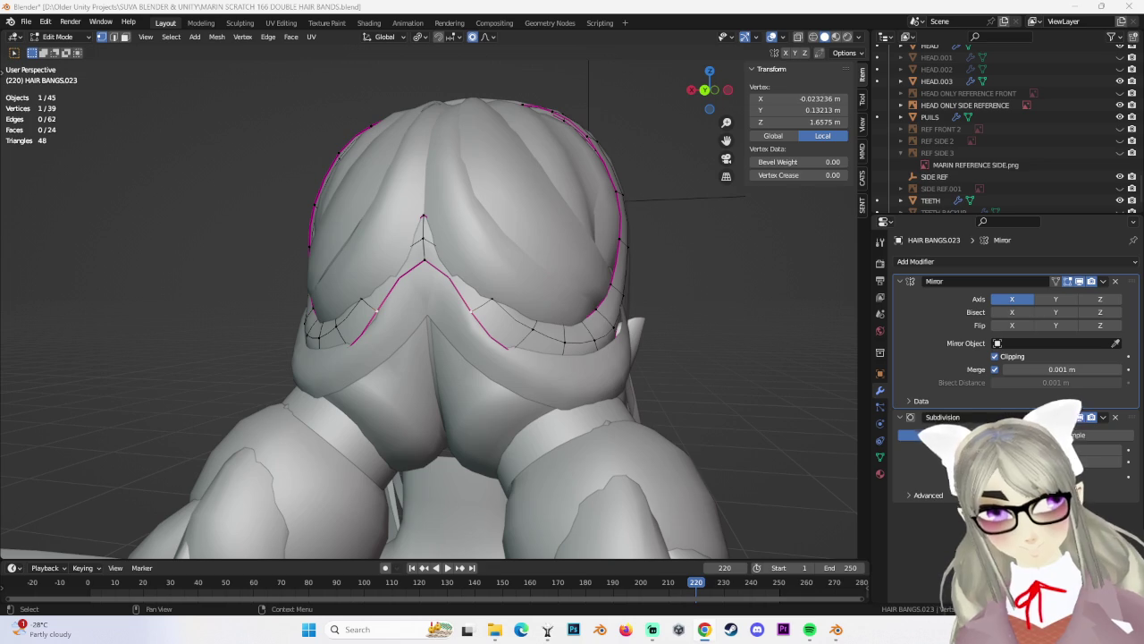
{"action": "left_click", "coordinate": [733, 358]}
{"action": "mouse_move", "coordinate": [733, 357]}
{"action": "middle_mouse_down"}
{"action": "mouse_move", "coordinate": [627, 346]}
{"action": "mouse_move", "coordinate": [257, 104]}
{"action": "middle_mouse_up"}
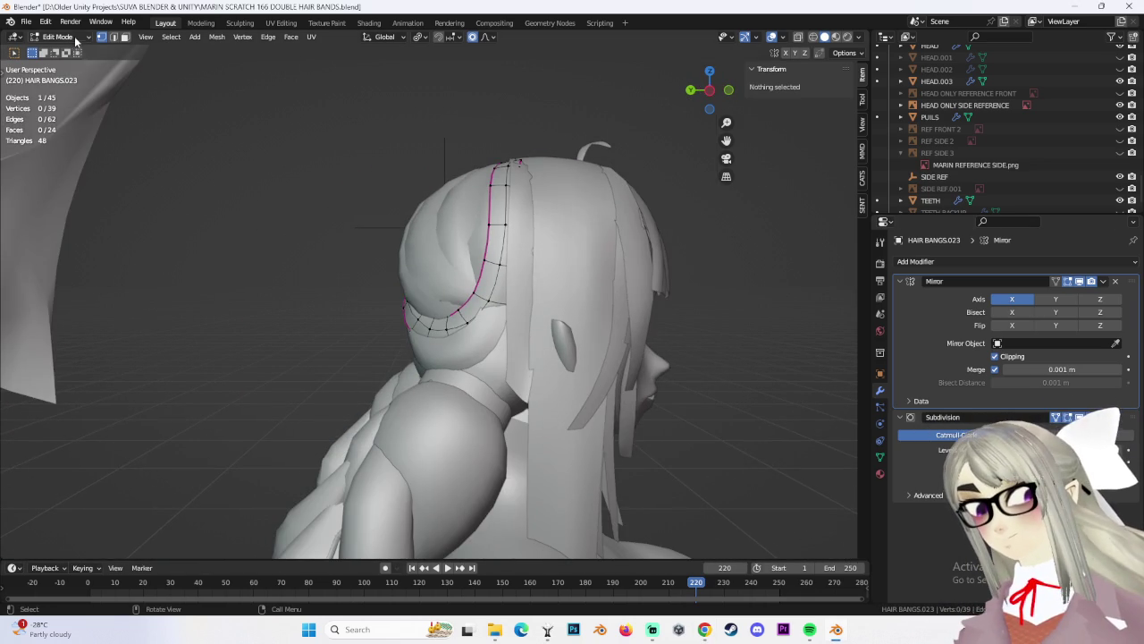
Reshape HAIR BANGS.024's sides around the head with proportional moves on a grown selection
{"action": "key", "text": "Tab"}
{"action": "mouse_move", "coordinate": [635, 284]}
{"action": "middle_mouse_down"}
{"action": "mouse_move", "coordinate": [687, 353]}
{"action": "mouse_move", "coordinate": [475, 325]}
{"action": "mouse_move", "coordinate": [504, 320]}
{"action": "mouse_move", "coordinate": [526, 339]}
{"action": "mouse_move", "coordinate": [80, 83]}
{"action": "middle_mouse_up"}
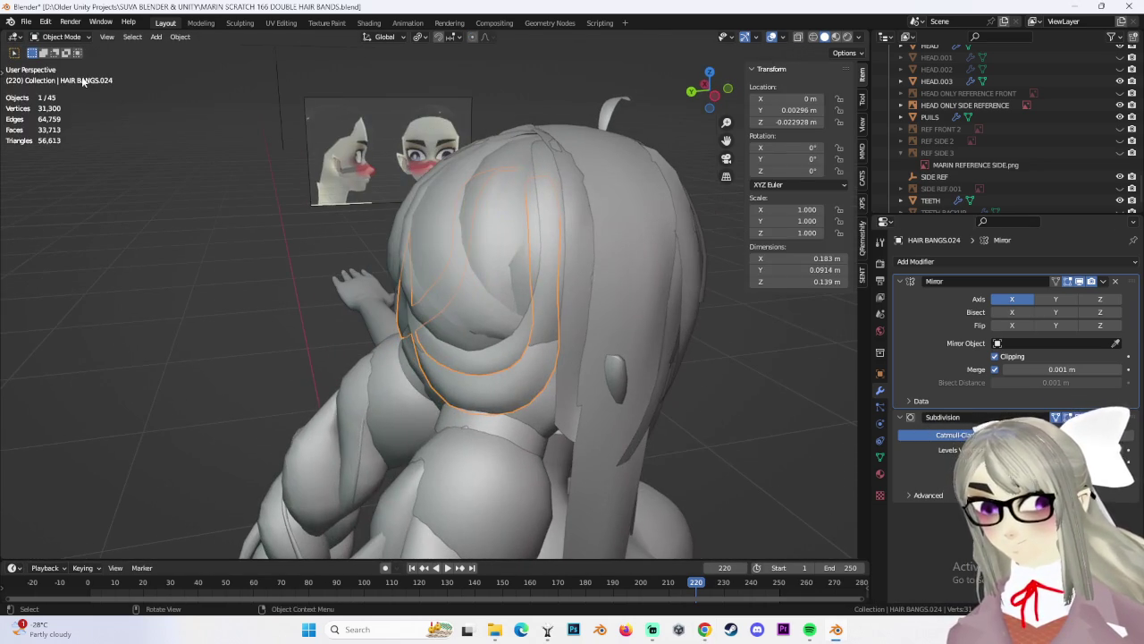
{"action": "left_click", "coordinate": [60, 64]}
{"action": "mouse_move", "coordinate": [501, 295]}
{"action": "middle_mouse_down"}
{"action": "mouse_move", "coordinate": [558, 301]}
{"action": "mouse_move", "coordinate": [572, 330]}
{"action": "mouse_move", "coordinate": [631, 284]}
{"action": "middle_mouse_up"}
{"action": "key", "text": "g"}
{"action": "left_click", "coordinate": [572, 331]}
{"action": "key", "text": "g"}
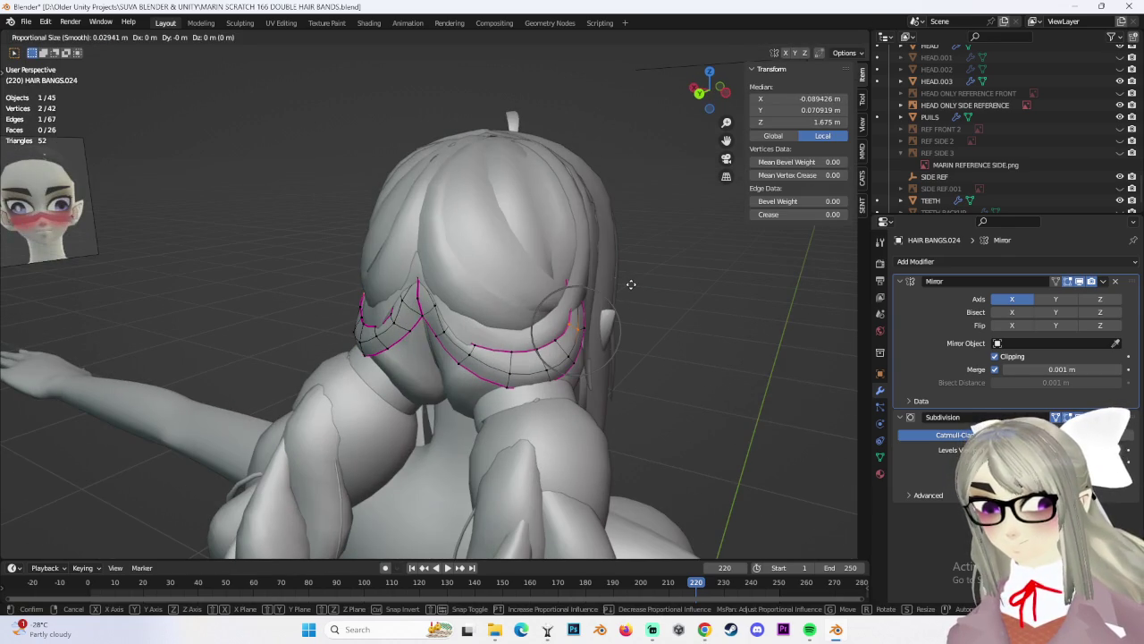
{"action": "left_click", "coordinate": [657, 286]}
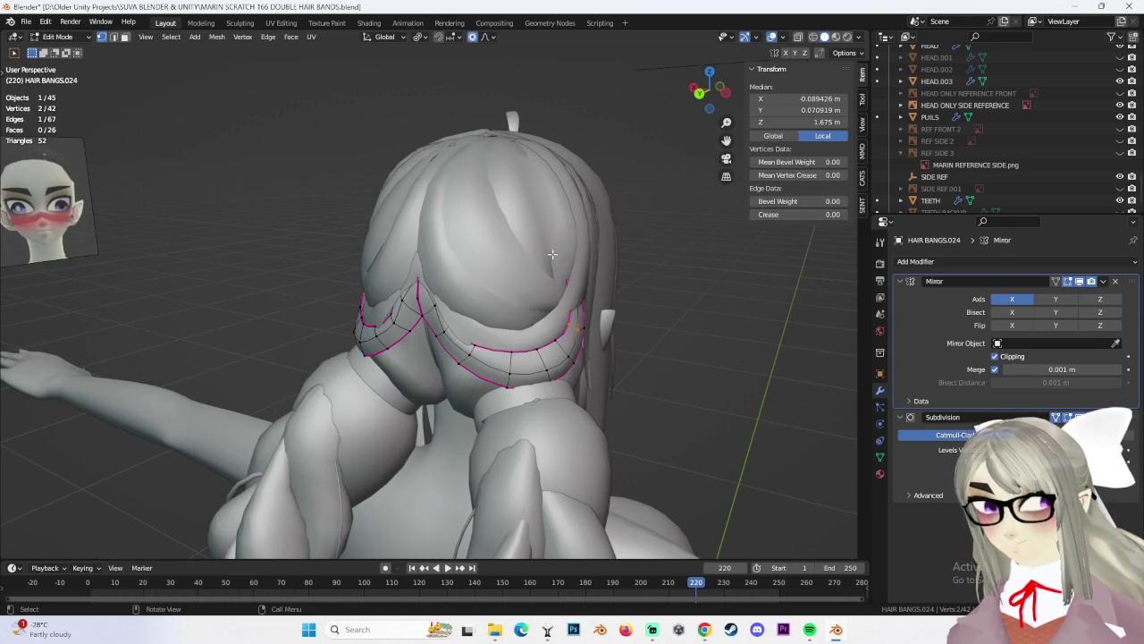
{"action": "key", "text": "ctrl+KP_Add"}
{"action": "key", "text": "g"}
{"action": "left_click", "coordinate": [661, 313]}
{"action": "mouse_move", "coordinate": [695, 327]}
{"action": "middle_mouse_down"}
{"action": "mouse_move", "coordinate": [646, 346]}
{"action": "mouse_move", "coordinate": [430, 315]}
{"action": "mouse_move", "coordinate": [451, 315]}
{"action": "middle_mouse_up"}
{"action": "key", "text": "g"}
{"action": "left_click", "coordinate": [532, 329]}
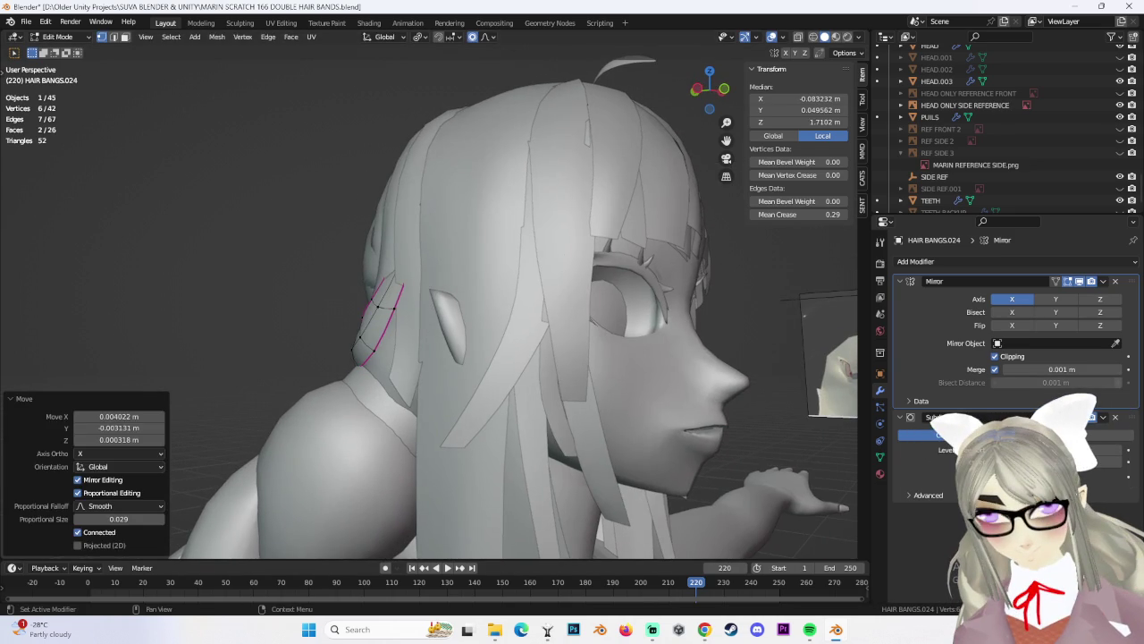
Adjust single band vertices and a three-vertex group at the back of the head
{"action": "left_click", "coordinate": [376, 321]}
{"action": "key", "text": "g"}
{"action": "left_click", "coordinate": [384, 326]}
{"action": "mouse_move", "coordinate": [384, 327]}
{"action": "middle_mouse_down"}
{"action": "mouse_move", "coordinate": [544, 320]}
{"action": "mouse_move", "coordinate": [469, 334]}
{"action": "mouse_move", "coordinate": [562, 299]}
{"action": "mouse_move", "coordinate": [459, 309]}
{"action": "middle_mouse_up"}
{"action": "left_click", "coordinate": [483, 327]}
{"action": "key", "text": "g"}
{"action": "left_click", "coordinate": [468, 334]}
{"action": "left_click", "coordinate": [488, 286]}
{"action": "left_click", "coordinate": [457, 308], "text": "ctrl"}
{"action": "key", "text": "g"}
{"action": "left_click", "coordinate": [483, 393]}
{"action": "mouse_move", "coordinate": [483, 393]}
{"action": "middle_mouse_down"}
{"action": "mouse_move", "coordinate": [485, 264]}
{"action": "mouse_move", "coordinate": [474, 295]}
{"action": "mouse_move", "coordinate": [439, 293]}
{"action": "mouse_move", "coordinate": [456, 268]}
{"action": "mouse_move", "coordinate": [490, 261]}
{"action": "mouse_move", "coordinate": [436, 288]}
{"action": "mouse_move", "coordinate": [549, 317]}
{"action": "mouse_move", "coordinate": [463, 279]}
{"action": "mouse_move", "coordinate": [501, 268]}
{"action": "mouse_move", "coordinate": [490, 262]}
{"action": "middle_mouse_up"}
Move the band's centre peak vertex along Z, then along Y
{"action": "left_click", "coordinate": [445, 284]}
{"action": "key", "text": "g"}
{"action": "key", "text": "z"}
{"action": "left_click", "coordinate": [466, 311]}
{"action": "key", "text": "g"}
{"action": "left_click", "coordinate": [451, 296]}
{"action": "key", "text": "g"}
{"action": "key", "text": "y"}
{"action": "left_click", "coordinate": [459, 237]}
Settle the centre vertex at -0.0037 m along Y with smooth falloff and return to Object Mode
{"action": "key", "text": "g"}
{"action": "right_click", "coordinate": [436, 279]}
{"action": "key", "text": "g"}
{"action": "key", "text": "y"}
{"action": "left_click", "coordinate": [557, 319]}
{"action": "key", "text": "g"}
{"action": "left_click", "coordinate": [537, 268]}
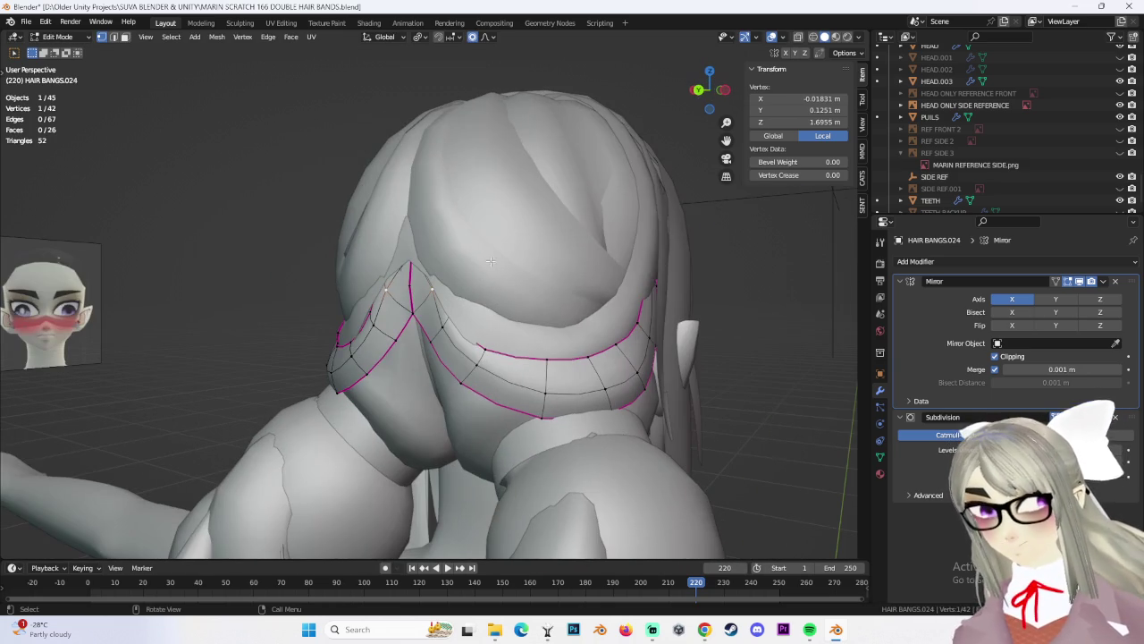
{"action": "left_click", "coordinate": [68, 54]}
Shift the whole HAIR BANGS.024 band slightly along Y and reopen its mesh for editing
{"action": "key", "text": "g"}
{"action": "key", "text": "y"}
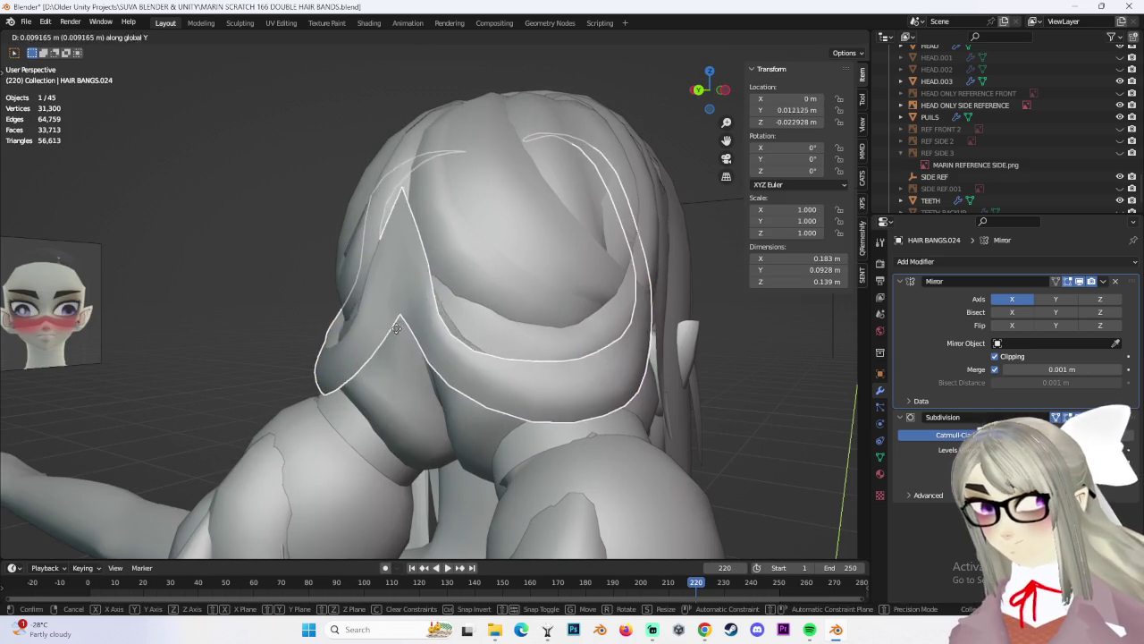
{"action": "left_click", "coordinate": [111, 45]}
{"action": "left_click", "coordinate": [74, 38]}
{"action": "left_click", "coordinate": [68, 66]}
{"action": "middle_click_drag", "start_coordinate": [393, 242], "coordinate": [459, 235]}
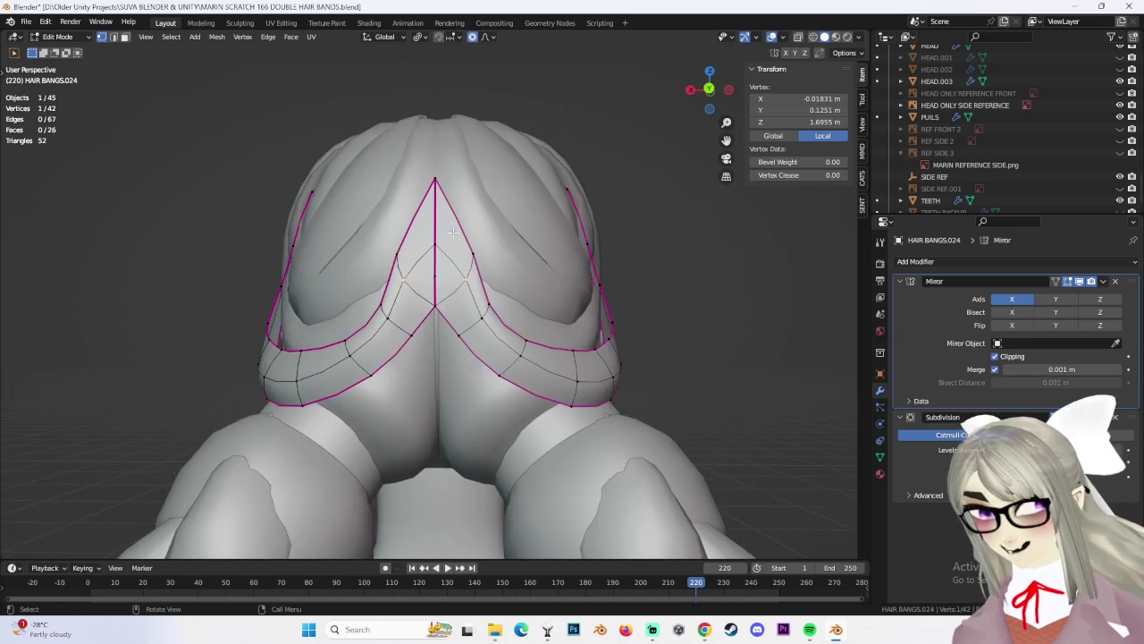
Try moving and ripping the band's centre vertices, undoing both attempts
{"action": "left_click", "coordinate": [435, 276]}
{"action": "scroll", "coordinate": [436, 276], "scroll_direction": "up", "scroll_amount": 3}
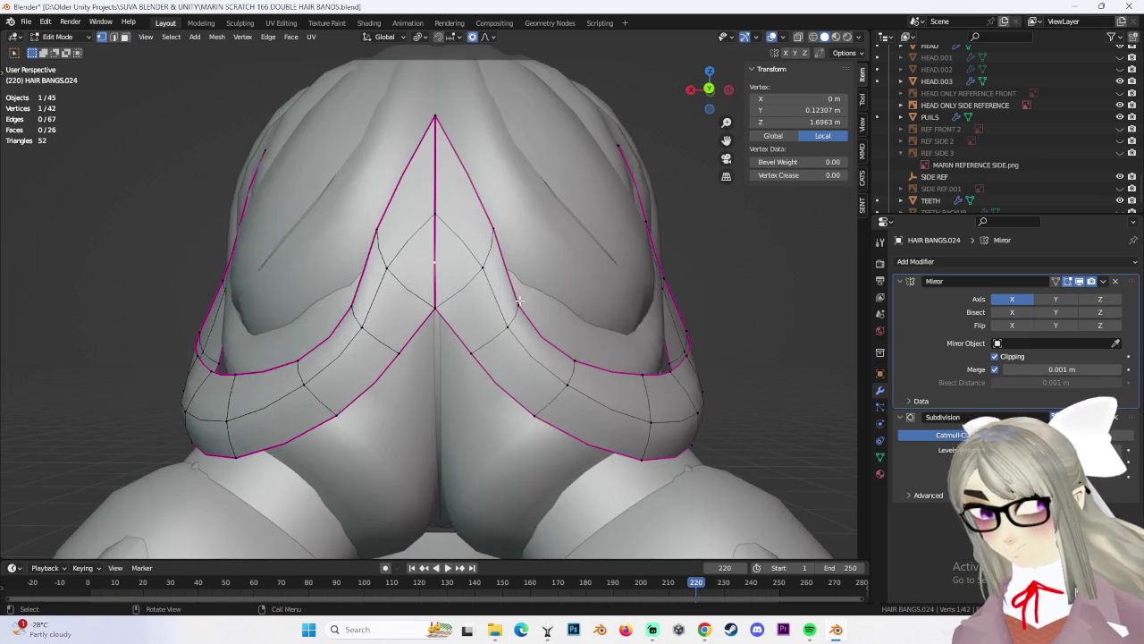
{"action": "key", "text": "g"}
{"action": "key", "text": "Escape"}
{"action": "mouse_move", "coordinate": [447, 295]}
{"action": "middle_mouse_down"}
{"action": "mouse_move", "coordinate": [482, 310]}
{"action": "mouse_move", "coordinate": [438, 170]}
{"action": "middle_mouse_up"}
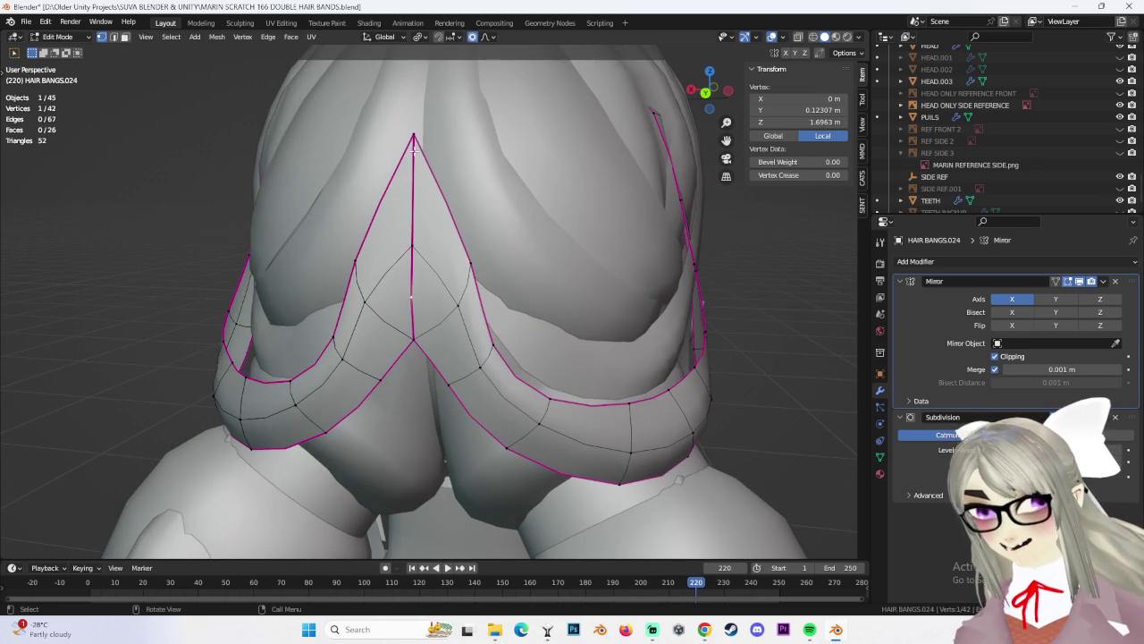
{"action": "left_click_drag", "start_coordinate": [429, 367], "coordinate": [430, 368]}
{"action": "middle_click_drag", "start_coordinate": [429, 367], "coordinate": [506, 311]}
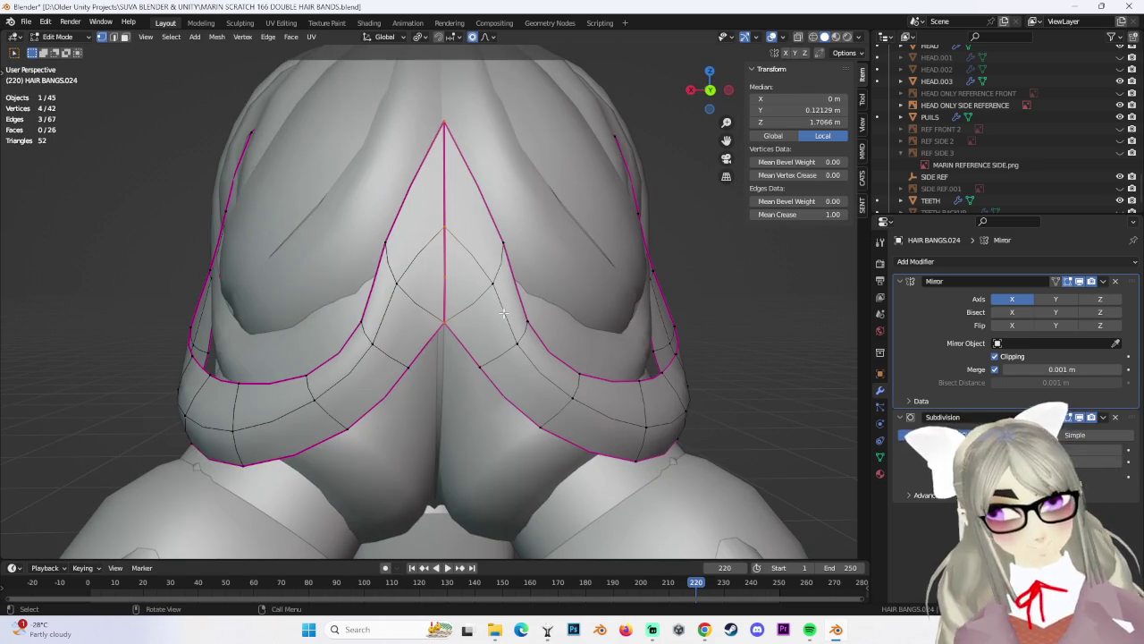
{"action": "key", "text": "g"}
{"action": "left_click", "coordinate": [500, 295]}
{"action": "key", "text": "ctrl+z"}
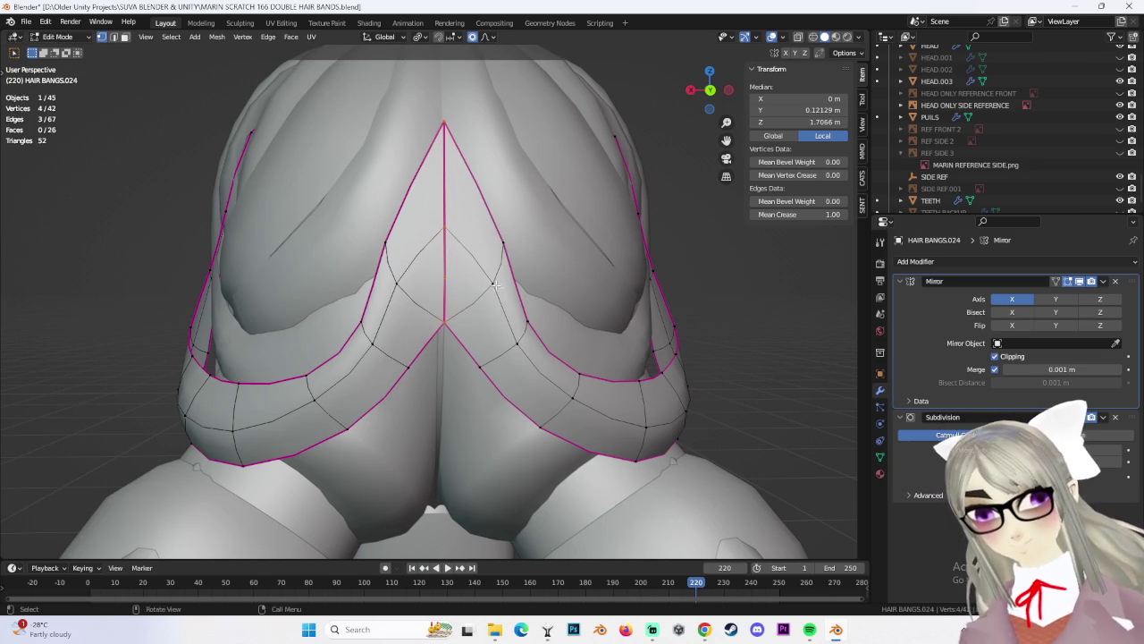
{"action": "middle_click_drag", "start_coordinate": [496, 286], "coordinate": [465, 254]}
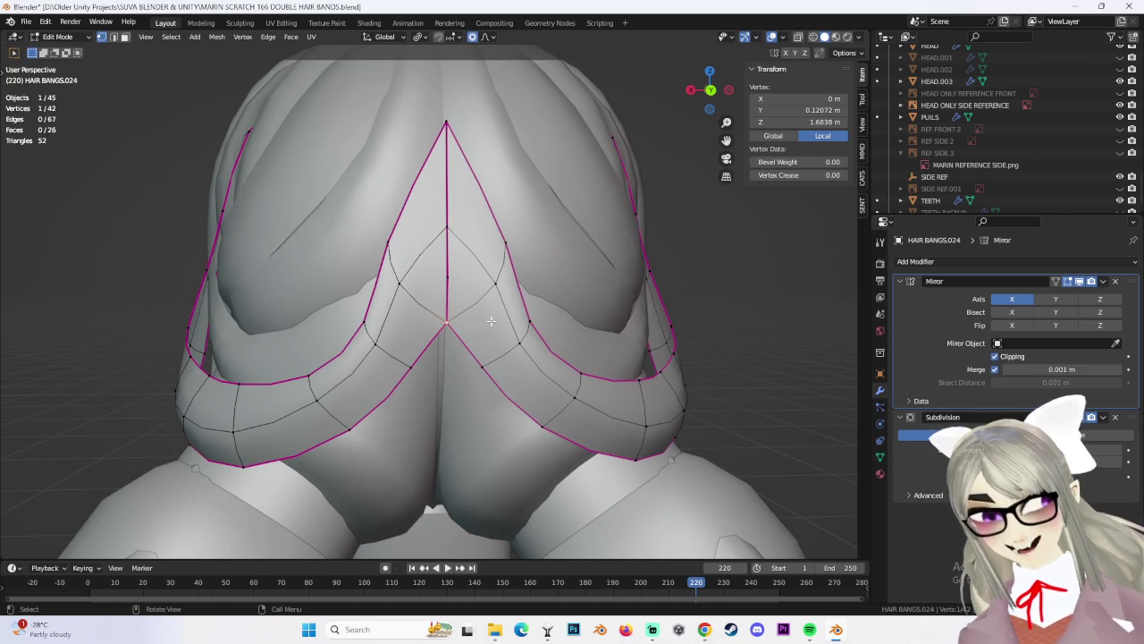
{"action": "key", "text": "v"}
{"action": "left_click", "coordinate": [519, 319]}
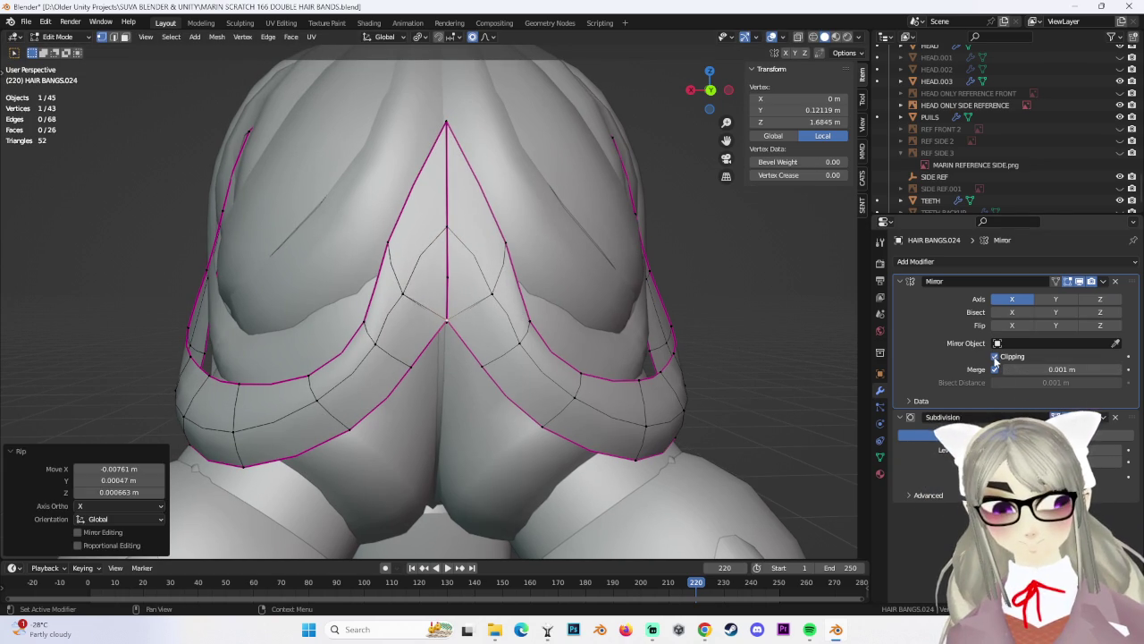
{"action": "key", "text": "ctrl+z"}
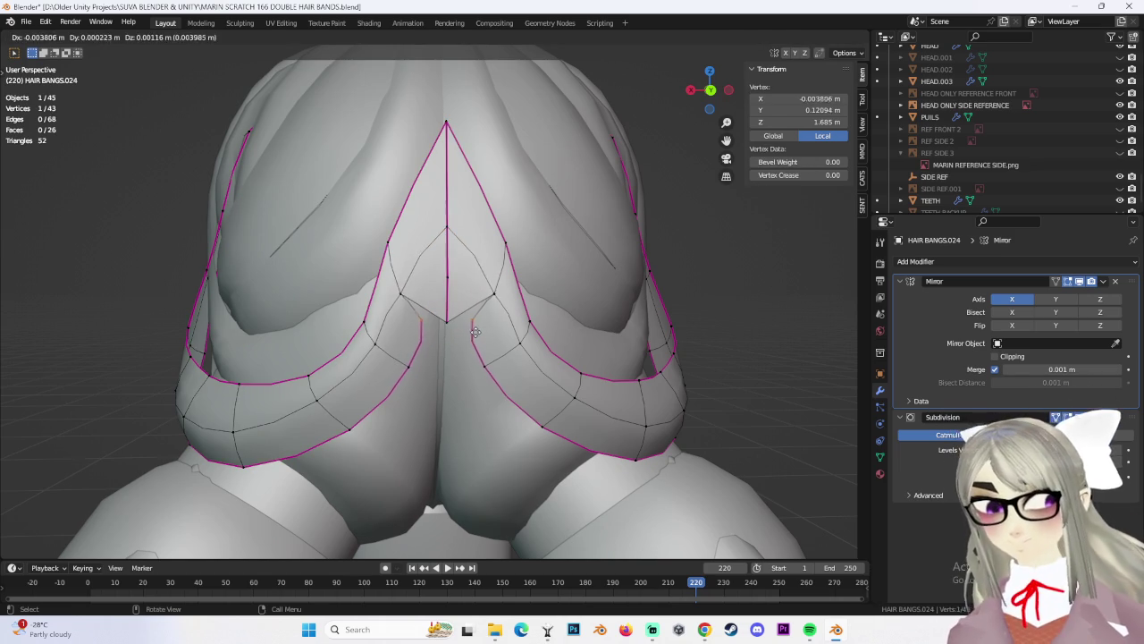
In face select mode, delete the three central peak faces with X > Faces
{"action": "mouse_move", "coordinate": [466, 154]}
{"action": "middle_mouse_down"}
{"action": "mouse_move", "coordinate": [508, 253]}
{"action": "mouse_move", "coordinate": [278, 91]}
{"action": "middle_mouse_up"}
{"action": "left_click", "coordinate": [124, 41]}
{"action": "left_click", "coordinate": [438, 268]}
{"action": "mouse_move", "coordinate": [438, 268]}
{"action": "middle_mouse_down"}
{"action": "mouse_move", "coordinate": [454, 309]}
{"action": "mouse_move", "coordinate": [474, 312]}
{"action": "mouse_move", "coordinate": [506, 280]}
{"action": "middle_mouse_up"}
{"action": "key", "text": "x"}
{"action": "left_click", "coordinate": [452, 329]}
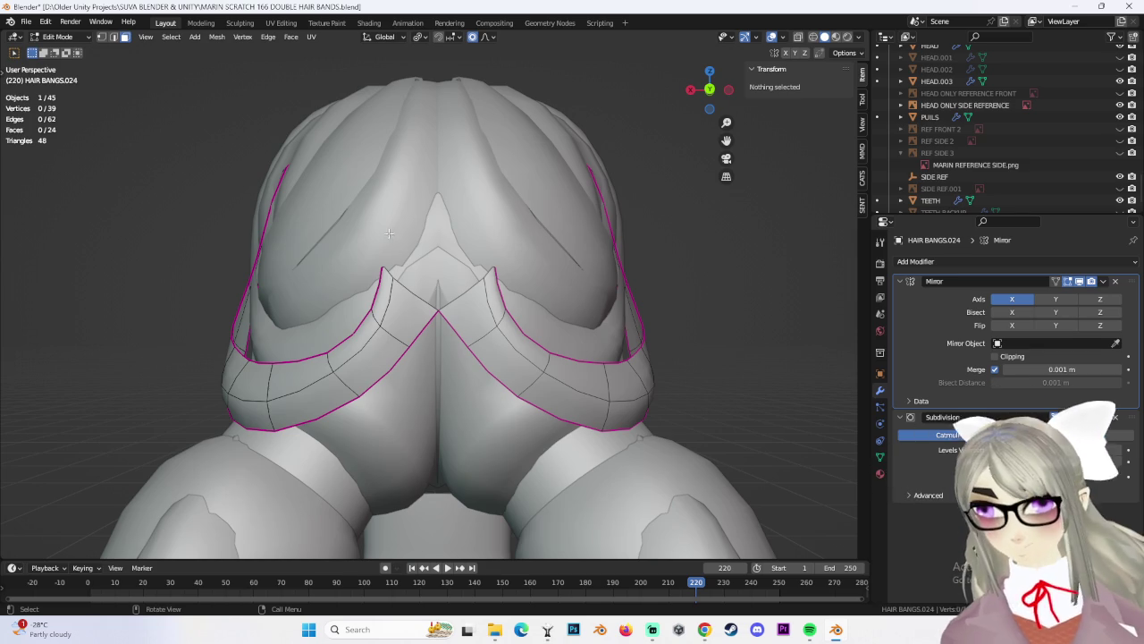
{"action": "left_click", "coordinate": [403, 288]}
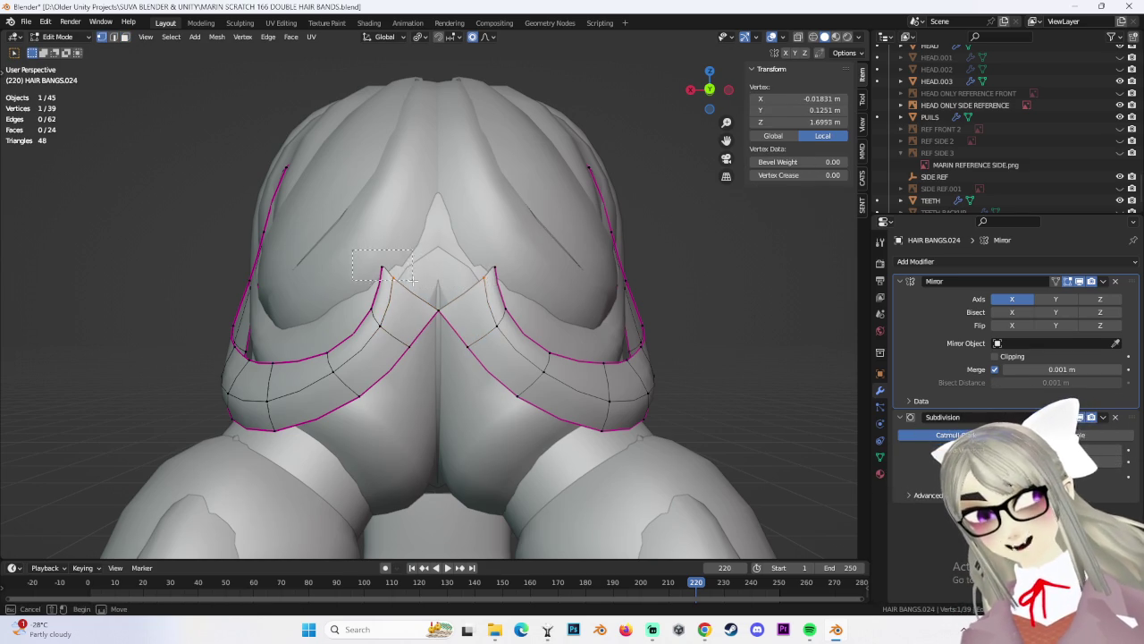
Raise the two inner tip vertices with soft proportional falloff
{"action": "left_click_drag", "start_coordinate": [414, 280], "coordinate": [414, 280]}
{"action": "key", "text": "g"}
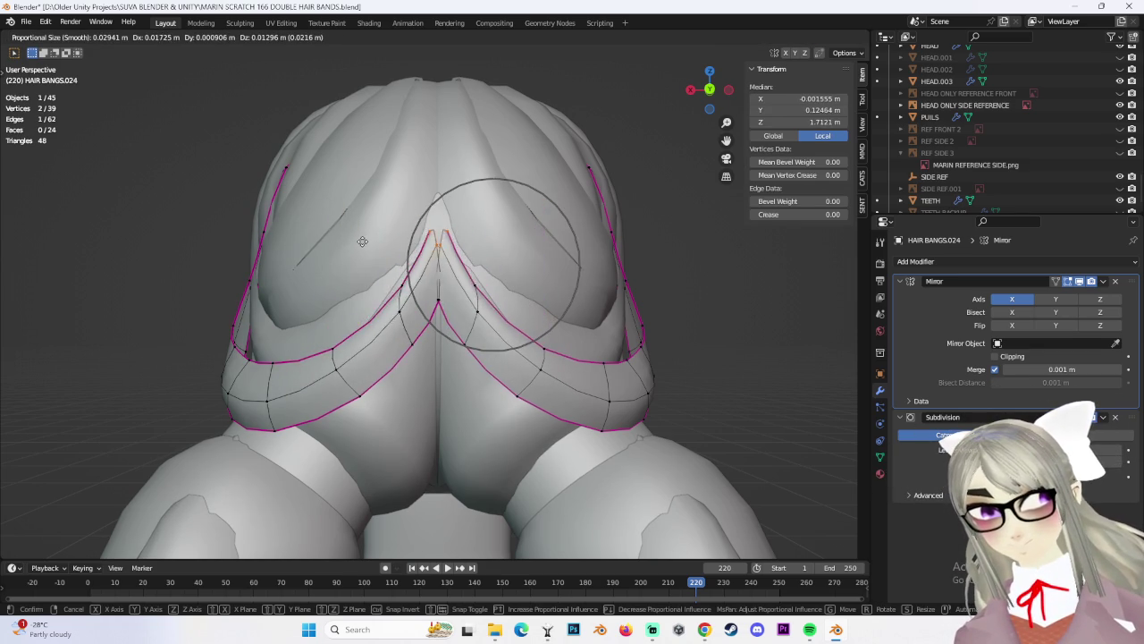
{"action": "left_click", "coordinate": [358, 241]}
{"action": "mouse_move", "coordinate": [358, 240]}
{"action": "middle_mouse_down"}
{"action": "mouse_move", "coordinate": [467, 317]}
{"action": "mouse_move", "coordinate": [477, 284]}
{"action": "middle_mouse_up"}
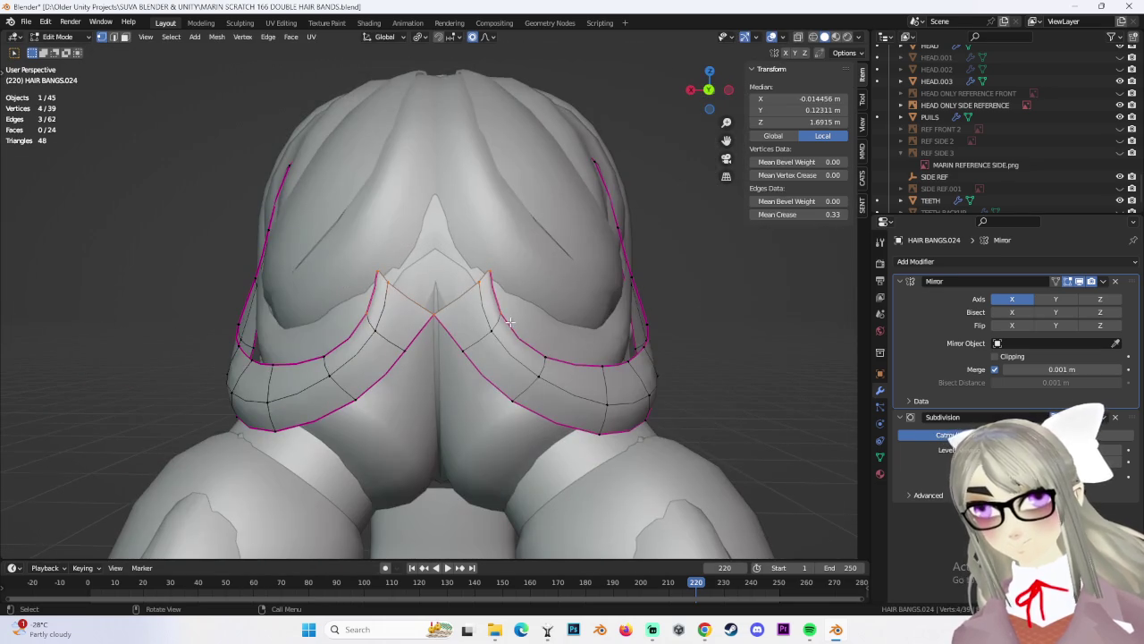
{"action": "key", "text": "g"}
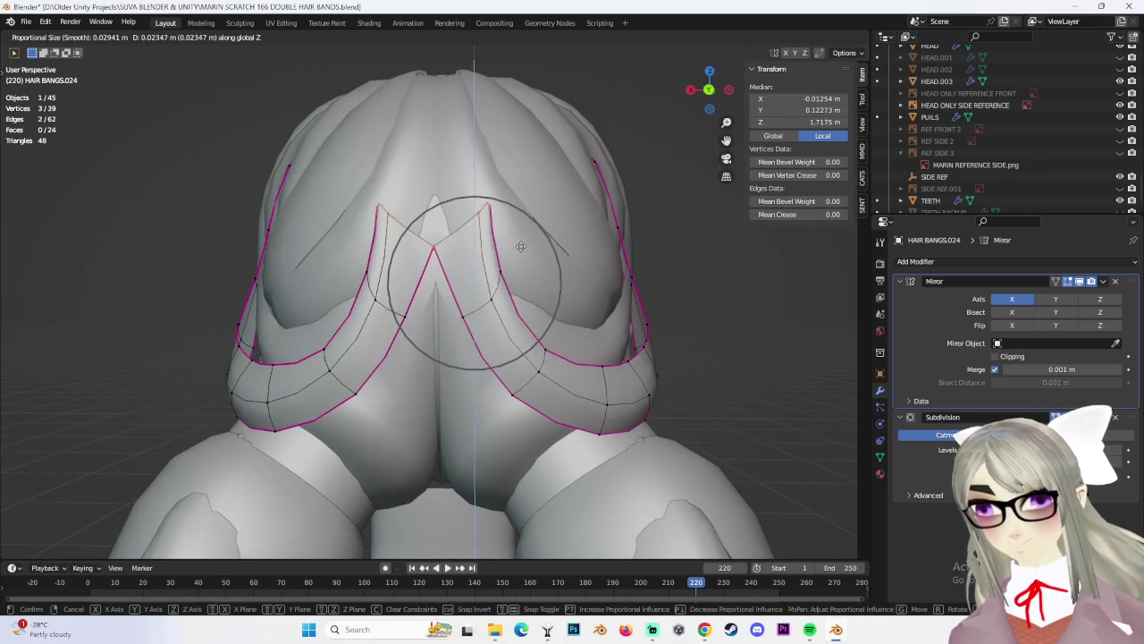
{"action": "left_click", "coordinate": [537, 263]}
{"action": "middle_click_drag", "start_coordinate": [544, 256], "coordinate": [464, 277]}
Shift the left strand tips backward along Y and tweak single strand vertices from side views
{"action": "key", "text": "g"}
{"action": "key", "text": "y"}
{"action": "left_click", "coordinate": [484, 270]}
{"action": "key", "text": "g"}
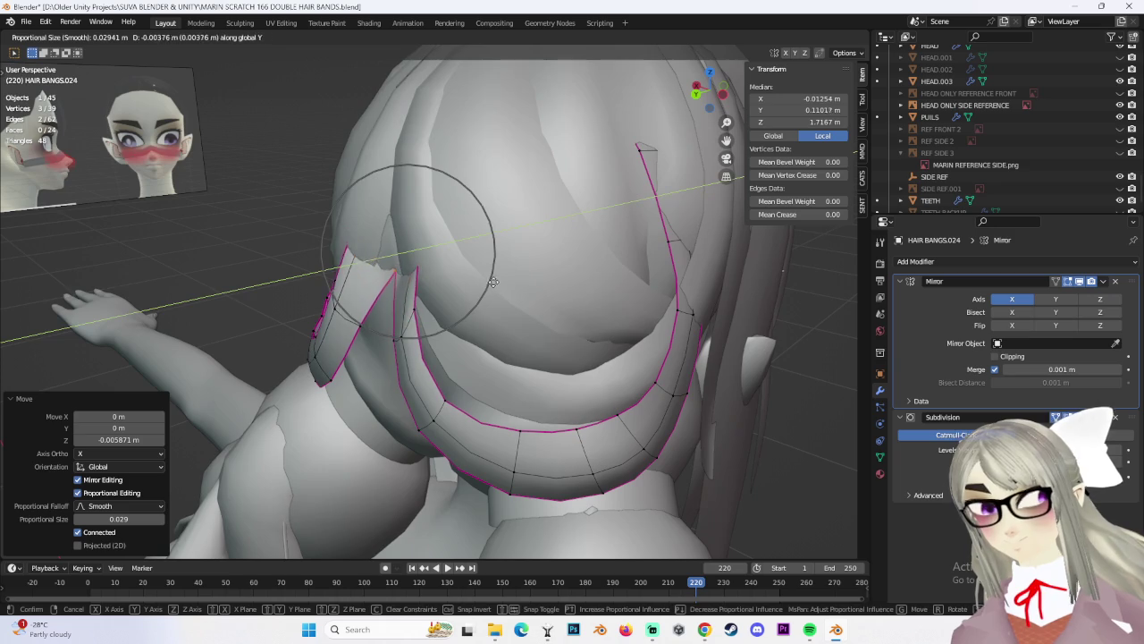
{"action": "left_click", "coordinate": [495, 282]}
{"action": "mouse_move", "coordinate": [496, 282]}
{"action": "middle_mouse_down"}
{"action": "mouse_move", "coordinate": [393, 275]}
{"action": "mouse_move", "coordinate": [560, 280]}
{"action": "mouse_move", "coordinate": [501, 286]}
{"action": "mouse_move", "coordinate": [448, 325]}
{"action": "mouse_move", "coordinate": [420, 317]}
{"action": "mouse_move", "coordinate": [483, 311]}
{"action": "mouse_move", "coordinate": [498, 347]}
{"action": "mouse_move", "coordinate": [554, 363]}
{"action": "mouse_move", "coordinate": [436, 357]}
{"action": "mouse_move", "coordinate": [460, 308]}
{"action": "mouse_move", "coordinate": [558, 360]}
{"action": "middle_mouse_up"}
{"action": "left_click", "coordinate": [393, 275]}
{"action": "key", "text": "g"}
{"action": "left_click", "coordinate": [420, 278]}
{"action": "scroll", "coordinate": [465, 295], "scroll_direction": "up", "scroll_amount": 3}
{"action": "scroll", "coordinate": [452, 329], "scroll_direction": "down", "scroll_amount": 4}
Select a vertex path, then undo the band back to its earlier pointed shape
{"action": "left_click", "coordinate": [459, 309], "text": "ctrl"}
{"action": "left_click", "coordinate": [558, 360], "text": "ctrl"}
{"action": "left_click", "coordinate": [556, 357]}
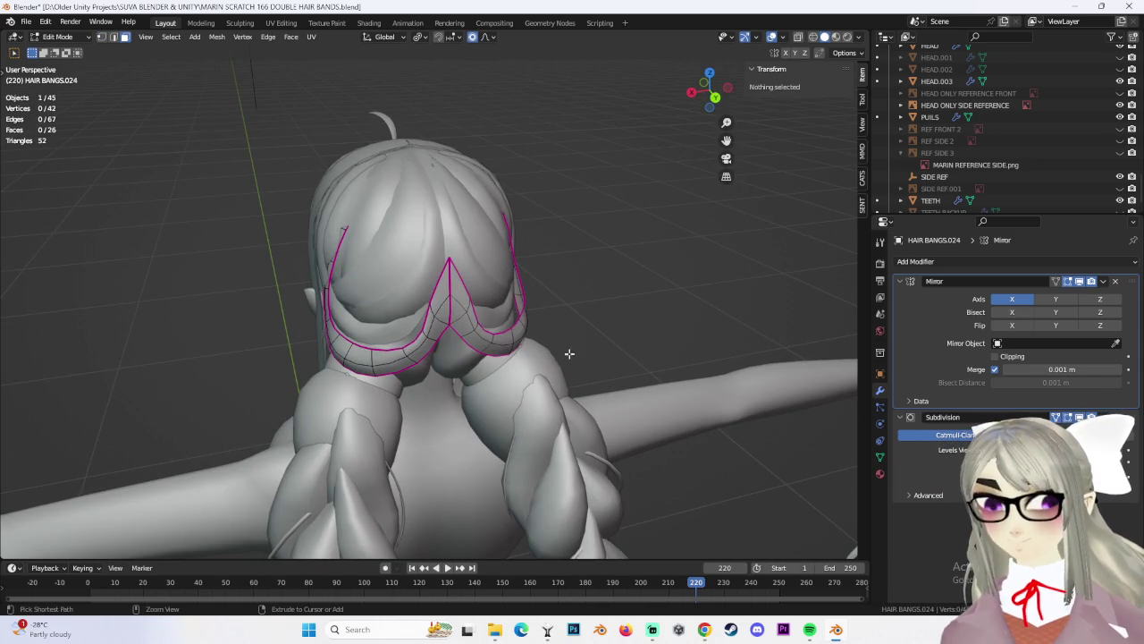
{"action": "middle_click_drag", "start_coordinate": [631, 340], "coordinate": [565, 342]}
{"action": "key", "text": "ctrl+z"}
{"action": "key", "text": "ctrl+z"}
{"action": "key", "text": "ctrl+z"}
{"action": "key", "text": "ctrl+z"}
{"action": "mouse_move", "coordinate": [650, 340]}
{"action": "middle_mouse_down"}
{"action": "mouse_move", "coordinate": [572, 340]}
{"action": "mouse_move", "coordinate": [692, 319]}
{"action": "middle_mouse_up"}
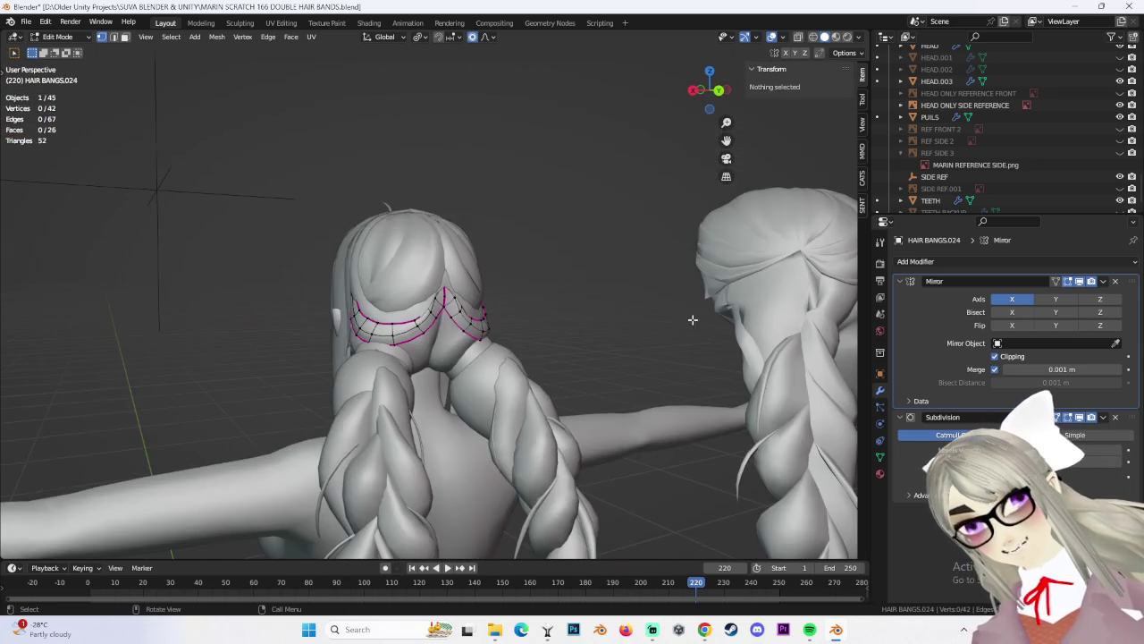
Duplicate the hair band as HAIR BANGS.025 and open the copy in Edit Mode
{"action": "left_click", "coordinate": [69, 52]}
{"action": "mouse_move", "coordinate": [503, 341]}
{"action": "middle_mouse_down"}
{"action": "mouse_move", "coordinate": [562, 338]}
{"action": "mouse_move", "coordinate": [525, 306]}
{"action": "middle_mouse_up"}
{"action": "key", "text": "Tab"}
{"action": "key", "text": "Tab"}
{"action": "key", "text": "shift+d"}
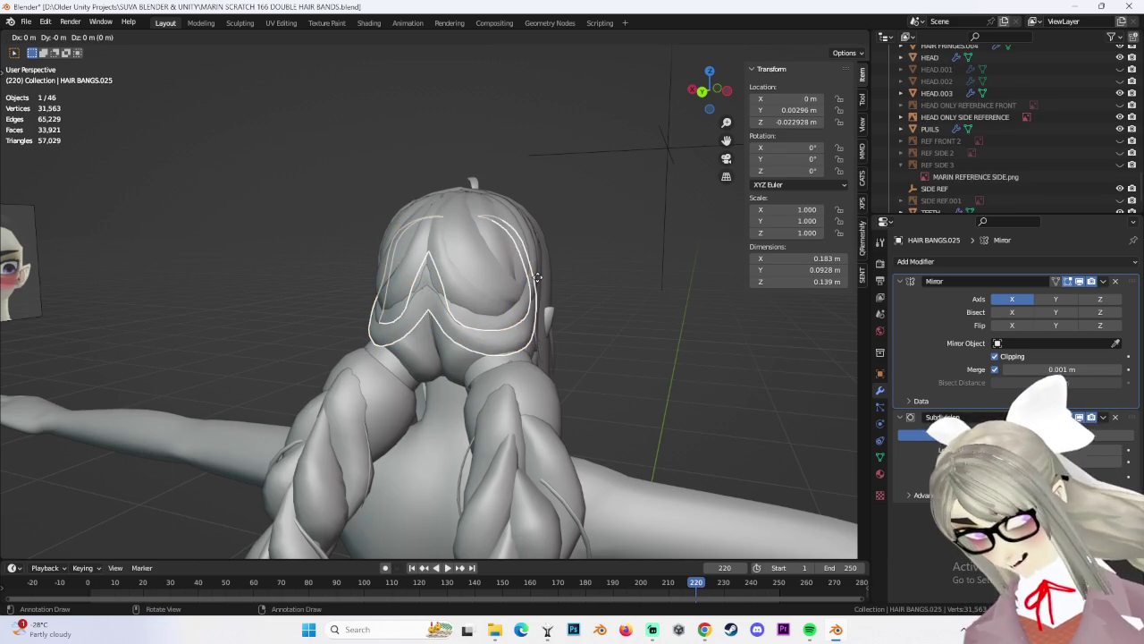
{"action": "left_click", "coordinate": [527, 279]}
{"action": "middle_click_drag", "start_coordinate": [532, 284], "coordinate": [559, 299]}
{"action": "key", "text": "s"}
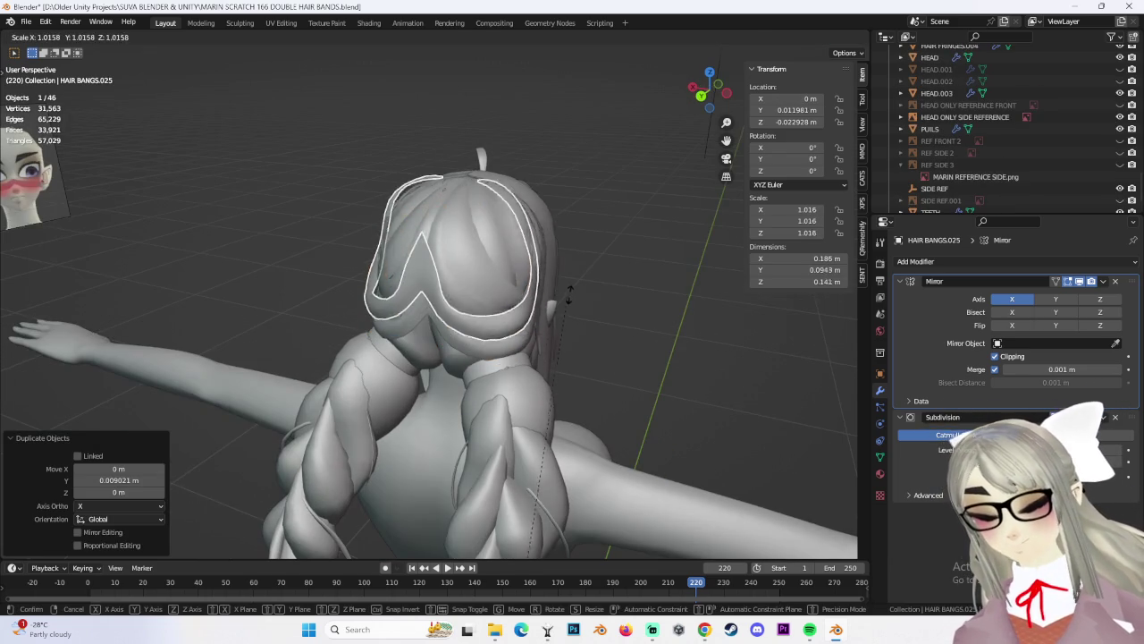
{"action": "left_click", "coordinate": [571, 301]}
{"action": "key", "text": "ctrl+z"}
{"action": "left_click", "coordinate": [61, 64]}
{"action": "mouse_move", "coordinate": [429, 268]}
{"action": "middle_mouse_down"}
{"action": "mouse_move", "coordinate": [429, 295]}
{"action": "mouse_move", "coordinate": [453, 288]}
{"action": "middle_mouse_up"}
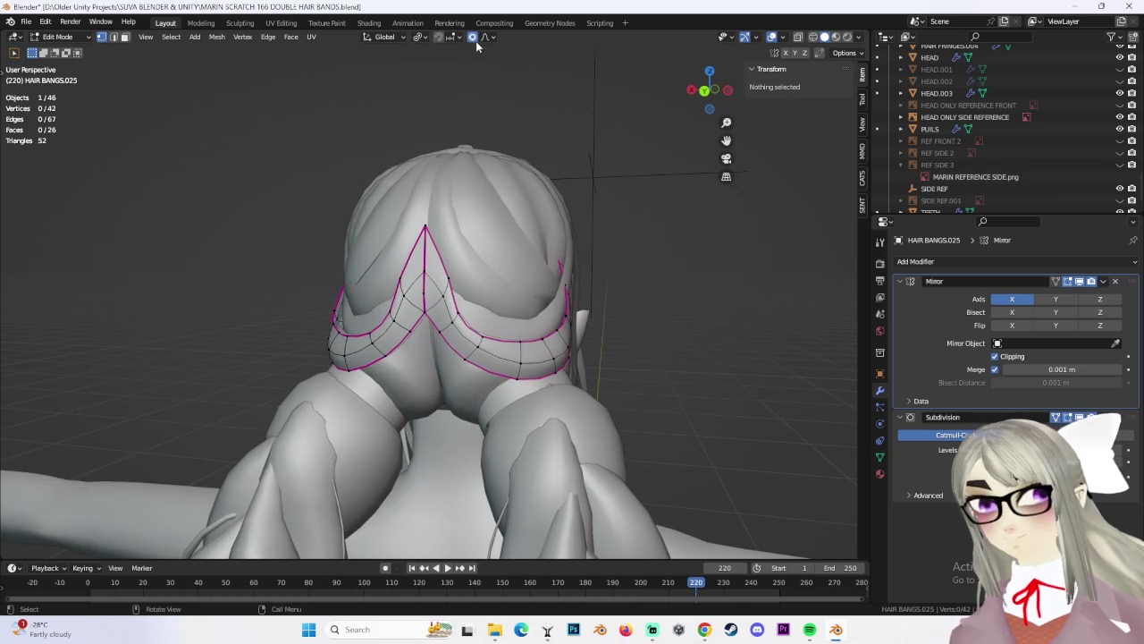
Delete the central peak vertices from the duplicate hair band
{"action": "left_click", "coordinate": [430, 288], "text": "alt"}
{"action": "key", "text": "x"}
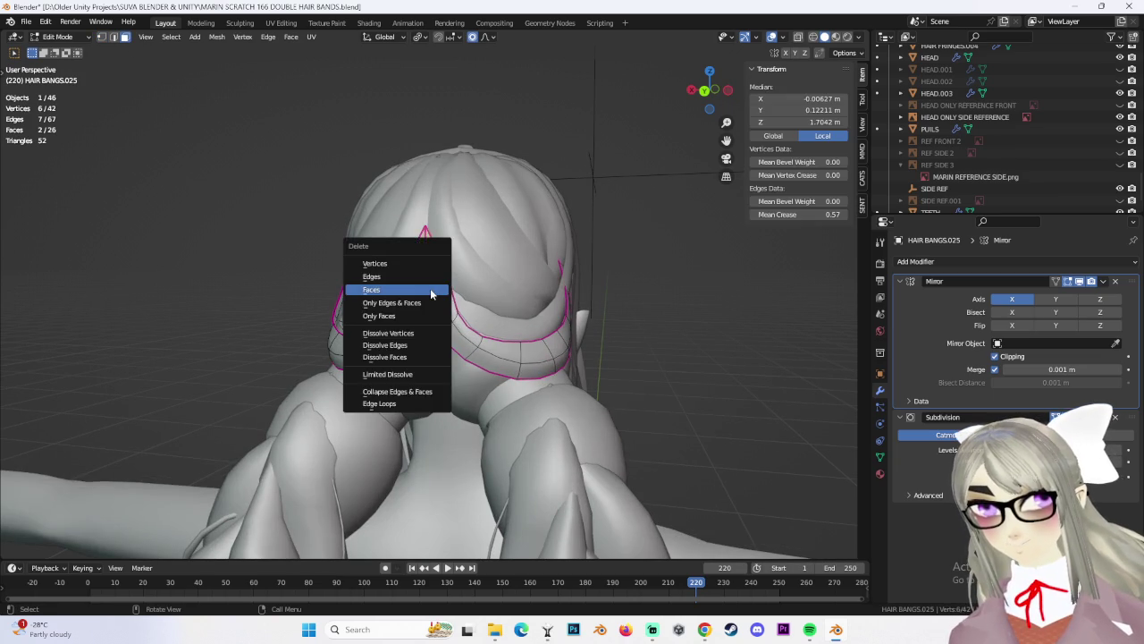
{"action": "left_click", "coordinate": [430, 288]}
Select the whole duplicate band and scale it up by 1.225
{"action": "mouse_move", "coordinate": [430, 288]}
{"action": "middle_mouse_down"}
{"action": "mouse_move", "coordinate": [507, 311]}
{"action": "mouse_move", "coordinate": [536, 340]}
{"action": "middle_mouse_up"}
{"action": "left_click_drag", "start_coordinate": [304, 250], "coordinate": [677, 431]}
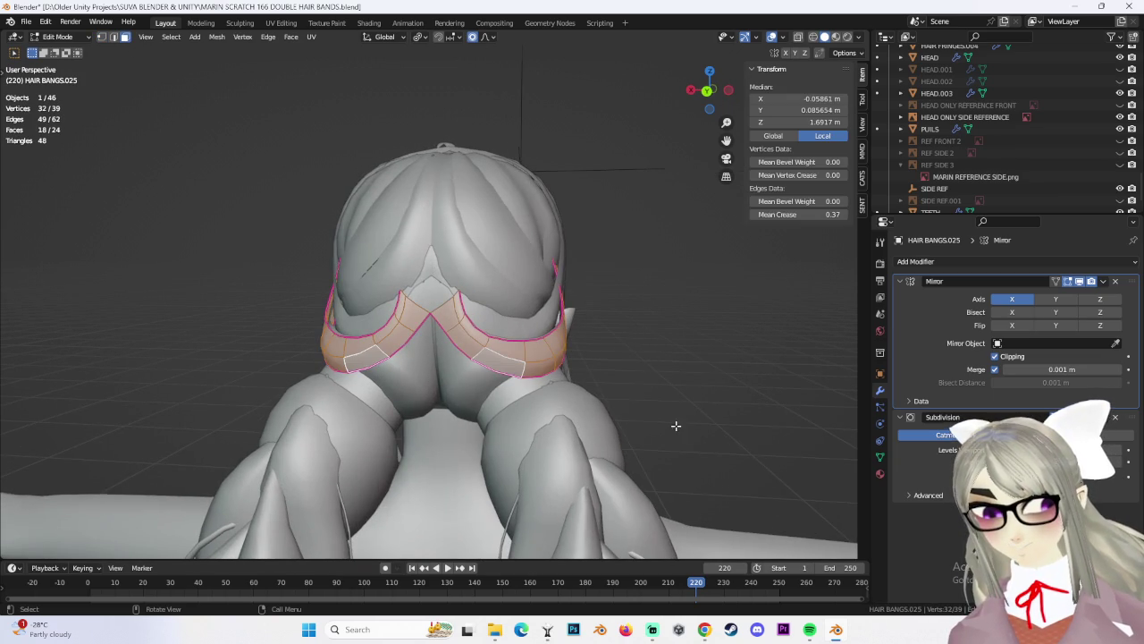
{"action": "middle_click_drag", "start_coordinate": [505, 223], "coordinate": [625, 295]}
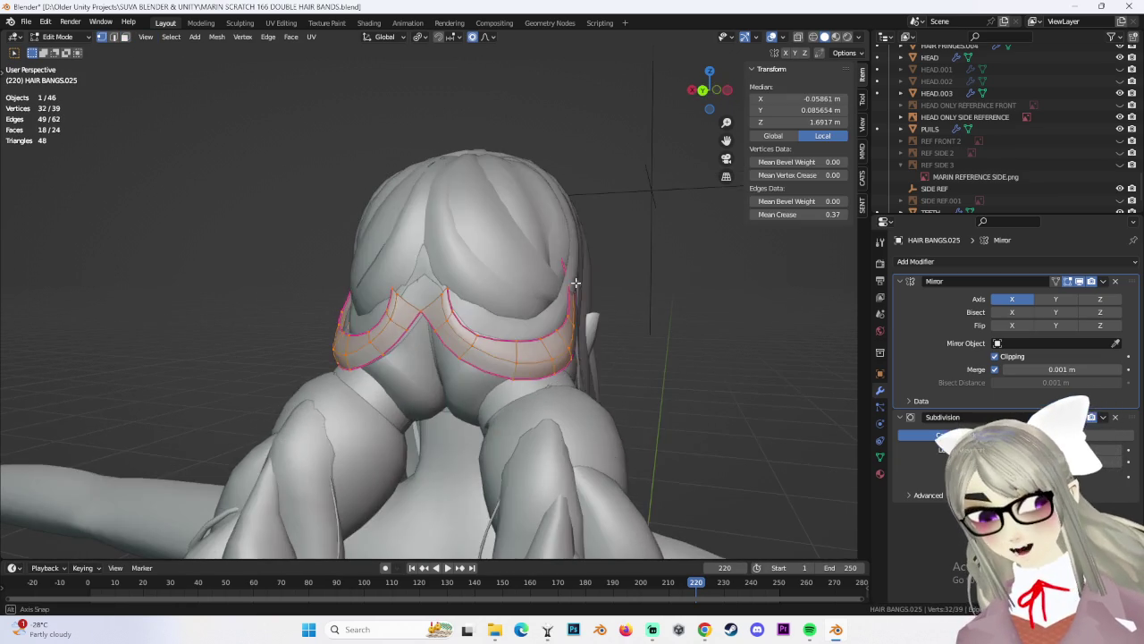
{"action": "left_click", "coordinate": [689, 325]}
{"action": "mouse_move", "coordinate": [689, 325]}
{"action": "middle_mouse_down"}
{"action": "mouse_move", "coordinate": [467, 308]}
{"action": "mouse_move", "coordinate": [466, 257]}
{"action": "middle_mouse_up"}
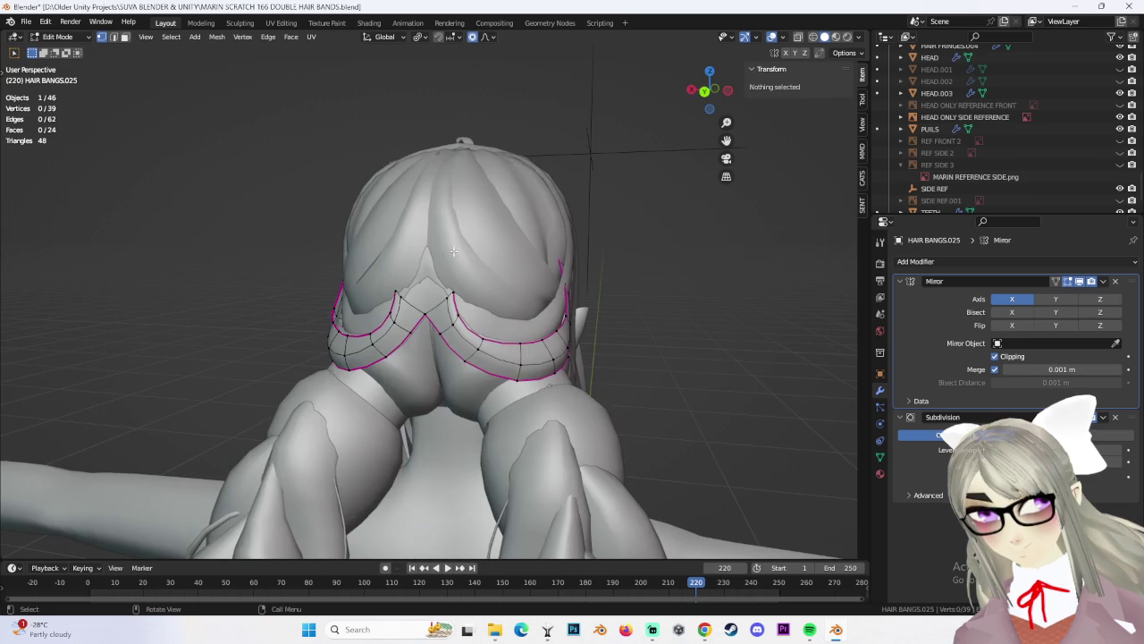
{"action": "left_click_drag", "start_coordinate": [488, 230], "coordinate": [685, 417]}
{"action": "key", "text": "c"}
{"action": "left_click_drag", "start_coordinate": [524, 332], "coordinate": [376, 322]}
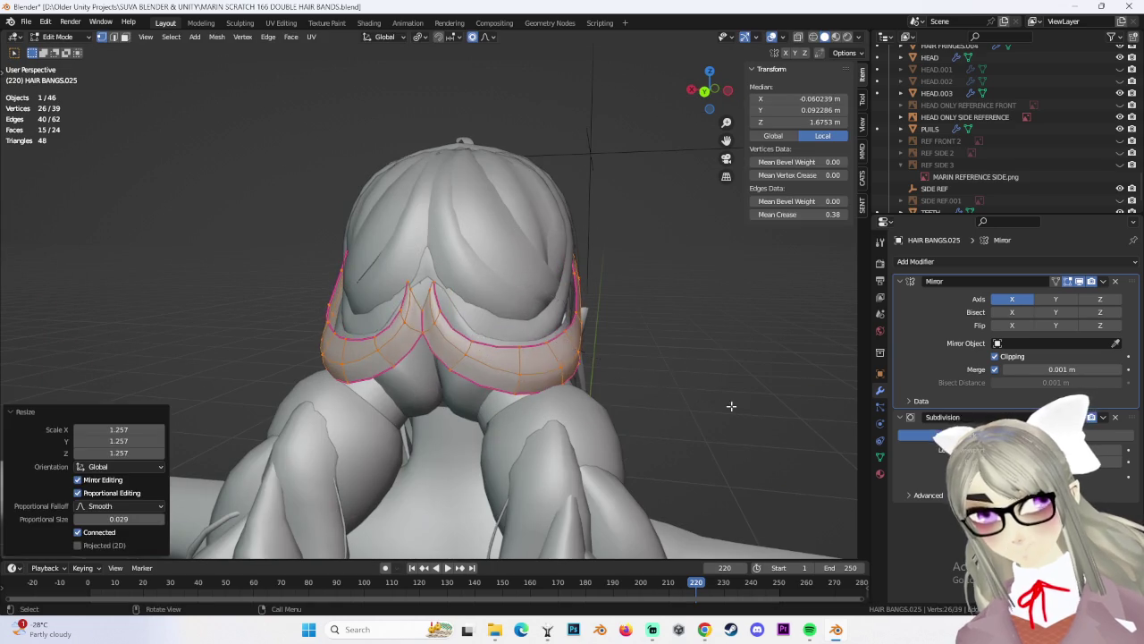
{"action": "middle_click_drag", "start_coordinate": [733, 402], "coordinate": [628, 335]}
{"action": "key", "text": "s"}
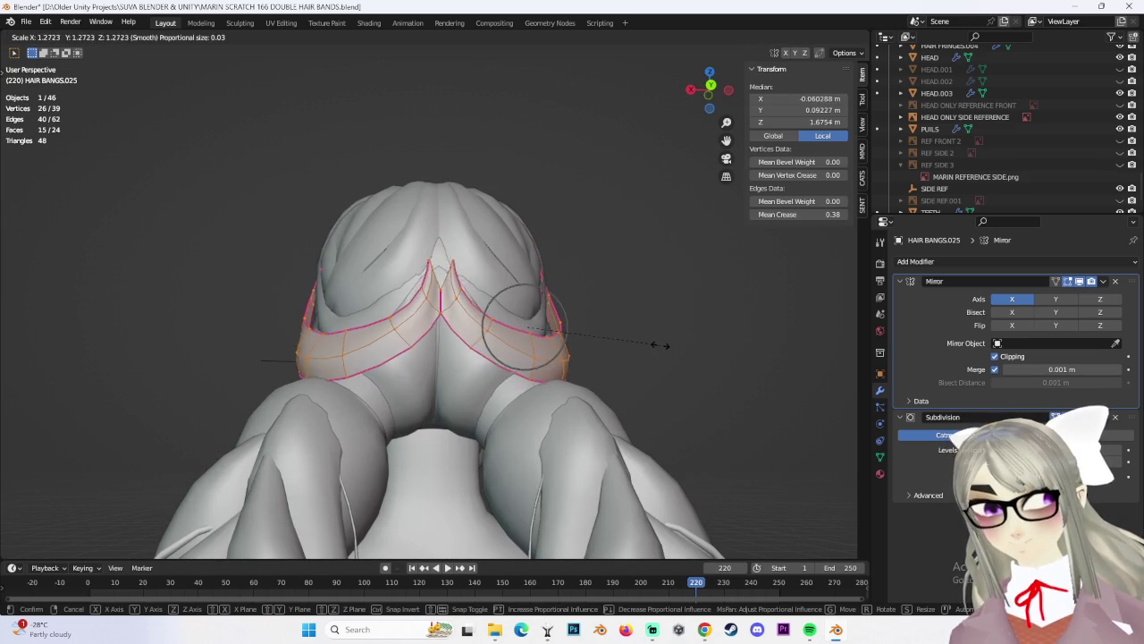
{"action": "left_click", "coordinate": [657, 342]}
In Left view, tilt the band 27.7° and move it lower around the head
{"action": "middle_click_drag", "start_coordinate": [646, 368], "coordinate": [617, 373]}
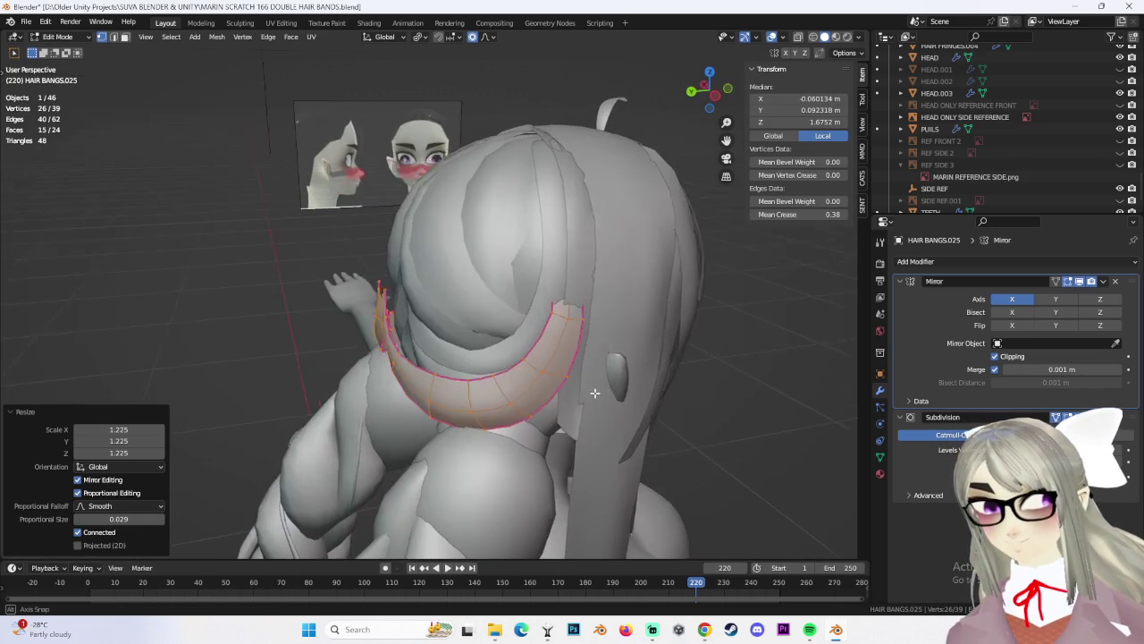
{"action": "middle_click_drag", "start_coordinate": [644, 254], "coordinate": [688, 260]}
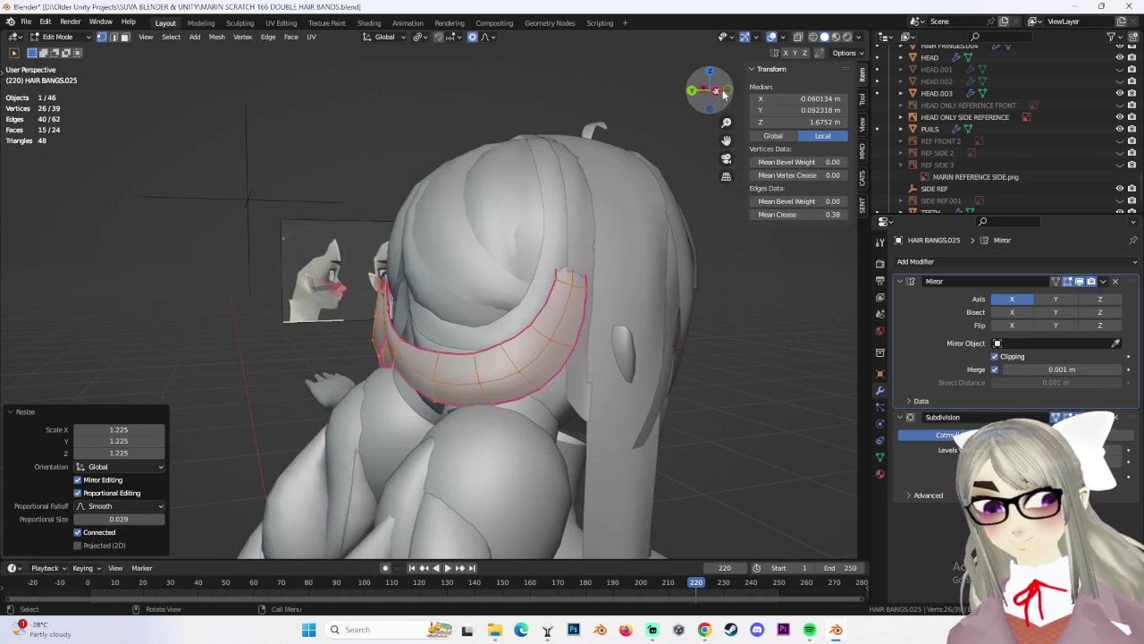
{"action": "left_click", "coordinate": [722, 94]}
{"action": "key", "text": "r"}
{"action": "left_click", "coordinate": [618, 298]}
{"action": "key", "text": "g"}
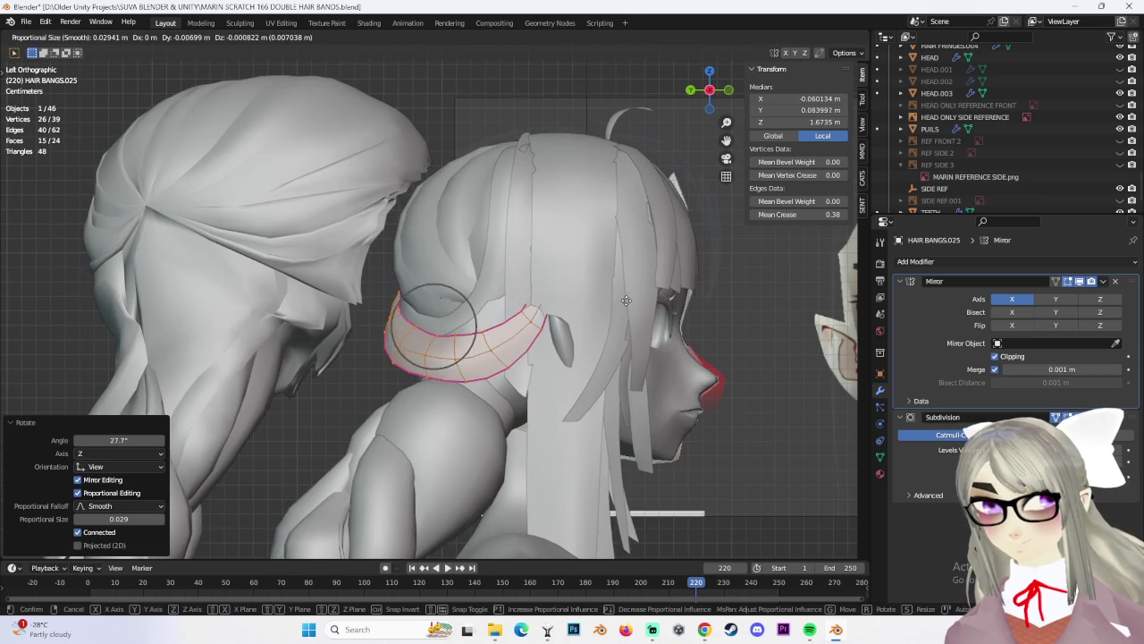
{"action": "left_click", "coordinate": [621, 299]}
Soft-move the band's front end vertices to adjust where the strand ends
{"action": "scroll", "coordinate": [594, 304], "scroll_direction": "down", "scroll_amount": 2}
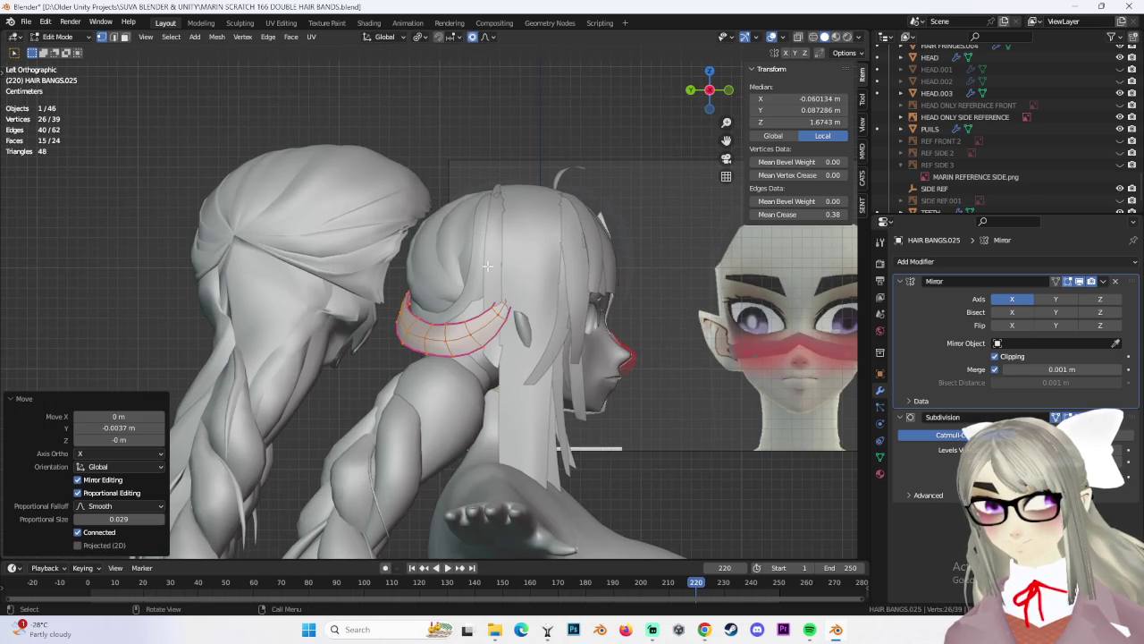
{"action": "left_click", "coordinate": [501, 306]}
{"action": "key", "text": "g"}
{"action": "left_click", "coordinate": [592, 298]}
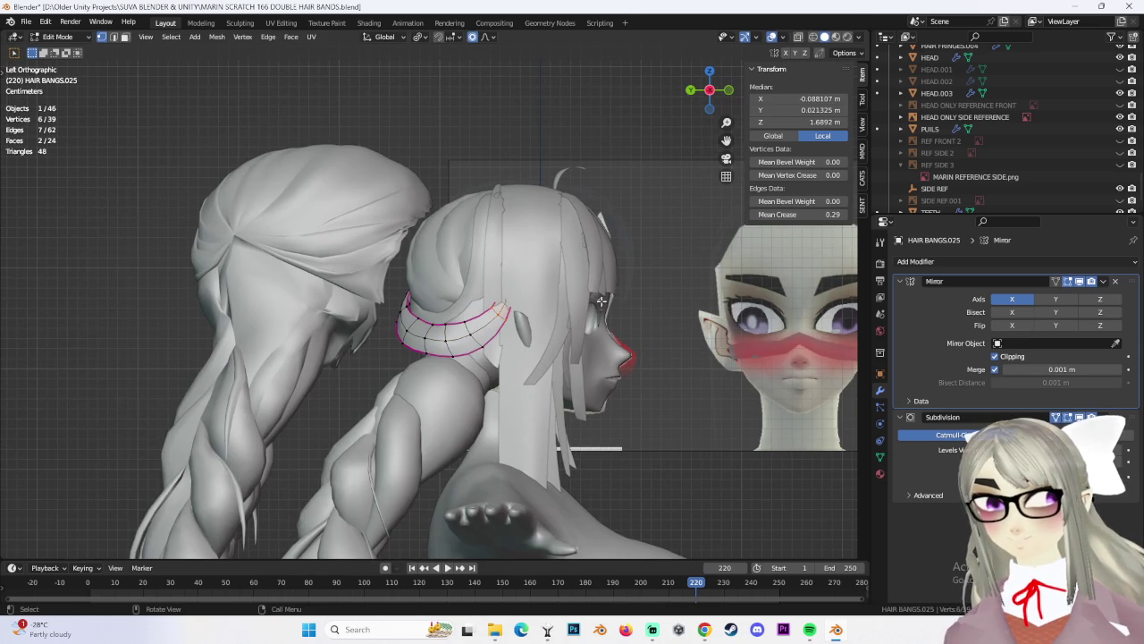
{"action": "middle_click_drag", "start_coordinate": [591, 297], "coordinate": [670, 304]}
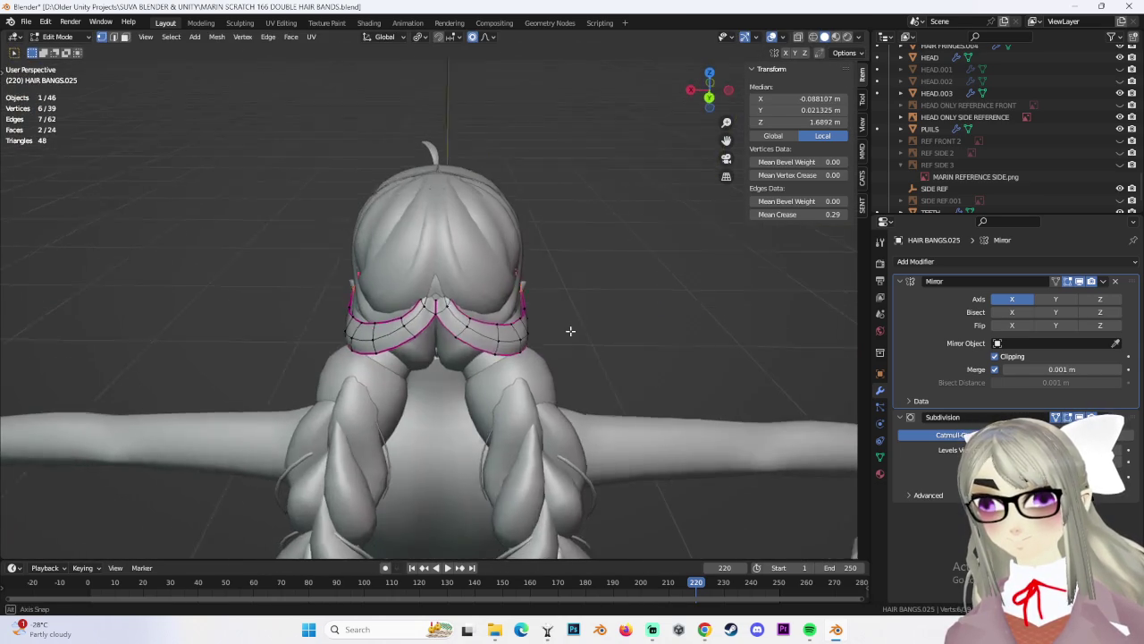
Shift the selected band loop sideways along X, then vertically along Z
{"action": "scroll", "coordinate": [556, 313], "scroll_direction": "up", "scroll_amount": 2}
{"action": "key", "text": "g"}
{"action": "key", "text": "x"}
{"action": "left_click", "coordinate": [587, 304]}
{"action": "key", "text": "g"}
{"action": "key", "text": "z"}
{"action": "mouse_move", "coordinate": [629, 306]}
{"action": "middle_mouse_down"}
{"action": "mouse_move", "coordinate": [584, 278]}
{"action": "mouse_move", "coordinate": [661, 301]}
{"action": "mouse_move", "coordinate": [537, 388]}
{"action": "middle_mouse_up"}
{"action": "left_click", "coordinate": [580, 239]}
Raise the loop further along Z and nudge the band vertices sideways along X
{"action": "key", "text": "g"}
{"action": "key", "text": "z"}
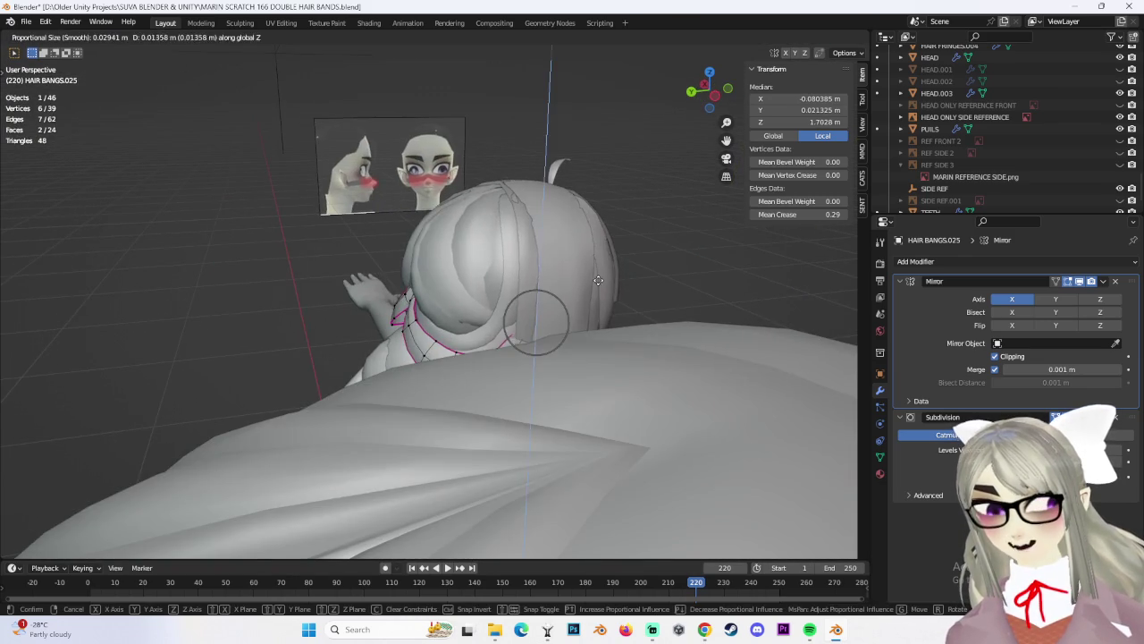
{"action": "left_click", "coordinate": [508, 342]}
{"action": "mouse_move", "coordinate": [508, 342]}
{"action": "middle_mouse_down"}
{"action": "mouse_move", "coordinate": [525, 297]}
{"action": "mouse_move", "coordinate": [490, 351]}
{"action": "middle_mouse_up"}
{"action": "key", "text": "g"}
{"action": "key", "text": "x"}
{"action": "left_click", "coordinate": [530, 296]}
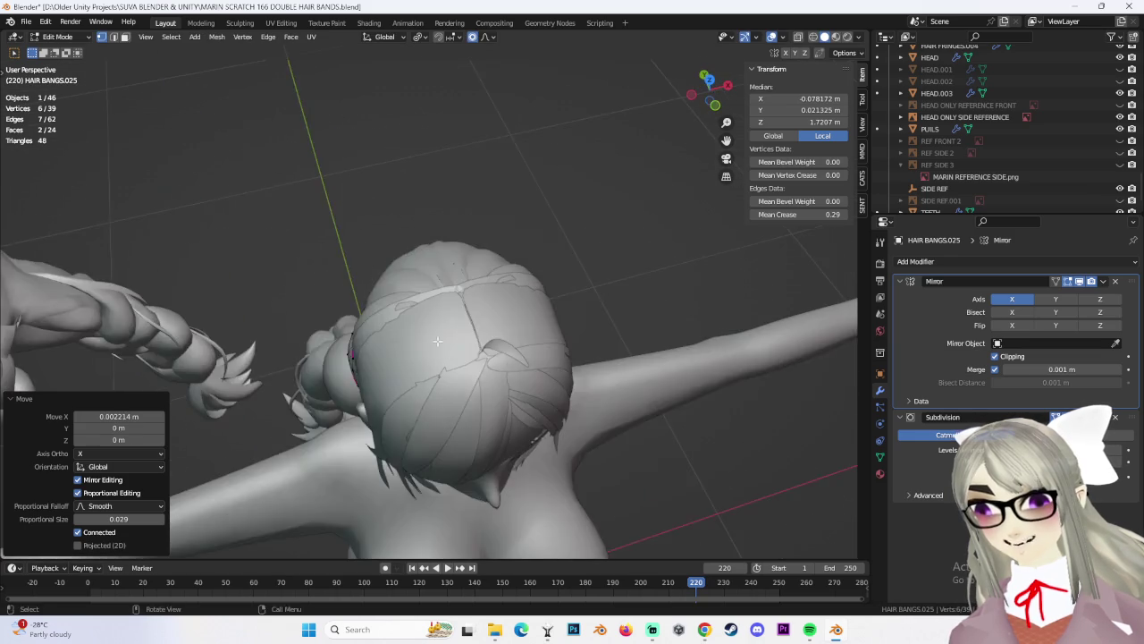
{"action": "key", "text": "g"}
{"action": "left_click", "coordinate": [490, 352]}
Reposition individual band vertices with soft falloff over the back of the head
{"action": "mouse_move", "coordinate": [490, 351]}
{"action": "middle_mouse_down"}
{"action": "mouse_move", "coordinate": [418, 290]}
{"action": "mouse_move", "coordinate": [486, 296]}
{"action": "middle_mouse_up"}
{"action": "left_click", "coordinate": [418, 289]}
{"action": "key", "text": "g"}
{"action": "left_click", "coordinate": [438, 295]}
{"action": "left_click", "coordinate": [407, 296], "text": "shift"}
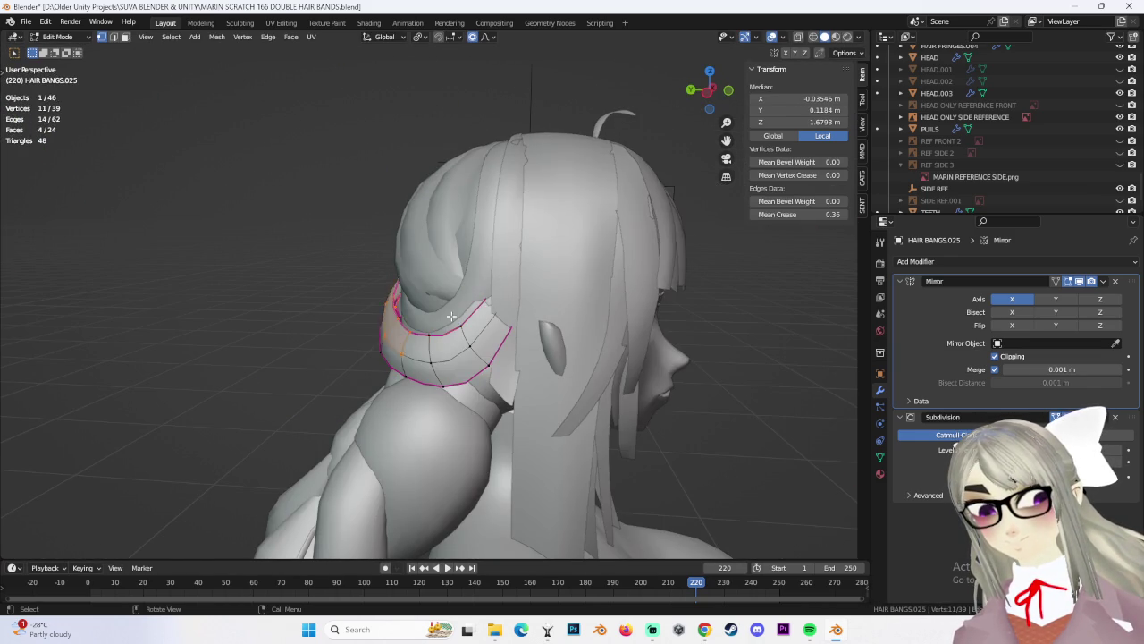
{"action": "left_click_drag", "start_coordinate": [451, 316], "coordinate": [452, 315]}
{"action": "middle_click_drag", "start_coordinate": [451, 316], "coordinate": [444, 250]}
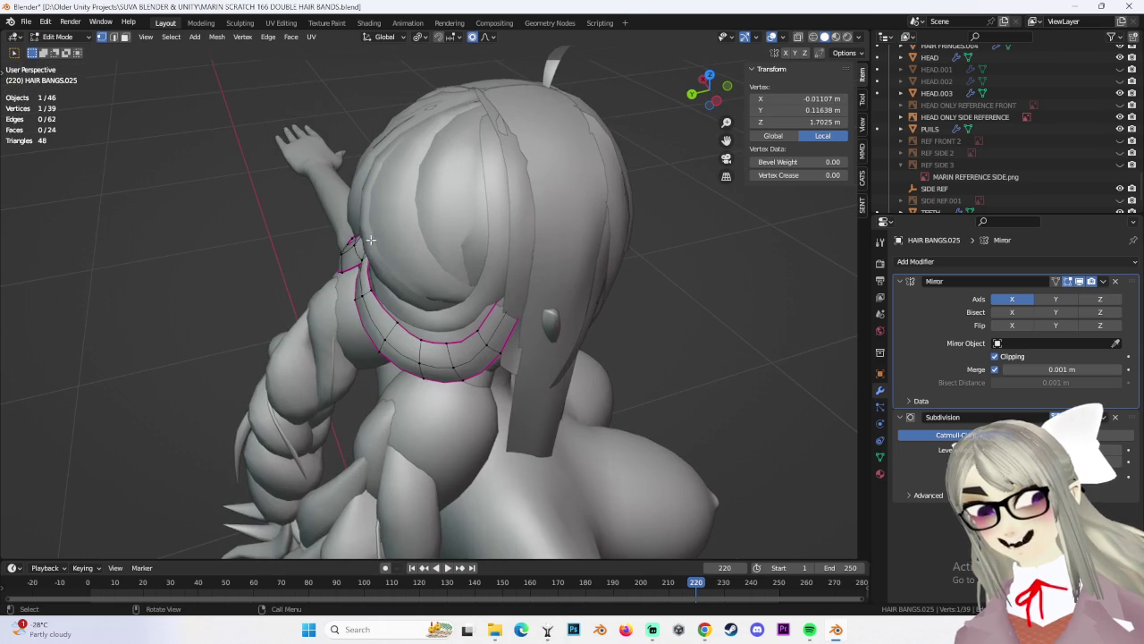
{"action": "key", "text": "g"}
{"action": "left_click", "coordinate": [405, 307]}
Smoothly move more band vertices and the four left-edge vertices to hug the head
{"action": "middle_click_drag", "start_coordinate": [405, 306], "coordinate": [485, 329]}
{"action": "left_click", "coordinate": [451, 323]}
{"action": "key", "text": "g"}
{"action": "left_click", "coordinate": [491, 311]}
{"action": "key", "text": "g"}
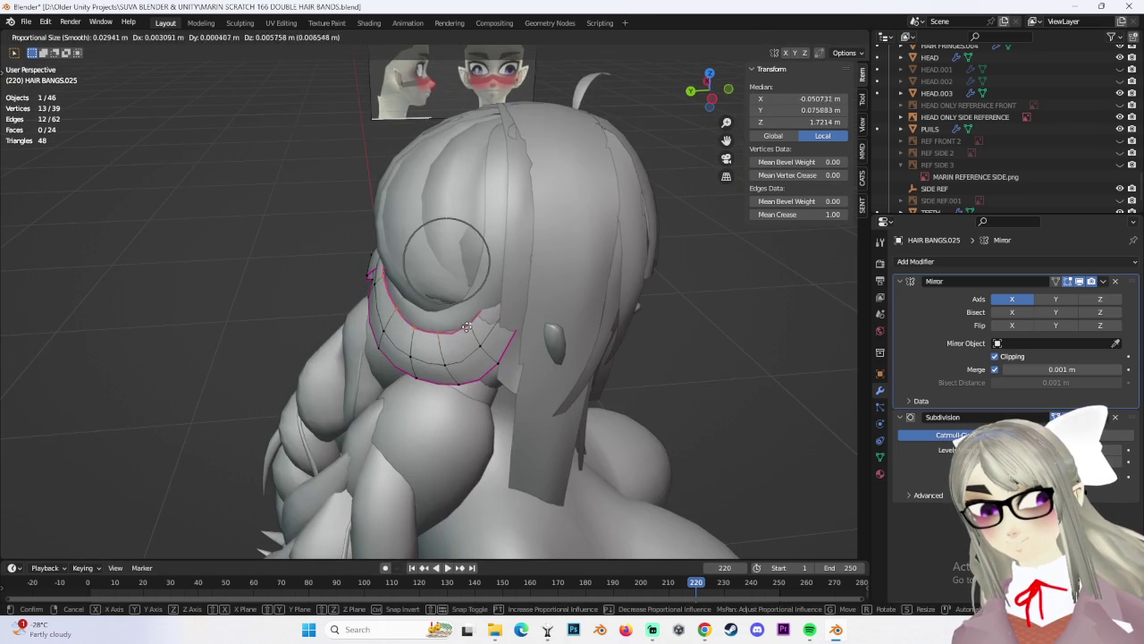
{"action": "left_click", "coordinate": [452, 259]}
{"action": "mouse_move", "coordinate": [451, 259]}
{"action": "middle_mouse_down"}
{"action": "mouse_move", "coordinate": [585, 288]}
{"action": "mouse_move", "coordinate": [451, 320]}
{"action": "mouse_move", "coordinate": [420, 295]}
{"action": "mouse_move", "coordinate": [415, 228]}
{"action": "middle_mouse_up"}
{"action": "key", "text": "alt+a"}
{"action": "left_click_drag", "start_coordinate": [415, 228], "coordinate": [439, 269]}
{"action": "key", "text": "g"}
{"action": "left_click", "coordinate": [456, 287]}
Refine a single band vertex's position from a side-back view with smooth falloff
{"action": "mouse_move", "coordinate": [456, 287]}
{"action": "middle_mouse_down"}
{"action": "mouse_move", "coordinate": [519, 284]}
{"action": "mouse_move", "coordinate": [593, 307]}
{"action": "mouse_move", "coordinate": [544, 320]}
{"action": "mouse_move", "coordinate": [572, 309]}
{"action": "mouse_move", "coordinate": [548, 309]}
{"action": "middle_mouse_up"}
{"action": "left_click", "coordinate": [527, 308]}
{"action": "left_click", "coordinate": [565, 319]}
{"action": "mouse_move", "coordinate": [565, 319]}
{"action": "middle_mouse_down"}
{"action": "mouse_move", "coordinate": [502, 332]}
{"action": "mouse_move", "coordinate": [729, 108]}
{"action": "middle_mouse_up"}
{"action": "key", "text": "g"}
{"action": "left_click", "coordinate": [479, 339]}
In straight side view, move and rotate the band section into its final V-shaped placement
{"action": "key", "text": "ctrl+KP_3"}
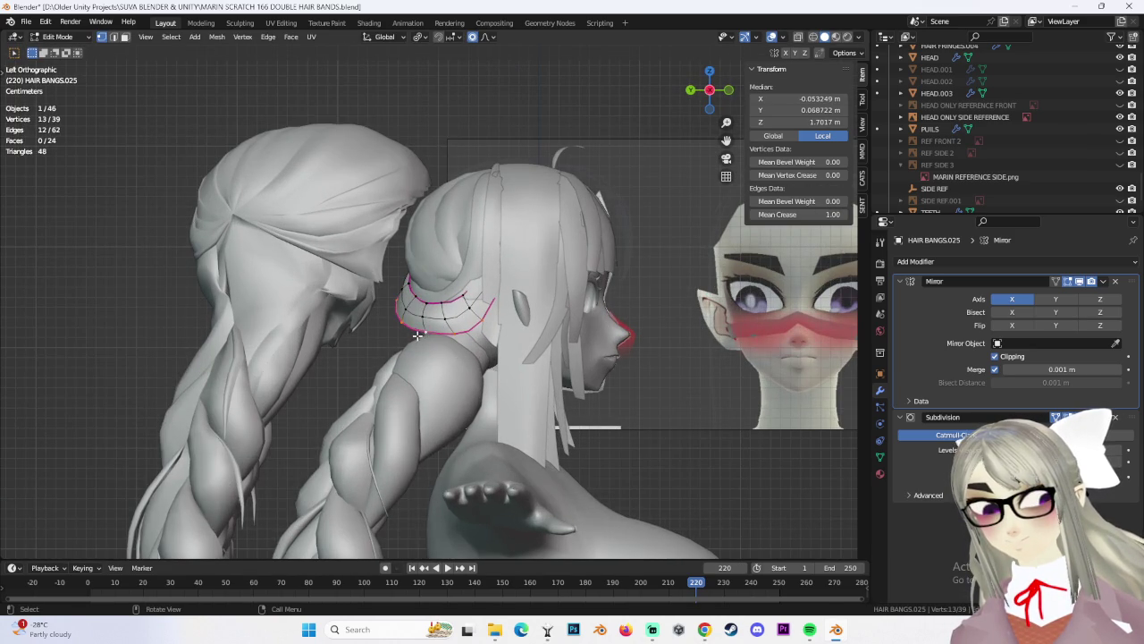
{"action": "key", "text": "g"}
{"action": "left_click", "coordinate": [421, 336]}
{"action": "key", "text": "r"}
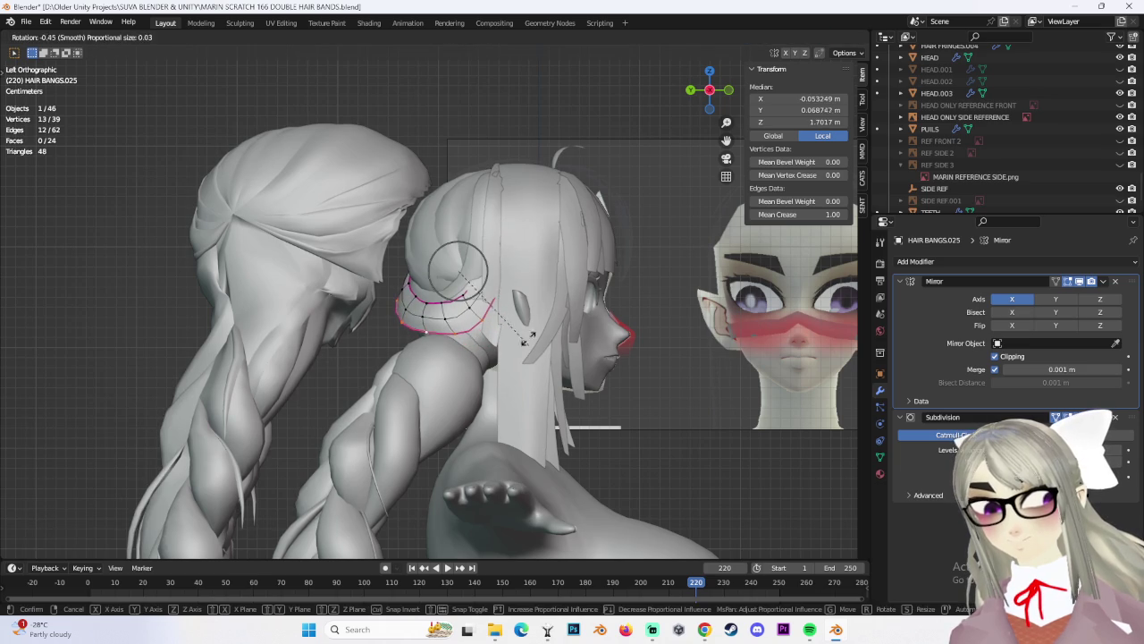
{"action": "left_click", "coordinate": [522, 327]}
{"action": "key", "text": "g"}
{"action": "left_click", "coordinate": [537, 323]}
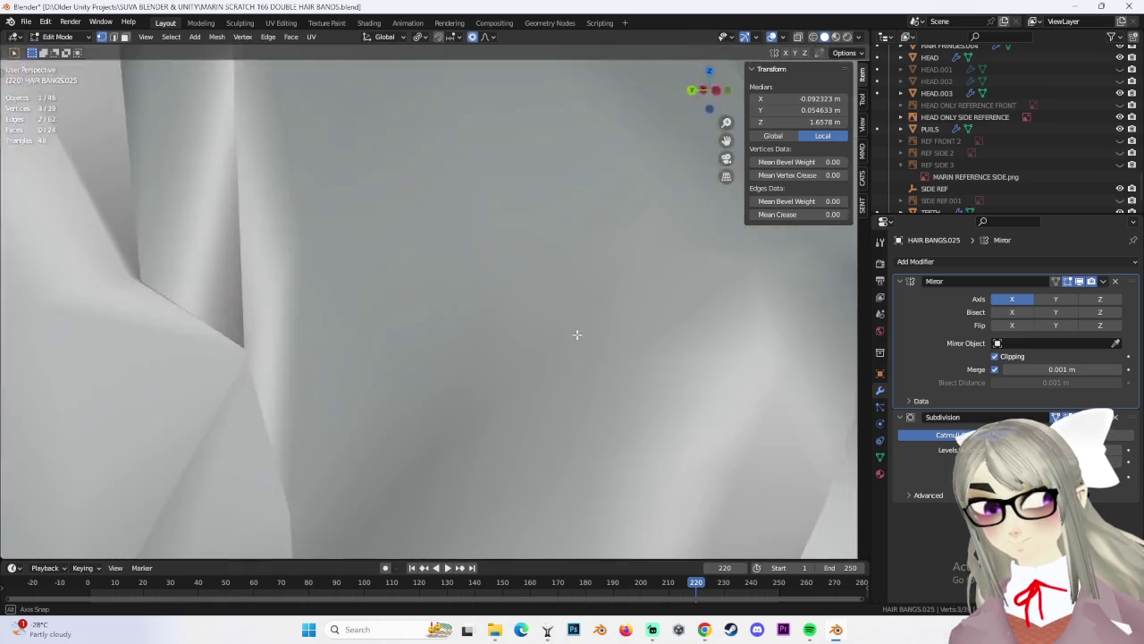
{"action": "middle_click_drag", "start_coordinate": [459, 267], "coordinate": [640, 348]}
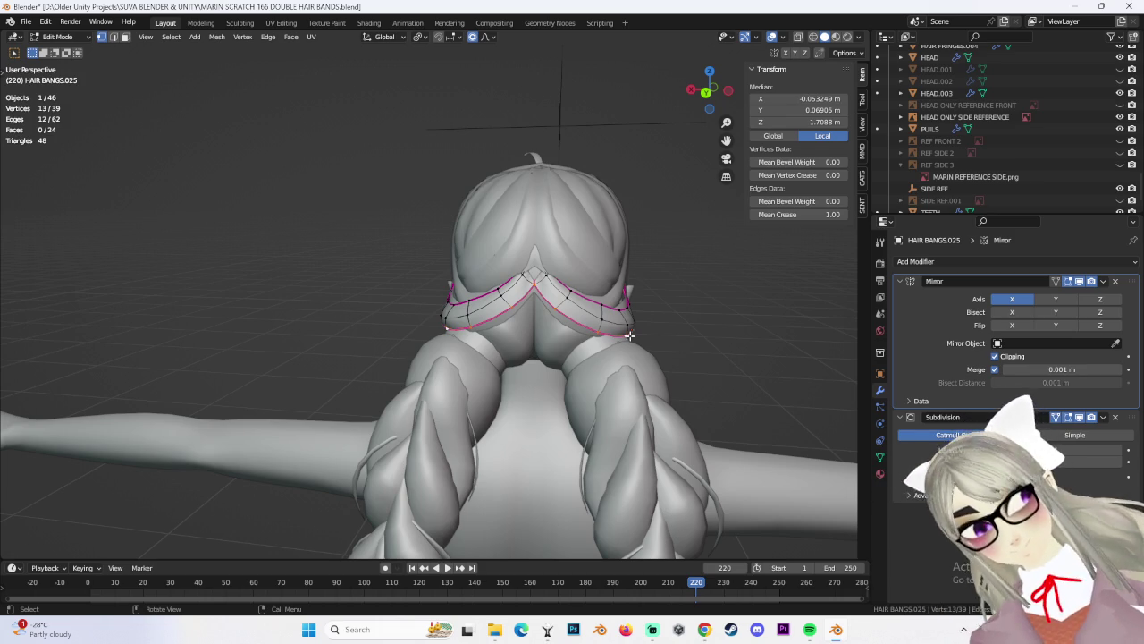
From the back and upper side views, move the selected band vertex and switch to wireframe
{"action": "left_click", "coordinate": [715, 90]}
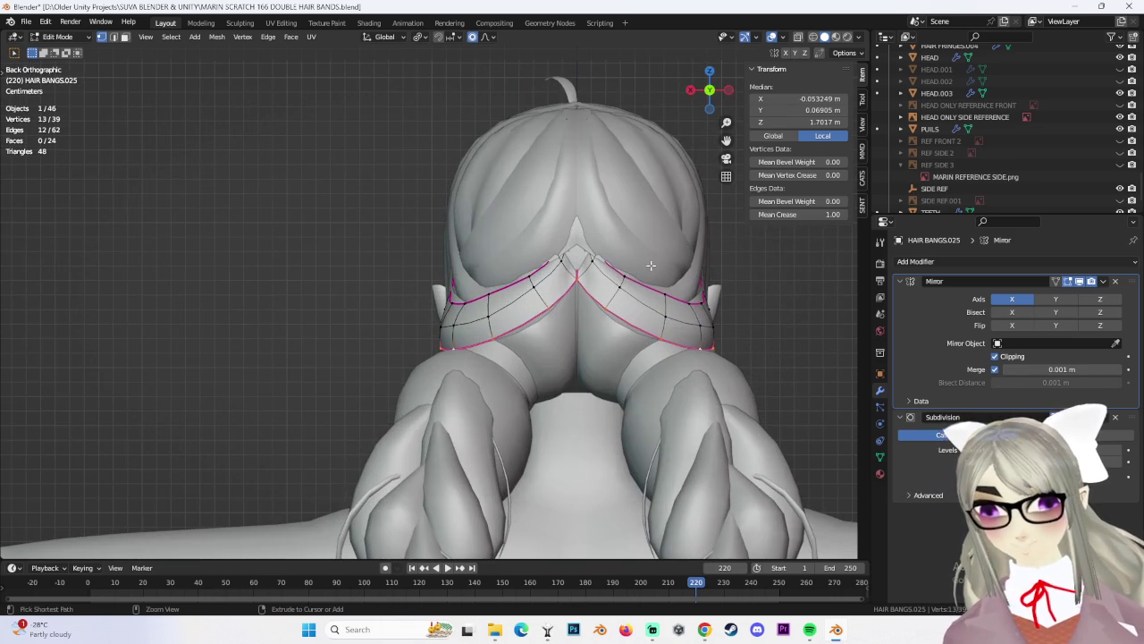
{"action": "mouse_move", "coordinate": [668, 260]}
{"action": "middle_mouse_down"}
{"action": "mouse_move", "coordinate": [573, 281]}
{"action": "mouse_move", "coordinate": [626, 247]}
{"action": "middle_mouse_up"}
{"action": "key", "text": "g"}
{"action": "left_click", "coordinate": [554, 295]}
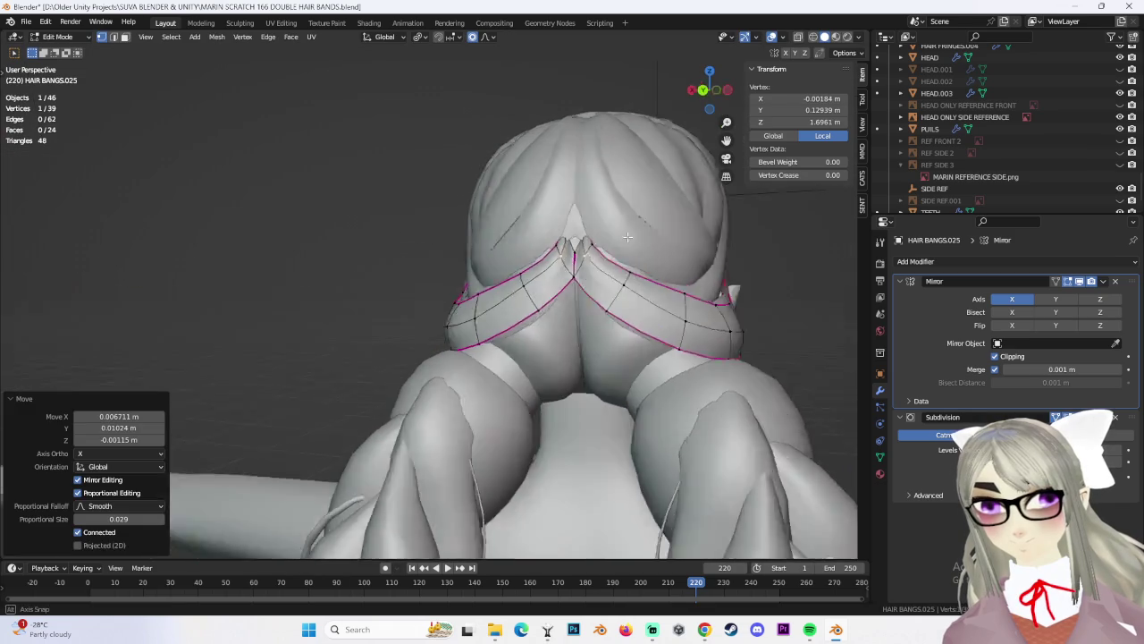
{"action": "key", "text": "g"}
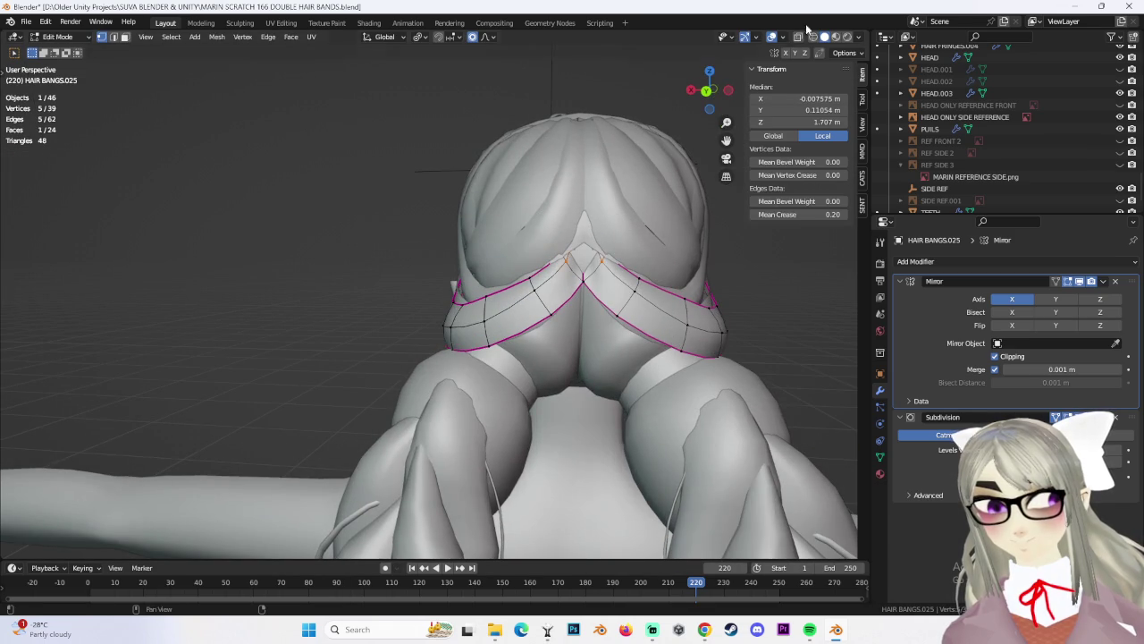
{"action": "left_click", "coordinate": [813, 36]}
Smoothly move the band vertices, slide them along Y, then return to solid shading
{"action": "key", "text": "g"}
{"action": "left_click", "coordinate": [707, 128]}
{"action": "mouse_move", "coordinate": [706, 128]}
{"action": "middle_mouse_down"}
{"action": "mouse_move", "coordinate": [618, 206]}
{"action": "mouse_move", "coordinate": [559, 211]}
{"action": "middle_mouse_up"}
{"action": "key", "text": "g"}
{"action": "key", "text": "y"}
{"action": "left_click", "coordinate": [620, 212]}
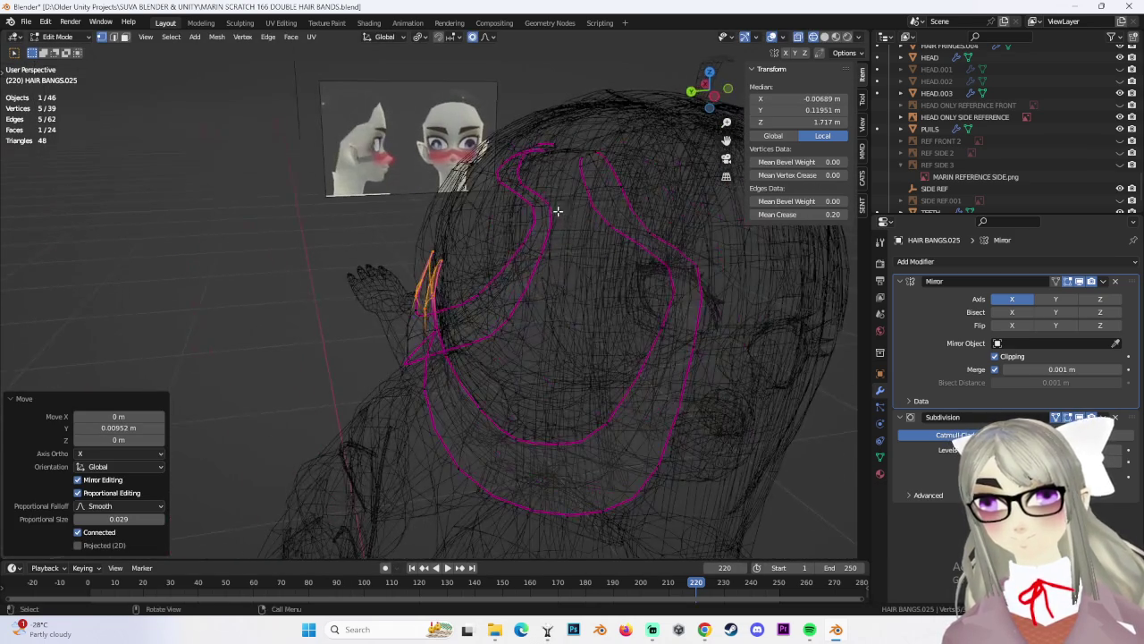
{"action": "left_click", "coordinate": [824, 40]}
Move the centre band vertices, try dissolving the centre peak vertices, then undo the dissolve
{"action": "middle_click_drag", "start_coordinate": [625, 179], "coordinate": [542, 161]}
{"action": "key", "text": "g"}
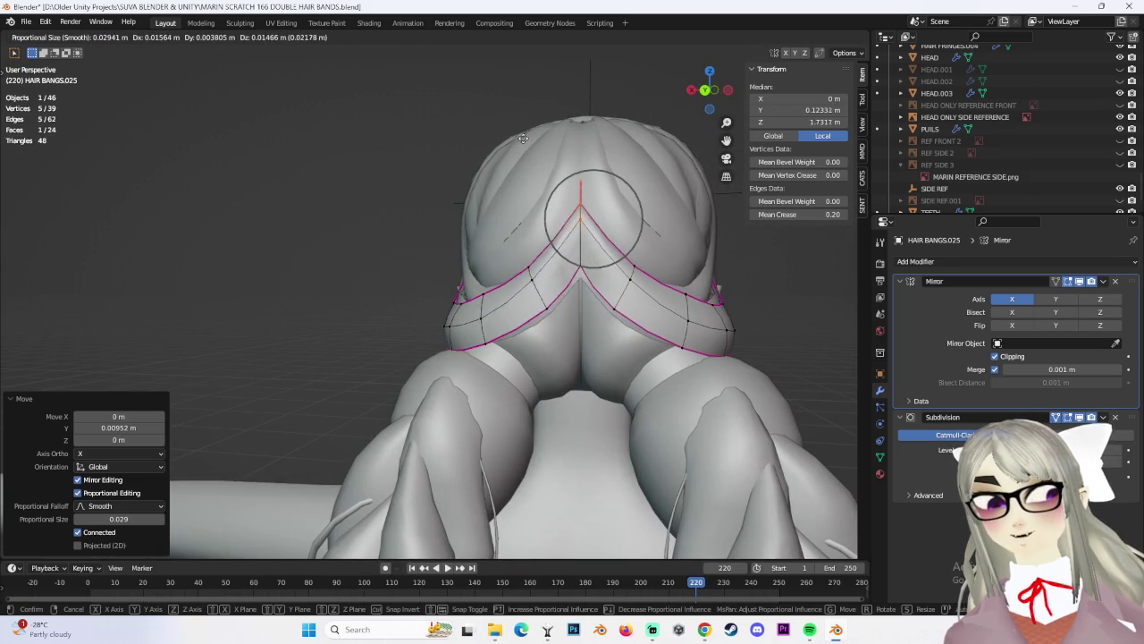
{"action": "left_click", "coordinate": [526, 135]}
{"action": "middle_click_drag", "start_coordinate": [525, 136], "coordinate": [585, 219]}
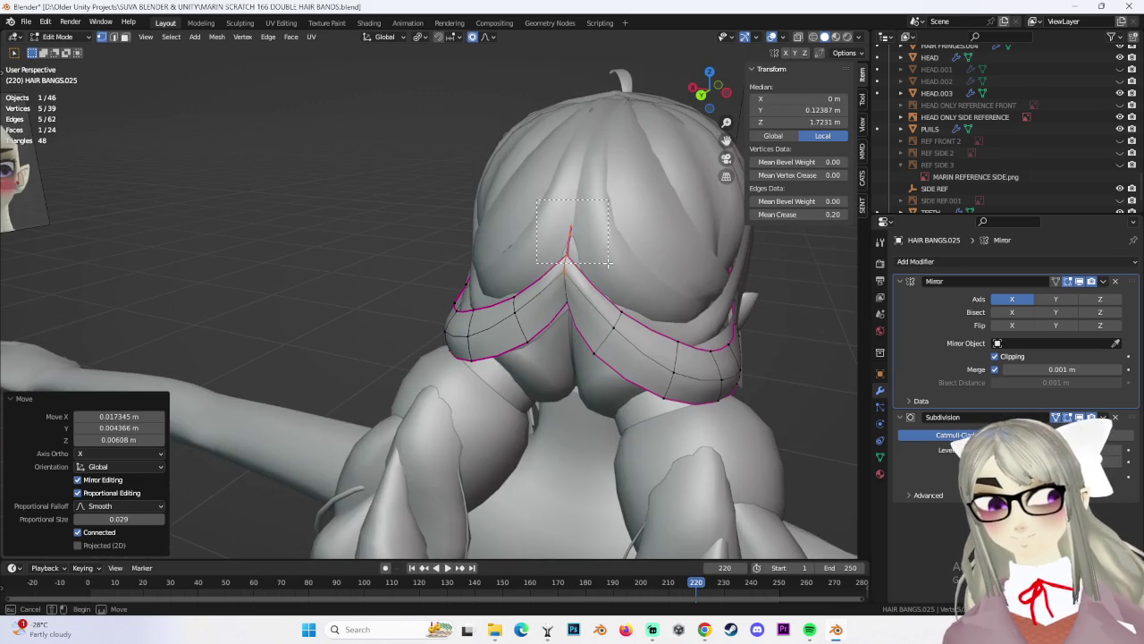
{"action": "left_click_drag", "start_coordinate": [608, 263], "coordinate": [607, 261]}
{"action": "key", "text": "x"}
{"action": "middle_click_drag", "start_coordinate": [610, 242], "coordinate": [619, 232]}
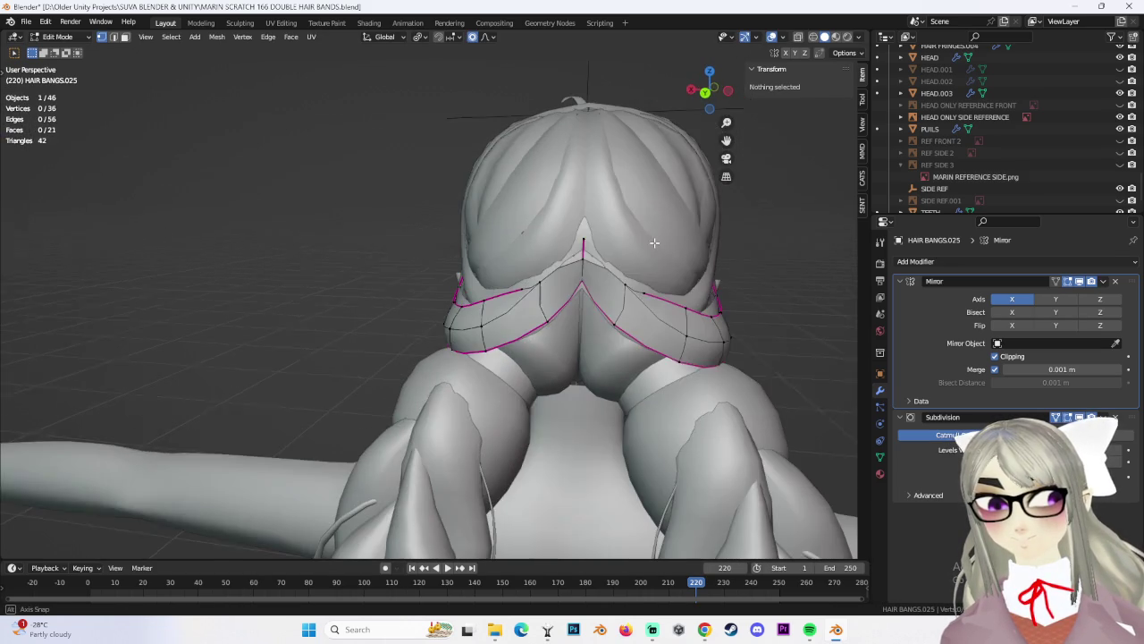
{"action": "key", "text": "x"}
{"action": "left_click", "coordinate": [623, 295]}
{"action": "mouse_move", "coordinate": [623, 295]}
{"action": "middle_mouse_down"}
{"action": "mouse_move", "coordinate": [584, 259]}
{"action": "mouse_move", "coordinate": [548, 268]}
{"action": "mouse_move", "coordinate": [560, 310]}
{"action": "mouse_move", "coordinate": [581, 243]}
{"action": "mouse_move", "coordinate": [628, 304]}
{"action": "mouse_move", "coordinate": [637, 361]}
{"action": "mouse_move", "coordinate": [653, 286]}
{"action": "mouse_move", "coordinate": [637, 325]}
{"action": "mouse_move", "coordinate": [543, 241]}
{"action": "mouse_move", "coordinate": [396, 200]}
{"action": "mouse_move", "coordinate": [578, 223]}
{"action": "mouse_move", "coordinate": [674, 250]}
{"action": "mouse_move", "coordinate": [597, 310]}
{"action": "middle_mouse_up"}
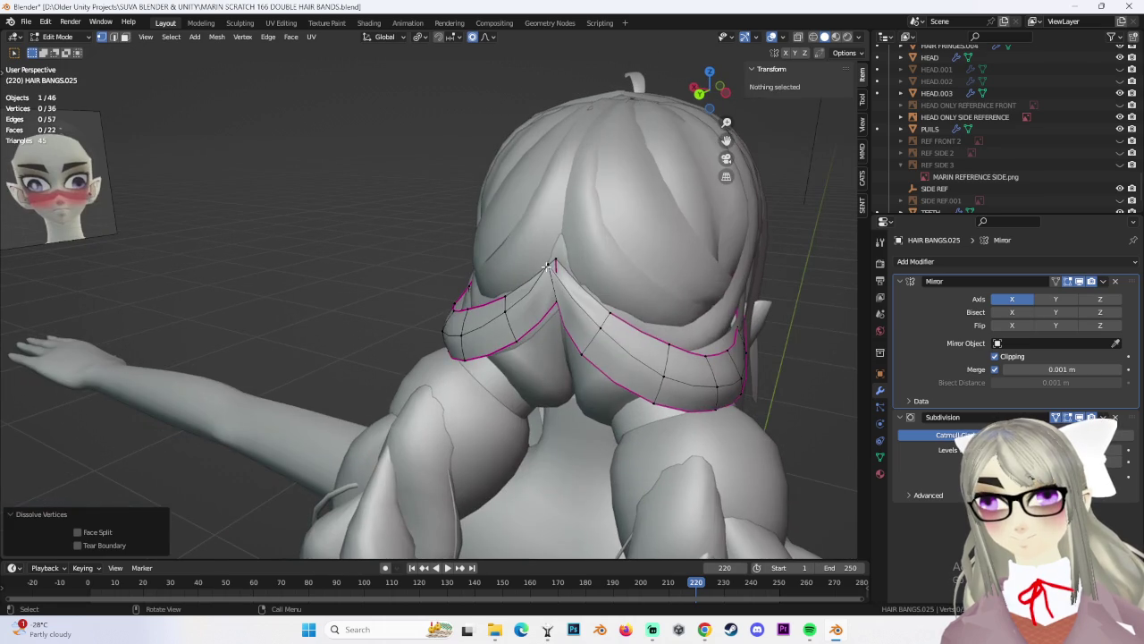
{"action": "left_click", "coordinate": [547, 265]}
{"action": "left_click", "coordinate": [553, 271]}
{"action": "key", "text": "ctrl+z"}
{"action": "key", "text": "ctrl+z"}
{"action": "key", "text": "ctrl+z"}
Grow the selection along the band and adjust it with Y, Z, then Y constrained moves
{"action": "key", "text": "ctrl+KP_Add"}
{"action": "key", "text": "g"}
{"action": "key", "text": "y"}
{"action": "left_click", "coordinate": [618, 361]}
{"action": "key", "text": "g"}
{"action": "key", "text": "z"}
{"action": "left_click", "coordinate": [650, 291]}
{"action": "key", "text": "g"}
{"action": "key", "text": "y"}
{"action": "left_click", "coordinate": [638, 326]}
Reposition a single vertex on the band's front, then clear the selection
{"action": "left_click", "coordinate": [572, 268]}
{"action": "key", "text": "g"}
{"action": "left_click", "coordinate": [542, 241]}
{"action": "key", "text": "g"}
{"action": "left_click", "coordinate": [396, 199]}
{"action": "left_click", "coordinate": [674, 250]}
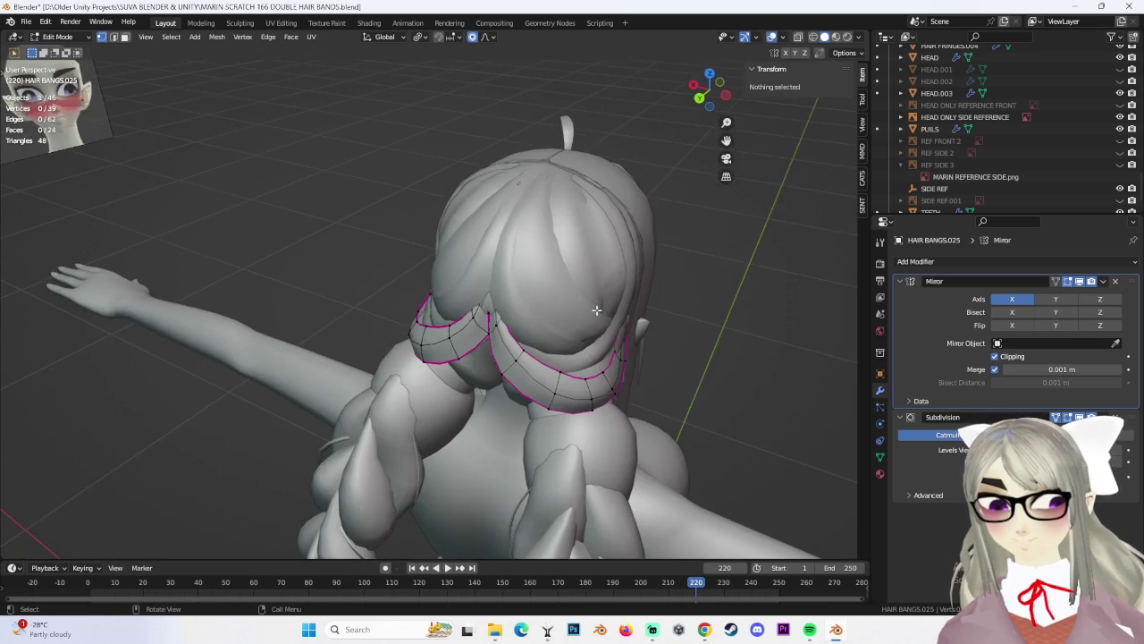
Nudge a side band vertex several times with soft falloff so it hugs the skull
{"action": "left_click", "coordinate": [418, 318]}
{"action": "mouse_move", "coordinate": [417, 318]}
{"action": "middle_mouse_down"}
{"action": "mouse_move", "coordinate": [715, 411]}
{"action": "mouse_move", "coordinate": [632, 381]}
{"action": "mouse_move", "coordinate": [342, 349]}
{"action": "middle_mouse_up"}
{"action": "key", "text": "g"}
{"action": "left_click", "coordinate": [727, 419]}
{"action": "key", "text": "g"}
{"action": "left_click", "coordinate": [630, 375]}
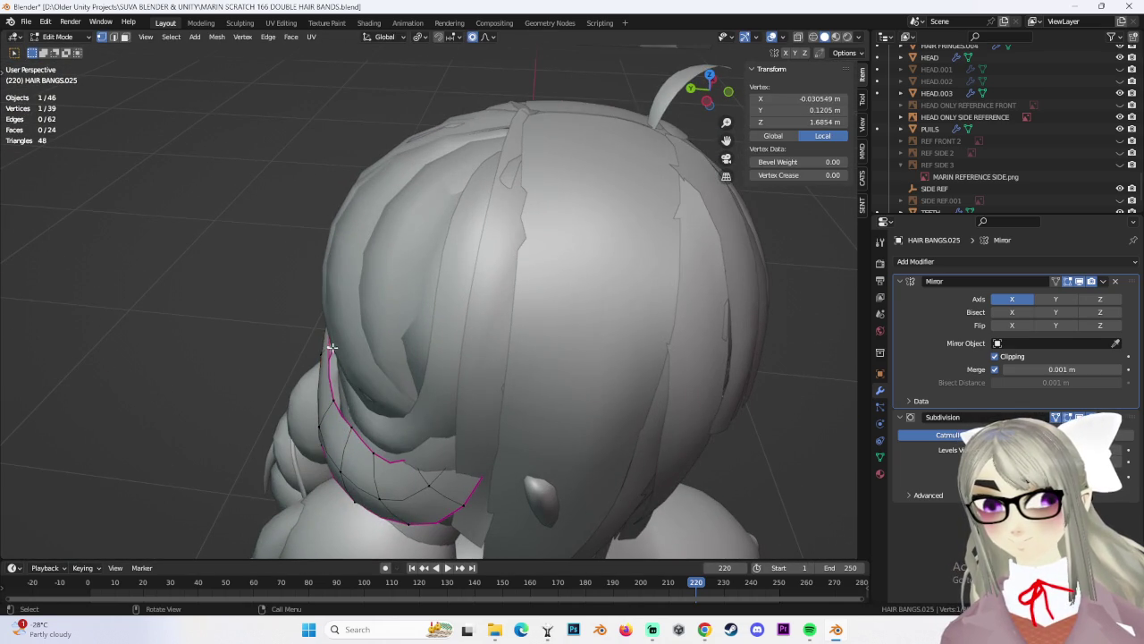
{"action": "key", "text": "g"}
{"action": "left_click", "coordinate": [336, 404]}
{"action": "key", "text": "g"}
{"action": "left_click", "coordinate": [367, 415]}
{"action": "mouse_move", "coordinate": [367, 415]}
{"action": "middle_mouse_down"}
{"action": "mouse_move", "coordinate": [664, 351]}
{"action": "mouse_move", "coordinate": [561, 358]}
{"action": "middle_mouse_up"}
Raise another band vertex upward in Z, checking it from the three-quarter and back views
{"action": "left_click", "coordinate": [459, 327]}
{"action": "middle_click_drag", "start_coordinate": [458, 327], "coordinate": [560, 333]}
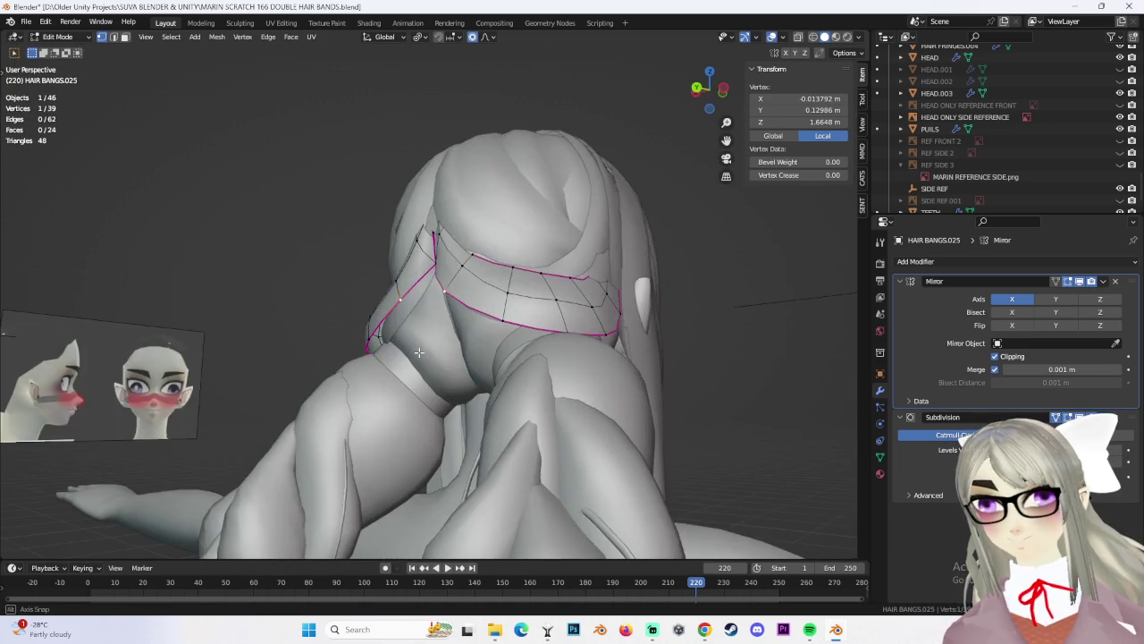
{"action": "key", "text": "g"}
{"action": "left_click", "coordinate": [549, 308]}
{"action": "mouse_move", "coordinate": [548, 309]}
{"action": "middle_mouse_down"}
{"action": "mouse_move", "coordinate": [506, 389]}
{"action": "mouse_move", "coordinate": [522, 359]}
{"action": "mouse_move", "coordinate": [451, 404]}
{"action": "middle_mouse_up"}
{"action": "left_click", "coordinate": [517, 378]}
{"action": "key", "text": "g"}
{"action": "left_click", "coordinate": [524, 361]}
Smooth two more band vertices with soft-falloff moves, then clear the selection
{"action": "left_click", "coordinate": [465, 394]}
{"action": "key", "text": "g"}
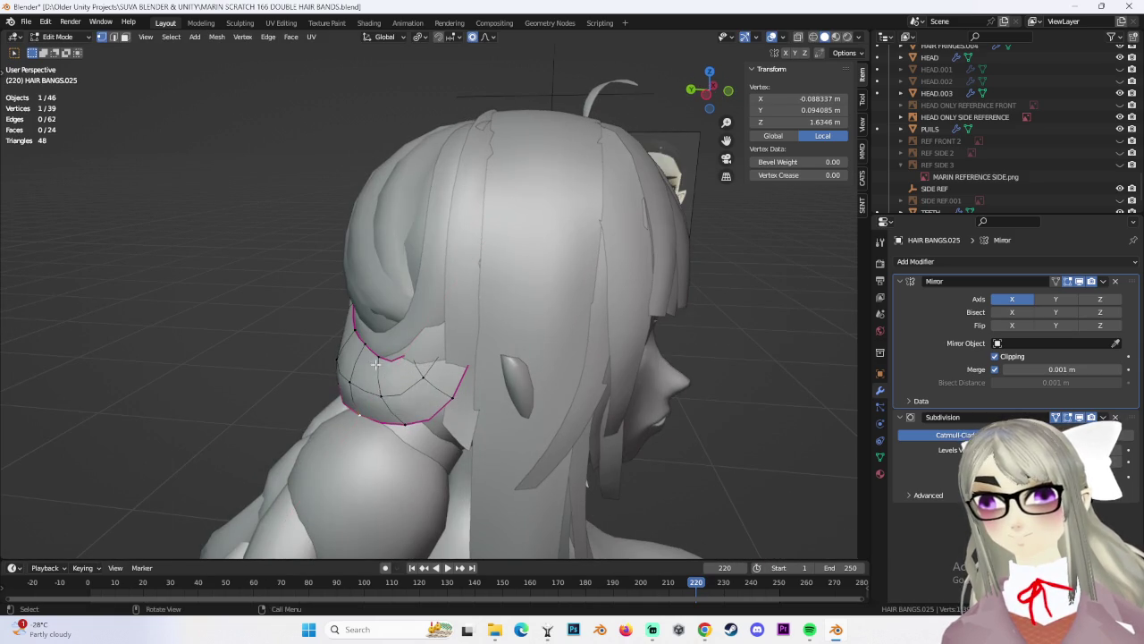
{"action": "mouse_move", "coordinate": [393, 380]}
{"action": "middle_mouse_down"}
{"action": "mouse_move", "coordinate": [596, 394]}
{"action": "mouse_move", "coordinate": [472, 367]}
{"action": "mouse_move", "coordinate": [397, 297]}
{"action": "middle_mouse_up"}
{"action": "left_click", "coordinate": [407, 375]}
{"action": "key", "text": "g"}
{"action": "left_click", "coordinate": [420, 382]}
{"action": "left_click", "coordinate": [425, 384]}
{"action": "left_click", "coordinate": [583, 401]}
{"action": "key", "text": "g"}
{"action": "left_click", "coordinate": [587, 407]}
{"action": "left_click", "coordinate": [398, 296]}
Move a vertex near the band's top edge twice with soft falloff, then deselect
{"action": "scroll", "coordinate": [398, 296], "scroll_direction": "up", "scroll_amount": 5}
{"action": "left_click", "coordinate": [403, 393]}
{"action": "middle_click_drag", "start_coordinate": [403, 393], "coordinate": [406, 407]}
{"action": "key", "text": "g"}
{"action": "left_click", "coordinate": [418, 393]}
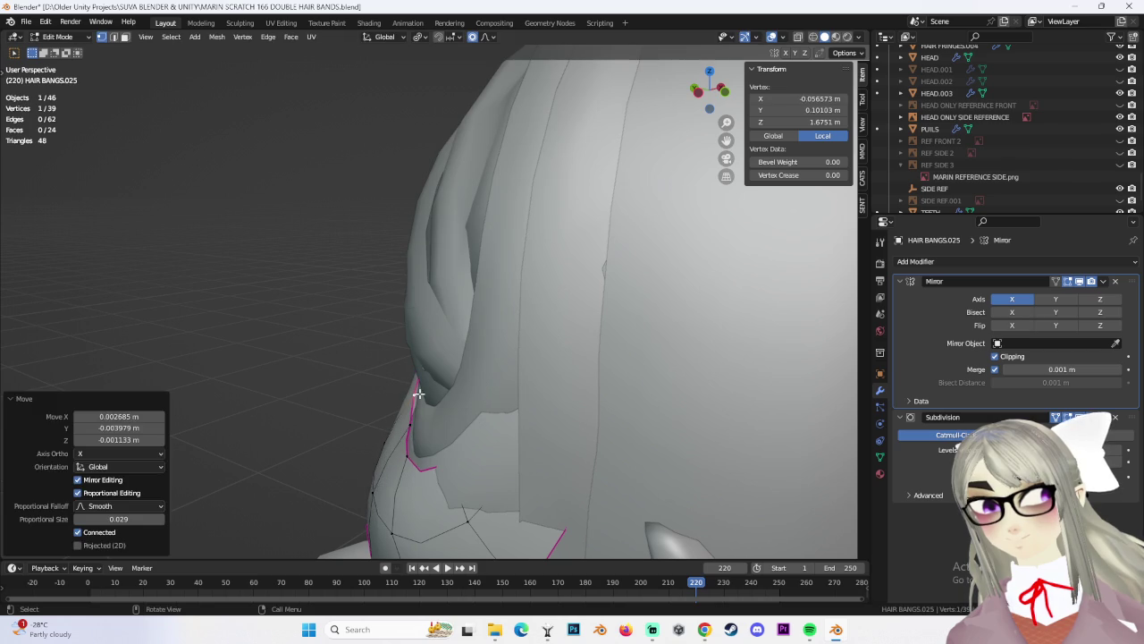
{"action": "key", "text": "g"}
{"action": "left_click", "coordinate": [405, 460]}
{"action": "mouse_move", "coordinate": [406, 459]}
{"action": "middle_mouse_down"}
{"action": "mouse_move", "coordinate": [482, 405]}
{"action": "mouse_move", "coordinate": [465, 405]}
{"action": "middle_mouse_up"}
{"action": "mouse_move", "coordinate": [508, 375]}
{"action": "middle_mouse_down"}
{"action": "mouse_move", "coordinate": [700, 355]}
{"action": "mouse_move", "coordinate": [433, 361]}
{"action": "mouse_move", "coordinate": [468, 346]}
{"action": "mouse_move", "coordinate": [446, 387]}
{"action": "mouse_move", "coordinate": [617, 397]}
{"action": "mouse_move", "coordinate": [582, 388]}
{"action": "mouse_move", "coordinate": [565, 402]}
{"action": "mouse_move", "coordinate": [484, 403]}
{"action": "mouse_move", "coordinate": [501, 376]}
{"action": "mouse_move", "coordinate": [489, 313]}
{"action": "mouse_move", "coordinate": [555, 394]}
{"action": "mouse_move", "coordinate": [573, 364]}
{"action": "mouse_move", "coordinate": [488, 383]}
{"action": "mouse_move", "coordinate": [565, 324]}
{"action": "mouse_move", "coordinate": [509, 324]}
{"action": "middle_mouse_up"}
{"action": "left_click", "coordinate": [700, 355]}
Nudge neighbouring band vertices into place with several smooth moves
{"action": "left_click", "coordinate": [443, 356]}
{"action": "key", "text": "g"}
{"action": "left_click", "coordinate": [456, 350]}
{"action": "left_click", "coordinate": [409, 360]}
{"action": "left_click", "coordinate": [487, 404]}
{"action": "key", "text": "g"}
{"action": "left_click", "coordinate": [536, 400]}
{"action": "left_click", "coordinate": [507, 408]}
{"action": "left_click", "coordinate": [481, 316]}
{"action": "key", "text": "g"}
{"action": "left_click", "coordinate": [567, 374]}
Shift a vertex along X, then select the back centre vertex, leaving it in place
{"action": "key", "text": "g"}
{"action": "key", "text": "x"}
{"action": "left_click", "coordinate": [527, 368]}
{"action": "key", "text": "g"}
{"action": "left_click", "coordinate": [565, 324]}
{"action": "key", "text": "g"}
{"action": "key", "text": "Escape"}
{"action": "key", "text": "Escape"}
{"action": "middle_click_drag", "start_coordinate": [542, 283], "coordinate": [573, 268]}
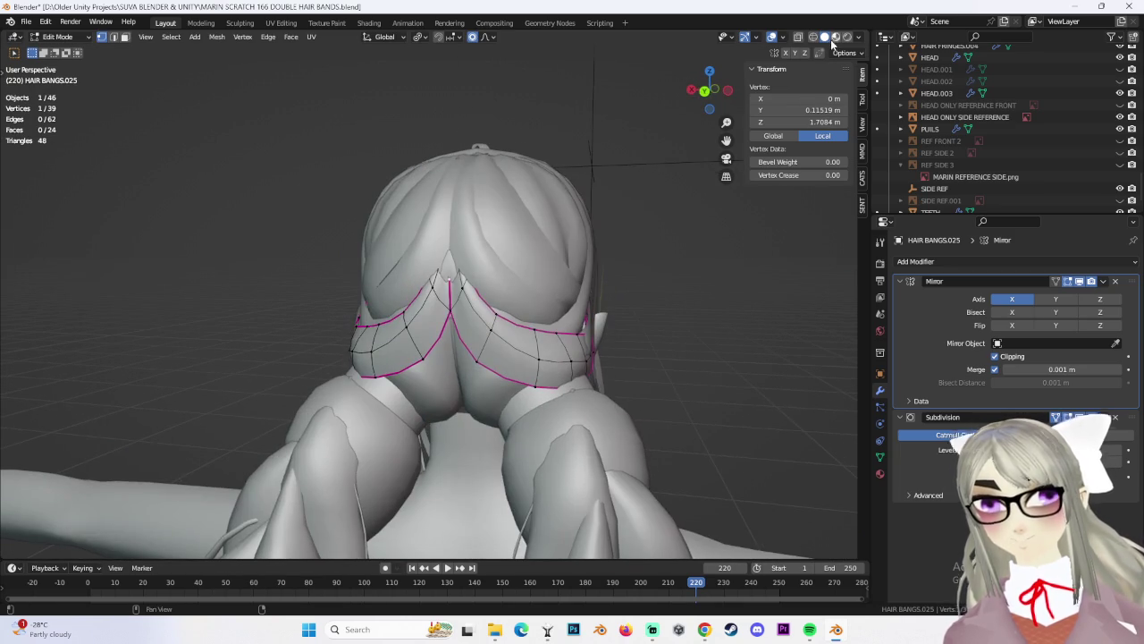
In wireframe, bring the two centre vertices together along X at the midline
{"action": "left_click", "coordinate": [813, 39]}
{"action": "key", "text": "g"}
{"action": "key", "text": "x"}
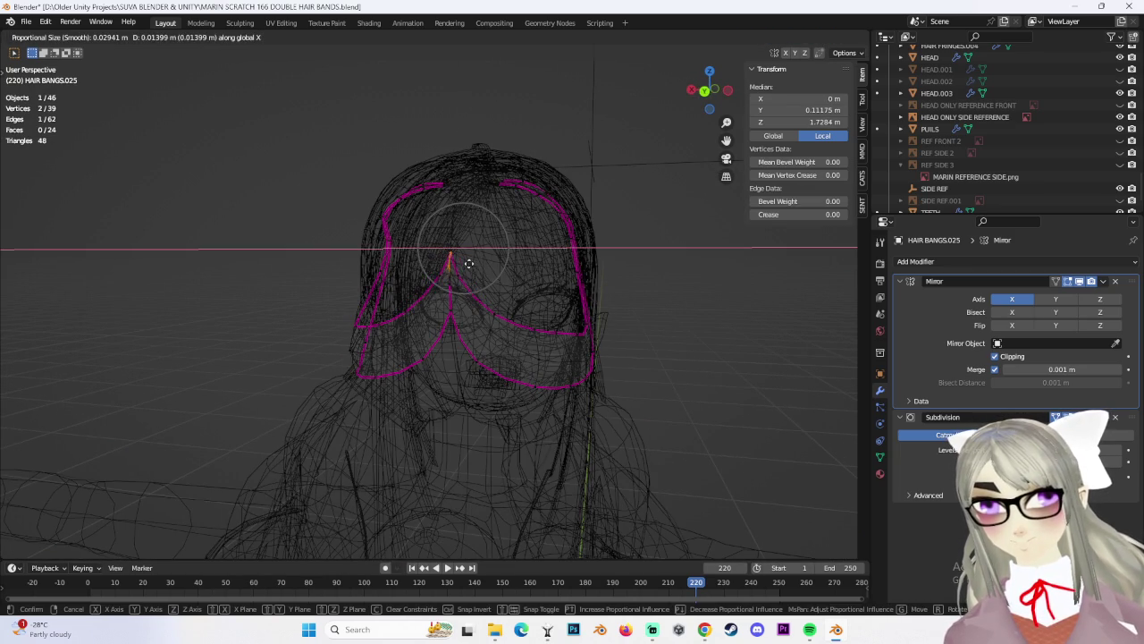
{"action": "left_click", "coordinate": [477, 263]}
{"action": "middle_click_drag", "start_coordinate": [482, 254], "coordinate": [513, 299]}
{"action": "scroll", "coordinate": [513, 298], "scroll_direction": "up", "scroll_amount": 2}
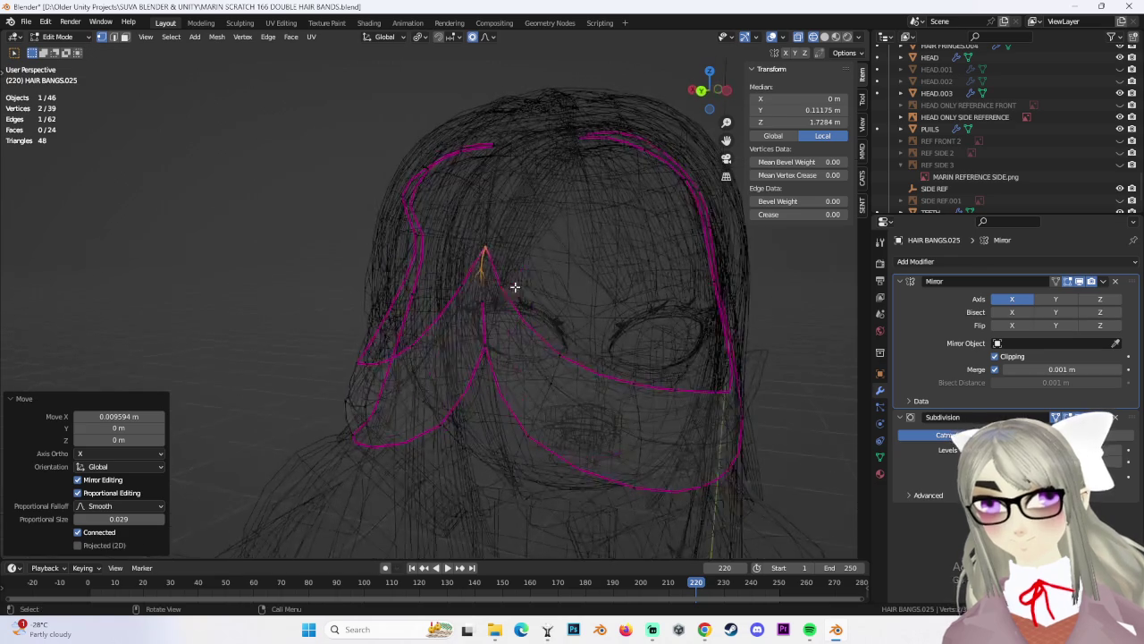
{"action": "left_click", "coordinate": [501, 284]}
{"action": "scroll", "coordinate": [534, 288], "scroll_direction": "down", "scroll_amount": 1}
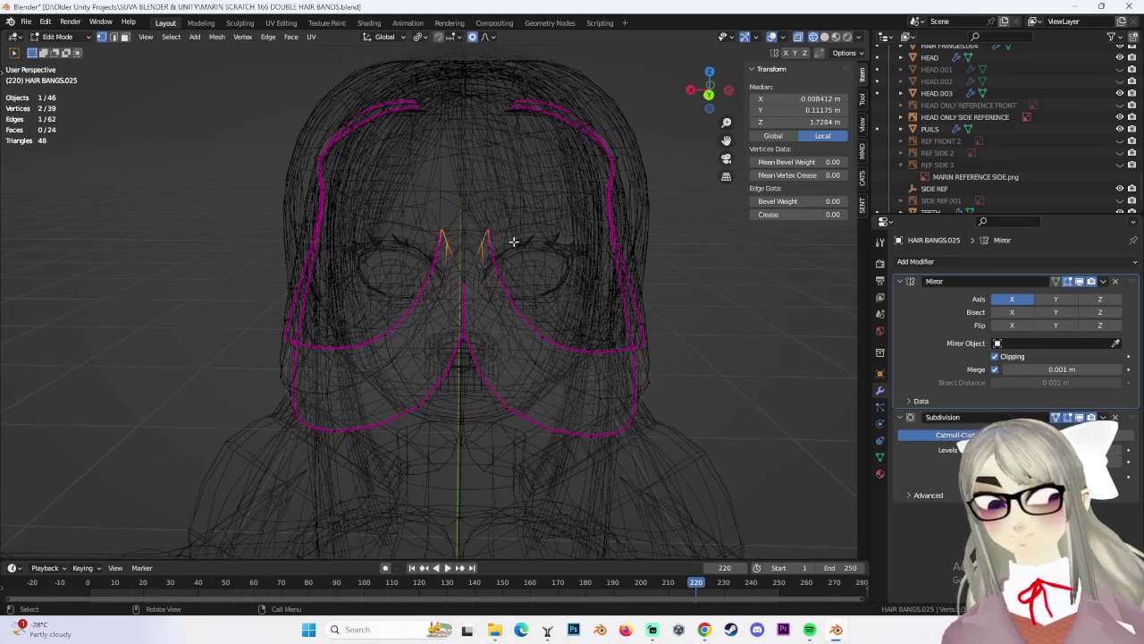
{"action": "left_click", "coordinate": [467, 254]}
{"action": "key", "text": "Escape"}
Raise the other peak vertex upward in Z to sharpen the point
{"action": "left_click", "coordinate": [457, 267]}
{"action": "key", "text": "g"}
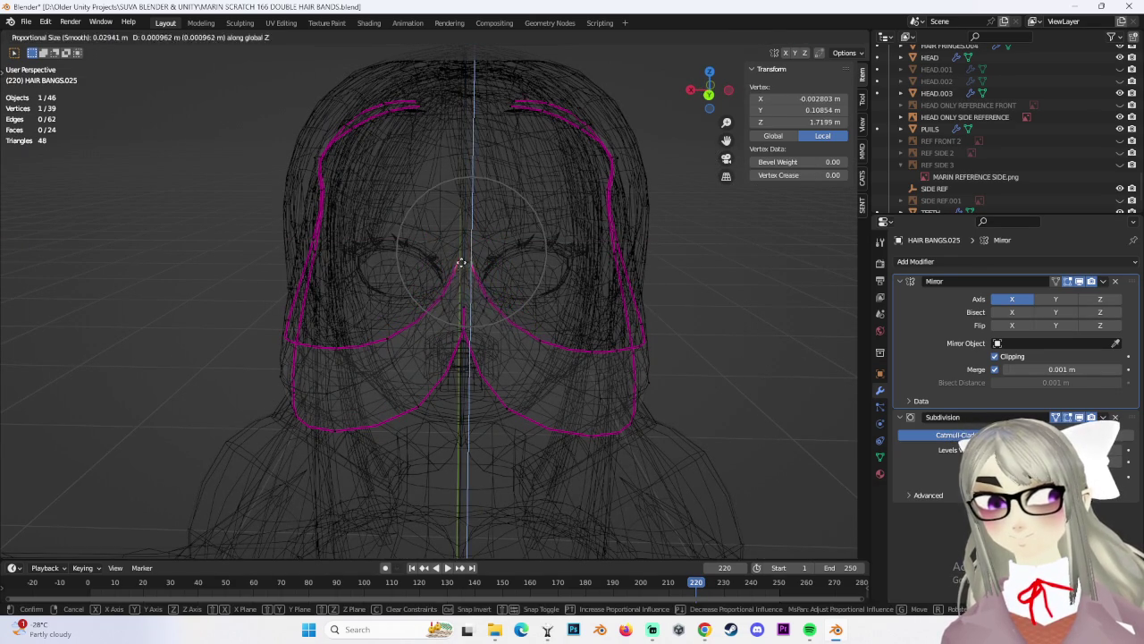
{"action": "left_click", "coordinate": [466, 234]}
{"action": "scroll", "coordinate": [537, 268], "scroll_direction": "up", "scroll_amount": 3}
{"action": "key", "text": "g"}
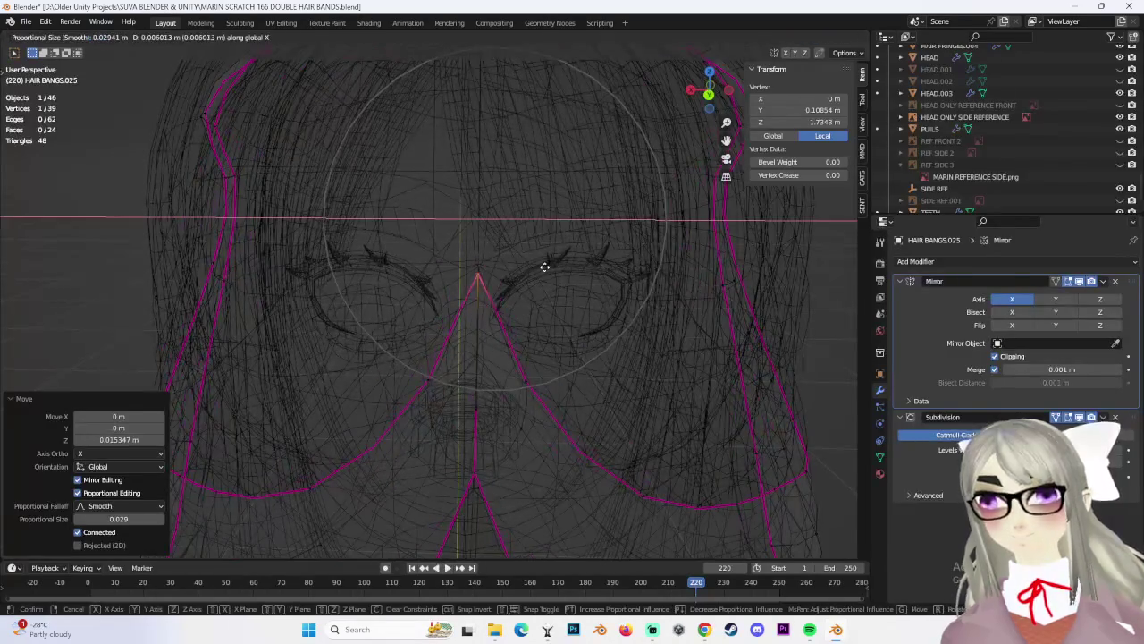
{"action": "left_click", "coordinate": [545, 267]}
{"action": "mouse_move", "coordinate": [560, 332]}
{"action": "middle_mouse_down"}
{"action": "mouse_move", "coordinate": [544, 375]}
{"action": "mouse_move", "coordinate": [582, 366]}
{"action": "middle_mouse_up"}
Select a centre band vertex from above, checking it in wireframe and solid shading
{"action": "left_click", "coordinate": [688, 331]}
{"action": "mouse_move", "coordinate": [687, 332]}
{"action": "middle_mouse_down"}
{"action": "mouse_move", "coordinate": [595, 366]}
{"action": "mouse_move", "coordinate": [562, 314]}
{"action": "mouse_move", "coordinate": [393, 465]}
{"action": "mouse_move", "coordinate": [784, 71]}
{"action": "middle_mouse_up"}
{"action": "key", "text": "shift+z"}
{"action": "left_click", "coordinate": [385, 474]}
{"action": "key", "text": "shift+z"}
{"action": "middle_click_drag", "start_coordinate": [680, 161], "coordinate": [524, 252]}
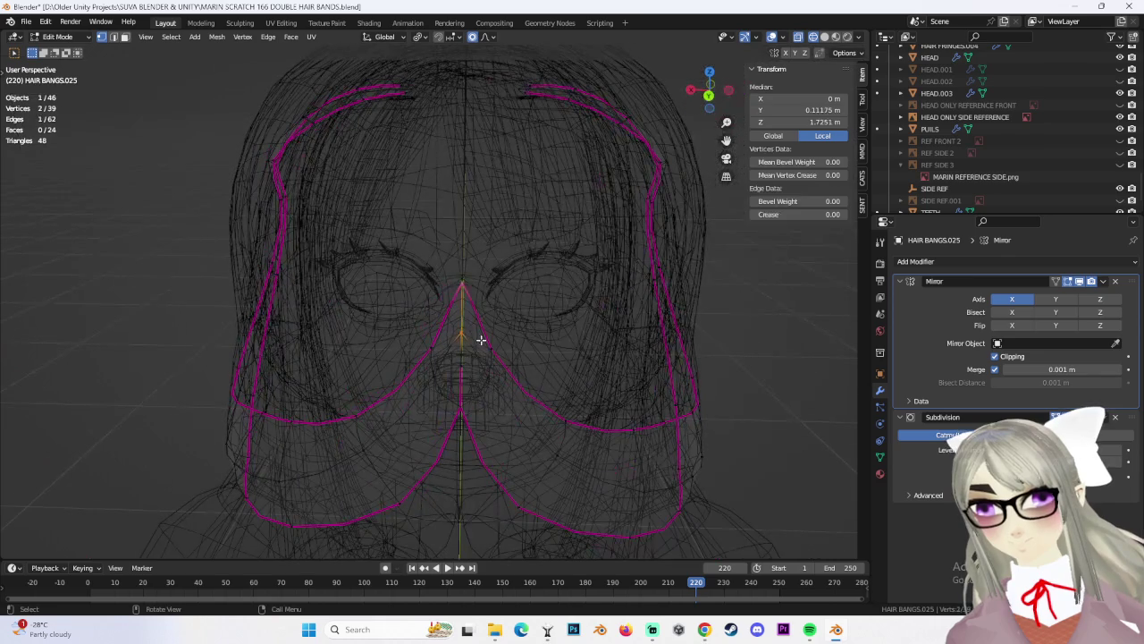
{"action": "left_click", "coordinate": [824, 37]}
{"action": "mouse_move", "coordinate": [626, 269]}
{"action": "middle_mouse_down"}
{"action": "mouse_move", "coordinate": [560, 234]}
{"action": "mouse_move", "coordinate": [522, 291]}
{"action": "mouse_move", "coordinate": [506, 389]}
{"action": "middle_mouse_up"}
Nudge the centre peak vertices -0.001849 m along Y with smooth falloff
{"action": "key", "text": "g"}
{"action": "key", "text": "y"}
{"action": "left_click", "coordinate": [551, 239]}
{"action": "key", "text": "g"}
{"action": "left_click", "coordinate": [555, 251]}
{"action": "key", "text": "g"}
{"action": "left_click", "coordinate": [529, 290]}
Nudge a single band vertex toward the skull with proportional editing, redoing one move
{"action": "left_click", "coordinate": [506, 390]}
{"action": "key", "text": "g"}
{"action": "left_click", "coordinate": [515, 383]}
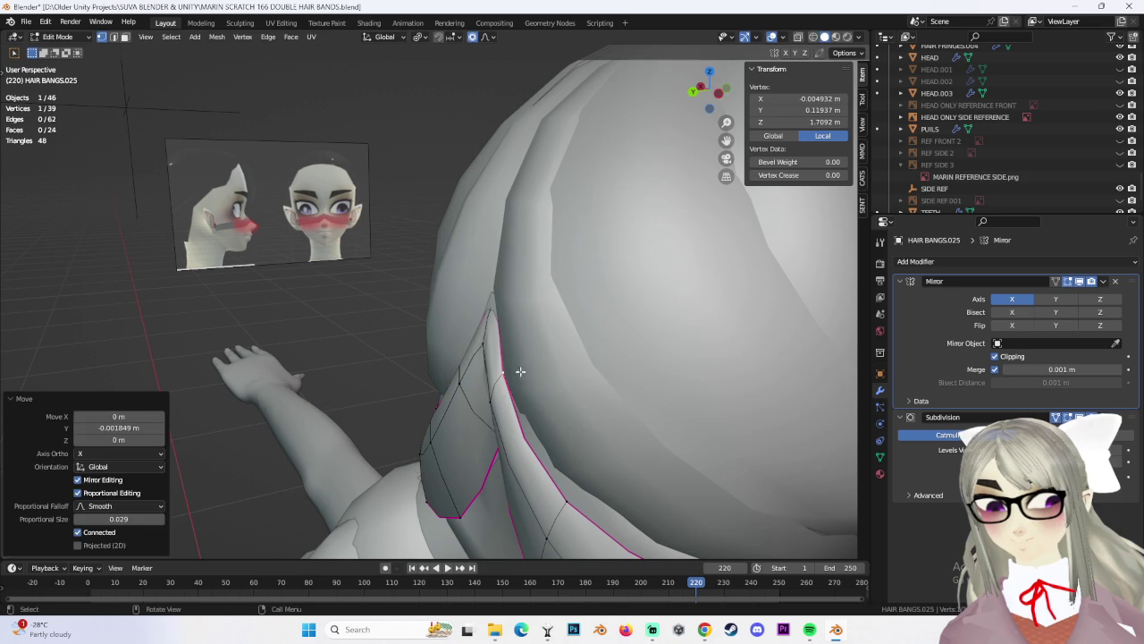
{"action": "key", "text": "ctrl+z"}
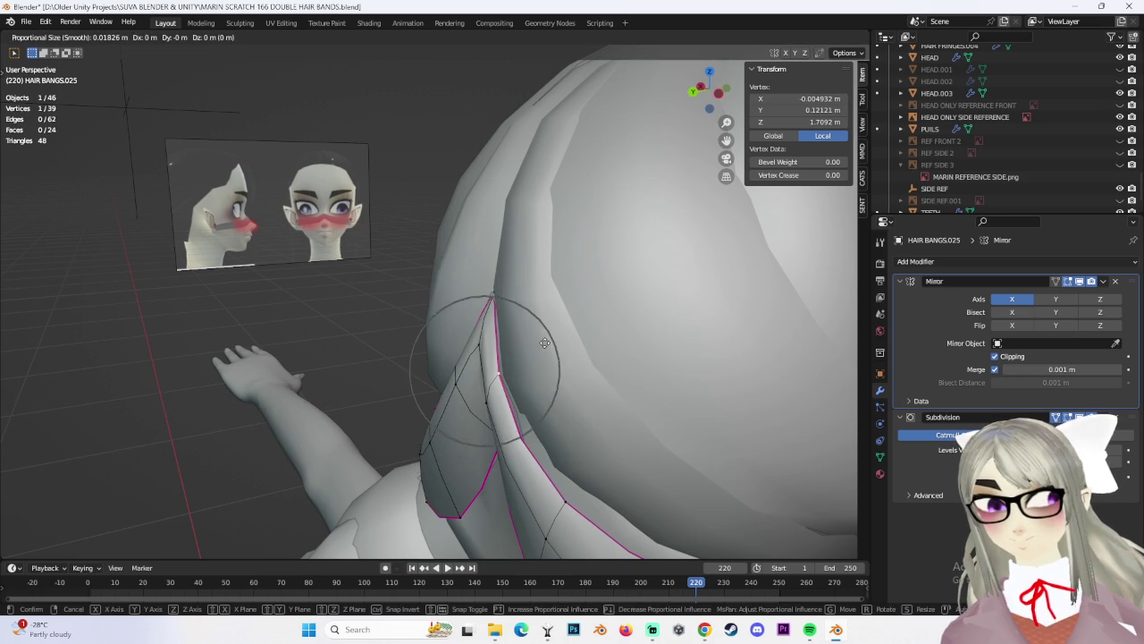
{"action": "right_click", "coordinate": [566, 346]}
{"action": "mouse_move", "coordinate": [566, 346]}
{"action": "middle_mouse_down"}
{"action": "mouse_move", "coordinate": [557, 371]}
{"action": "mouse_move", "coordinate": [504, 321]}
{"action": "middle_mouse_up"}
{"action": "key", "text": "g"}
{"action": "left_click", "coordinate": [564, 372]}
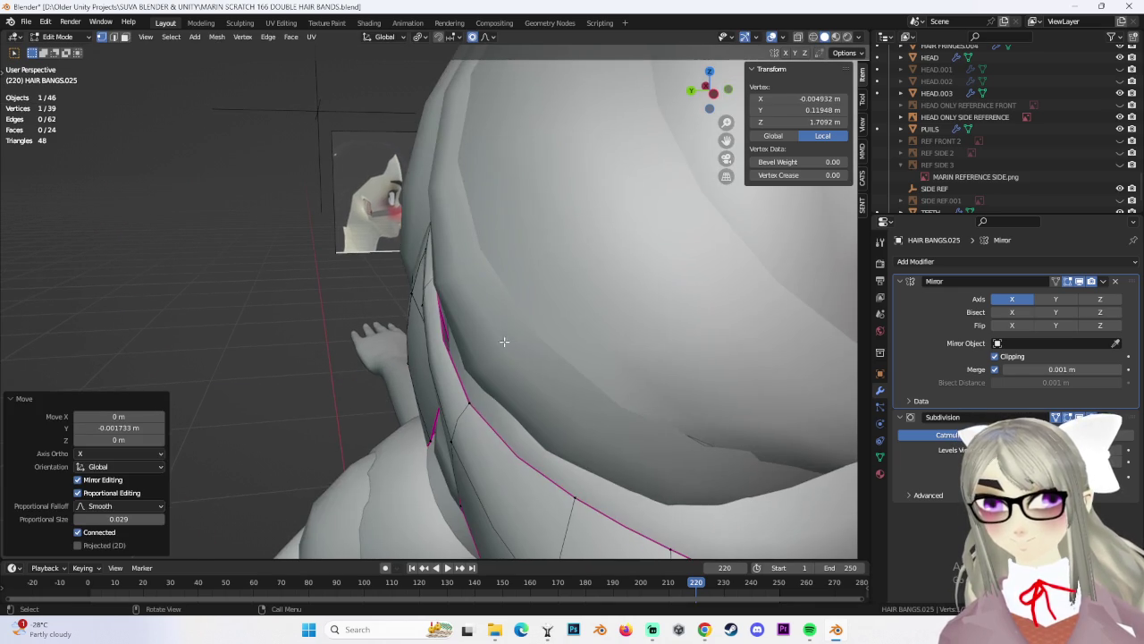
Refine that vertex with several more small soft-falloff moves around the back of the head
{"action": "middle_click_drag", "start_coordinate": [474, 419], "coordinate": [481, 409]}
{"action": "key", "text": "g"}
{"action": "left_click", "coordinate": [480, 408]}
{"action": "key", "text": "g"}
{"action": "left_click", "coordinate": [491, 370]}
{"action": "mouse_move", "coordinate": [491, 369]}
{"action": "middle_mouse_down"}
{"action": "mouse_move", "coordinate": [474, 384]}
{"action": "mouse_move", "coordinate": [624, 353]}
{"action": "mouse_move", "coordinate": [437, 368]}
{"action": "middle_mouse_up"}
{"action": "key", "text": "g"}
{"action": "left_click", "coordinate": [447, 386]}
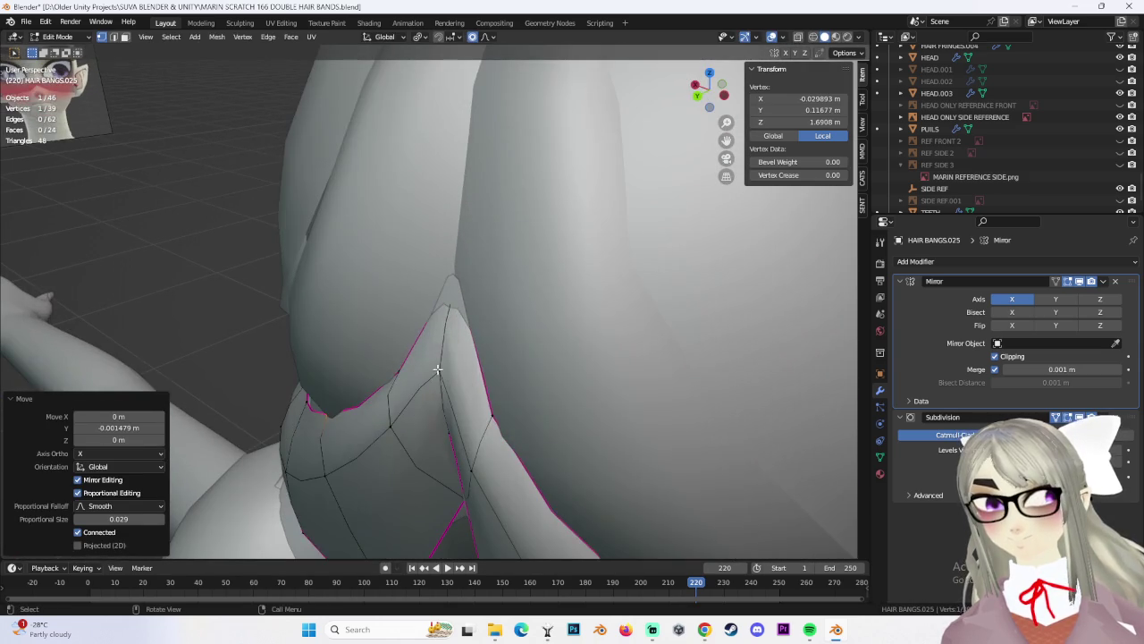
{"action": "key", "text": "g"}
{"action": "left_click", "coordinate": [503, 345]}
{"action": "mouse_move", "coordinate": [503, 345]}
{"action": "middle_mouse_down"}
{"action": "mouse_move", "coordinate": [505, 384]}
{"action": "mouse_move", "coordinate": [530, 408]}
{"action": "mouse_move", "coordinate": [482, 420]}
{"action": "mouse_move", "coordinate": [380, 389]}
{"action": "middle_mouse_up"}
Shift selected band vertices, then a single vertex, vertically along Z
{"action": "left_click", "coordinate": [442, 391], "text": "ctrl"}
{"action": "key", "text": "g"}
{"action": "key", "text": "z"}
{"action": "left_click", "coordinate": [455, 430]}
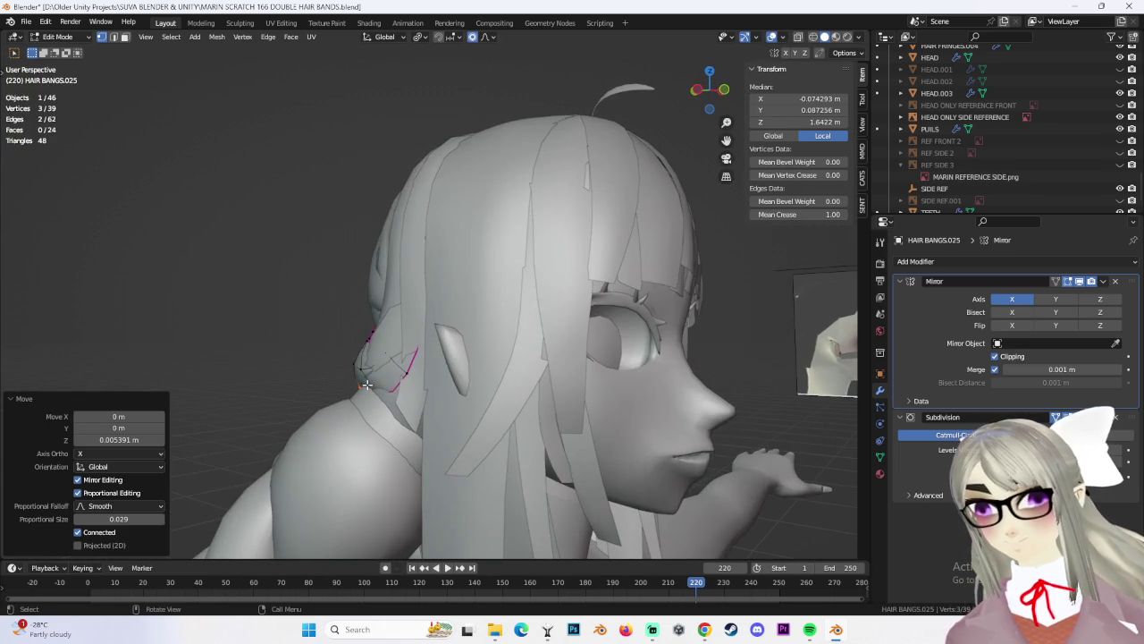
{"action": "left_click", "coordinate": [383, 382]}
{"action": "key", "text": "g"}
{"action": "key", "text": "z"}
{"action": "left_click", "coordinate": [383, 394]}
Move a growing selection of side vertices near the ear closer, about 0.011489 m along Y
{"action": "mouse_move", "coordinate": [394, 384]}
{"action": "middle_mouse_down"}
{"action": "mouse_move", "coordinate": [475, 356]}
{"action": "mouse_move", "coordinate": [537, 353]}
{"action": "mouse_move", "coordinate": [548, 328]}
{"action": "middle_mouse_up"}
{"action": "scroll", "coordinate": [475, 356], "scroll_direction": "up", "scroll_amount": 5}
{"action": "scroll", "coordinate": [476, 356], "scroll_direction": "down", "scroll_amount": 5}
{"action": "left_click", "coordinate": [536, 350], "text": "shift"}
{"action": "key", "text": "g"}
{"action": "left_click", "coordinate": [540, 363]}
{"action": "left_click", "coordinate": [545, 313], "text": "shift"}
{"action": "key", "text": "g"}
{"action": "left_click", "coordinate": [586, 328]}
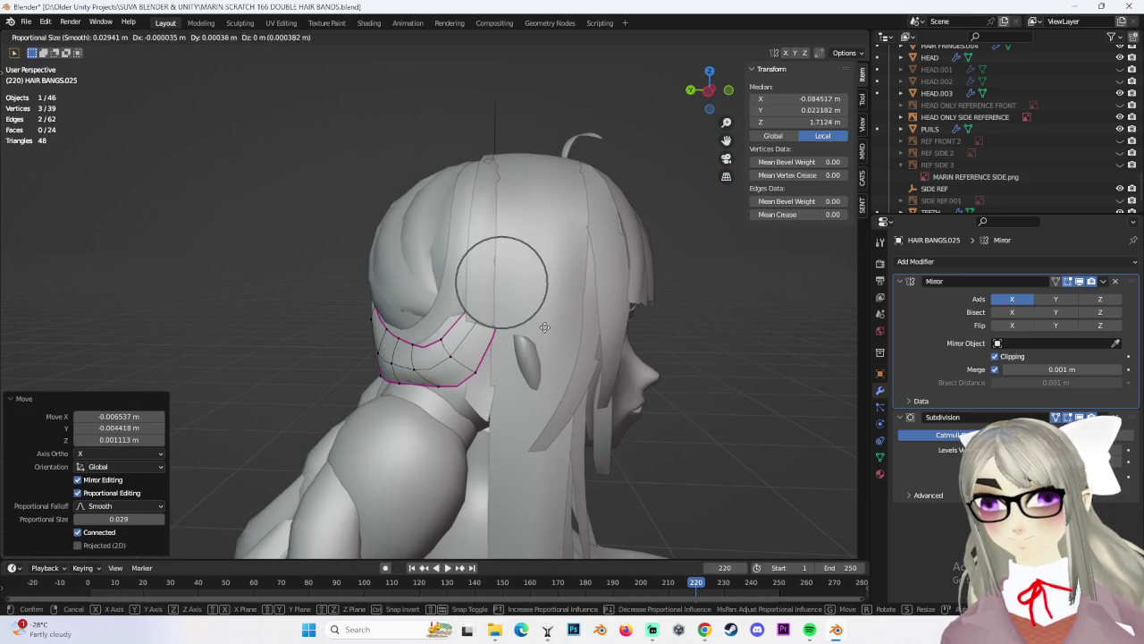
{"action": "left_click", "coordinate": [531, 321]}
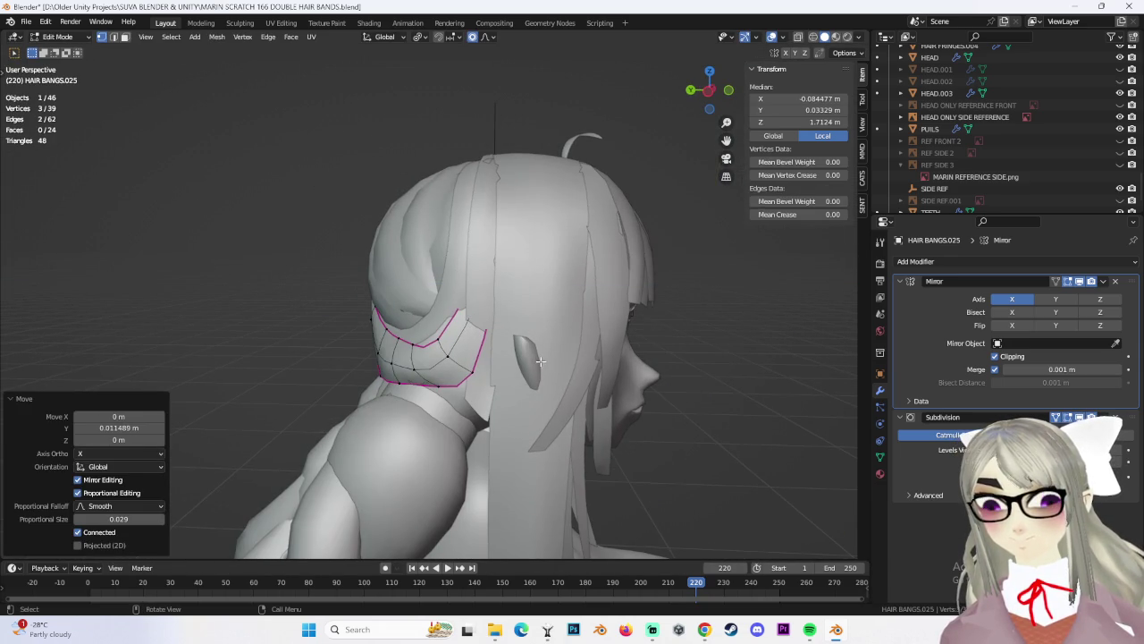
Add an edge loop across the band near the ear and slide it into position
{"action": "left_click", "coordinate": [463, 348]}
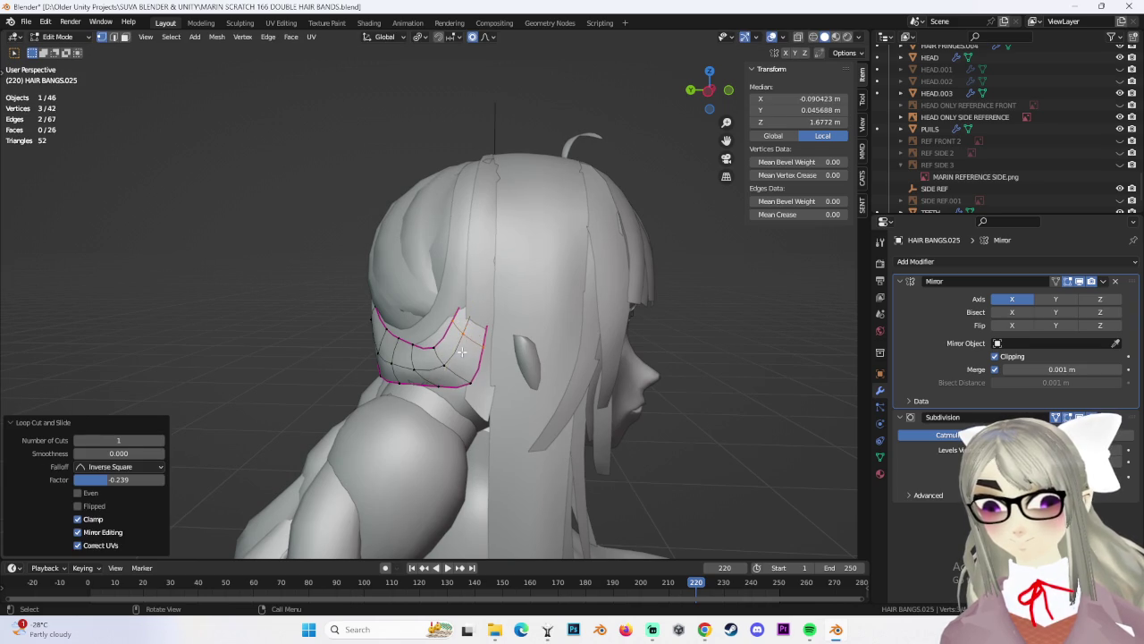
{"action": "key", "text": "g"}
{"action": "key", "text": "g"}
{"action": "left_click", "coordinate": [474, 358]}
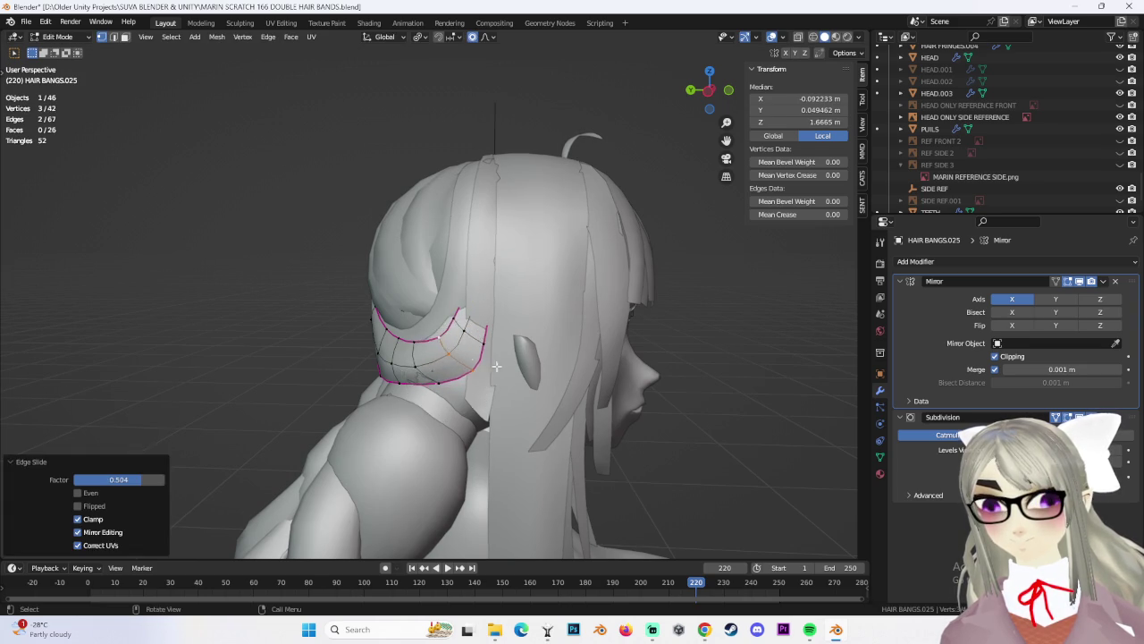
{"action": "scroll", "coordinate": [556, 369], "scroll_direction": "up", "scroll_amount": 5}
{"action": "scroll", "coordinate": [556, 369], "scroll_direction": "down", "scroll_amount": 5}
Reshape two edge vertices with falloff, then return to Object Mode
{"action": "left_click", "coordinate": [407, 376]}
{"action": "key", "text": "g"}
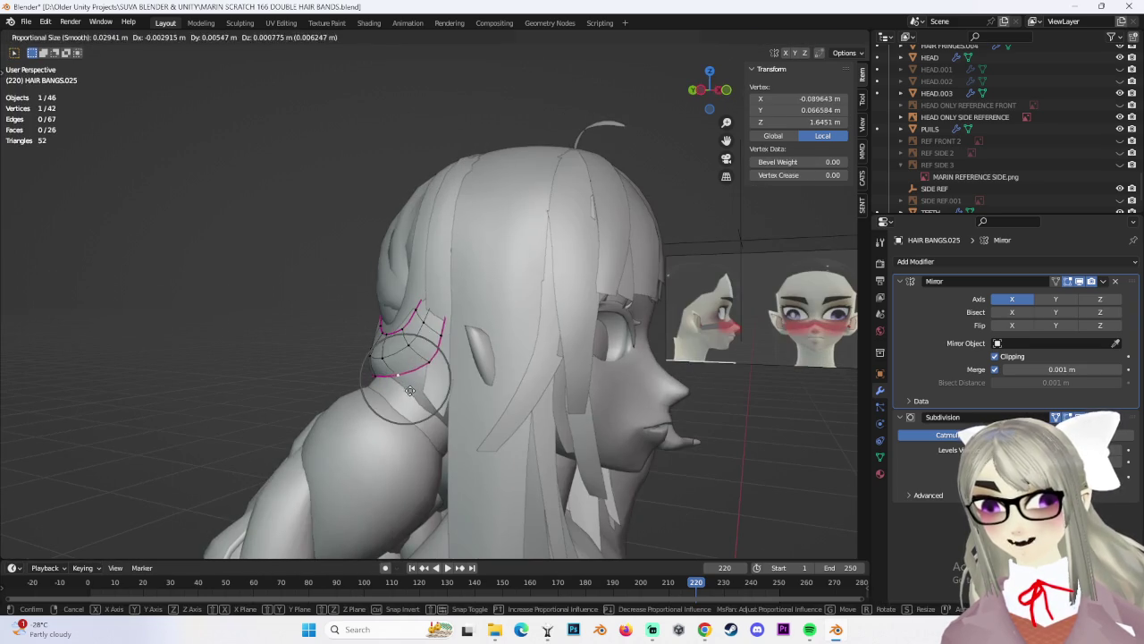
{"action": "left_click", "coordinate": [419, 381]}
{"action": "left_click", "coordinate": [369, 358]}
{"action": "scroll", "coordinate": [369, 357], "scroll_direction": "up", "scroll_amount": 3}
{"action": "key", "text": "g"}
{"action": "left_click", "coordinate": [497, 364]}
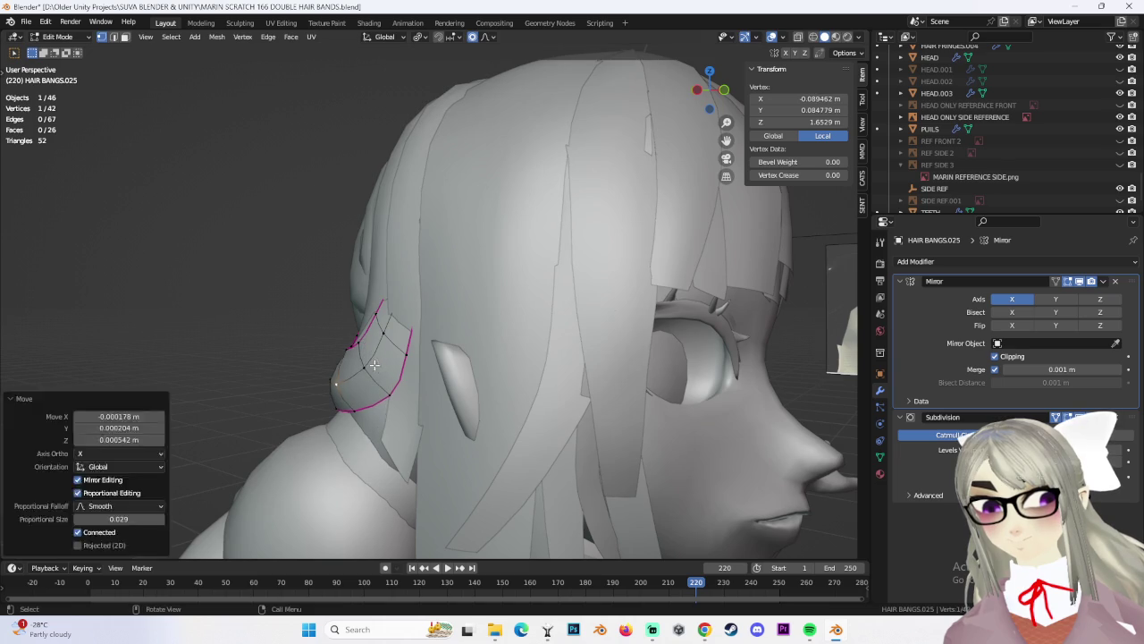
{"action": "scroll", "coordinate": [497, 365], "scroll_direction": "down", "scroll_amount": 3}
{"action": "middle_click_drag", "start_coordinate": [497, 365], "coordinate": [516, 370]}
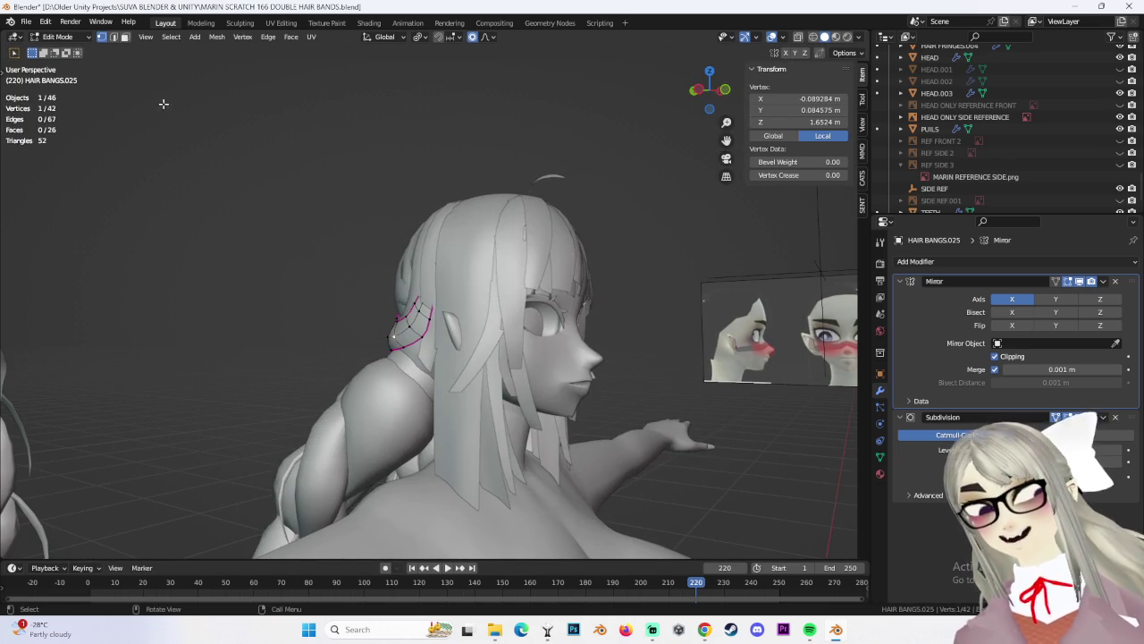
{"action": "left_click", "coordinate": [70, 50]}
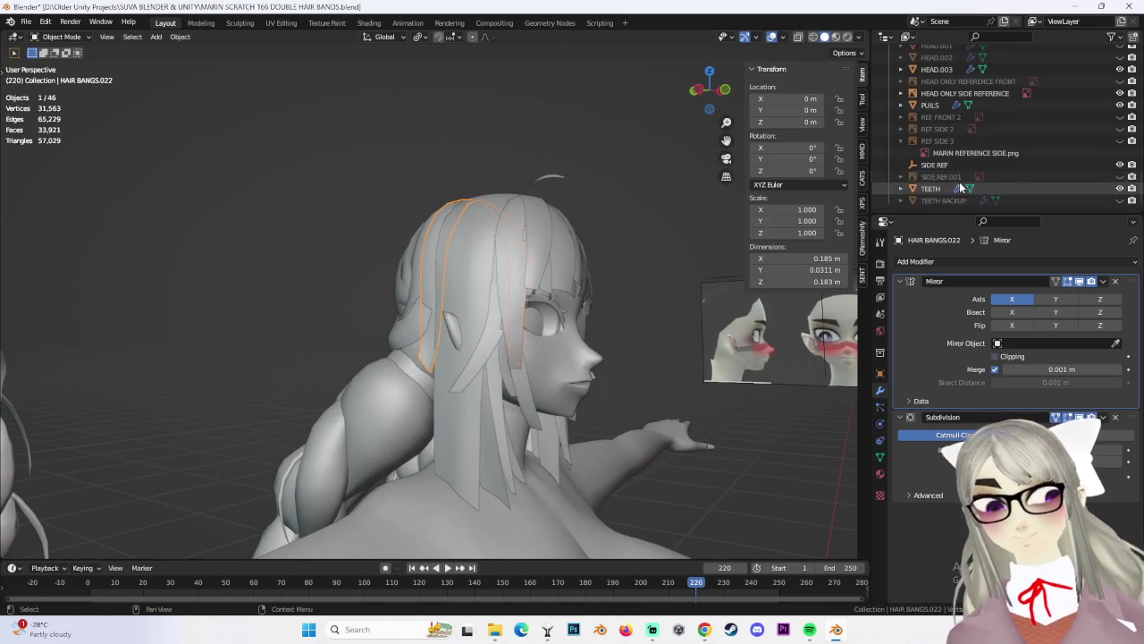
Save as MARIN SCRATCH 167 DOUBLE HAIR BANDS.blend and select HAIR BANGS.025
{"action": "key", "text": "KP_Decimal"}
{"action": "mouse_move", "coordinate": [474, 303]}
{"action": "middle_mouse_down"}
{"action": "mouse_move", "coordinate": [427, 300]}
{"action": "mouse_move", "coordinate": [552, 272]}
{"action": "mouse_move", "coordinate": [473, 292]}
{"action": "mouse_move", "coordinate": [499, 311]}
{"action": "mouse_move", "coordinate": [486, 358]}
{"action": "mouse_move", "coordinate": [474, 362]}
{"action": "mouse_move", "coordinate": [474, 318]}
{"action": "mouse_move", "coordinate": [458, 301]}
{"action": "middle_mouse_up"}
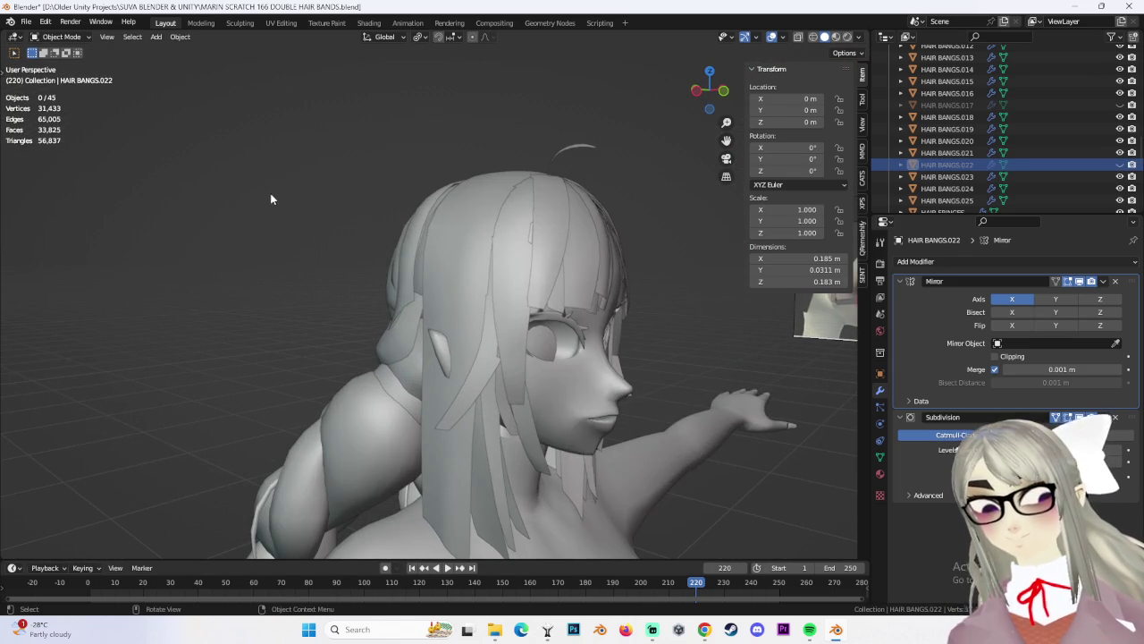
{"action": "left_click", "coordinate": [25, 21]}
{"action": "left_click", "coordinate": [63, 112]}
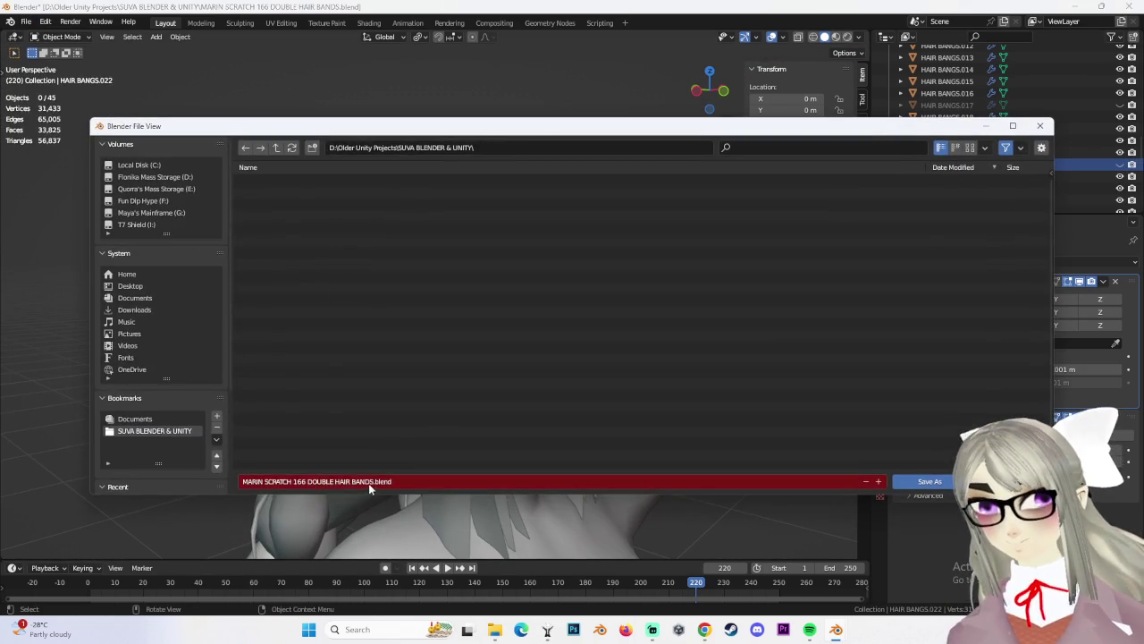
{"action": "left_click", "coordinate": [310, 481]}
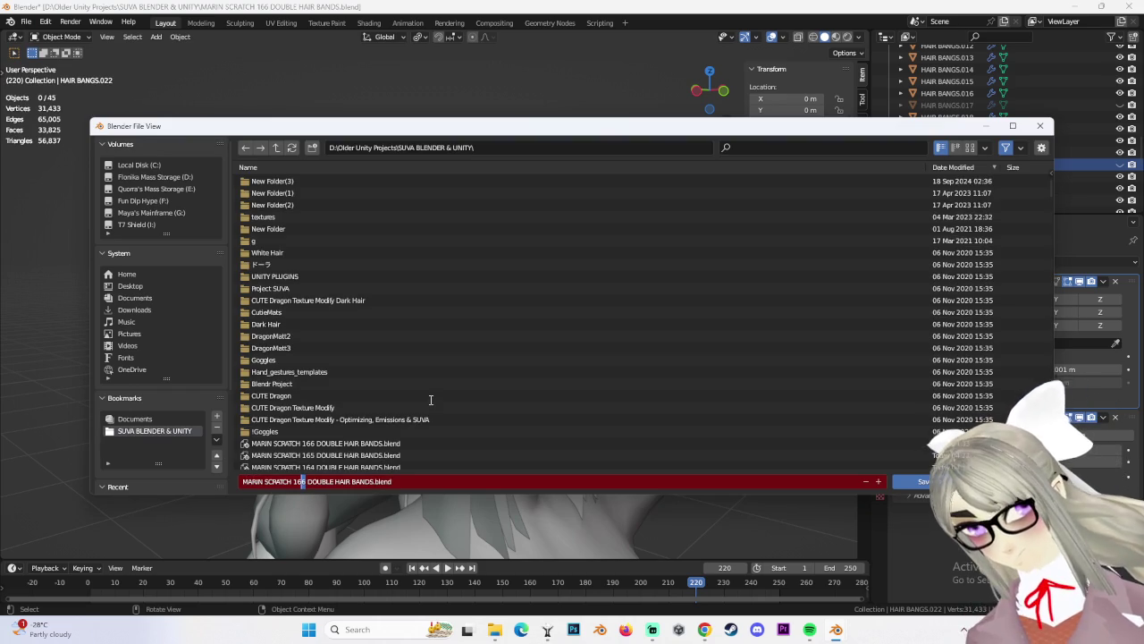
{"action": "type", "text": "7"}
{"action": "key", "text": "Return"}
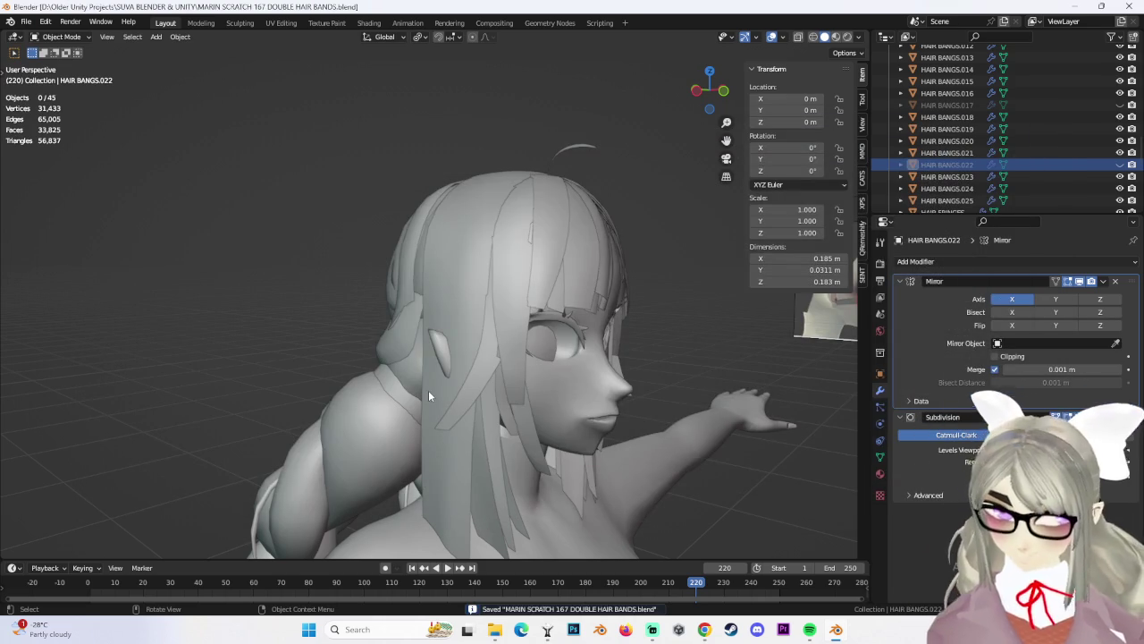
{"action": "left_click", "coordinate": [385, 343]}
Enter Edit Mode on HAIR BANGS.025 and pull a band vertex inward with proportional falloff
{"action": "mouse_move", "coordinate": [385, 343]}
{"action": "middle_mouse_down"}
{"action": "mouse_move", "coordinate": [499, 404]}
{"action": "mouse_move", "coordinate": [412, 392]}
{"action": "mouse_move", "coordinate": [402, 360]}
{"action": "mouse_move", "coordinate": [408, 375]}
{"action": "middle_mouse_up"}
{"action": "key", "text": "Tab"}
{"action": "left_click", "coordinate": [396, 347]}
{"action": "key", "text": "g"}
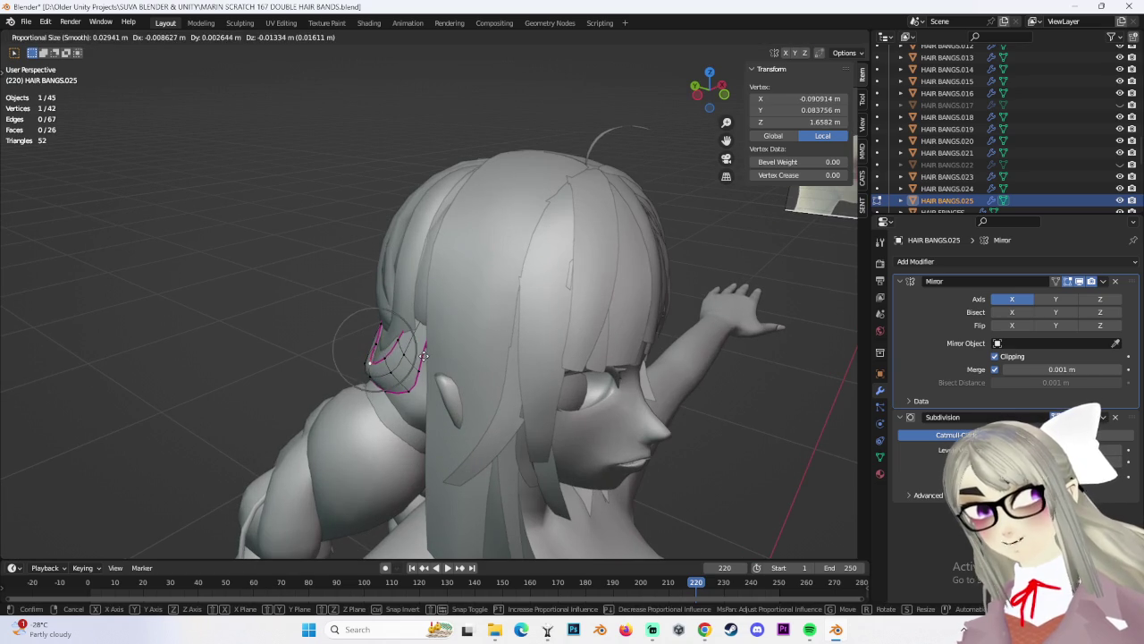
{"action": "left_click", "coordinate": [440, 305]}
{"action": "mouse_move", "coordinate": [441, 306]}
{"action": "middle_mouse_down"}
{"action": "mouse_move", "coordinate": [453, 328]}
{"action": "mouse_move", "coordinate": [516, 347]}
{"action": "mouse_move", "coordinate": [368, 367]}
{"action": "mouse_move", "coordinate": [407, 400]}
{"action": "mouse_move", "coordinate": [407, 362]}
{"action": "mouse_move", "coordinate": [385, 429]}
{"action": "mouse_move", "coordinate": [407, 369]}
{"action": "mouse_move", "coordinate": [590, 333]}
{"action": "middle_mouse_up"}
{"action": "key", "text": "g"}
{"action": "left_click", "coordinate": [453, 328]}
Move two more band vertices with falloff, undoing and redoing one bad move
{"action": "left_click", "coordinate": [366, 366]}
{"action": "key", "text": "g"}
{"action": "left_click", "coordinate": [367, 366]}
{"action": "key", "text": "ctrl+z"}
{"action": "key", "text": "g"}
{"action": "left_click", "coordinate": [406, 400]}
{"action": "left_click", "coordinate": [384, 429]}
{"action": "key", "text": "g"}
{"action": "left_click", "coordinate": [384, 431]}
Adjust vertices at the back of the band, then move a pair together with falloff
{"action": "left_click", "coordinate": [588, 330]}
{"action": "left_click", "coordinate": [597, 360]}
{"action": "scroll", "coordinate": [590, 367], "scroll_direction": "up", "scroll_amount": 3}
{"action": "key", "text": "g"}
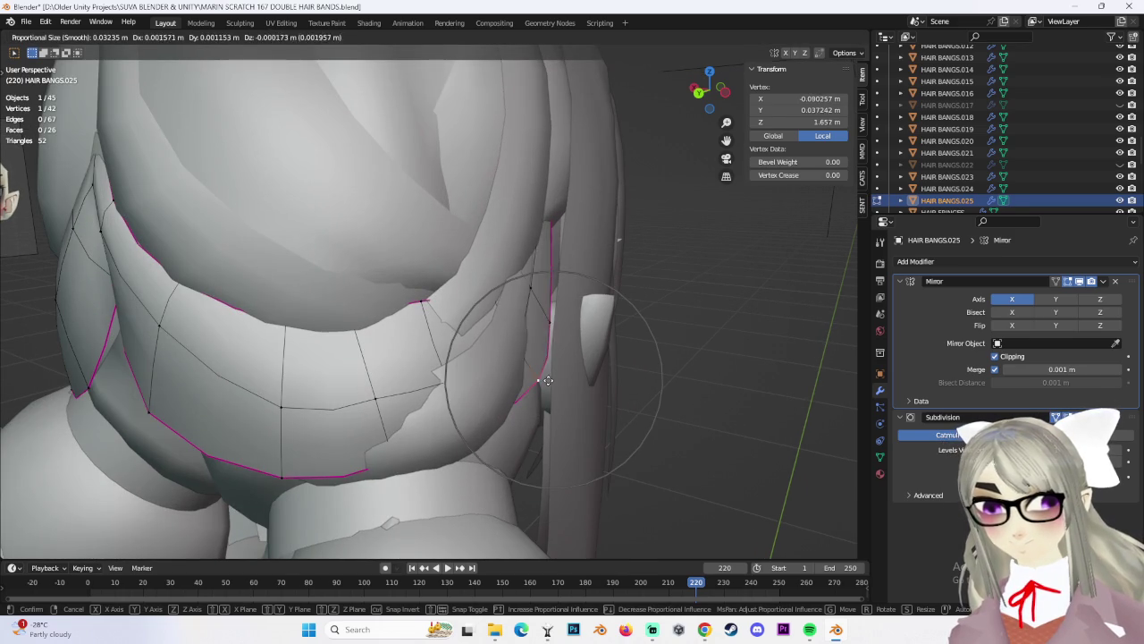
{"action": "left_click", "coordinate": [548, 380]}
{"action": "mouse_move", "coordinate": [548, 380]}
{"action": "middle_mouse_down"}
{"action": "mouse_move", "coordinate": [521, 327]}
{"action": "mouse_move", "coordinate": [534, 325]}
{"action": "mouse_move", "coordinate": [491, 302]}
{"action": "mouse_move", "coordinate": [400, 348]}
{"action": "mouse_move", "coordinate": [479, 320]}
{"action": "mouse_move", "coordinate": [506, 337]}
{"action": "mouse_move", "coordinate": [421, 354]}
{"action": "middle_mouse_up"}
{"action": "left_click", "coordinate": [521, 326], "text": "shift"}
{"action": "key", "text": "g"}
{"action": "left_click", "coordinate": [521, 326]}
Shift the selected vertices along X, then move a three-vertex selection
{"action": "scroll", "coordinate": [534, 326], "scroll_direction": "up", "scroll_amount": 2}
{"action": "key", "text": "g"}
{"action": "key", "text": "x"}
{"action": "left_click", "coordinate": [395, 351]}
{"action": "key", "text": "g"}
{"action": "left_click", "coordinate": [512, 341]}
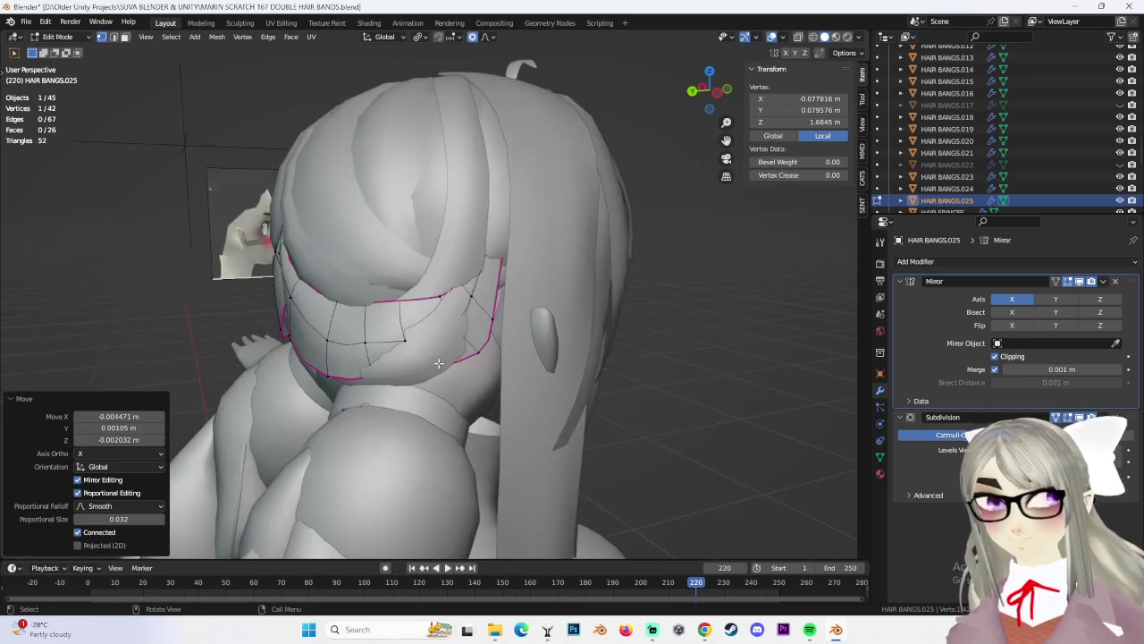
{"action": "left_click", "coordinate": [335, 278], "text": "ctrl"}
{"action": "key", "text": "g"}
{"action": "mouse_move", "coordinate": [334, 279]}
{"action": "middle_mouse_down"}
{"action": "mouse_move", "coordinate": [331, 314]}
{"action": "mouse_move", "coordinate": [407, 307]}
{"action": "middle_mouse_up"}
{"action": "left_click", "coordinate": [362, 289]}
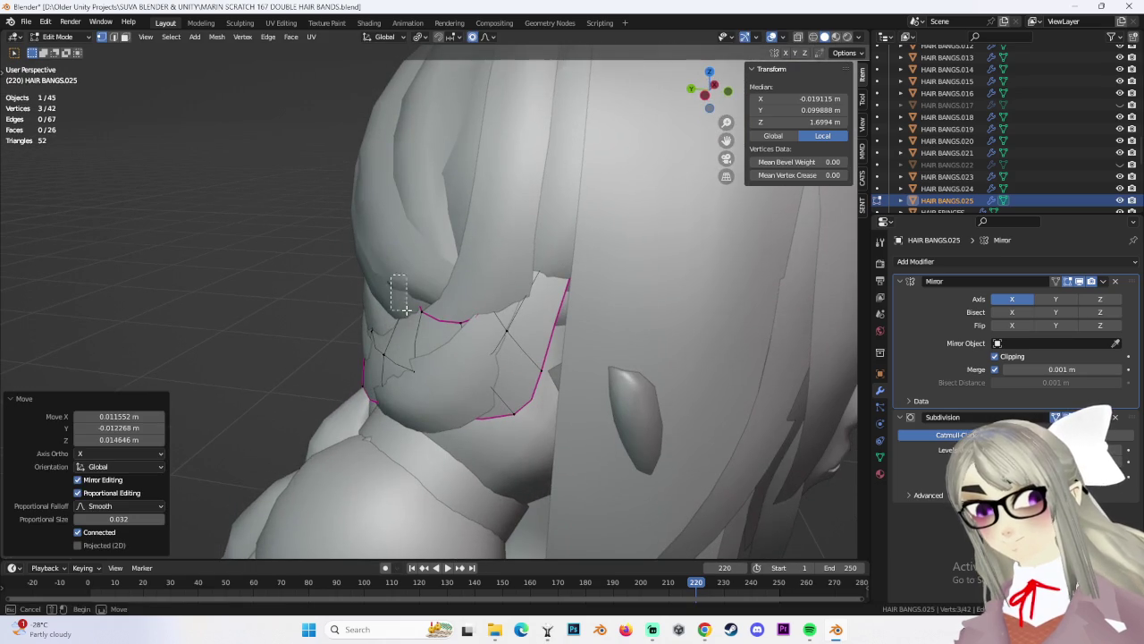
Reposition two upper-edge vertices, including a vertical move, and pick the band's end vertex
{"action": "key", "text": "alt+a"}
{"action": "key", "text": "ctrl+z"}
{"action": "key", "text": "ctrl+z"}
{"action": "left_click_drag", "start_coordinate": [391, 308], "coordinate": [386, 309]}
{"action": "key", "text": "g"}
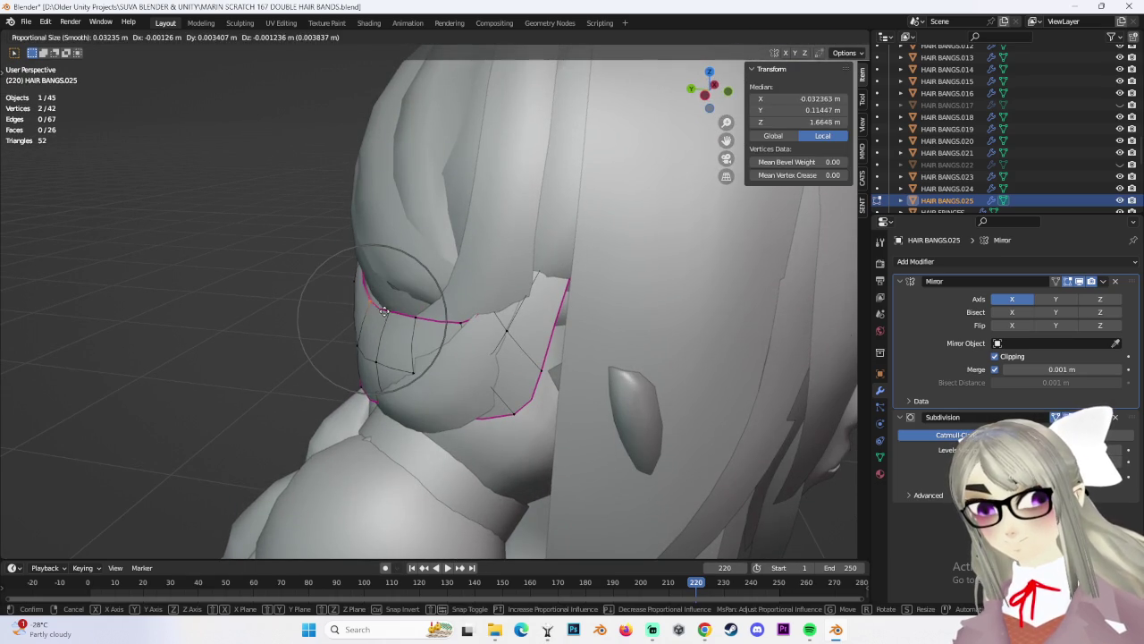
{"action": "left_click", "coordinate": [390, 310]}
{"action": "mouse_move", "coordinate": [390, 309]}
{"action": "middle_mouse_down"}
{"action": "mouse_move", "coordinate": [439, 292]}
{"action": "mouse_move", "coordinate": [404, 326]}
{"action": "mouse_move", "coordinate": [393, 366]}
{"action": "middle_mouse_up"}
{"action": "key", "text": "g"}
{"action": "left_click", "coordinate": [440, 285]}
{"action": "left_click", "coordinate": [400, 329]}
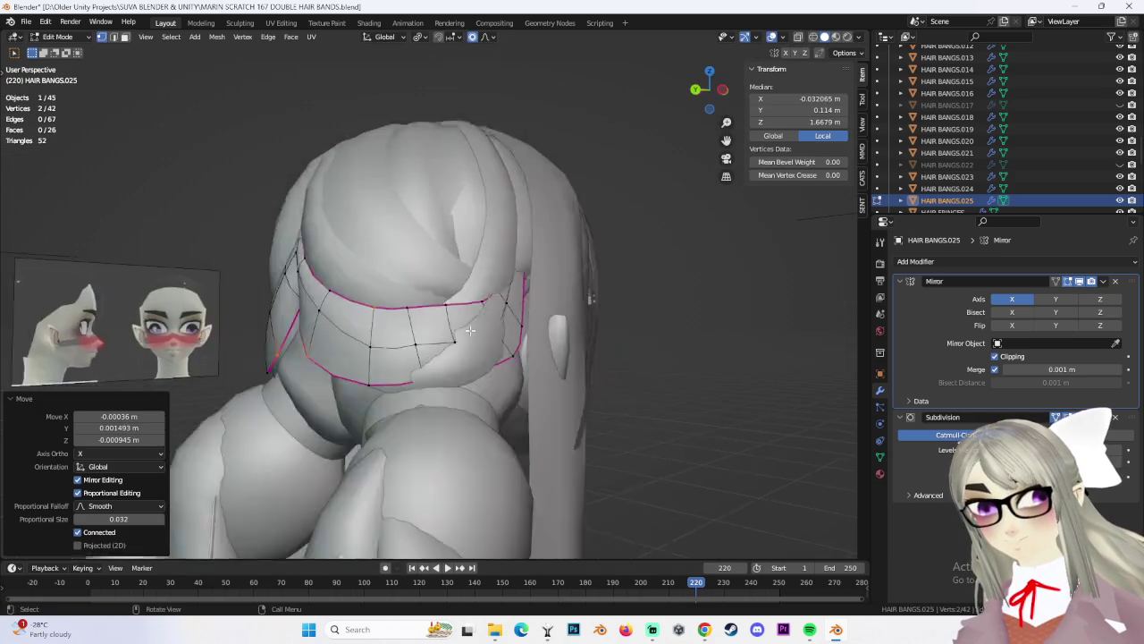
{"action": "left_click", "coordinate": [393, 366]}
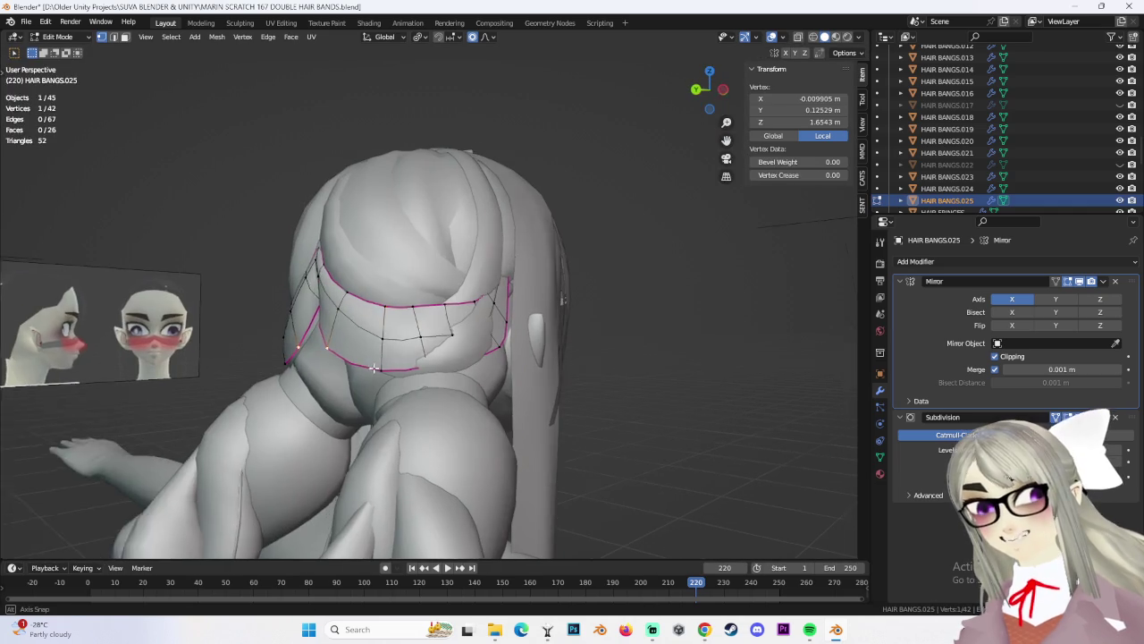
Shift the band-end vertex near the ear sideways along the X axis
{"action": "scroll", "coordinate": [393, 367], "scroll_direction": "up", "scroll_amount": 3}
{"action": "middle_click_drag", "start_coordinate": [393, 367], "coordinate": [506, 343]}
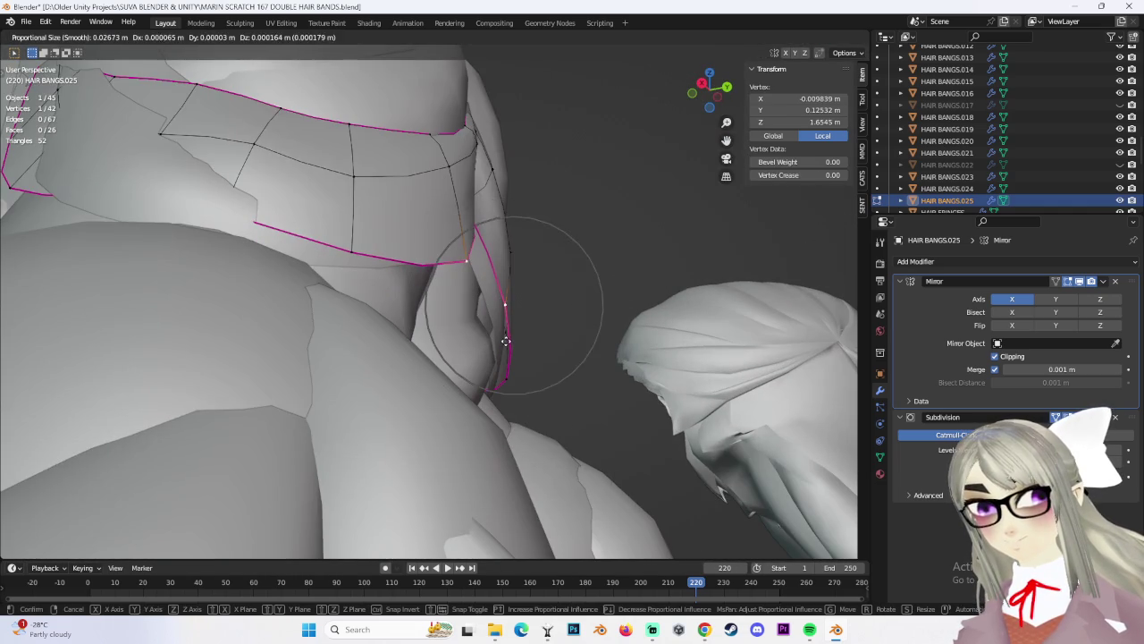
{"action": "scroll", "coordinate": [486, 347], "scroll_direction": "up", "scroll_amount": 3}
{"action": "left_click", "coordinate": [471, 348]}
{"action": "mouse_move", "coordinate": [471, 347]}
{"action": "middle_mouse_down"}
{"action": "mouse_move", "coordinate": [352, 373]}
{"action": "mouse_move", "coordinate": [420, 367]}
{"action": "mouse_move", "coordinate": [354, 407]}
{"action": "mouse_move", "coordinate": [505, 392]}
{"action": "mouse_move", "coordinate": [466, 392]}
{"action": "mouse_move", "coordinate": [411, 307]}
{"action": "middle_mouse_up"}
{"action": "key", "text": "x"}
{"action": "key", "text": "ctrl+z"}
{"action": "left_click", "coordinate": [348, 379]}
Slide the vertex along its edge, undoing and retrying until it hugs the head
{"action": "key", "text": "g"}
{"action": "key", "text": "g"}
{"action": "left_click", "coordinate": [469, 368]}
{"action": "key", "text": "ctrl+z"}
{"action": "left_click", "coordinate": [357, 405]}
{"action": "key", "text": "ctrl+z"}
{"action": "key", "text": "g"}
{"action": "left_click", "coordinate": [504, 381]}
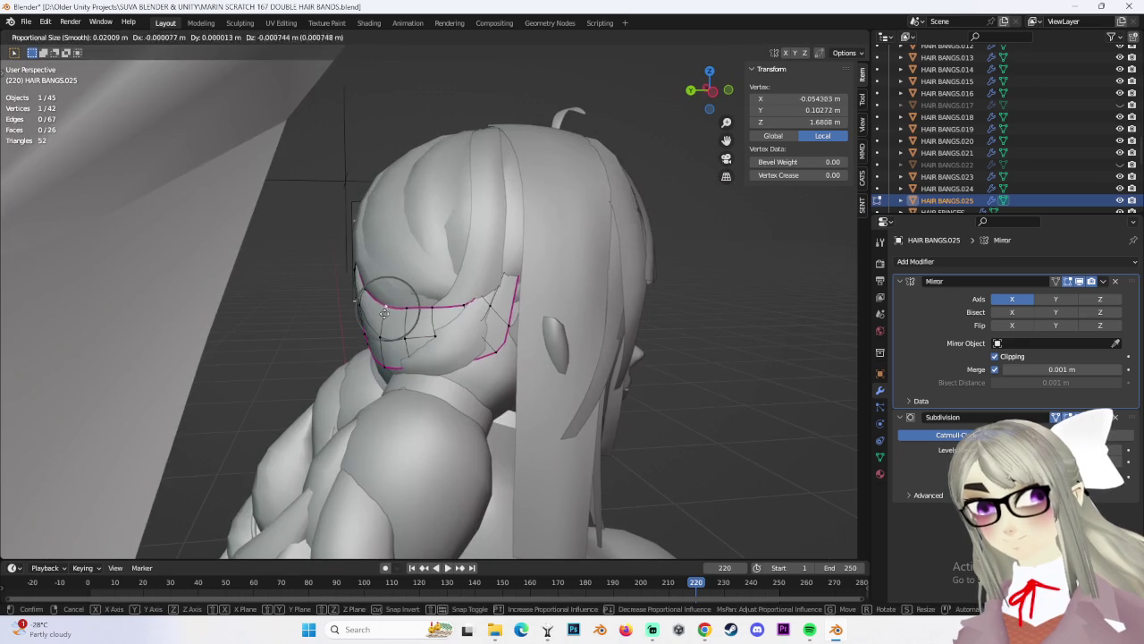
{"action": "key", "text": "ctrl+z"}
{"action": "left_click", "coordinate": [410, 307]}
Slide the vertex once more, then deselect all and check the band from behind
{"action": "key", "text": "g"}
{"action": "key", "text": "g"}
{"action": "left_click", "coordinate": [435, 318]}
{"action": "mouse_move", "coordinate": [434, 317]}
{"action": "middle_mouse_down"}
{"action": "mouse_move", "coordinate": [557, 350]}
{"action": "mouse_move", "coordinate": [519, 371]}
{"action": "mouse_move", "coordinate": [671, 370]}
{"action": "mouse_move", "coordinate": [720, 413]}
{"action": "mouse_move", "coordinate": [574, 340]}
{"action": "middle_mouse_up"}
{"action": "key", "text": "alt+a"}
{"action": "middle_click_drag", "start_coordinate": [464, 302], "coordinate": [500, 331]}
Proportionally move two band vertices in depth and height to sit against the head
{"action": "left_click", "coordinate": [480, 322]}
{"action": "key", "text": "g"}
{"action": "left_click", "coordinate": [570, 318]}
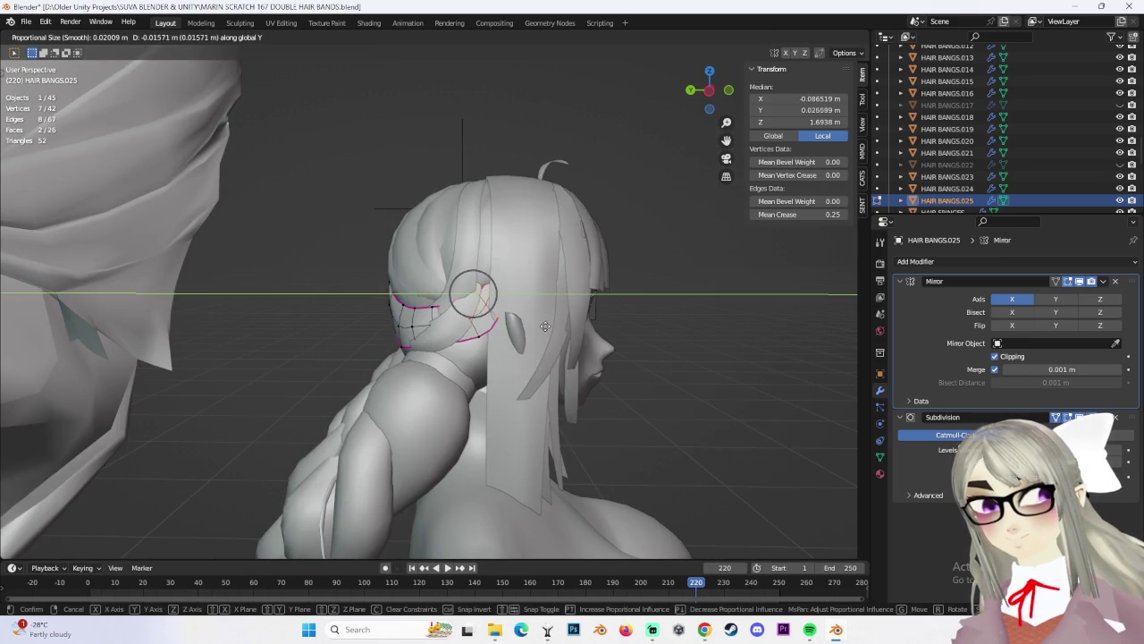
{"action": "left_click", "coordinate": [539, 324]}
{"action": "left_click", "coordinate": [447, 344]}
{"action": "key", "text": "g"}
{"action": "left_click", "coordinate": [466, 364]}
{"action": "mouse_move", "coordinate": [466, 364]}
{"action": "middle_mouse_down"}
{"action": "mouse_move", "coordinate": [432, 322]}
{"action": "mouse_move", "coordinate": [482, 304]}
{"action": "mouse_move", "coordinate": [488, 288]}
{"action": "mouse_move", "coordinate": [528, 319]}
{"action": "middle_mouse_up"}
{"action": "left_click", "coordinate": [438, 332]}
Nudge another band vertex with smooth falloff, then slide it along its edge to factor 0.860
{"action": "left_click", "coordinate": [447, 291]}
{"action": "key", "text": "g"}
{"action": "left_click", "coordinate": [495, 301]}
{"action": "left_click", "coordinate": [494, 301]}
{"action": "left_click", "coordinate": [476, 289]}
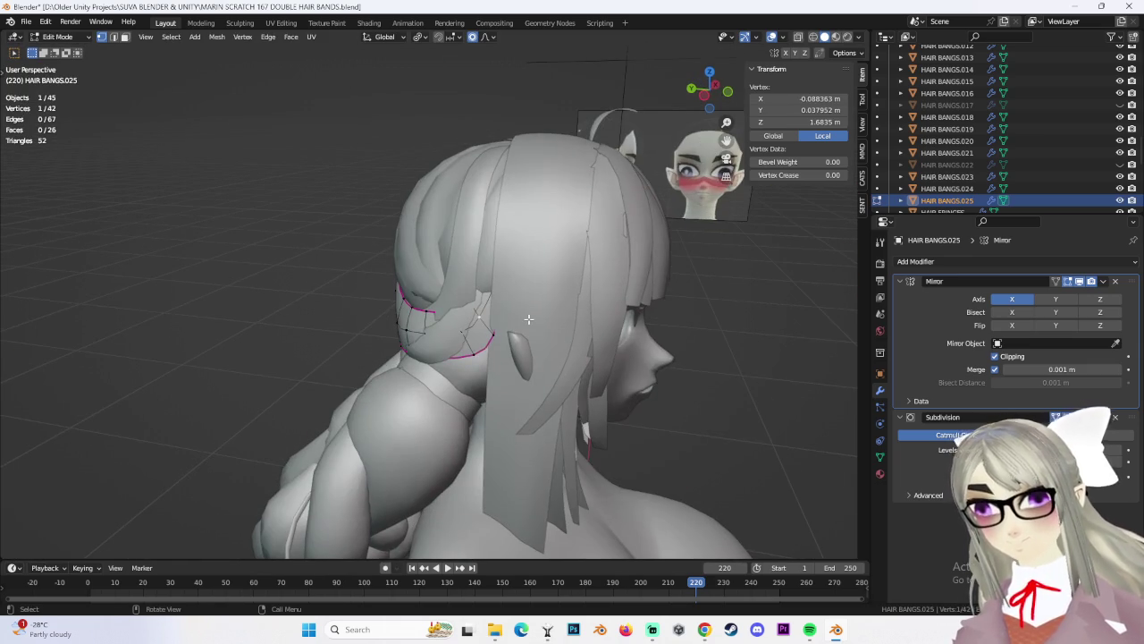
{"action": "left_click", "coordinate": [510, 304]}
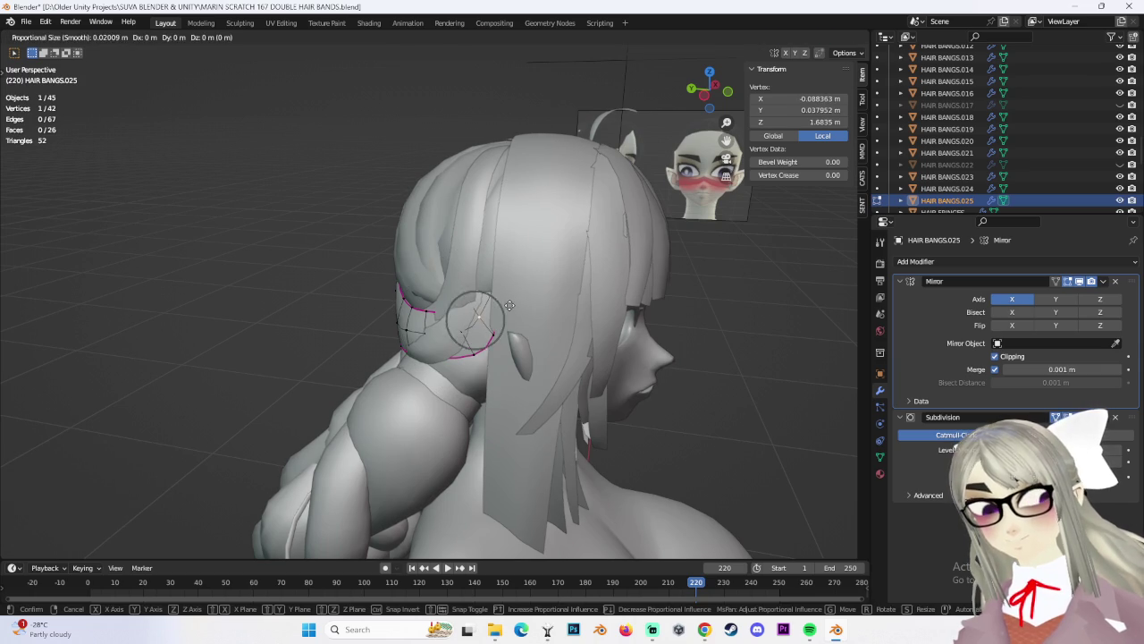